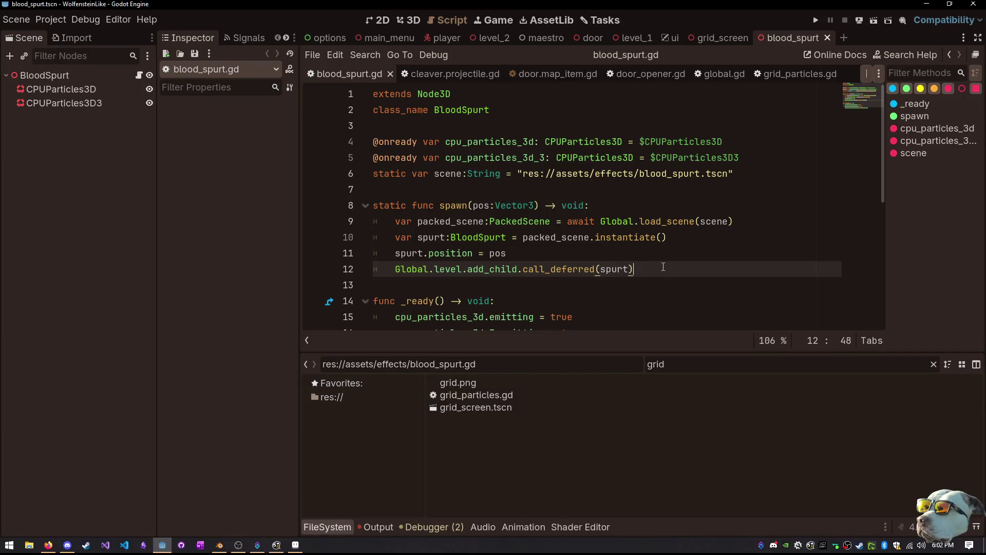
# In grid_particles.gd, paste the Global.level.add_child.call_deferred call onto line 12 of spawn()
pyautogui.hotkey('alt', 'Left')
pyautogui.click(663, 266)
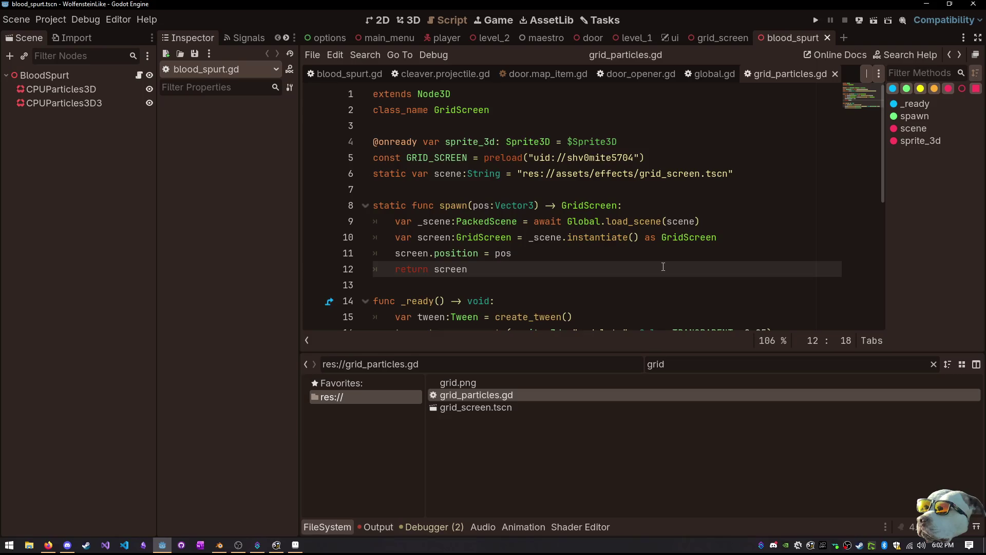
pyautogui.hotkey('shift', 'Home')
pyautogui.write('Global.level.add_child.call_deferred(spurt)')
pyautogui.press('Up')
pyautogui.press('Home')
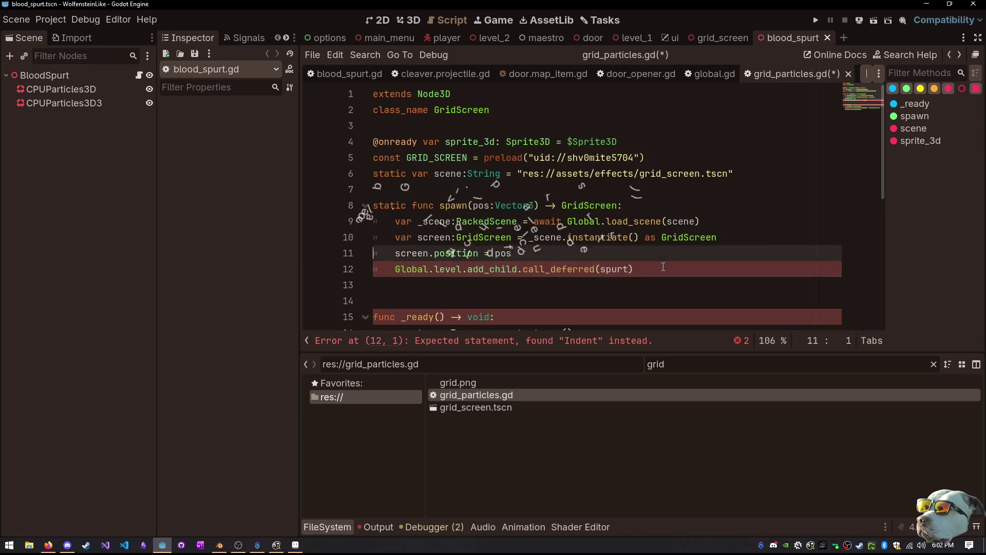
pyautogui.press('Up')
pyautogui.press('Up')
pyautogui.press('Up')
pyautogui.press('End')
pyautogui.hotkey('ctrl', 'Left')
pyautogui.hotkey('ctrl', 'Left')
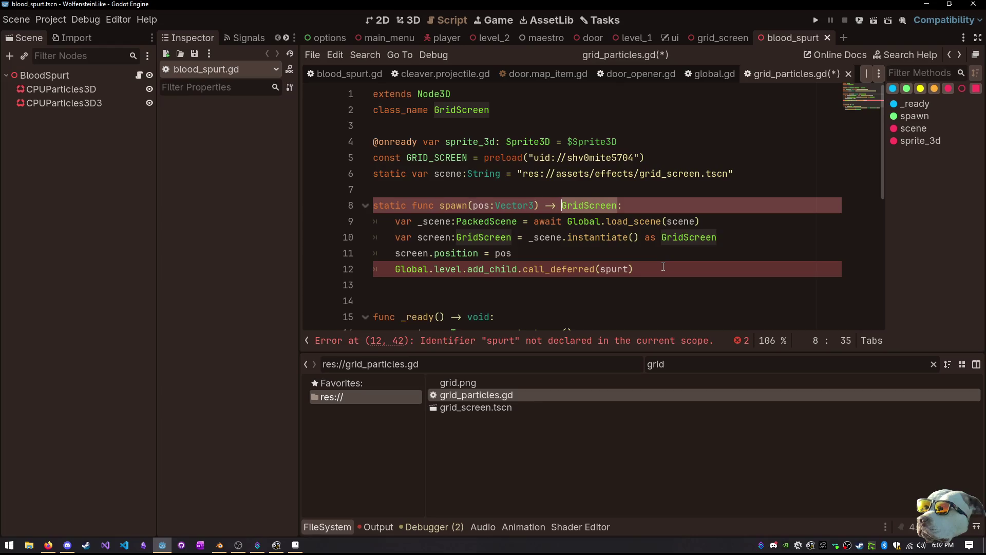
pyautogui.hotkey('ctrl', 'Delete')
pyautogui.press('BackSpace')
pyautogui.press('BackSpace')
pyautogui.press('BackSpace')
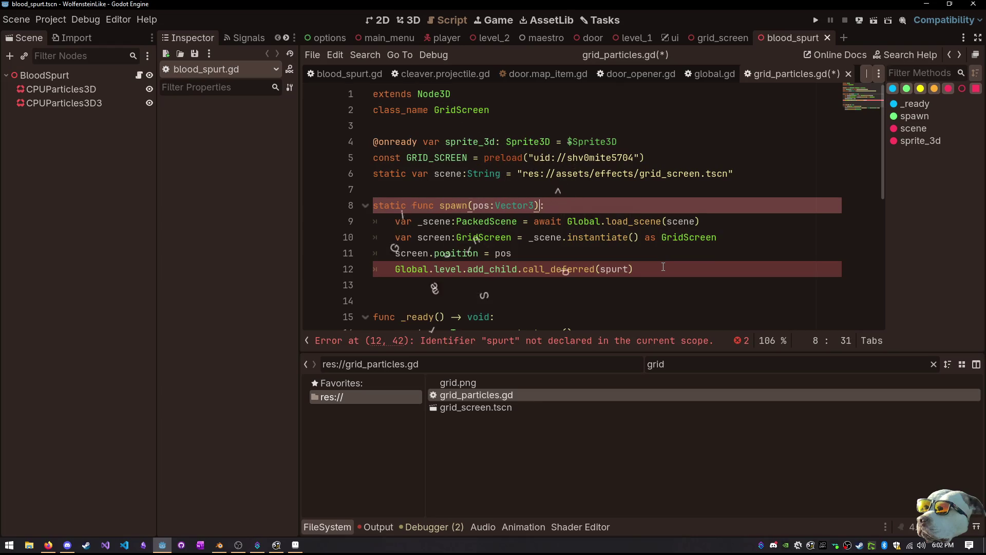
pyautogui.click(558, 269)
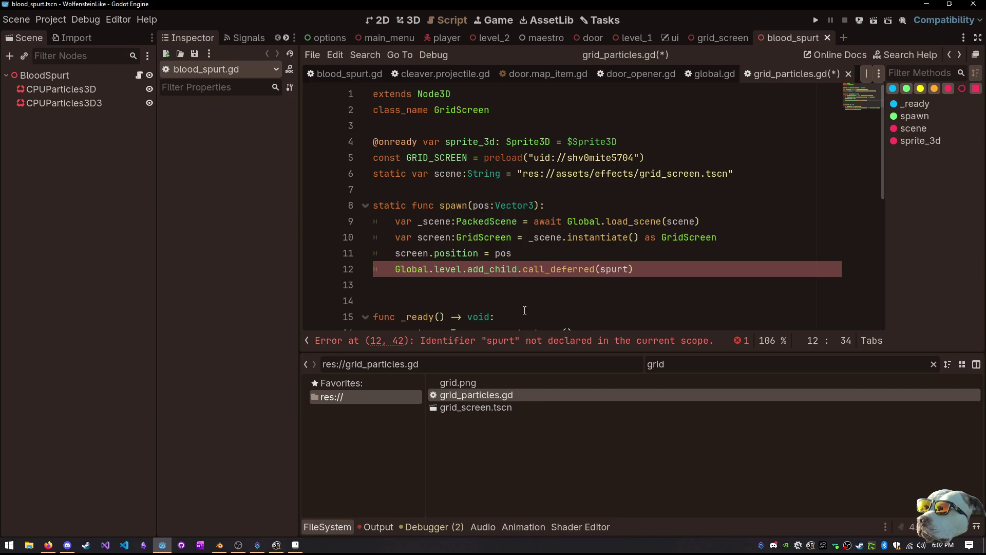
pyautogui.hotkey('ctrl', 'z')
pyautogui.hotkey('ctrl', 'z')
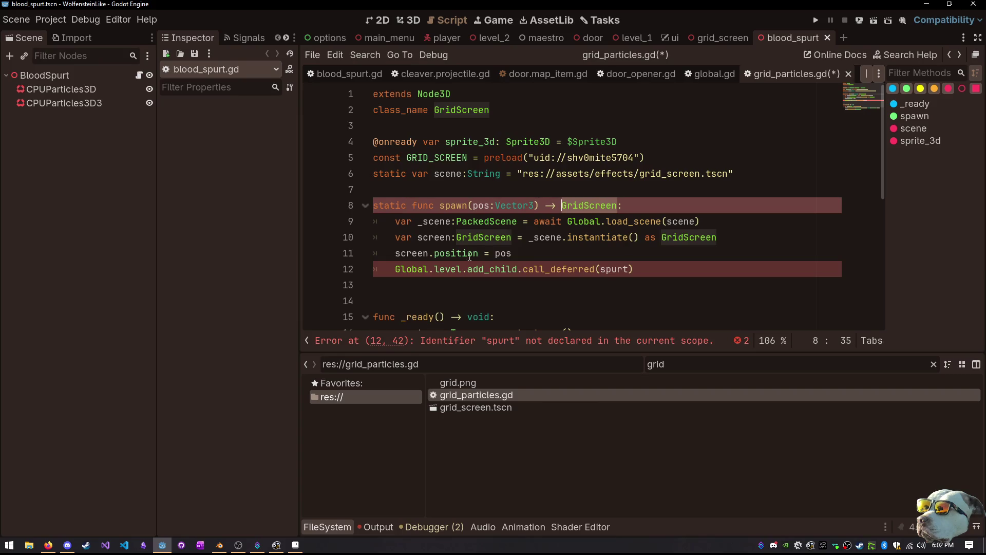
# Pass screen instead of spurt to add_child, add 'return screen' below it, and save
pyautogui.doubleClick(412, 253)
pyautogui.hotkey('ctrl', 'c')
pyautogui.doubleClick(614, 269)
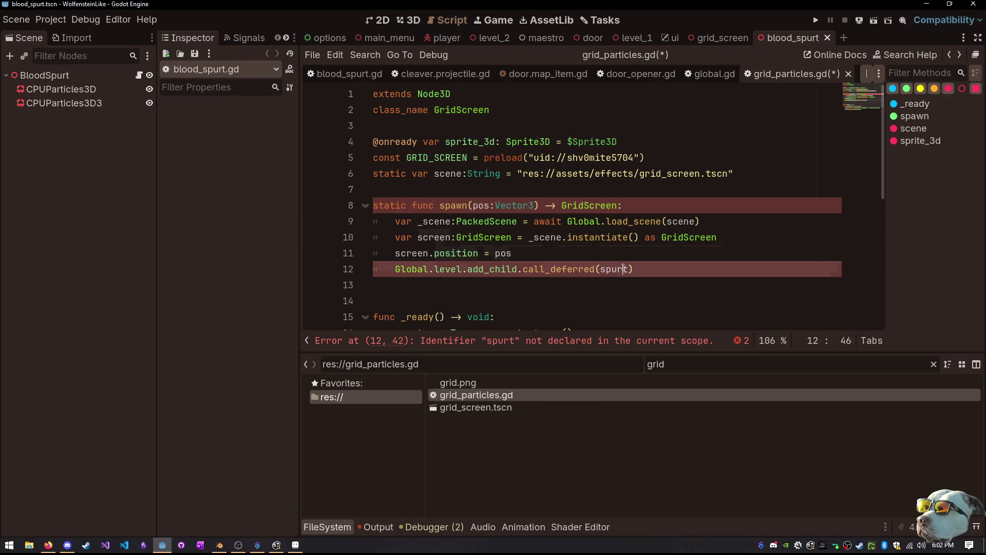
pyautogui.hotkey('ctrl', 'v')
pyautogui.click(700, 272)
pyautogui.press('Return')
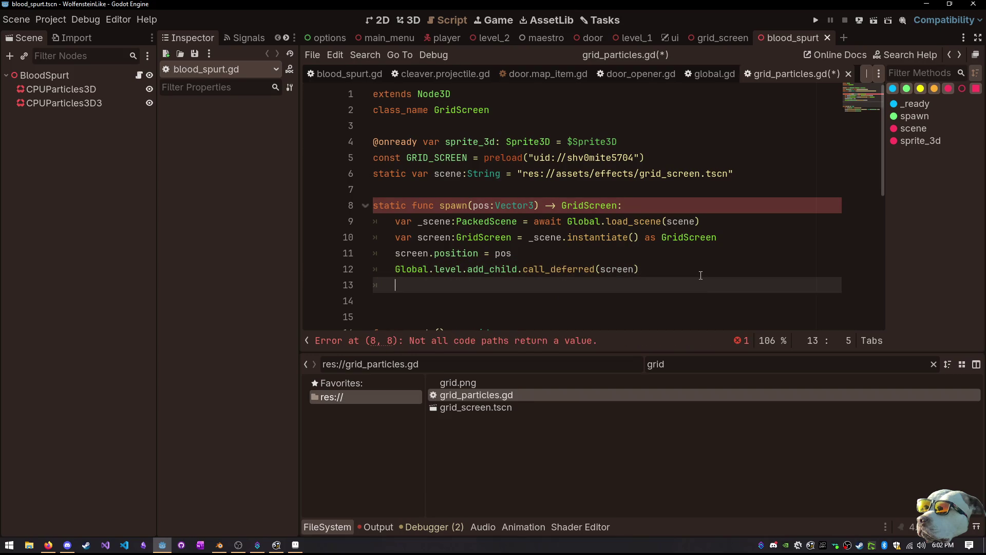
pyautogui.write('return screen')
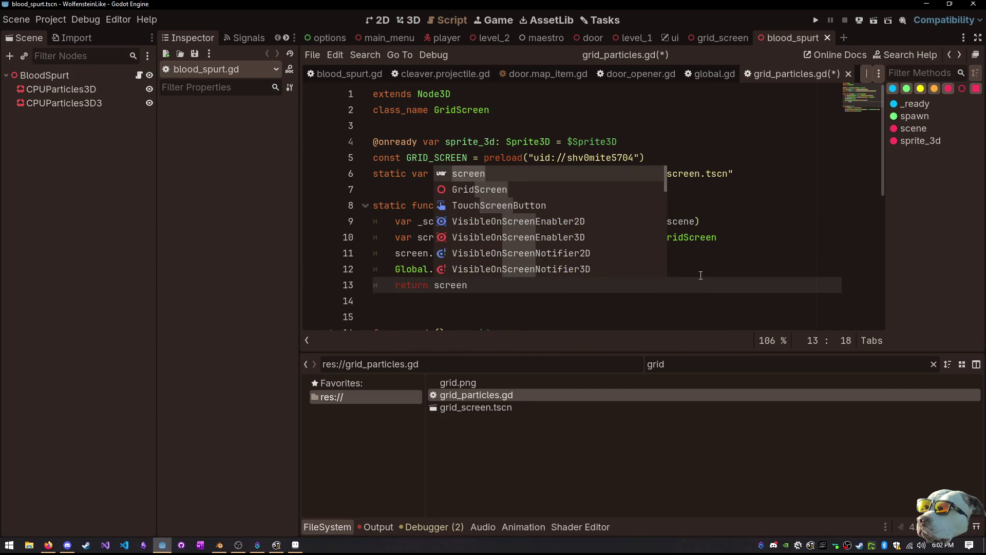
pyautogui.hotkey('ctrl', 's')
# Delete the extra blank line before _ready
pyautogui.scroll(-1, 678, 290)
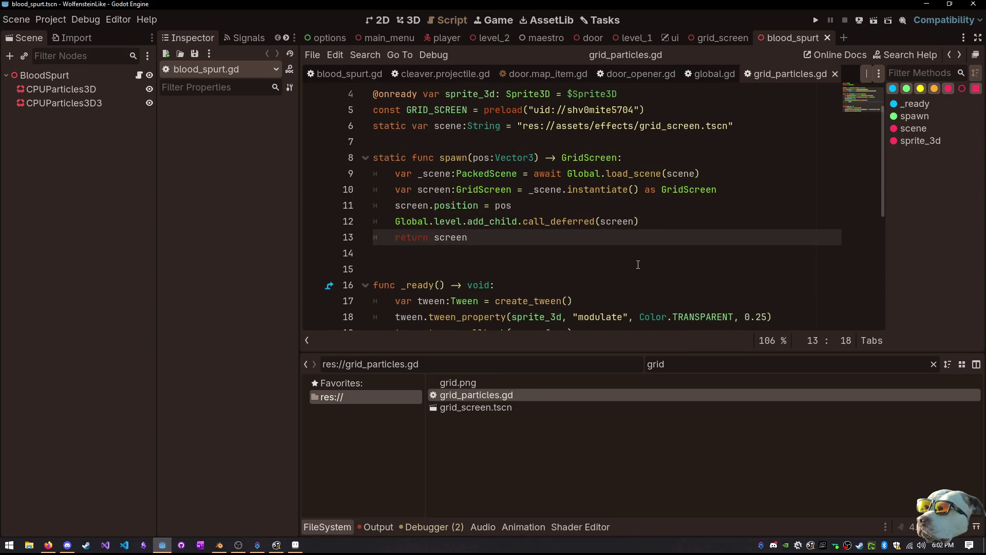
pyautogui.click(638, 259)
pyautogui.press('Delete')
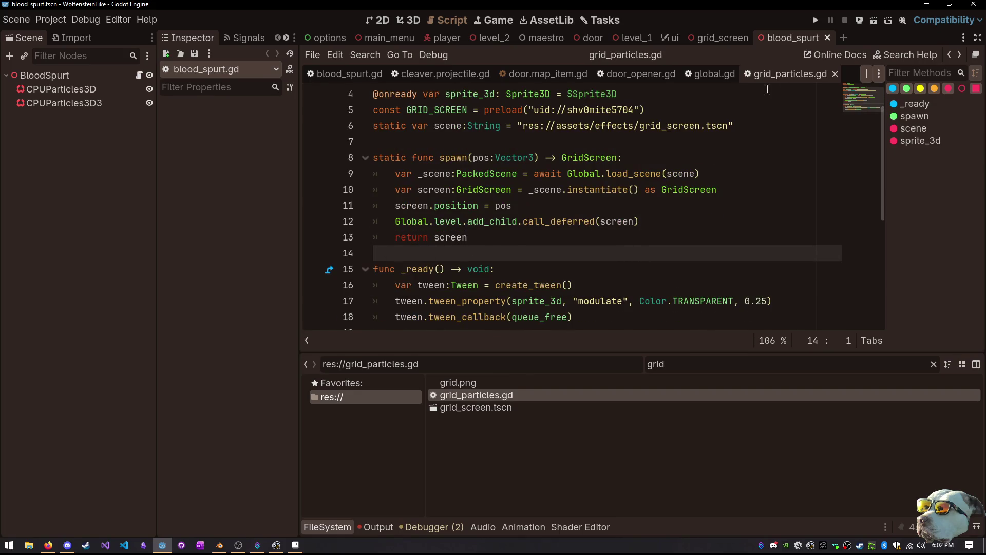
# Close the blood_spurt scene and open movable_wall.gd through Quick Open
pyautogui.middleClick(781, 40)
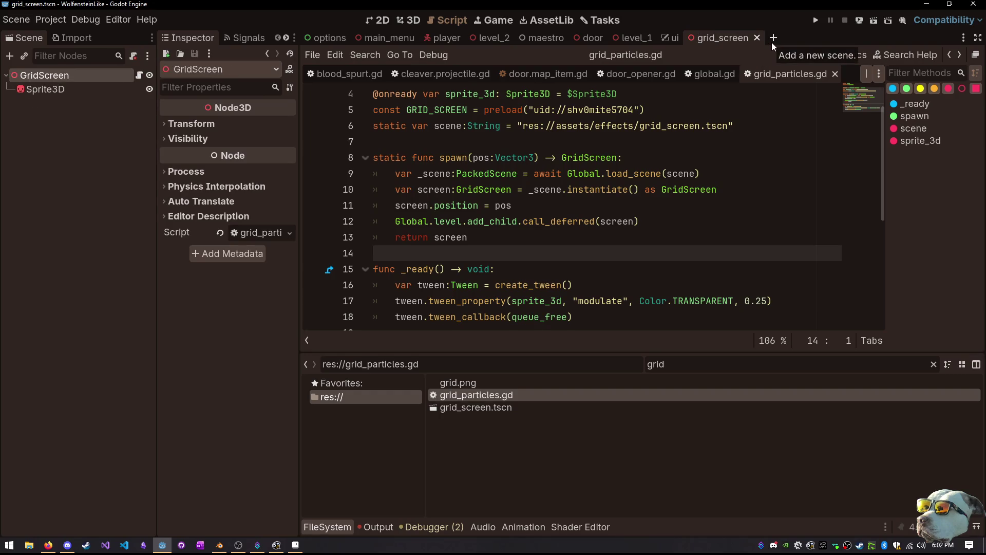
pyautogui.hotkey('shift', 'alt', 'o')
pyautogui.write('move')
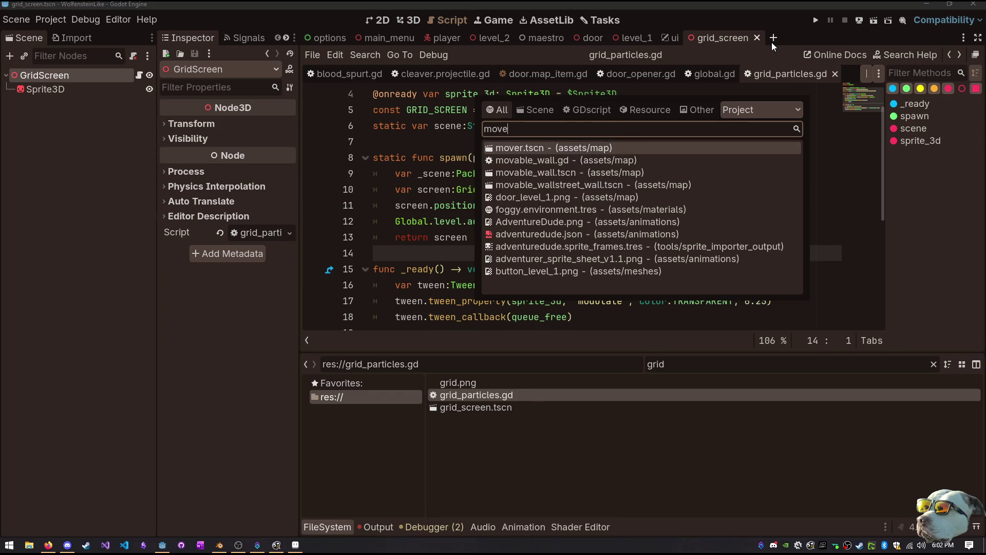
pyautogui.press('Down')
pyautogui.press('Down')
pyautogui.press('Down')
pyautogui.press('Up')
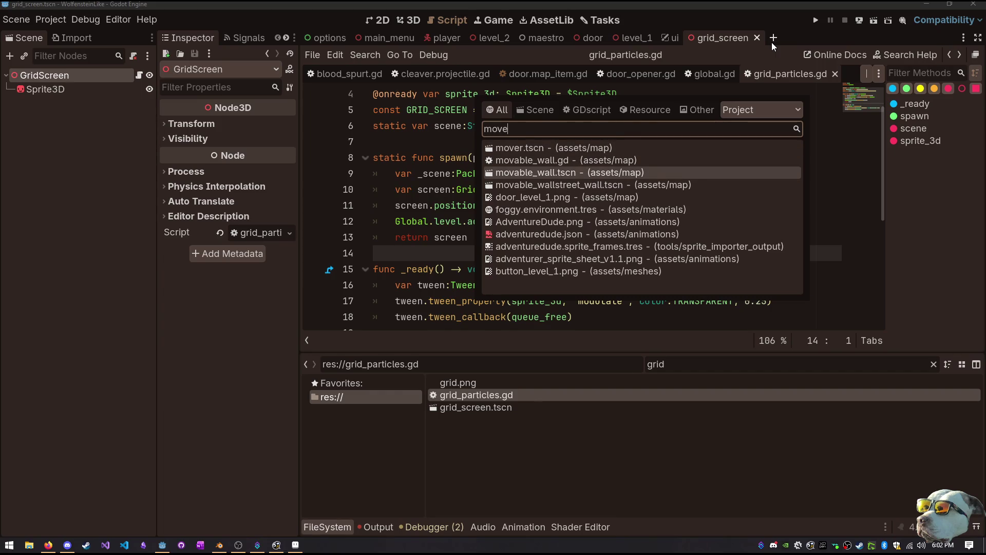
pyautogui.press('Down')
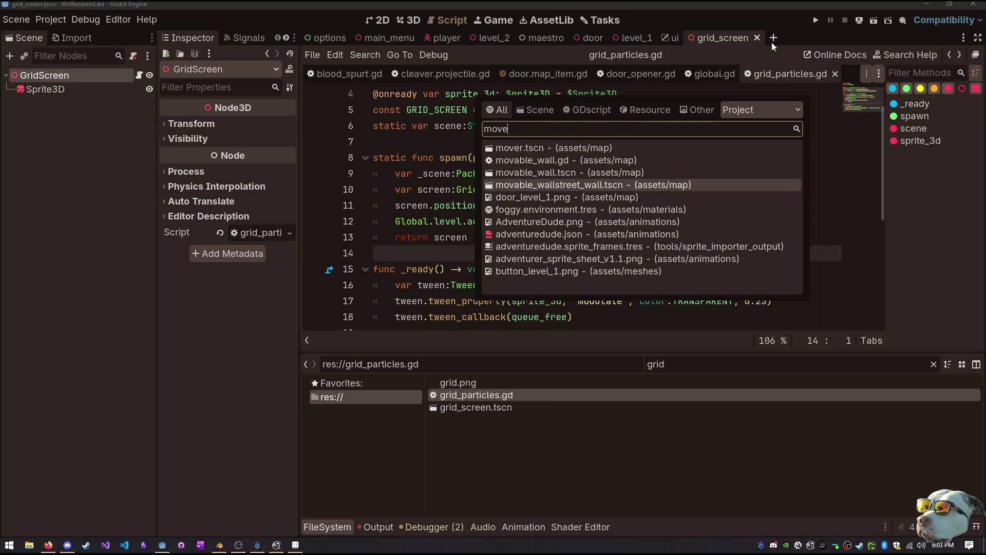
pyautogui.press('Up')
pyautogui.press('Up')
pyautogui.press('Return')
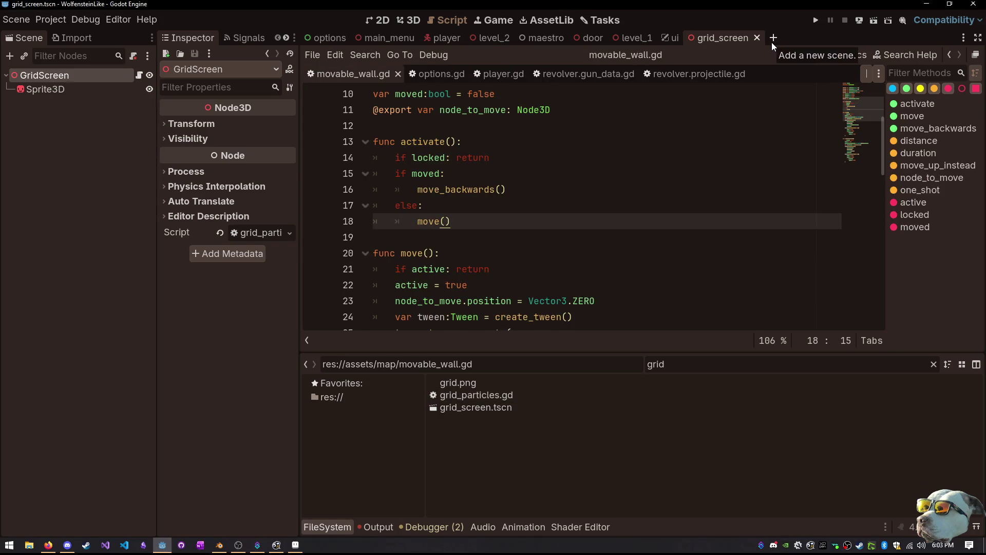
pyautogui.scroll(3, 532, 170)
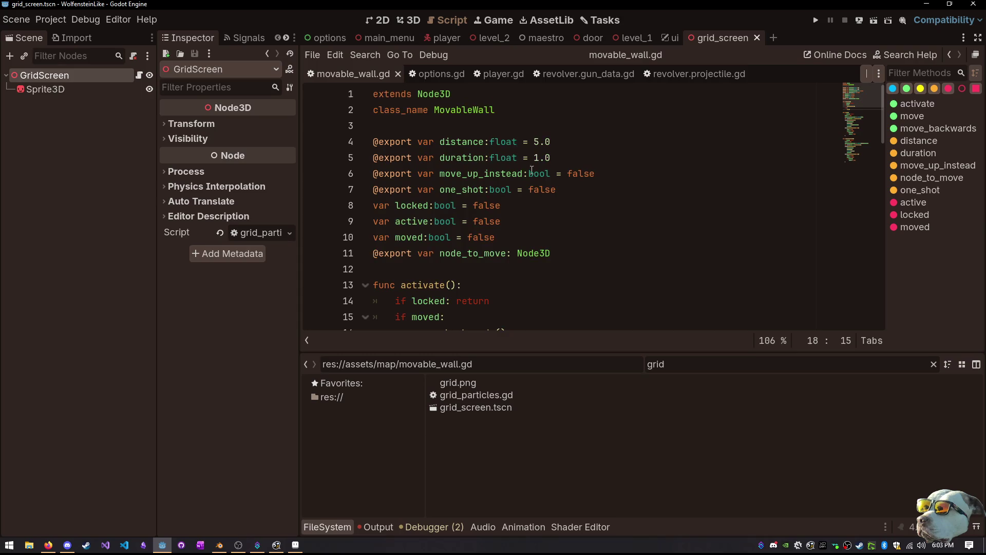
pyautogui.click(604, 195)
pyautogui.press('Return')
pyautogui.write('@export ')
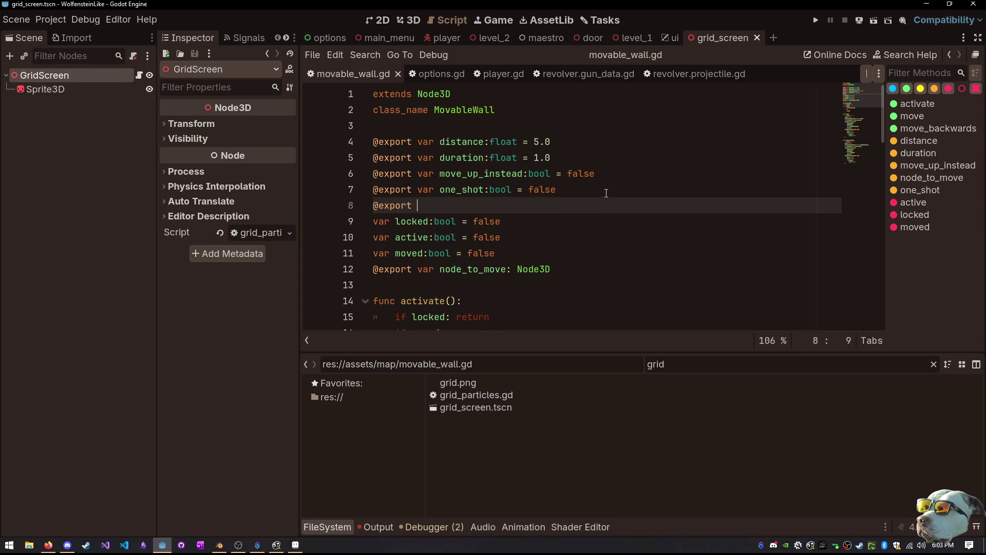
pyautogui.write('var ')
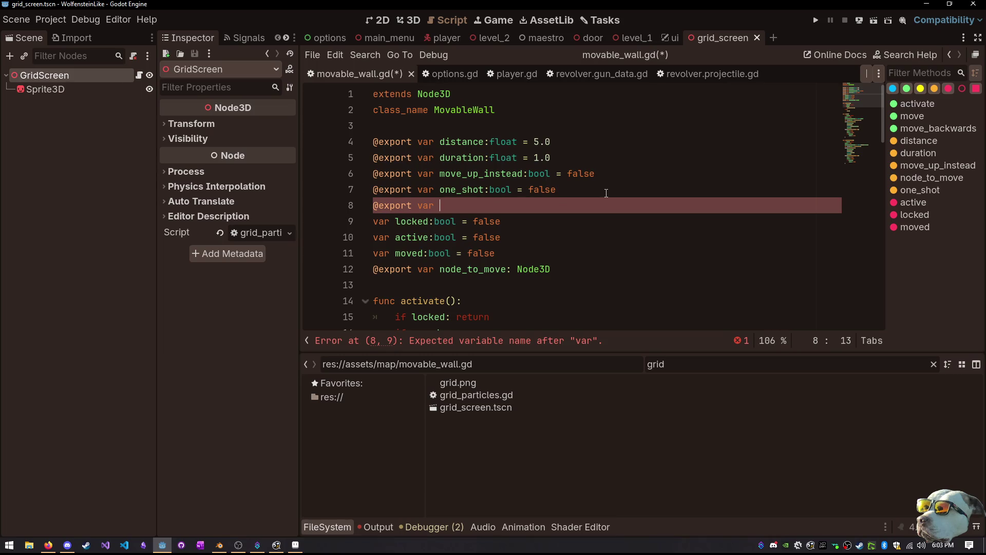
pyautogui.write('spawn_')
pyautogui.write('screen_on')
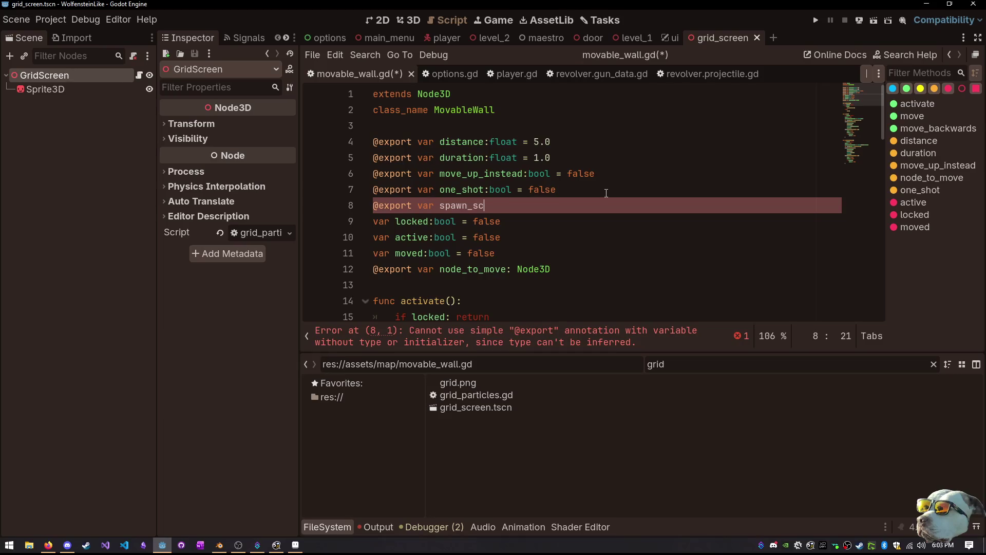
pyautogui.write('_move:Bool')
pyautogui.press('BackSpace')
pyautogui.press('BackSpace')
pyautogui.press('BackSpace')
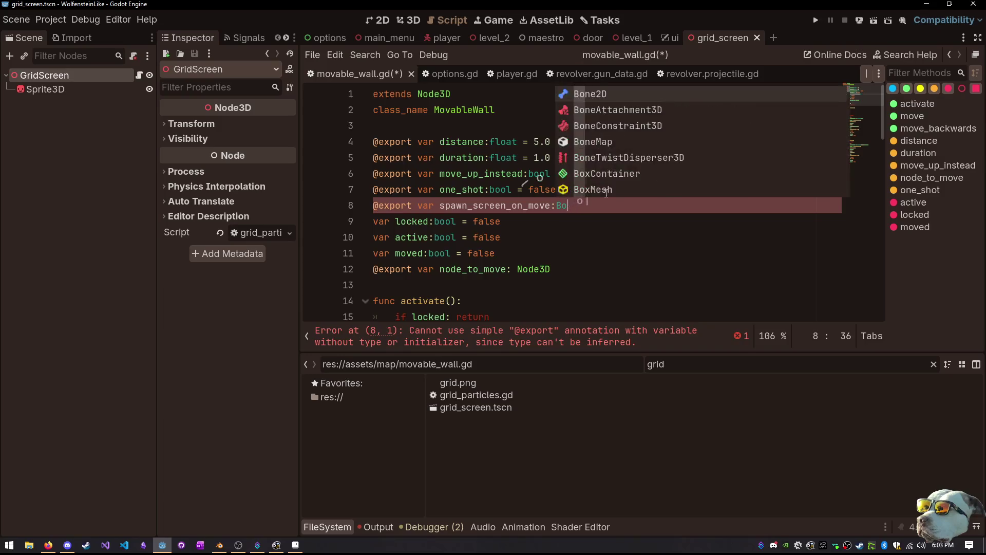
pyautogui.write('bool = false')
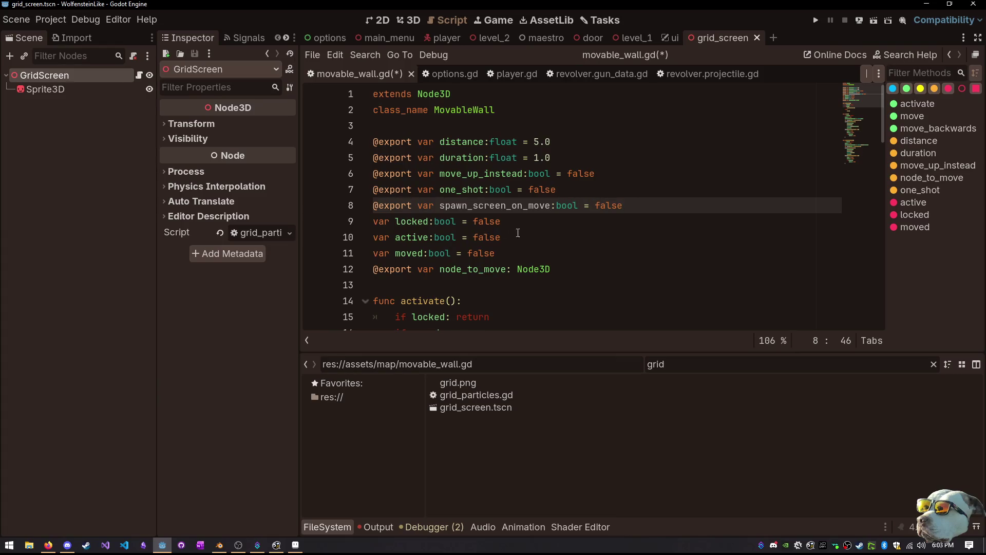
pyautogui.hotkey('ctrl', 's')
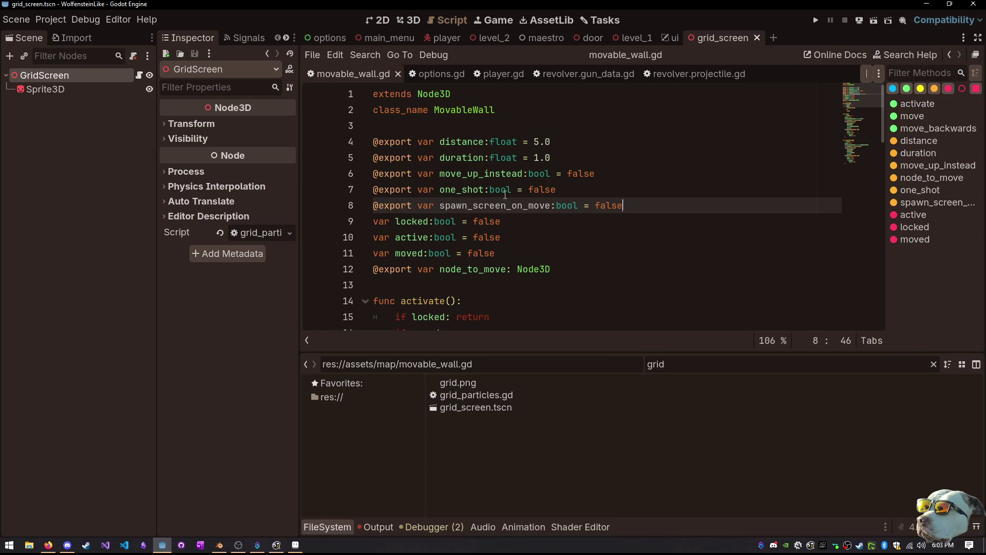
# Add an 'if spawn_screen_on_move:' check after line 24 in move()
pyautogui.doubleClick(498, 206)
pyautogui.scroll(-4, 623, 208)
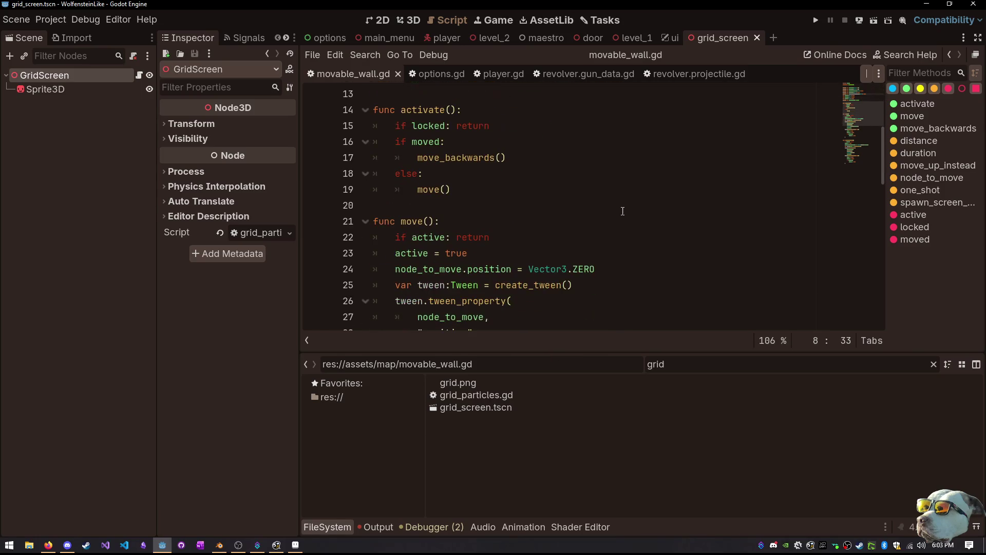
pyautogui.scroll(-2, 616, 206)
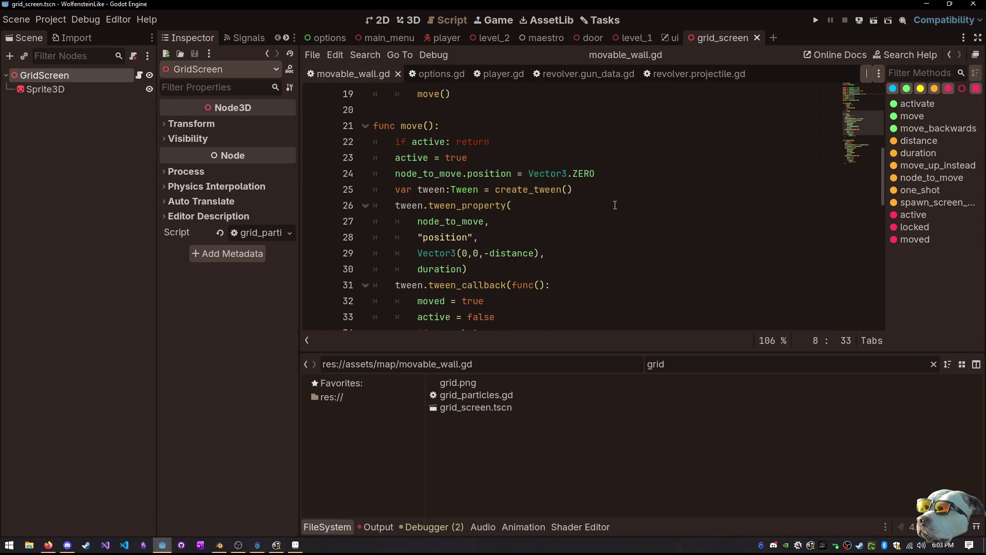
pyautogui.scroll(-4, 617, 199)
pyautogui.scroll(7, 622, 200)
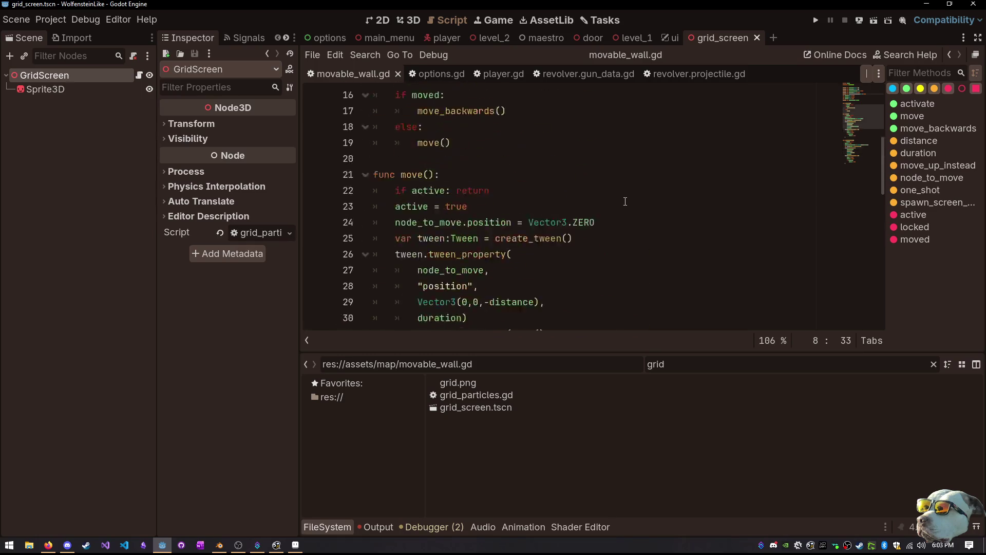
pyautogui.scroll(-4, 623, 200)
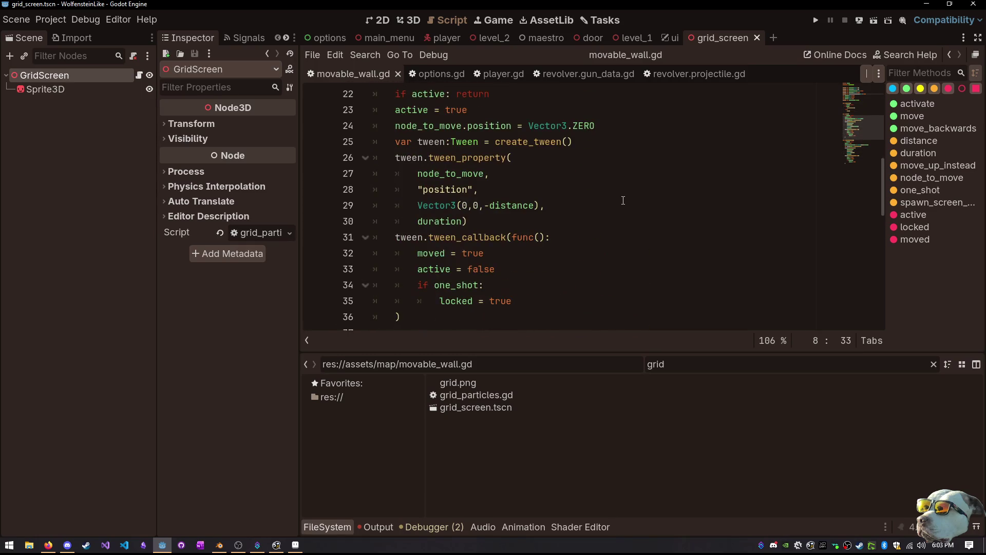
pyautogui.scroll(1, 634, 196)
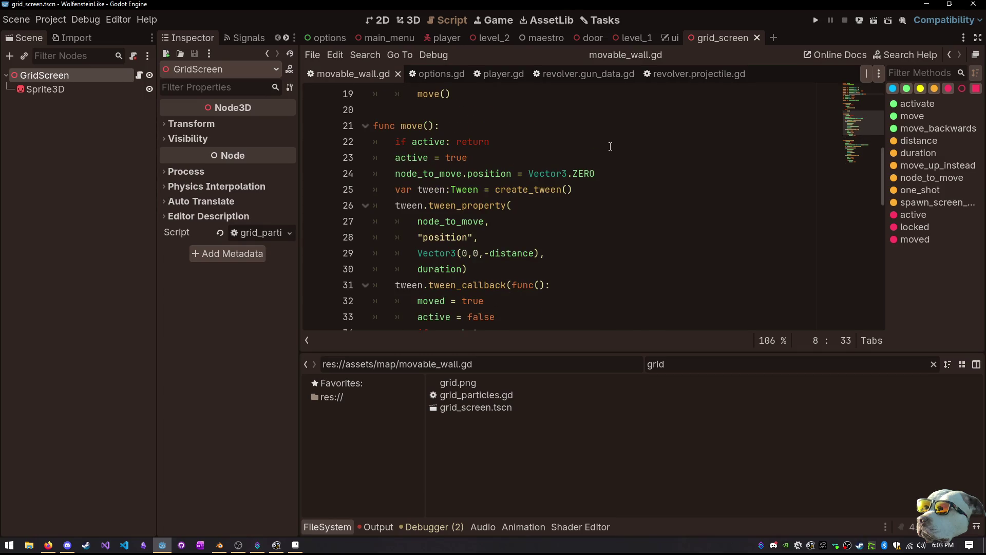
pyautogui.scroll(-3, 627, 175)
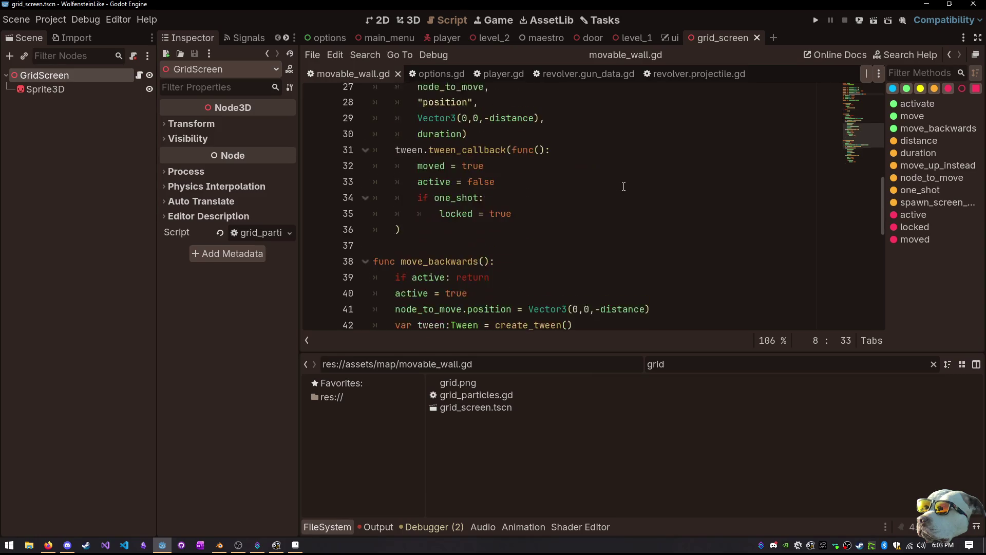
pyautogui.scroll(3, 625, 178)
pyautogui.click(624, 180)
pyautogui.press('Return')
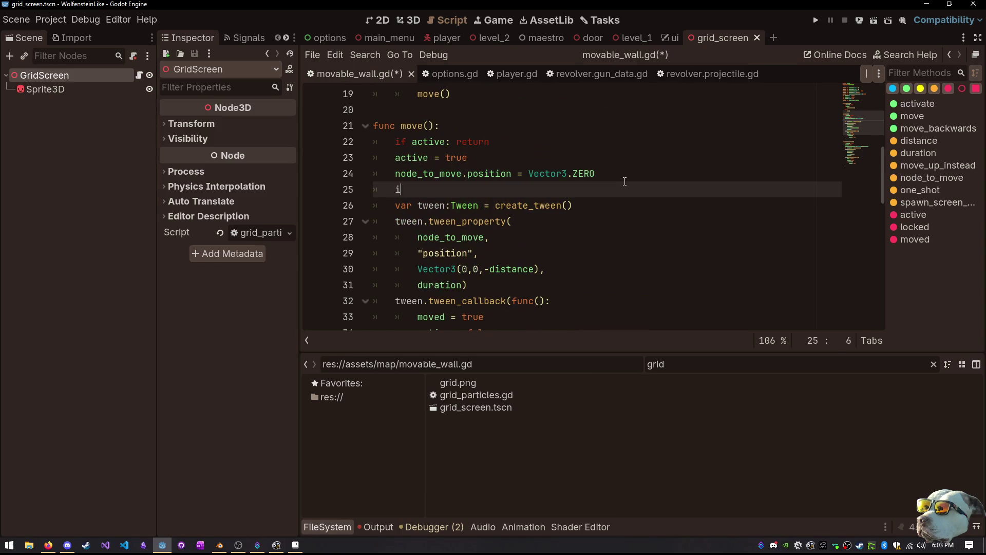
pyautogui.write('if spawn_screen_on_move')
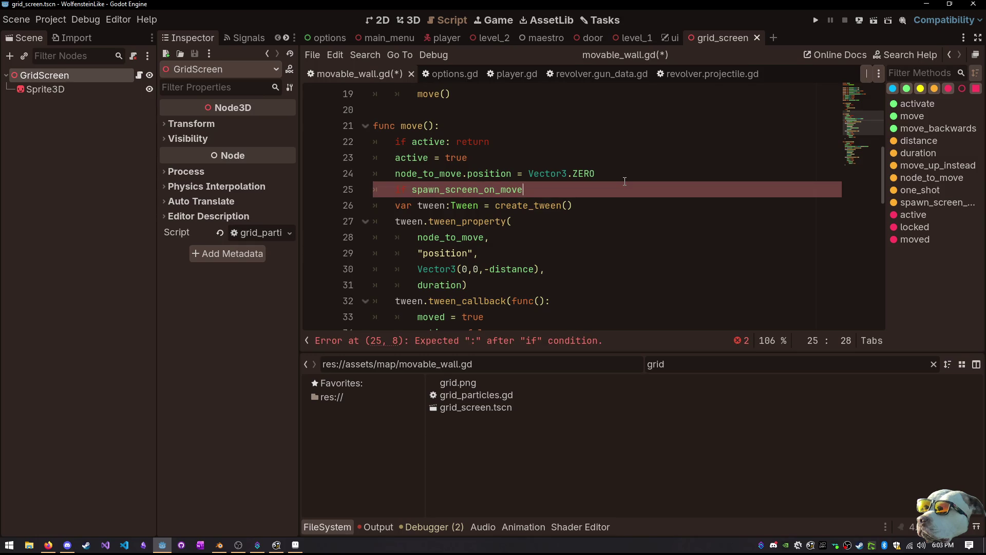
pyautogui.write(':')
pyautogui.press('Return')
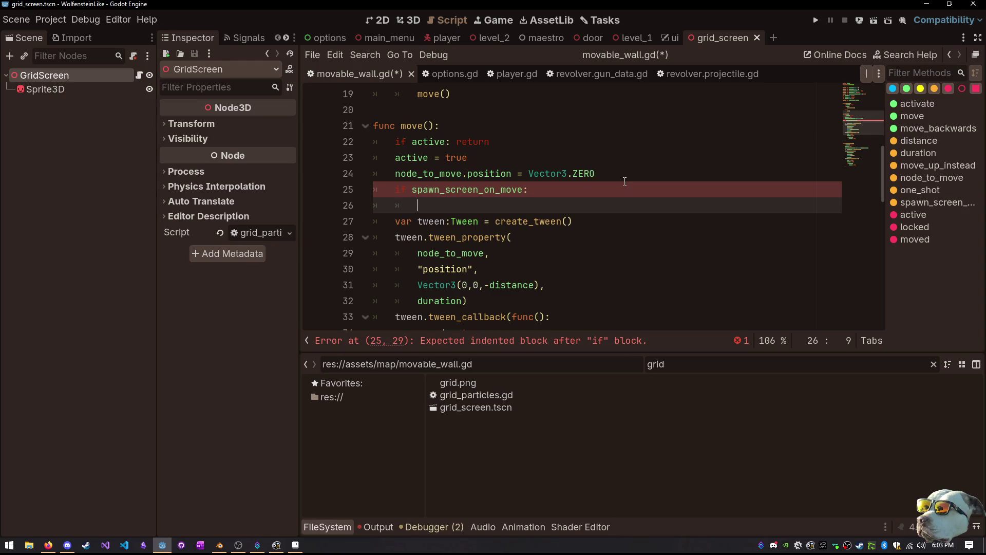
# Call GridScreen.spawn() inside the new if block
pyautogui.write('G')
pyautogui.press('Return')
pyautogui.write('.sp')
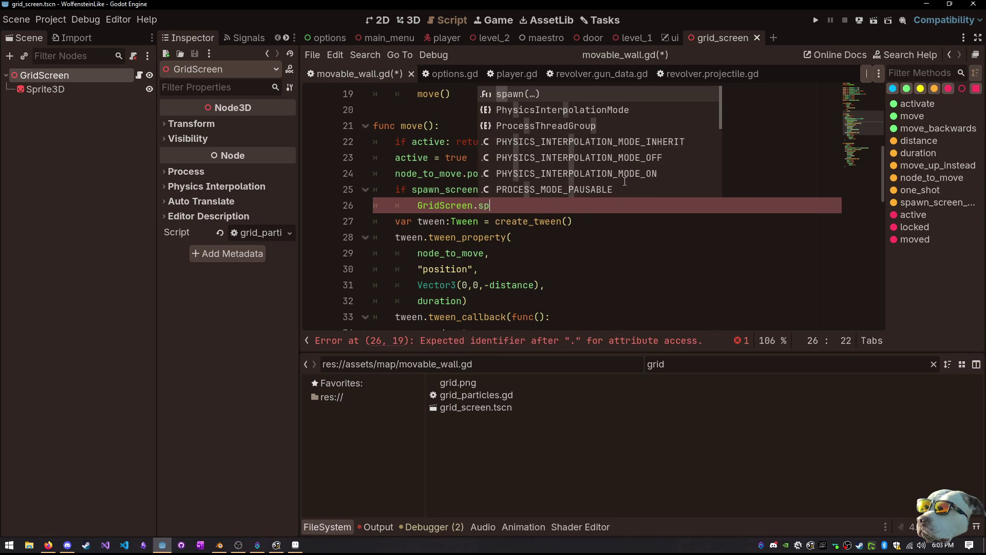
pyautogui.press('Return')
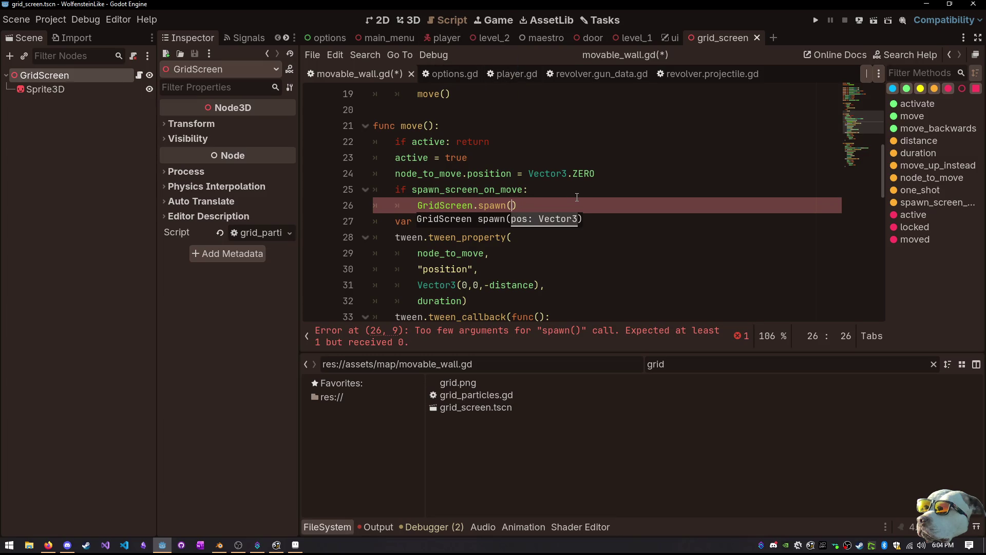
pyautogui.hotkey('shift', 'alt', 'o')
# Open the movable_wall.tscn scene
pyautogui.write('mov')
pyautogui.press('Down')
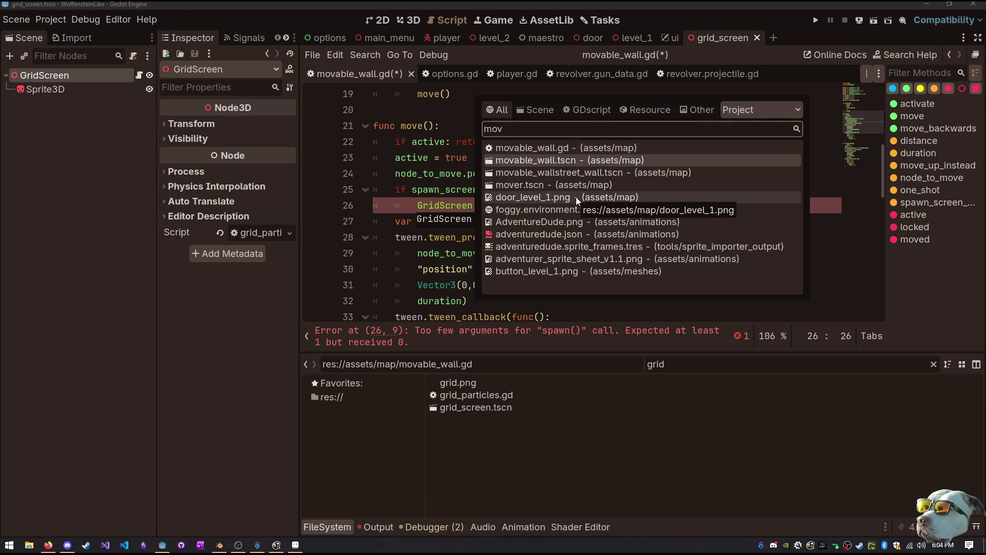
pyautogui.press('Return')
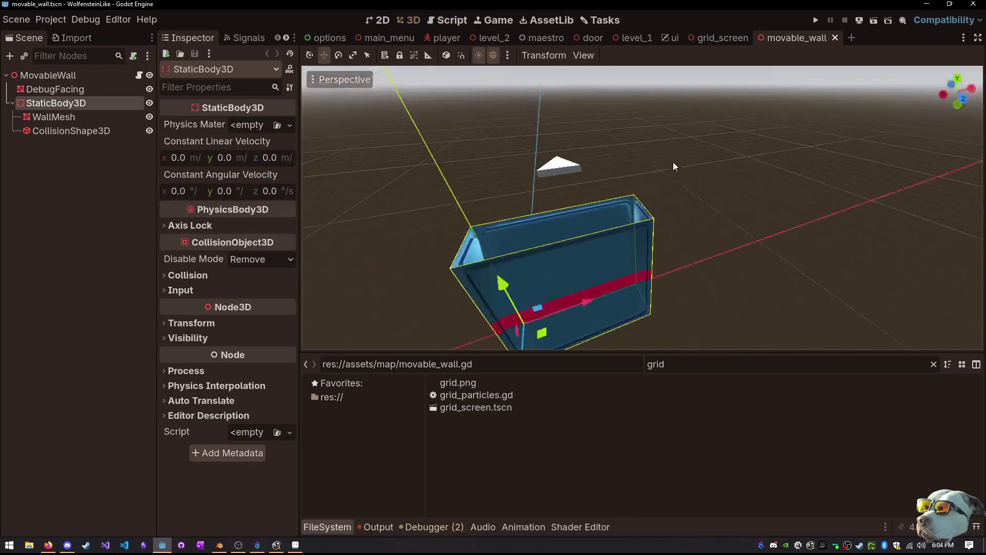
# Inspect the wall framed in Top Orthogonal view, then go back to movable_wall.gd
pyautogui.moveTo(603, 109)
pyautogui.mouseDown()
pyautogui.moveTo(616, 184)
pyautogui.moveTo(697, 100)
pyautogui.moveTo(658, 205)
pyautogui.moveTo(668, 128)
pyautogui.moveTo(633, 301)
pyautogui.moveTo(618, 261)
pyautogui.mouseUp()
pyautogui.scroll(3, 627, 286)
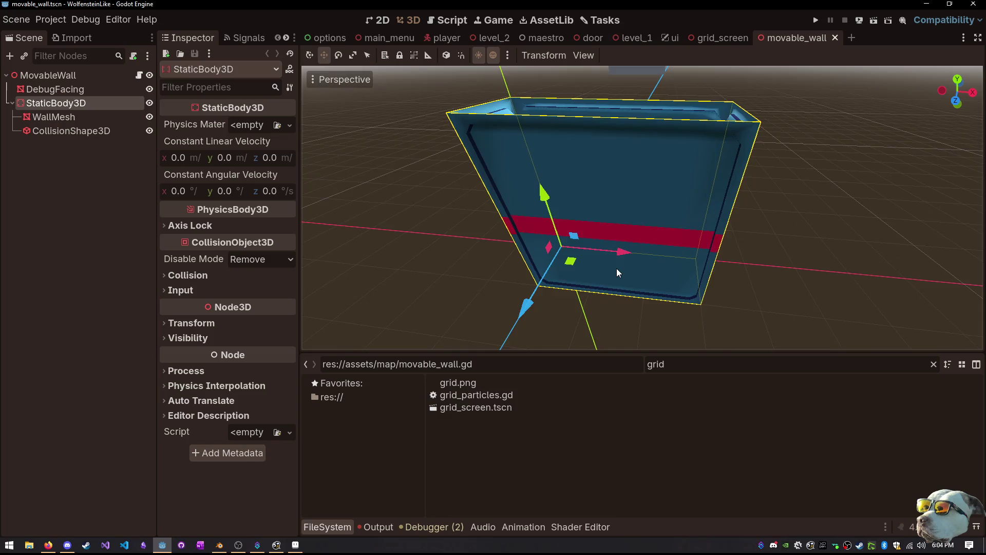
pyautogui.press('KP_7')
pyautogui.press('f')
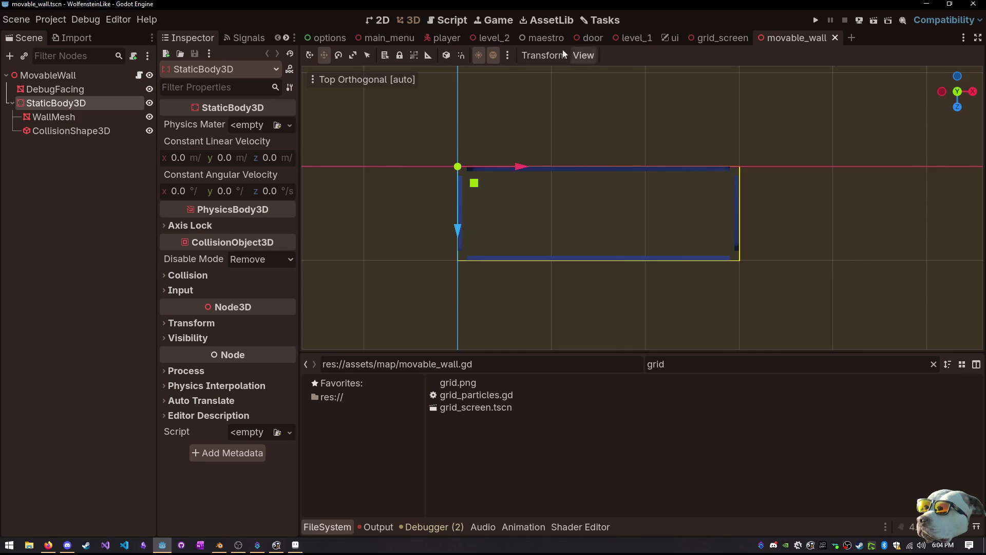
pyautogui.click(448, 20)
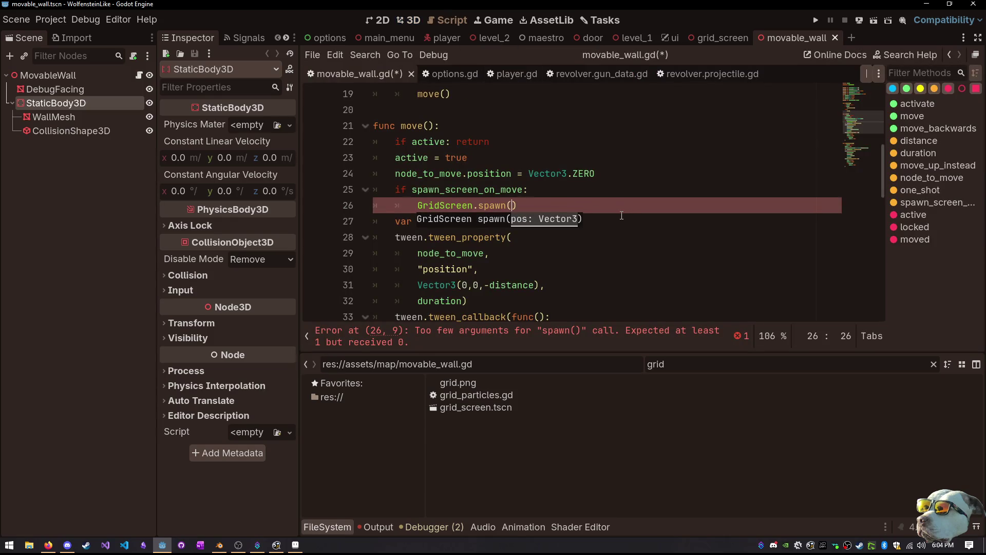
# Pass Vector3(1.5,0,0.5) to GridScreen.spawn() and save movable_wall.gd
pyautogui.write('v3')
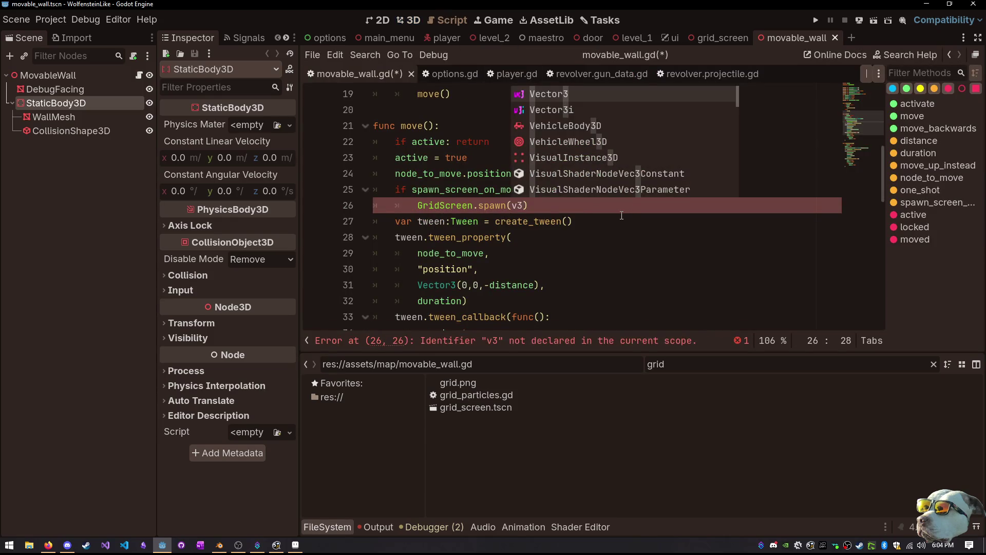
pyautogui.press('Return')
pyautogui.write('(')
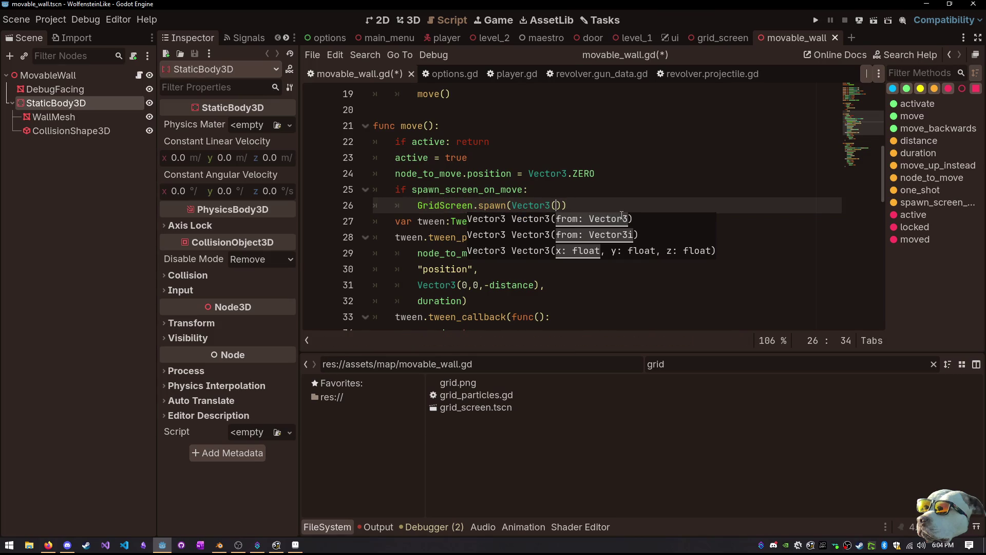
pyautogui.write('1.5,')
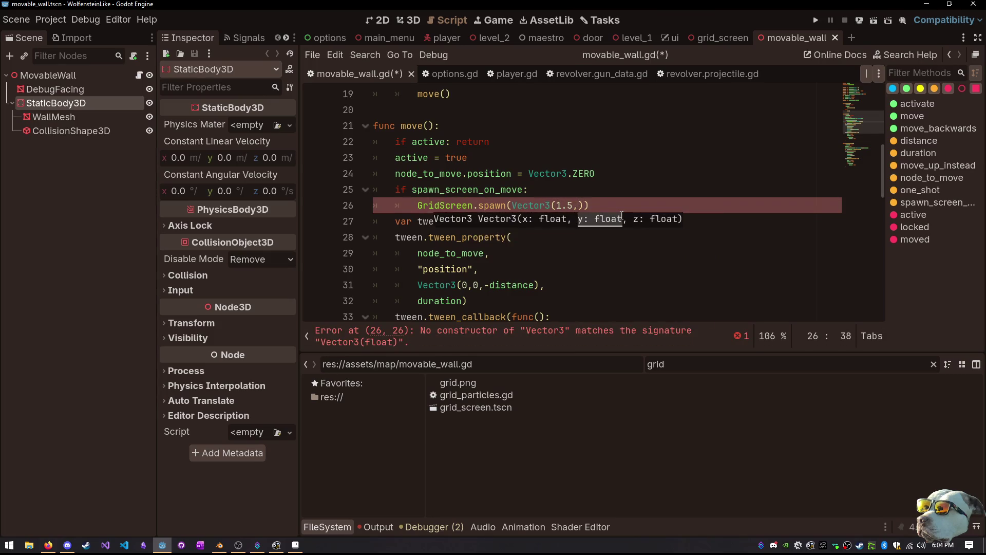
pyautogui.write('.5,0')
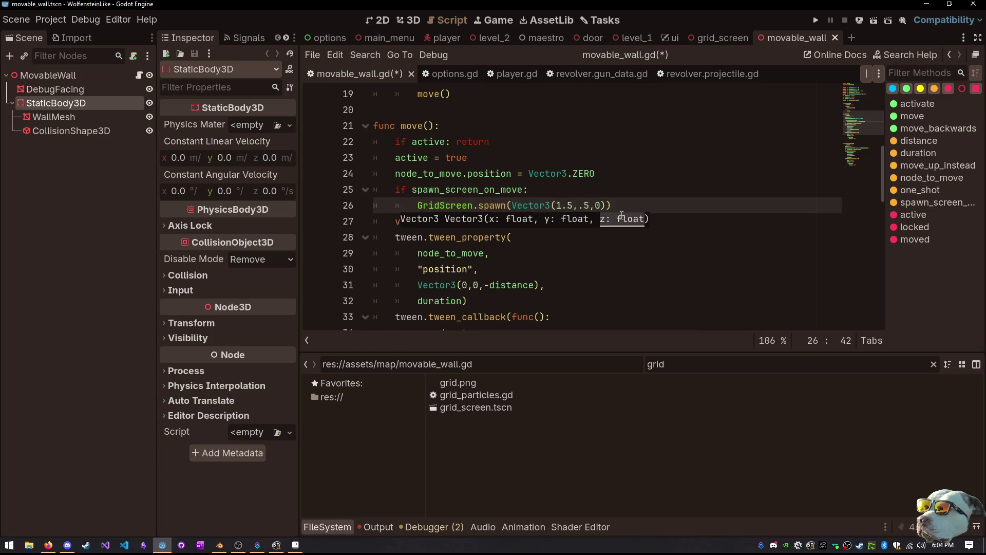
pyautogui.press('Left')
pyautogui.press('Left')
pyautogui.press('BackSpace')
pyautogui.press('BackSpace')
pyautogui.write('0')
pyautogui.press('Right')
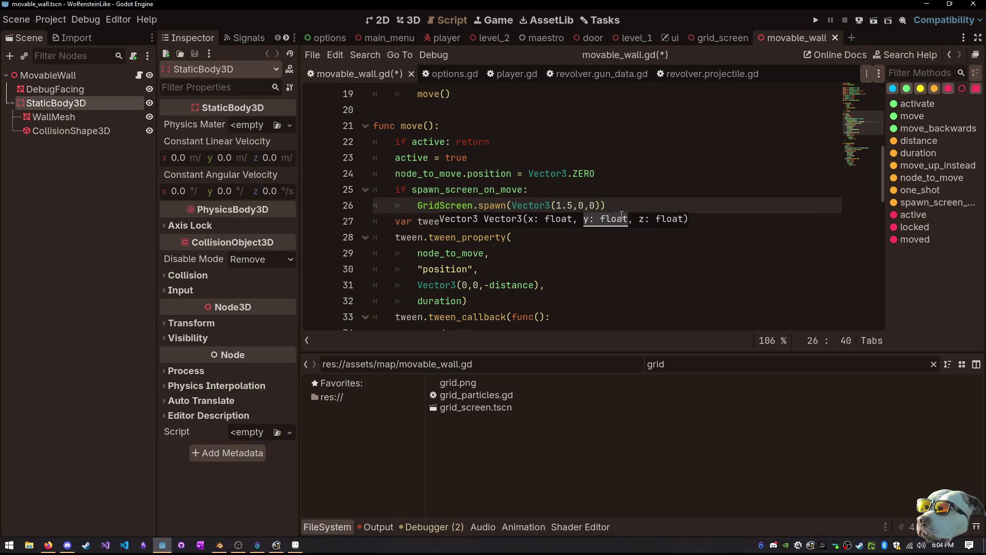
pyautogui.press('Right')
pyautogui.write('.5')
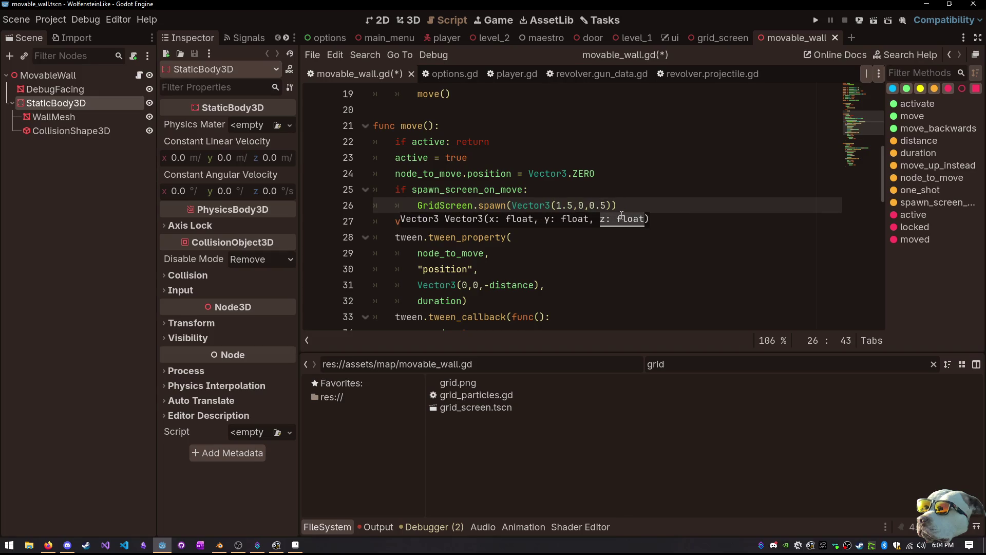
pyautogui.click(640, 176)
pyautogui.hotkey('ctrl', 's')
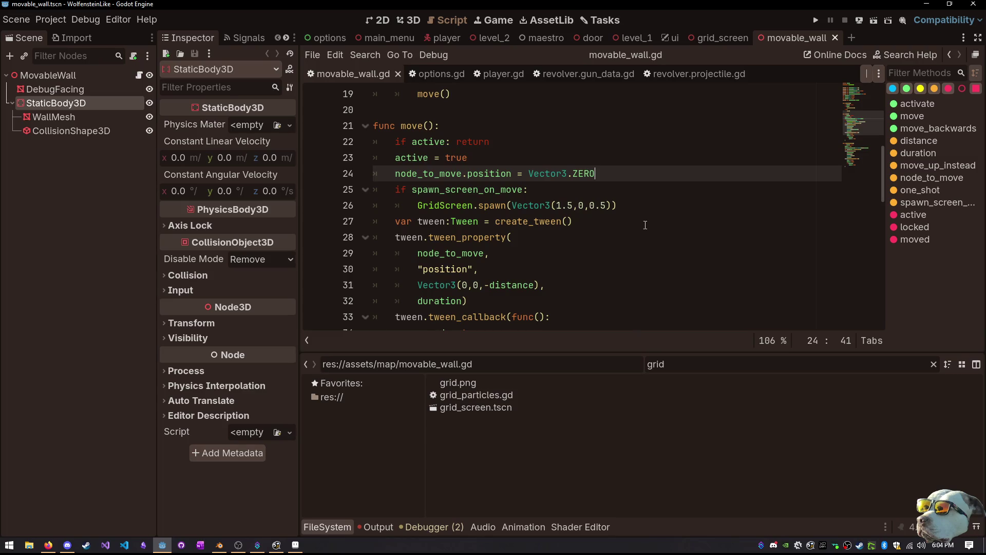
# Review the spawn if block, then open the movable_wallstreet_wall.tscn scene
pyautogui.click(645, 212)
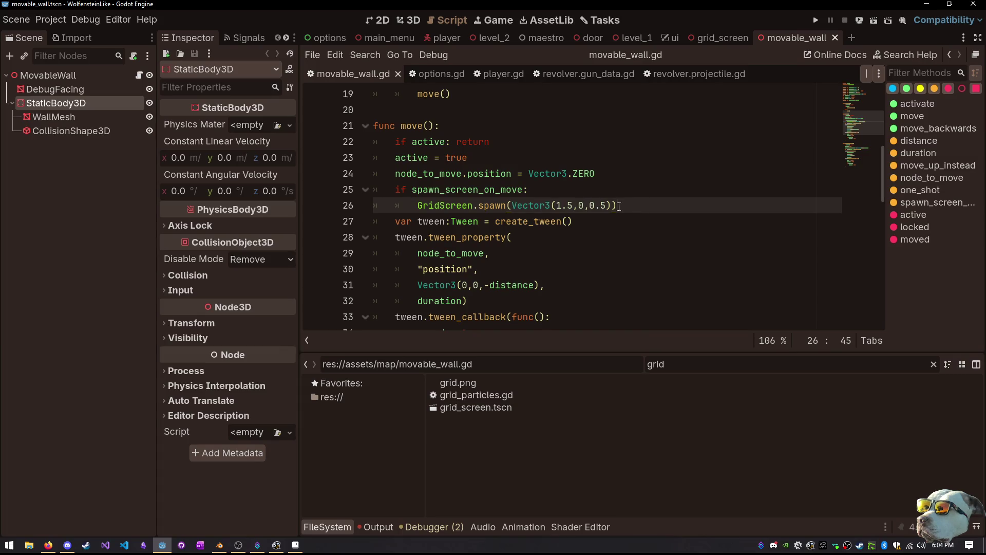
pyautogui.moveTo(645, 214); pyautogui.dragTo(627, 193)
pyautogui.hotkey('shift', 'Home')
pyautogui.click(627, 193)
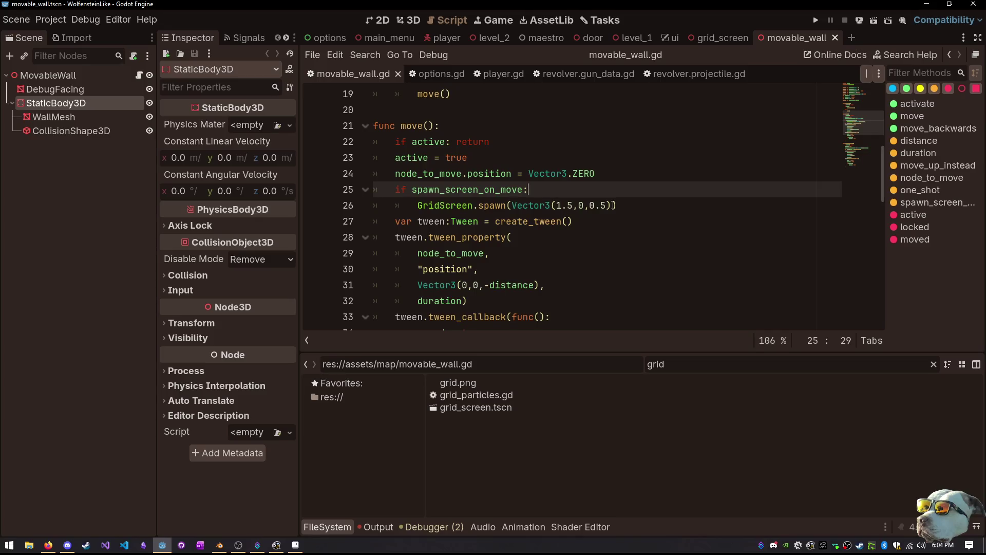
pyautogui.hotkey('shift', 'alt', 'o')
pyautogui.write('movab')
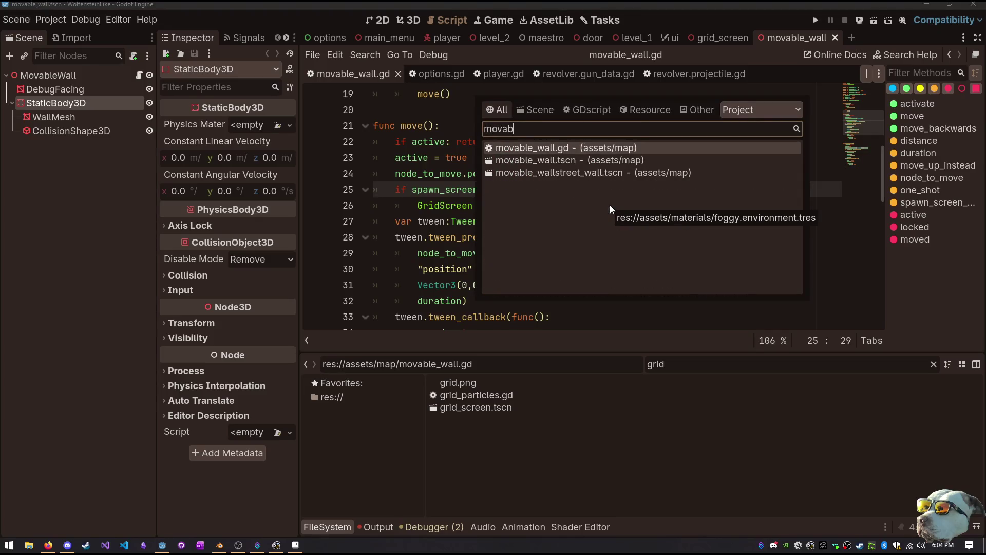
pyautogui.press('Return')
pyautogui.scroll(6, 615, 186)
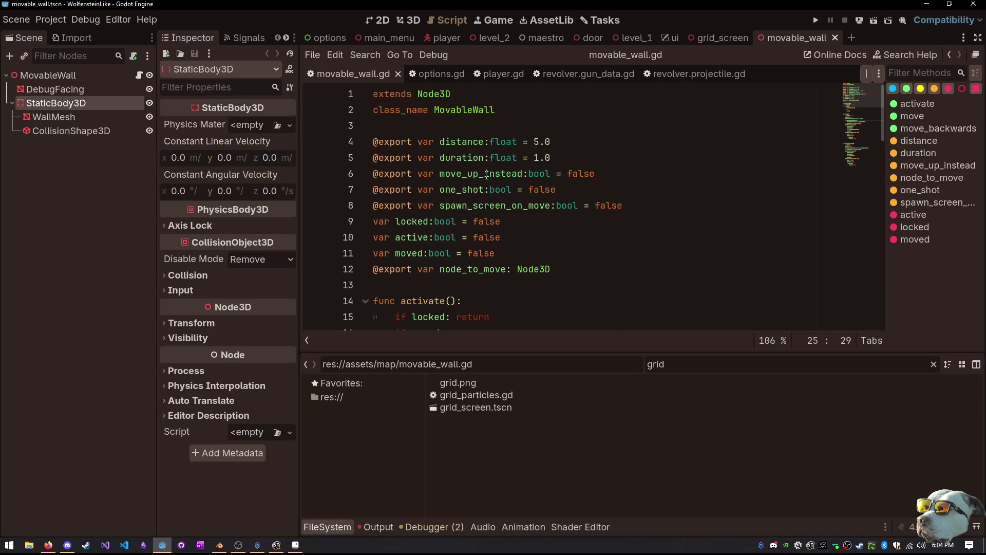
pyautogui.hotkey('ctrl', 'shift', 'o')
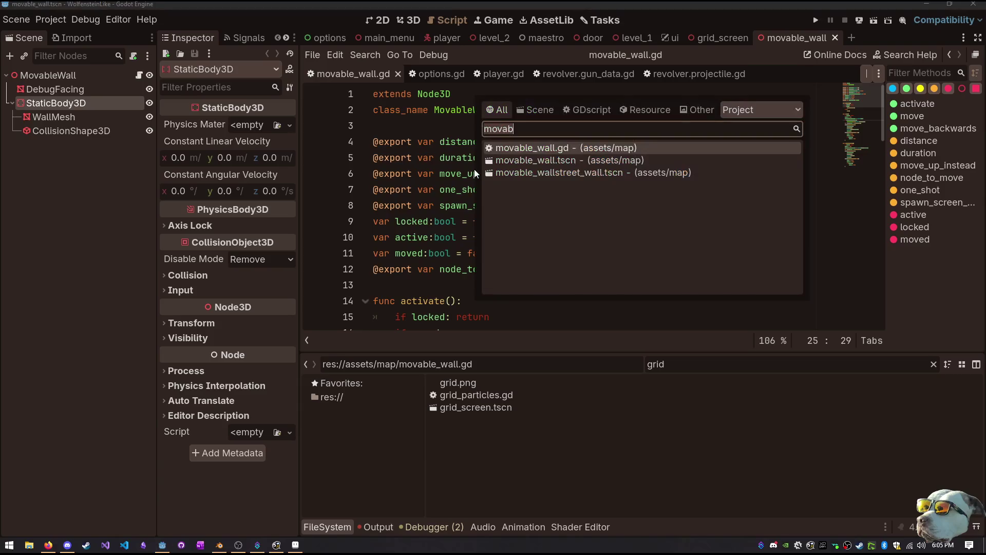
pyautogui.press('Down')
pyautogui.press('Down')
pyautogui.press('Return')
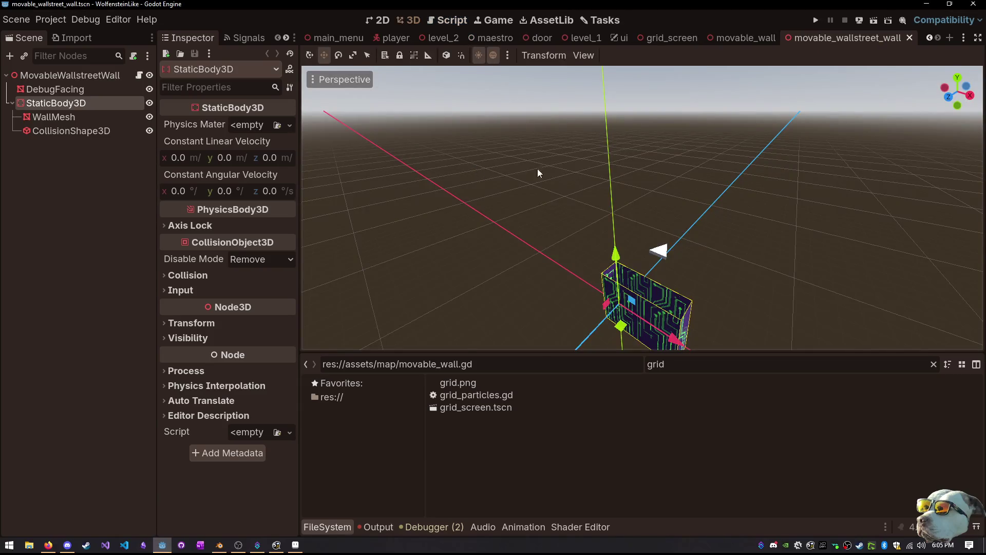
# Orbit to face the wallstreet wall head-on, then open MovableWallstreetWall's movable_wall.gd script
pyautogui.moveTo(537, 169)
pyautogui.mouseDown()
pyautogui.moveTo(670, 185)
pyautogui.moveTo(647, 196)
pyautogui.moveTo(668, 164)
pyautogui.mouseUp()
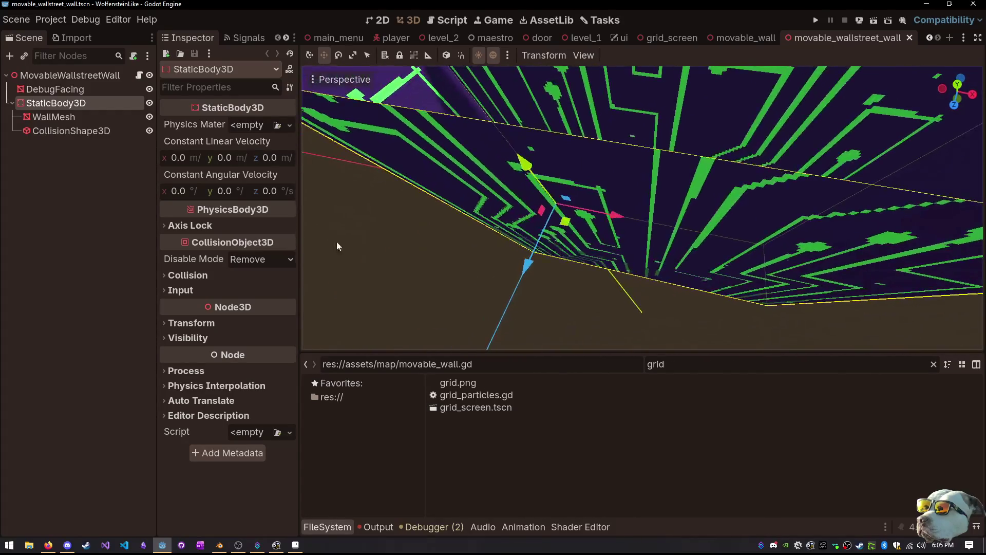
pyautogui.click(139, 77)
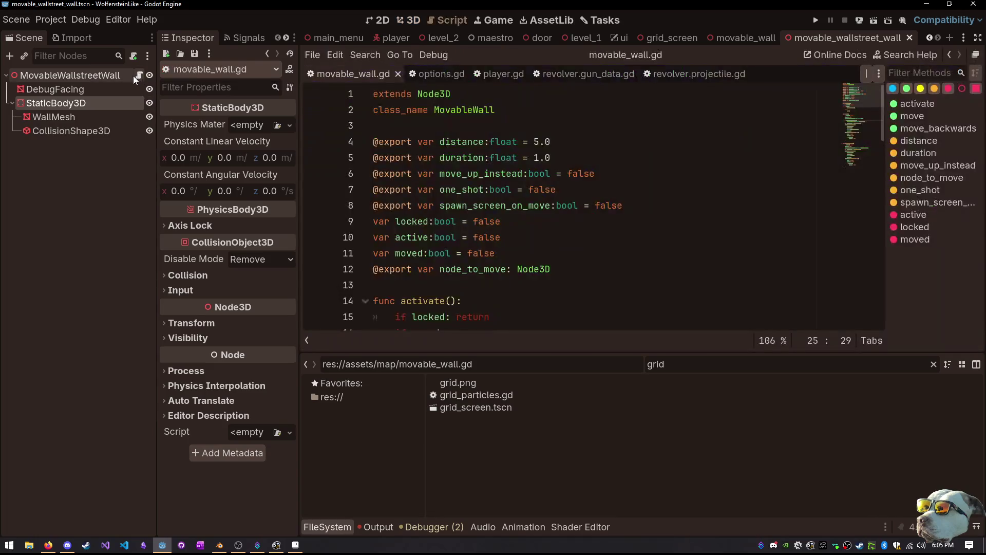
pyautogui.scroll(-3, 564, 220)
pyautogui.scroll(-3, 565, 220)
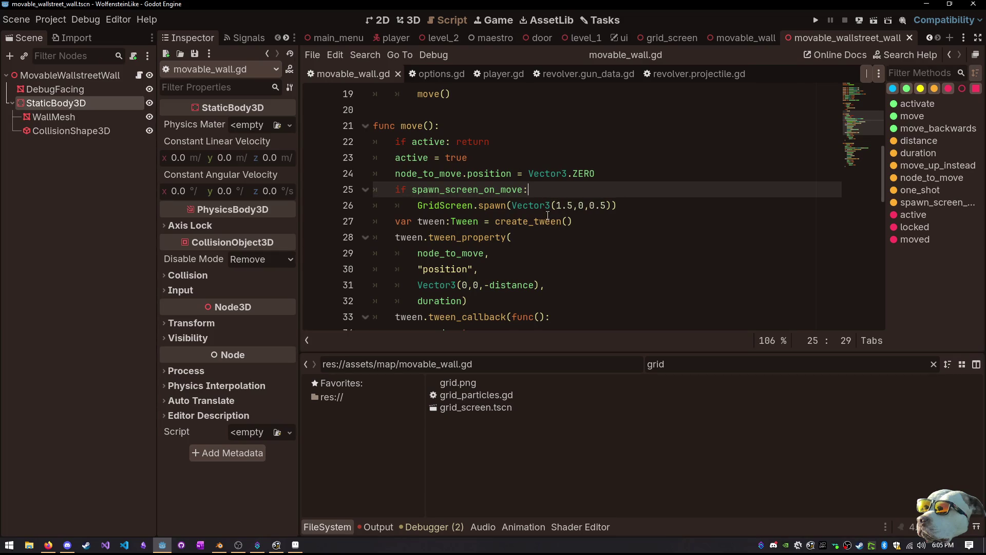
pyautogui.scroll(6, 545, 217)
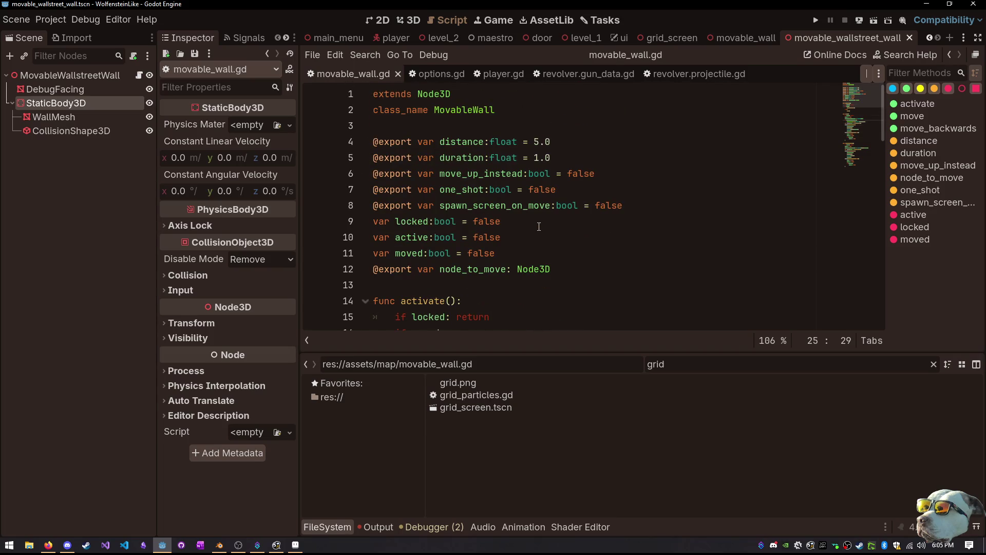
pyautogui.scroll(-1, 524, 192)
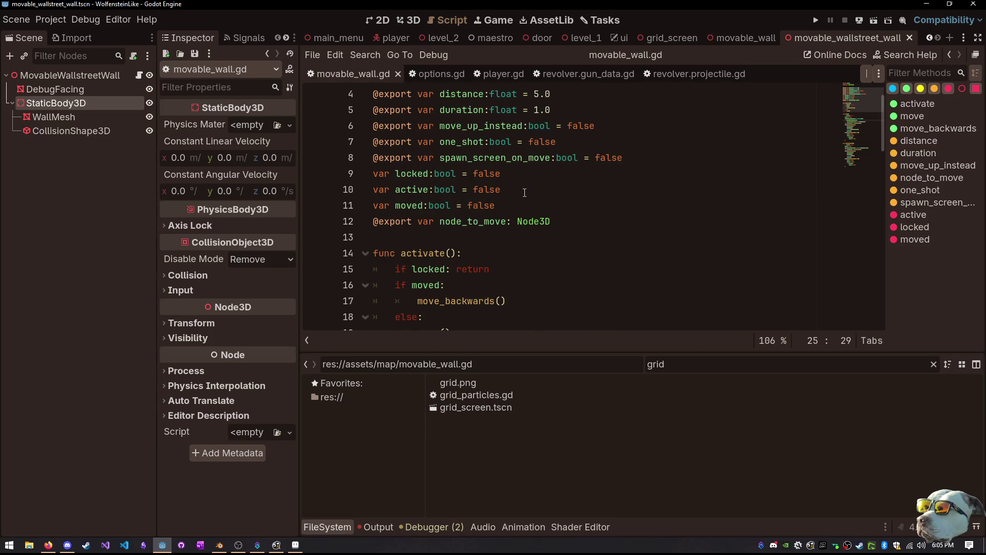
pyautogui.scroll(-1, 525, 192)
pyautogui.scroll(1, 521, 194)
pyautogui.moveTo(118, 101)
pyautogui.mouseDown()
pyautogui.moveTo(389, 196)
pyautogui.moveTo(383, 237)
pyautogui.mouseUp()
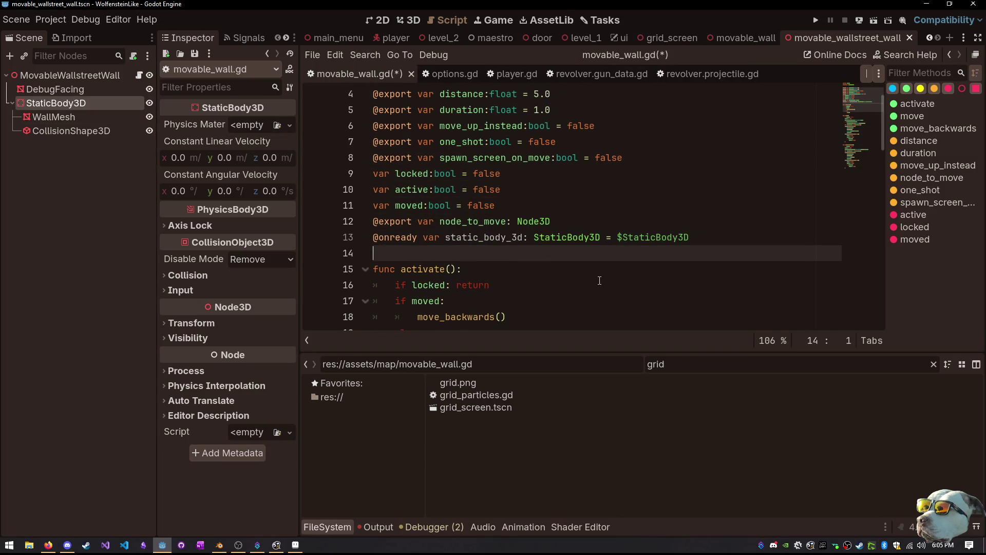
pyautogui.scroll(-5, 599, 281)
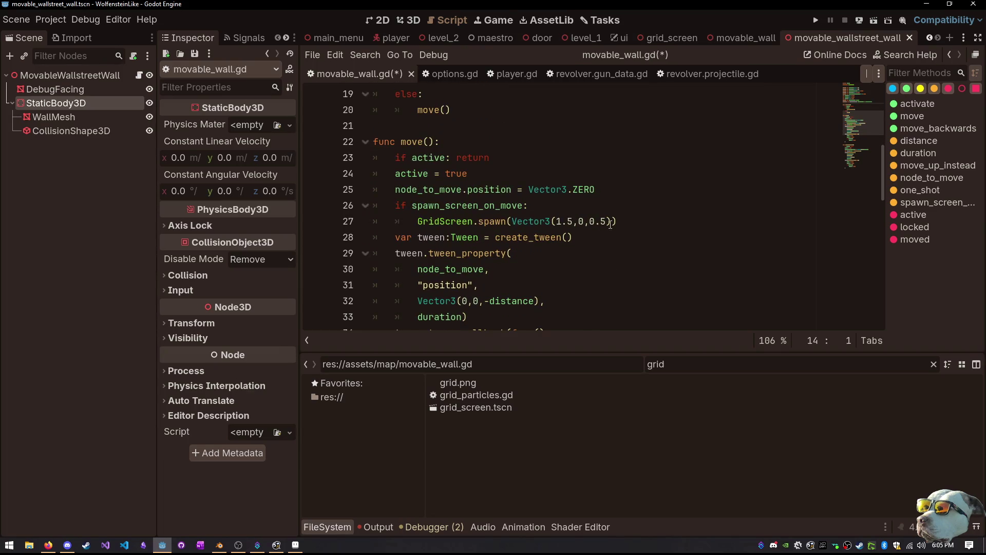
pyautogui.moveTo(611, 223); pyautogui.dragTo(513, 222)
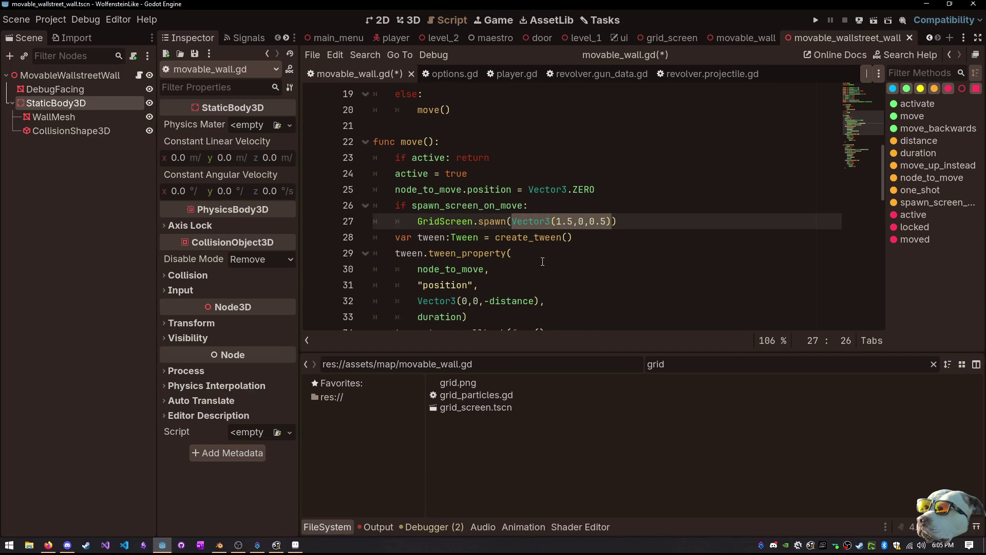
pyautogui.click(533, 209)
pyautogui.press('Return')
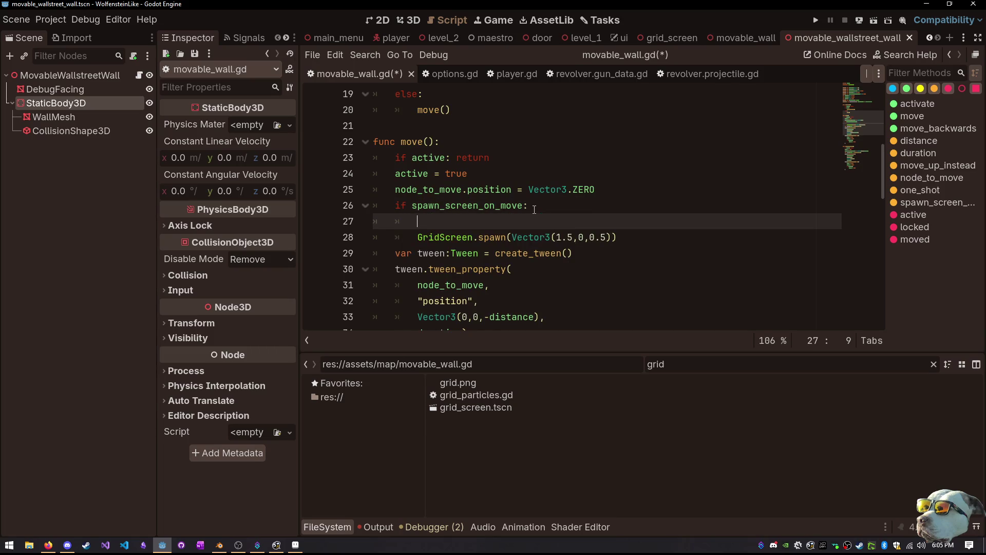
pyautogui.write('static')
pyautogui.press('Return')
pyautogui.write('.')
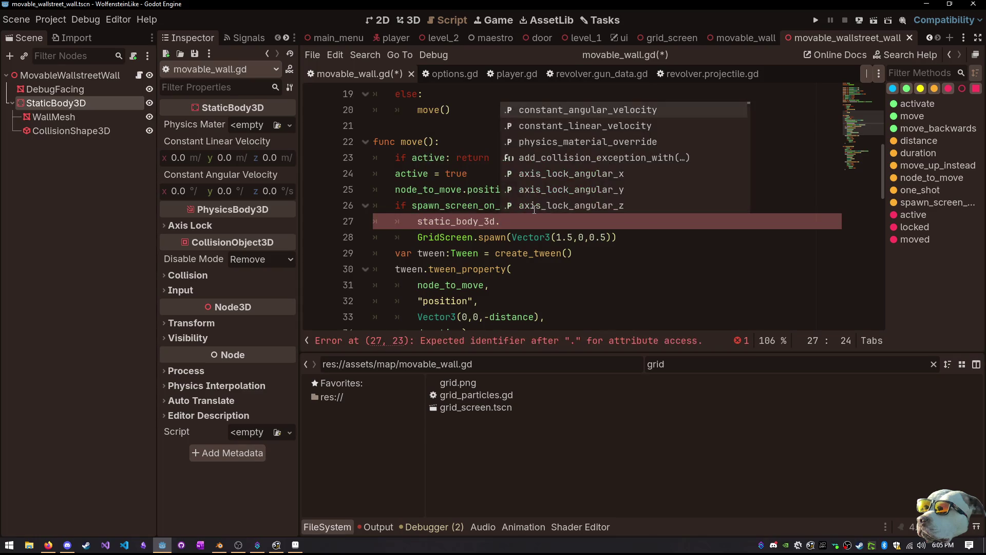
pyautogui.click(183, 322)
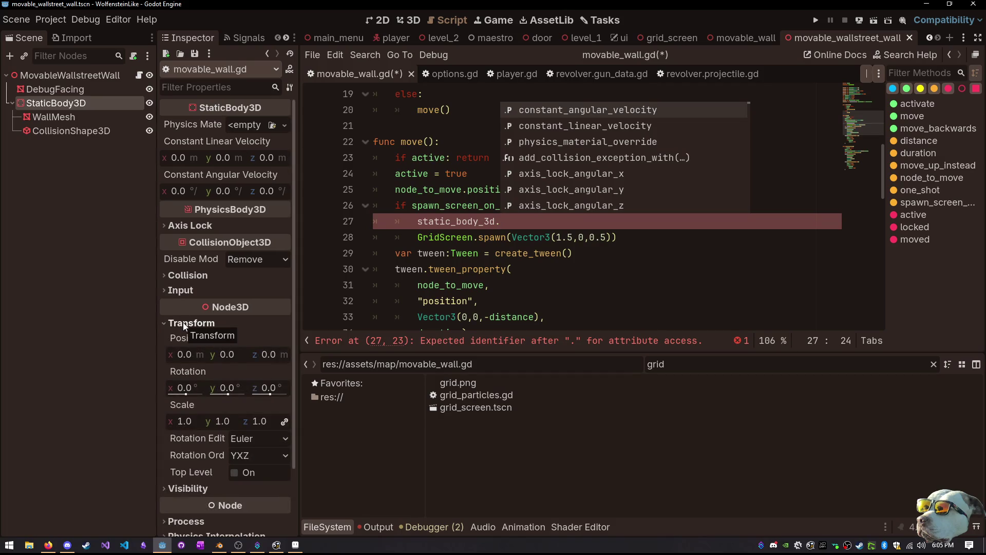
pyautogui.click(183, 322)
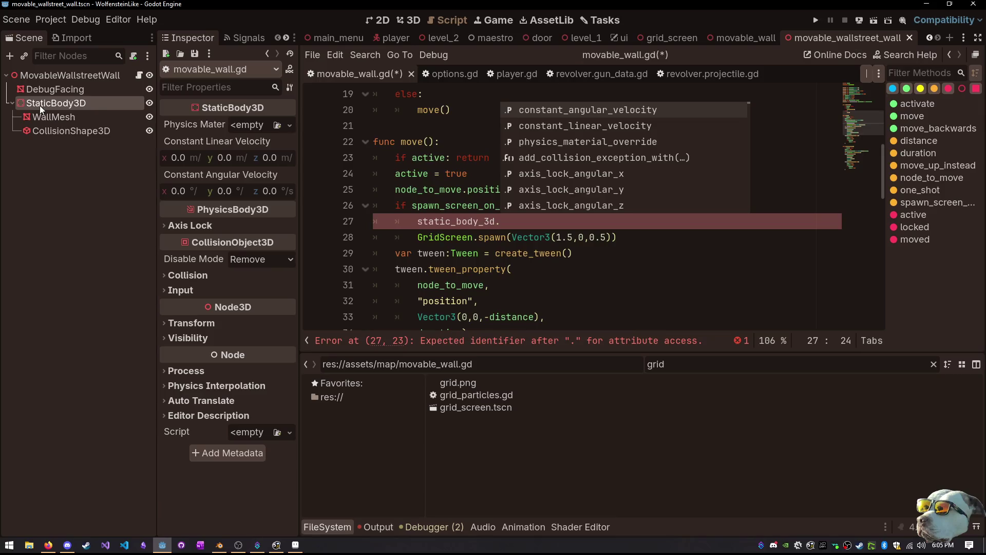
pyautogui.click(65, 132)
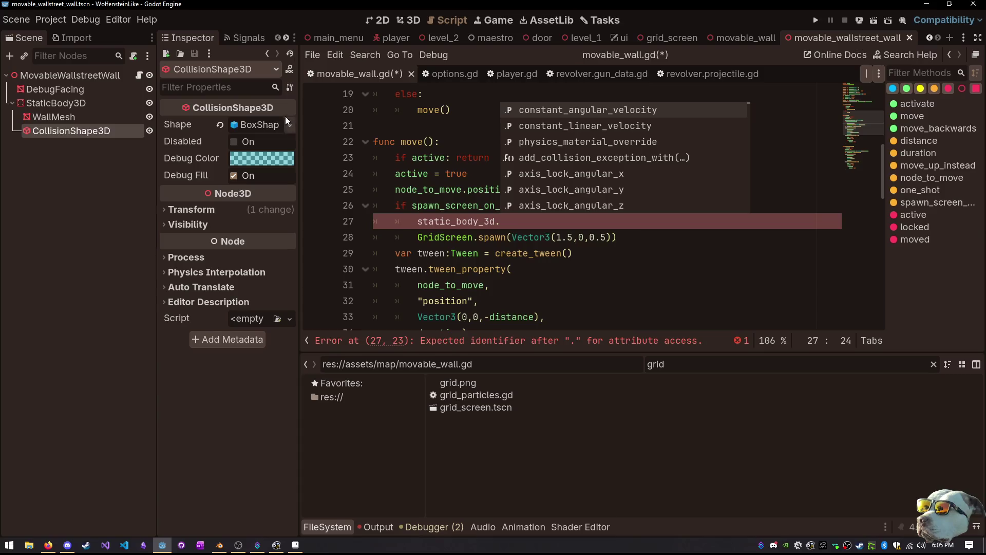
pyautogui.click(530, 223)
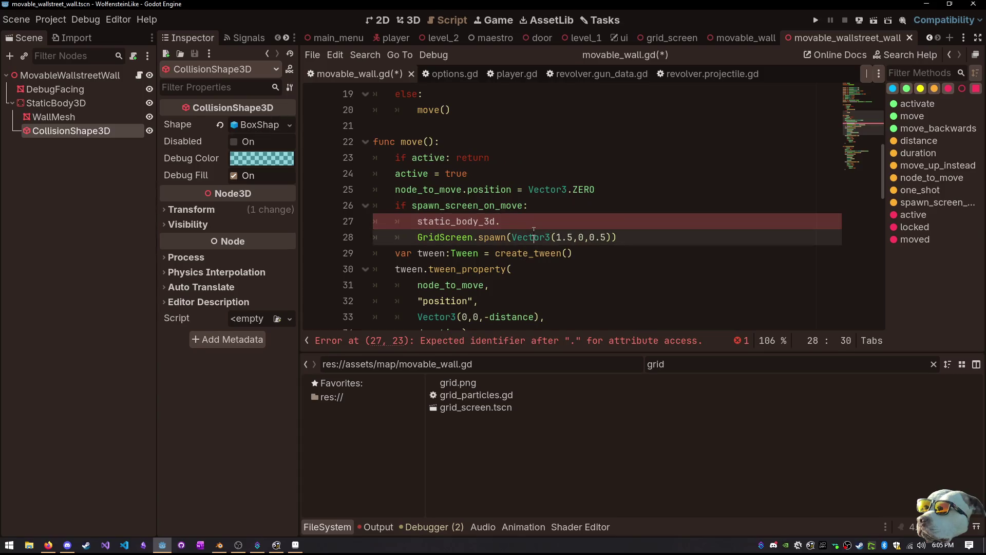
pyautogui.scroll(4, 524, 231)
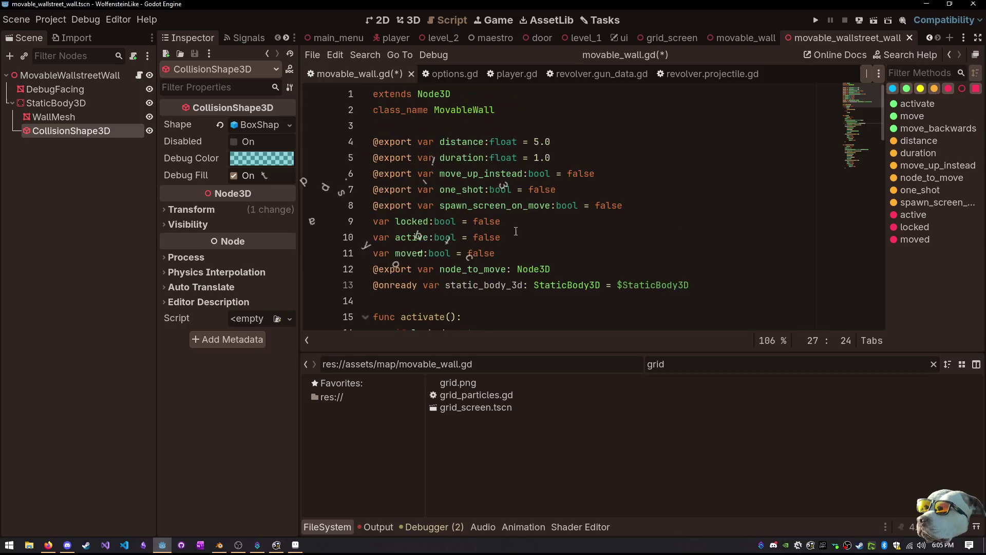
pyautogui.tripleClick(509, 193)
pyautogui.press('BackSpace')
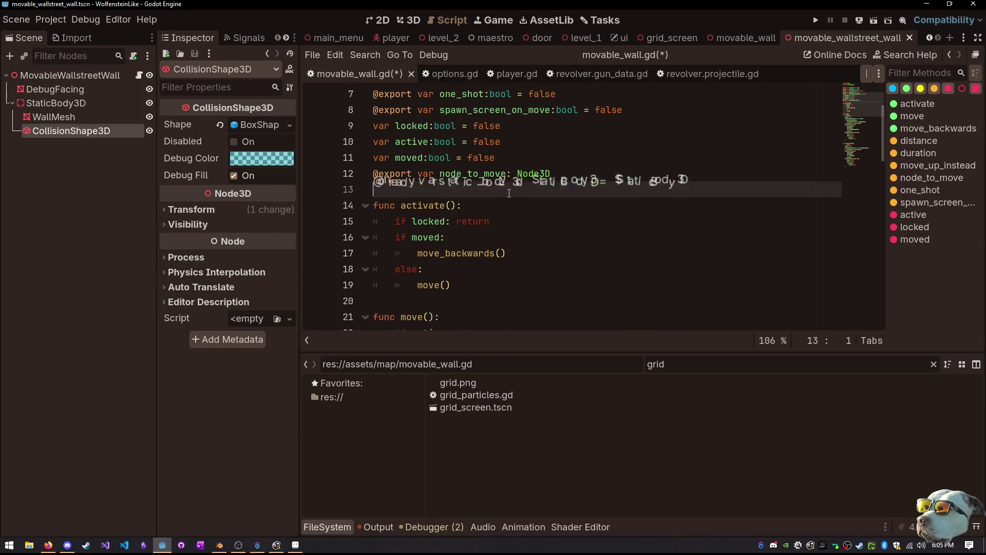
pyautogui.moveTo(72, 131)
pyautogui.mouseDown()
pyautogui.moveTo(272, 149)
pyautogui.moveTo(362, 189)
pyautogui.mouseUp()
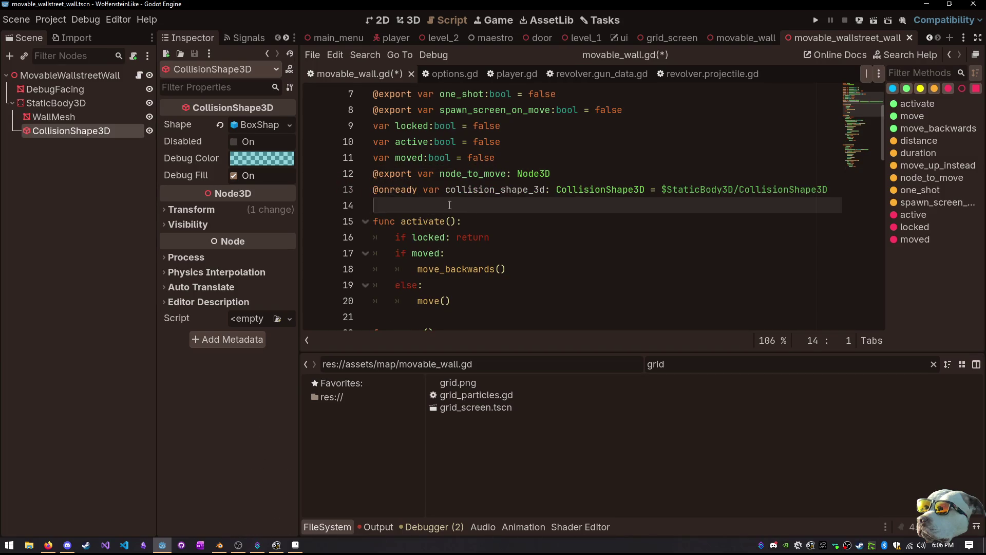
pyautogui.doubleClick(487, 188)
pyautogui.scroll(-5, 490, 206)
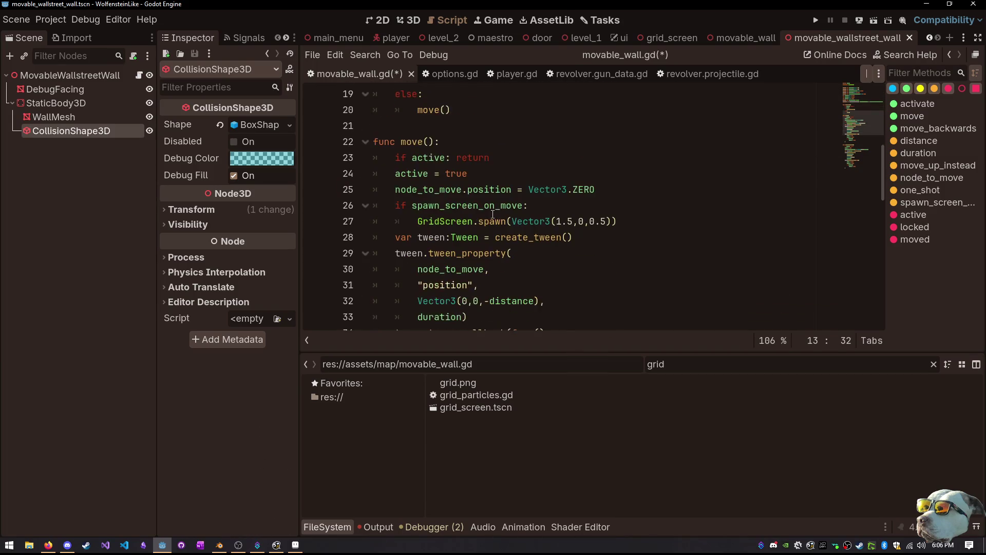
pyautogui.scroll(1, 497, 188)
# Declare 'var pos_for_grid:Vector3 = collision_shape_3d.shape.size/2.0' in the spawn block
pyautogui.click(539, 201)
pyautogui.press('Return')
pyautogui.write('var p')
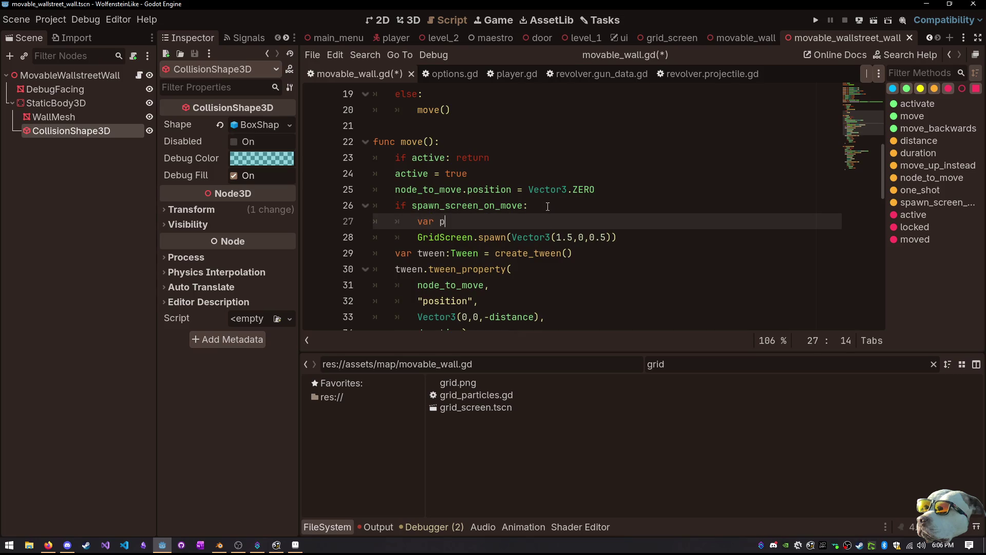
pyautogui.write('os_for_gri')
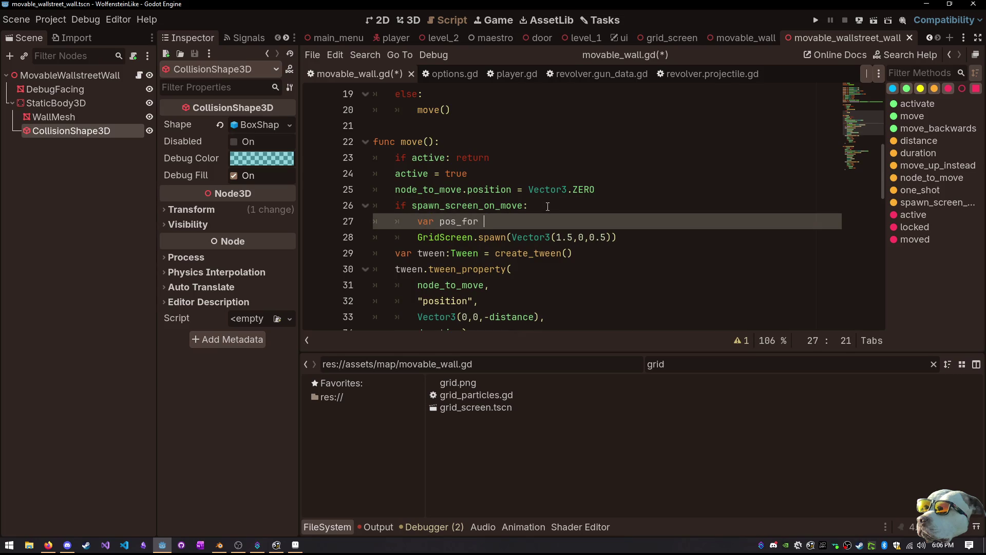
pyautogui.write('d ')
pyautogui.write('= collision_shape_3d.s')
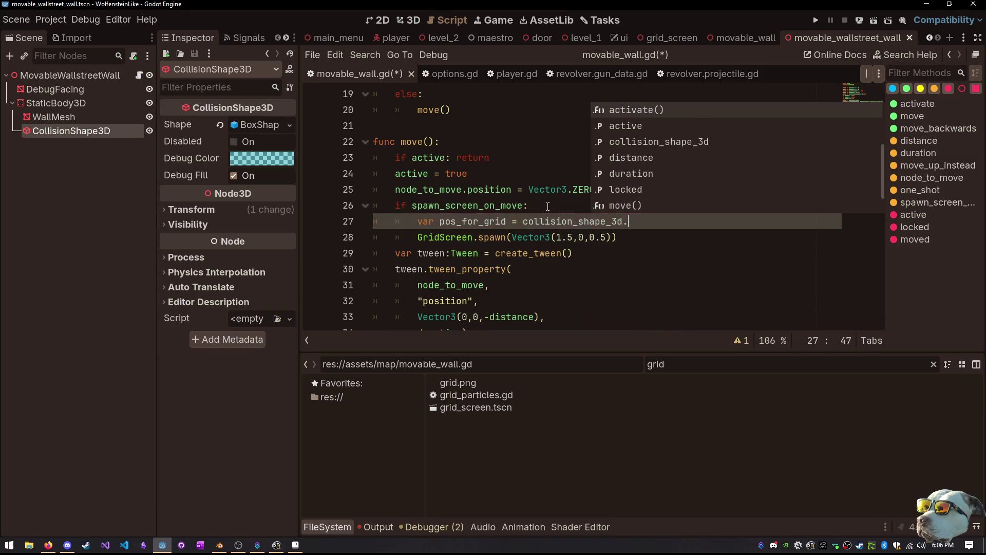
pyautogui.write('hape.')
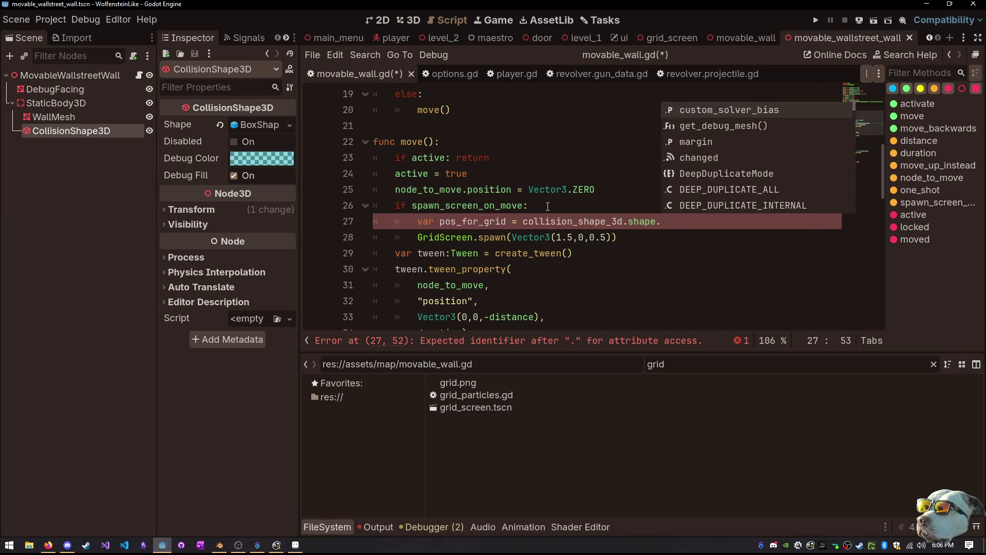
pyautogui.click(232, 117)
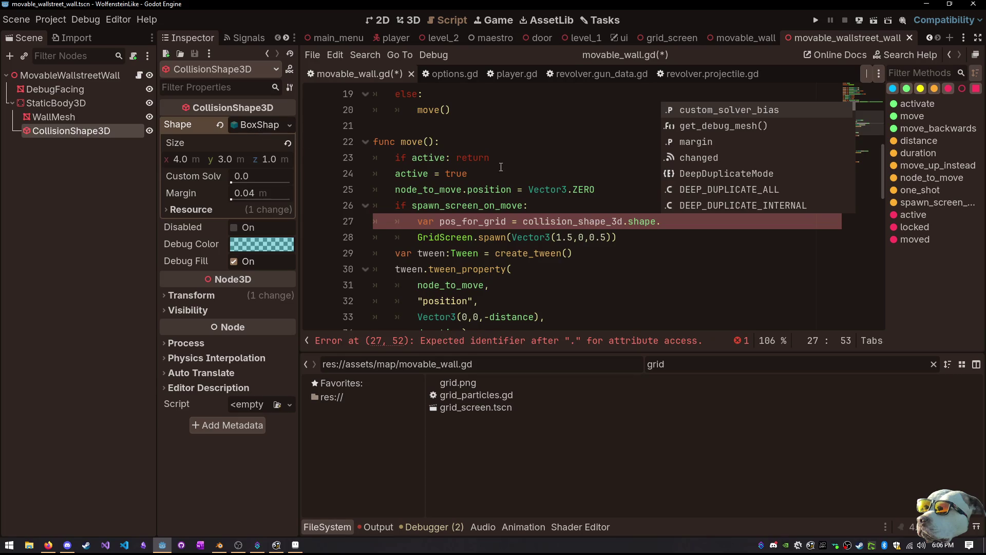
pyautogui.press('Escape')
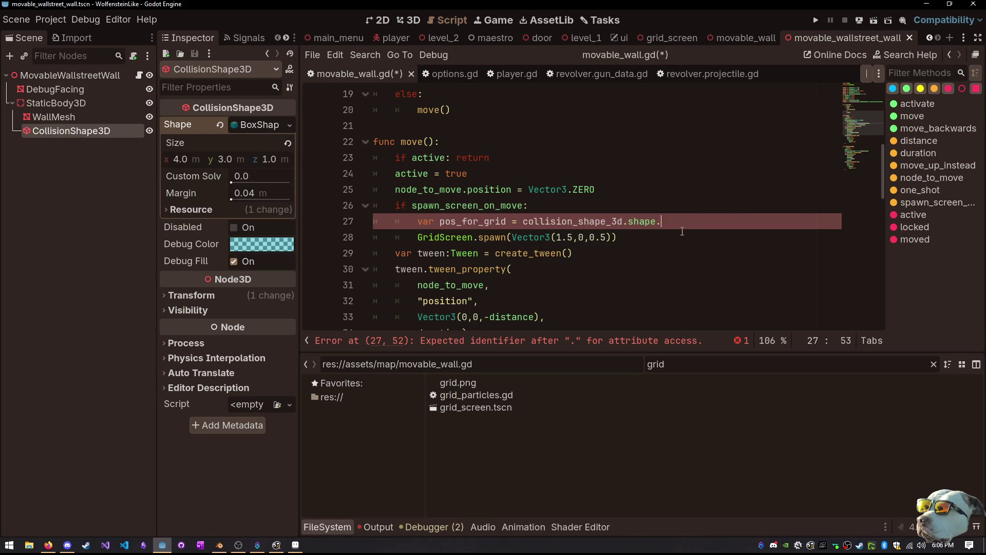
pyautogui.write('size')
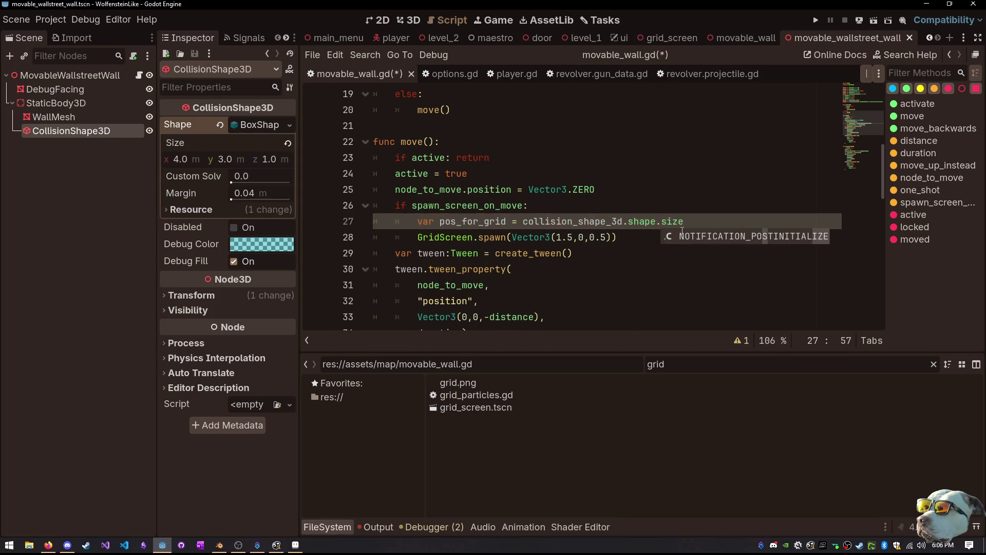
pyautogui.write('/2')
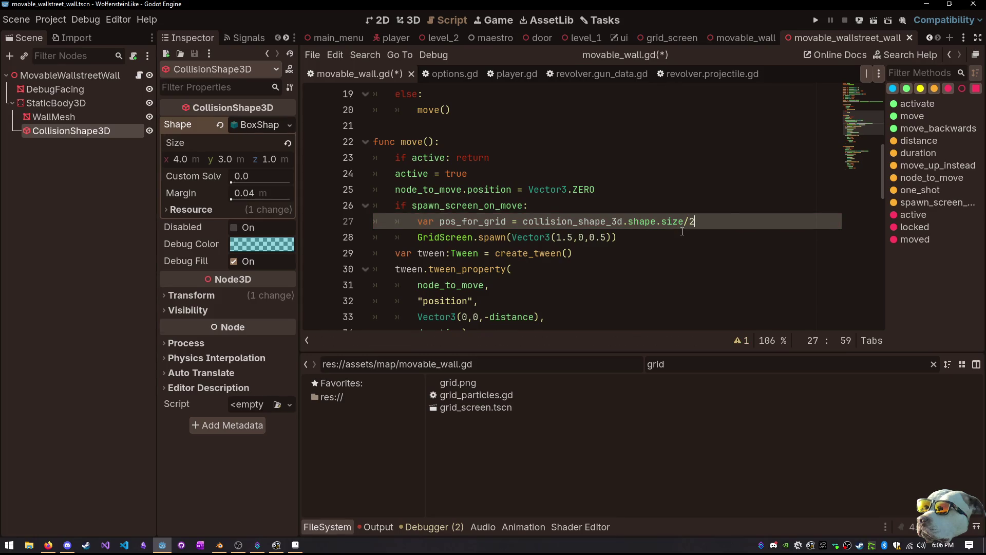
pyautogui.write('.0')
pyautogui.click(508, 221)
pyautogui.write(':v3')
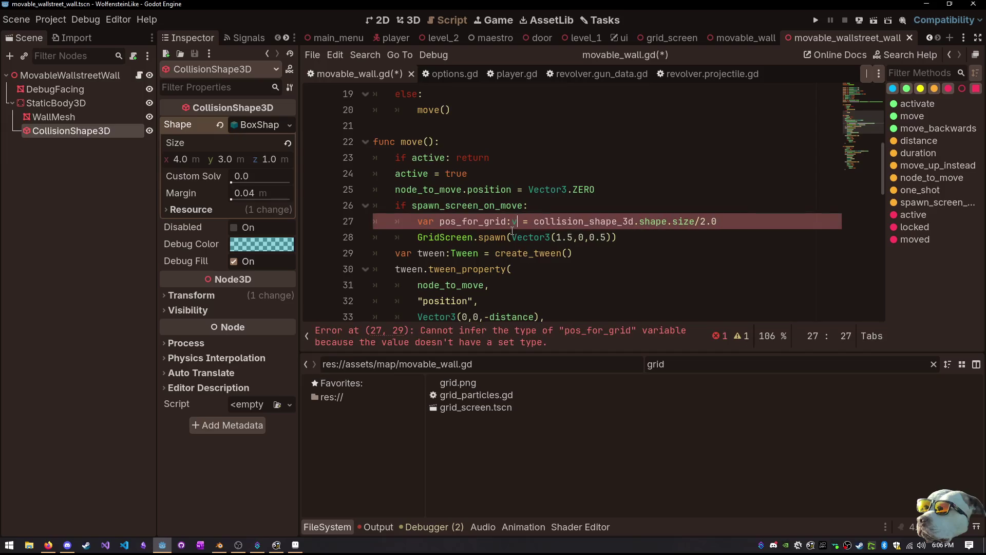
pyautogui.press('Return')
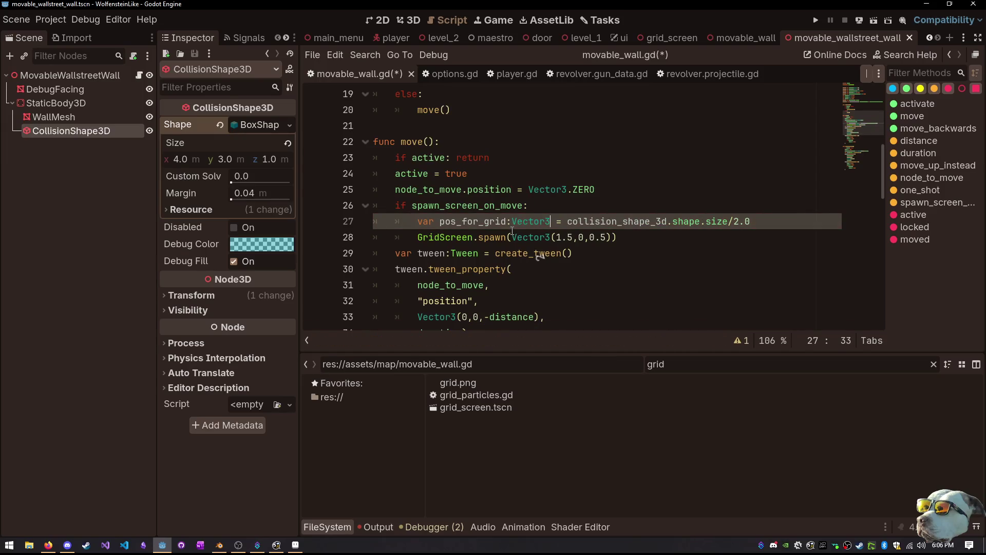
# Add 'pos_for_grid.y = 0', pass pos_for_grid to GridScreen.spawn, and save
pyautogui.click(789, 223)
pyautogui.click(468, 228)
pyautogui.click(774, 223)
pyautogui.press('Return')
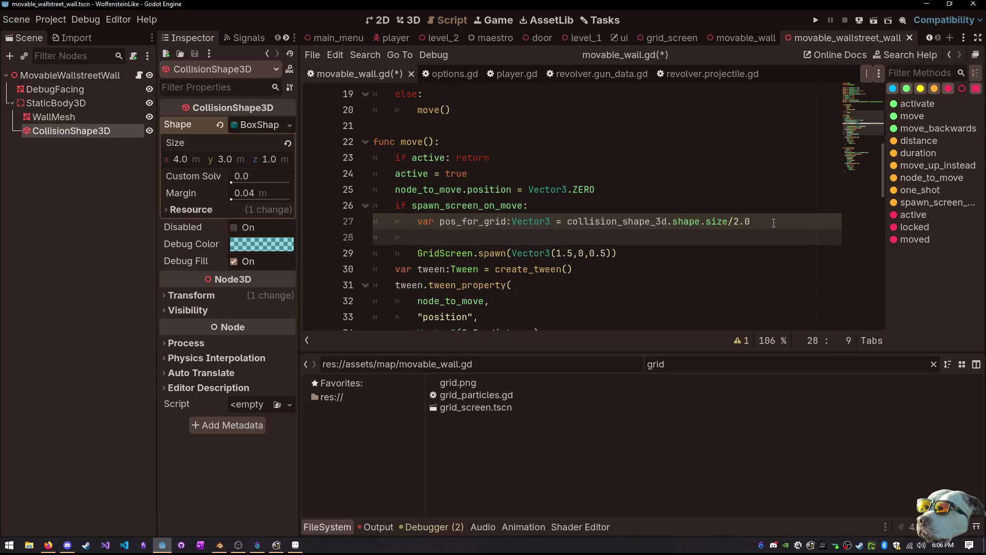
pyautogui.write('pos_for_grid.y')
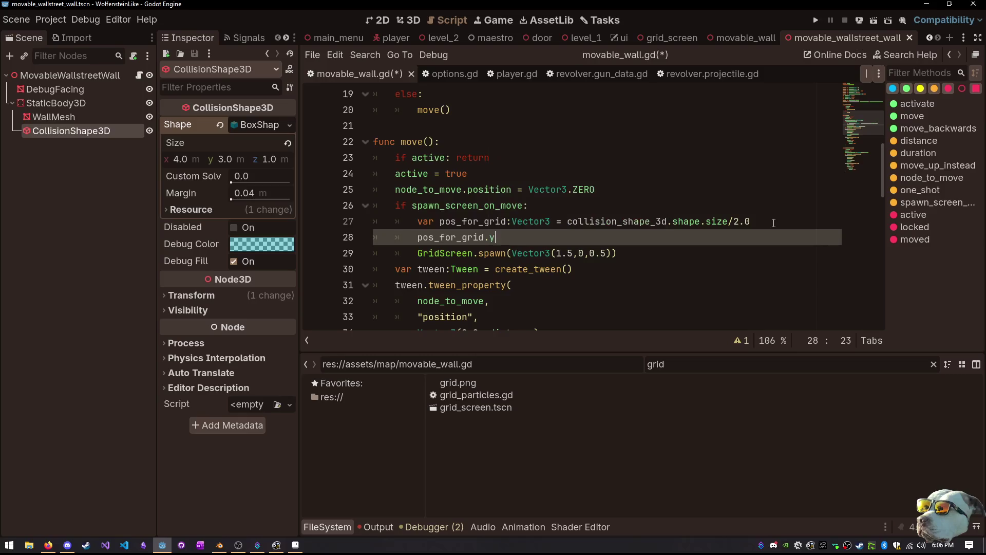
pyautogui.write(' = 0')
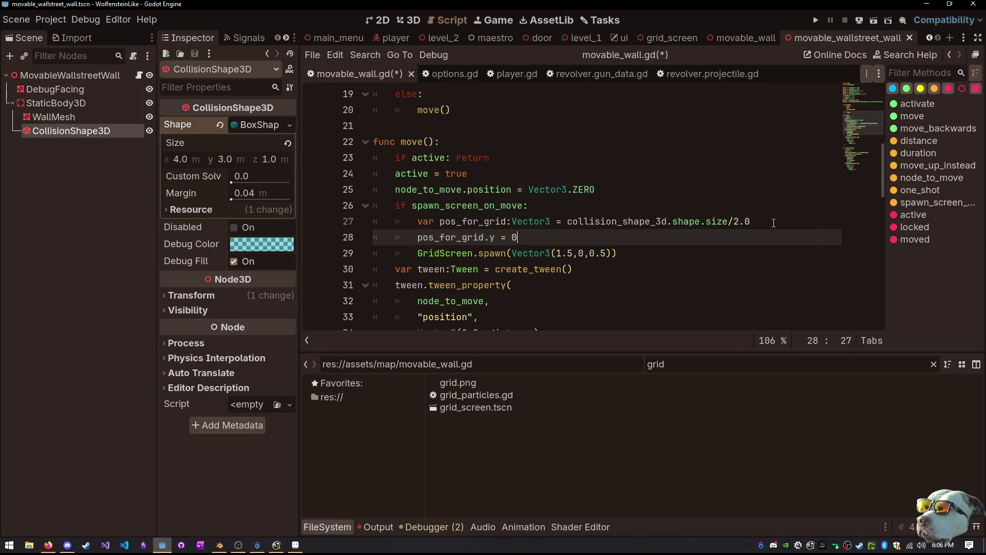
pyautogui.press('Down')
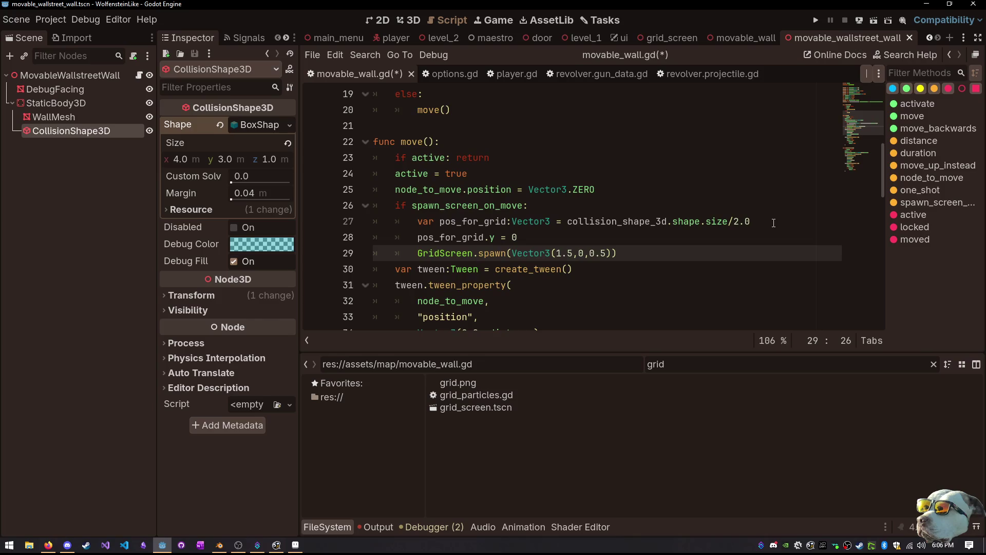
pyautogui.hotkey('ctrl', 'shift', 'Right')
pyautogui.hotkey('ctrl', 'shift', 'Right')
pyautogui.hotkey('ctrl', 'shift', 'Right')
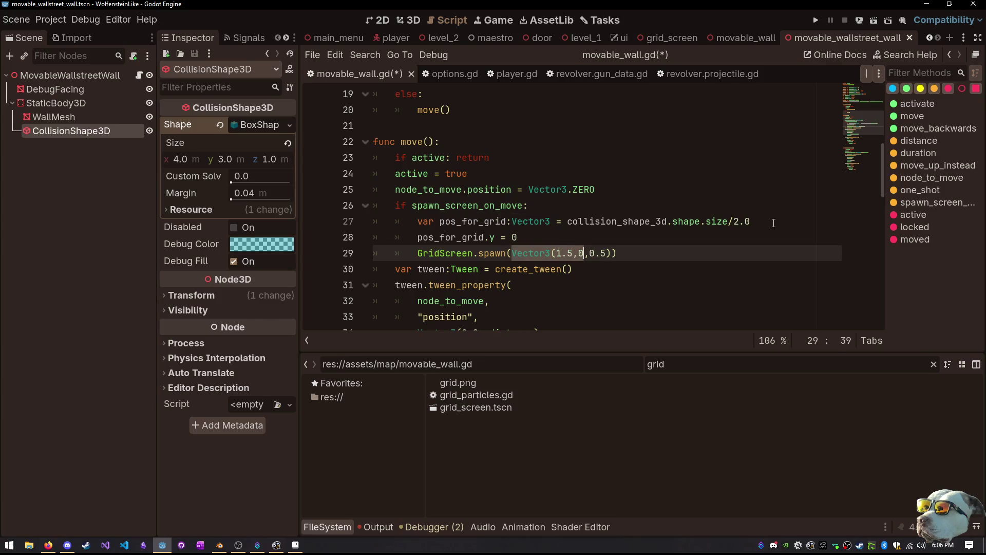
pyautogui.write('pos_for_grid')
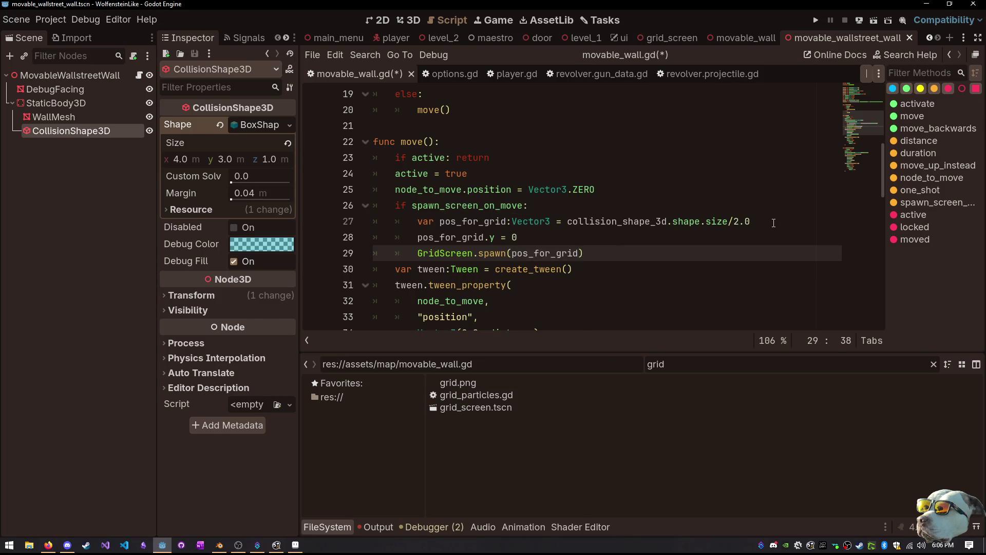
pyautogui.hotkey('ctrl', 's')
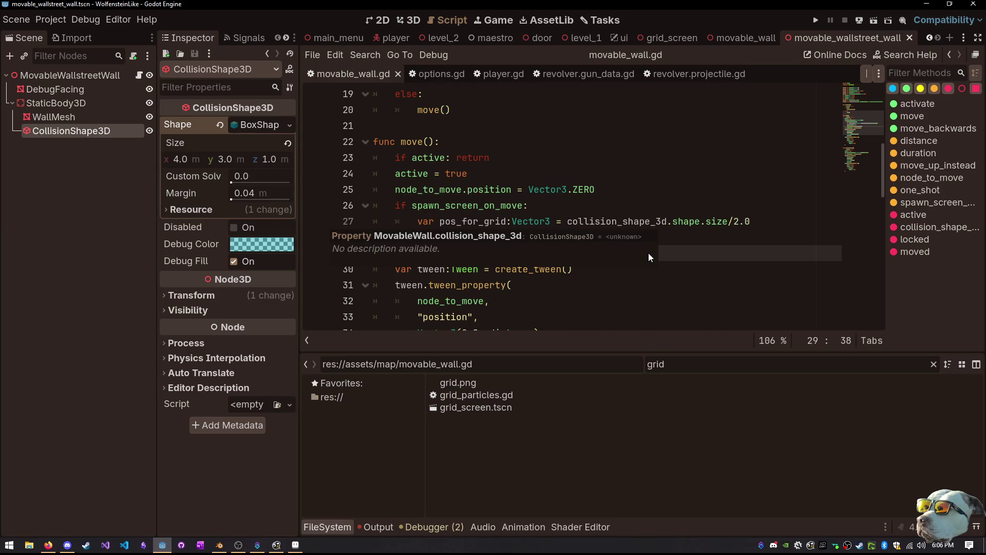
# In level_2, enable Spawn Screen on TopMovableWall and run the game to test it
pyautogui.click(424, 37)
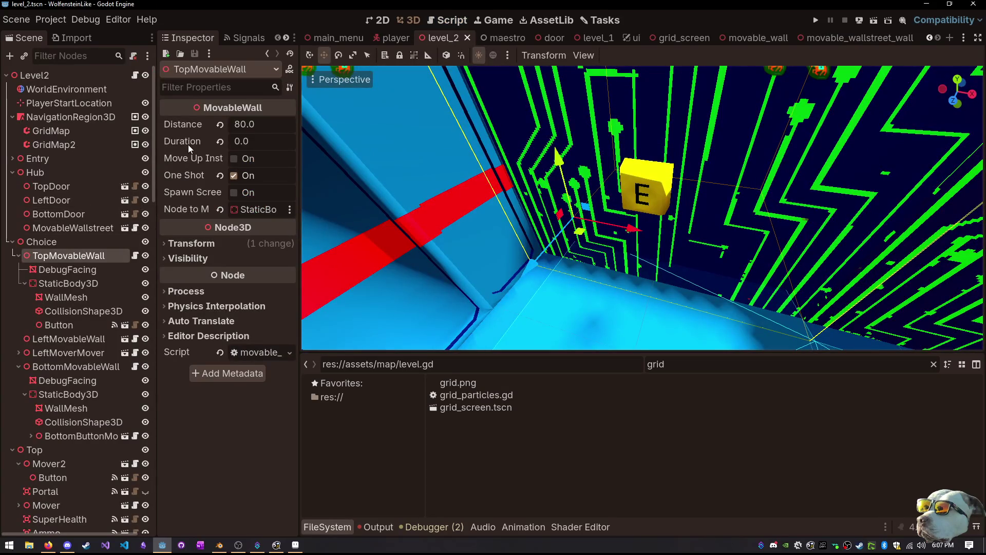
pyautogui.click(234, 192)
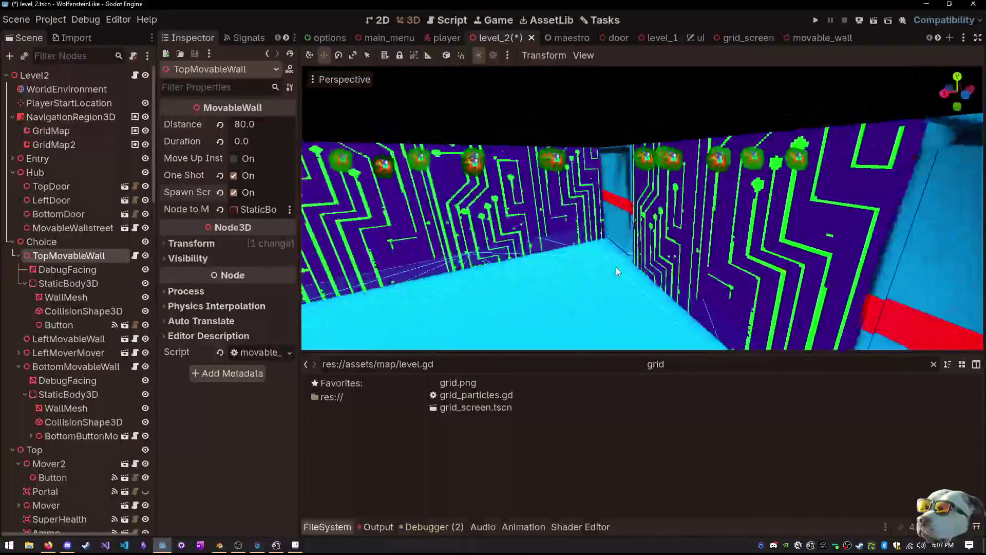
pyautogui.press('F6')
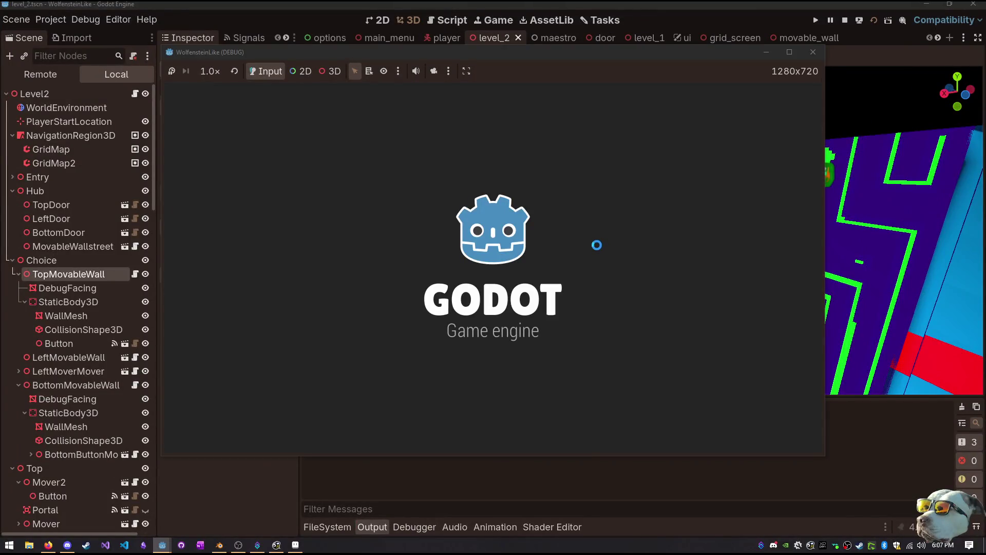
# In the running game, walk to the door, turn Music volume to zero, and open the door
pyautogui.press('w')
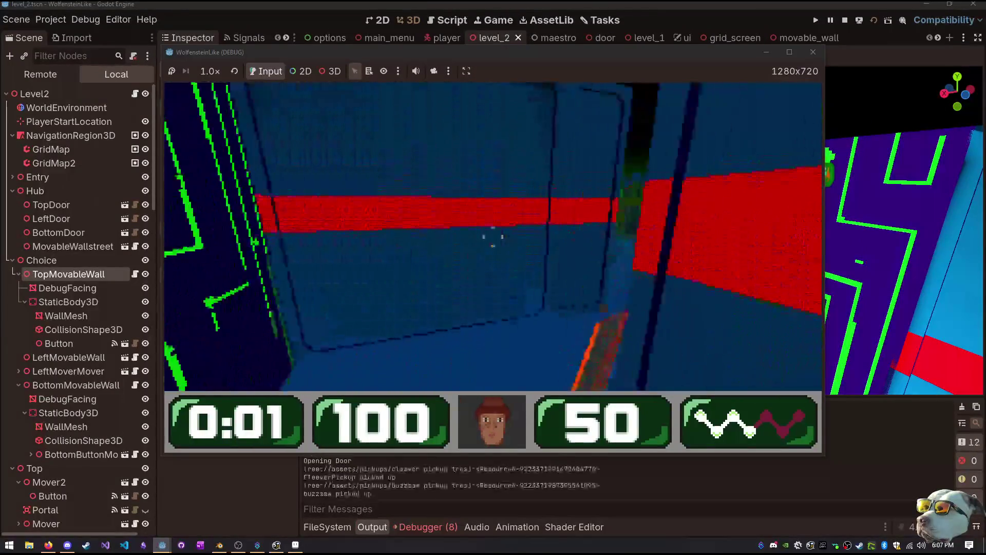
pyautogui.press('Escape')
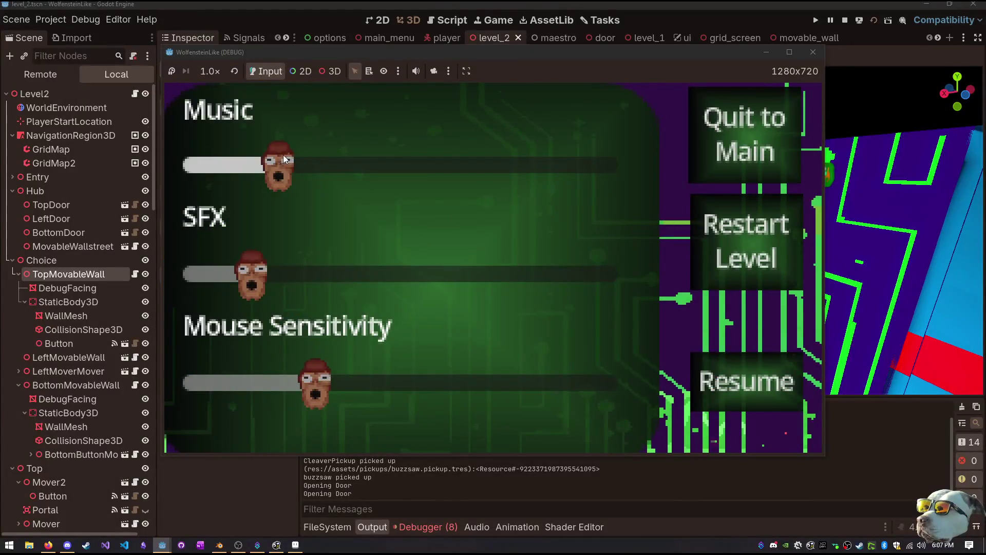
pyautogui.moveTo(283, 155); pyautogui.dragTo(224, 187)
pyautogui.click(707, 375)
pyautogui.press('w')
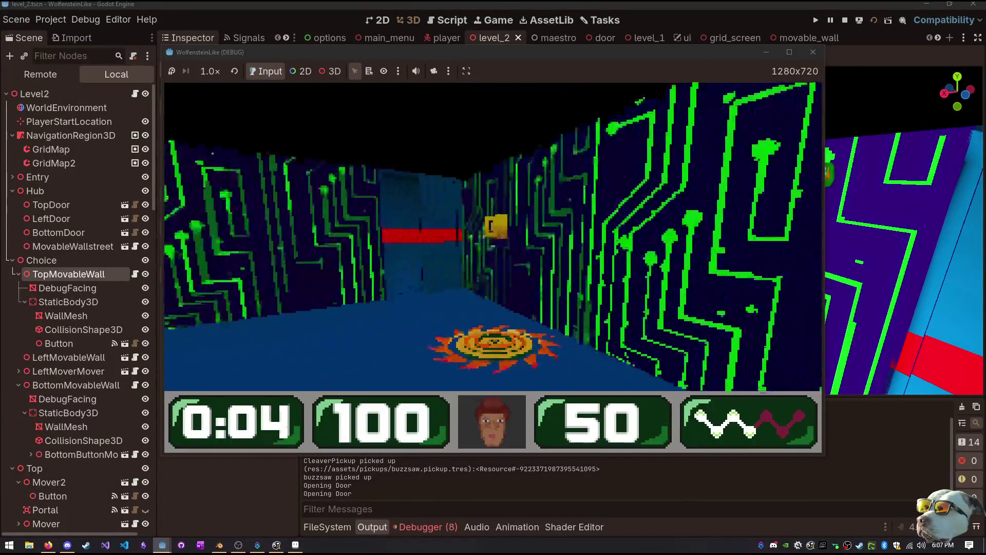
pyautogui.press('e')
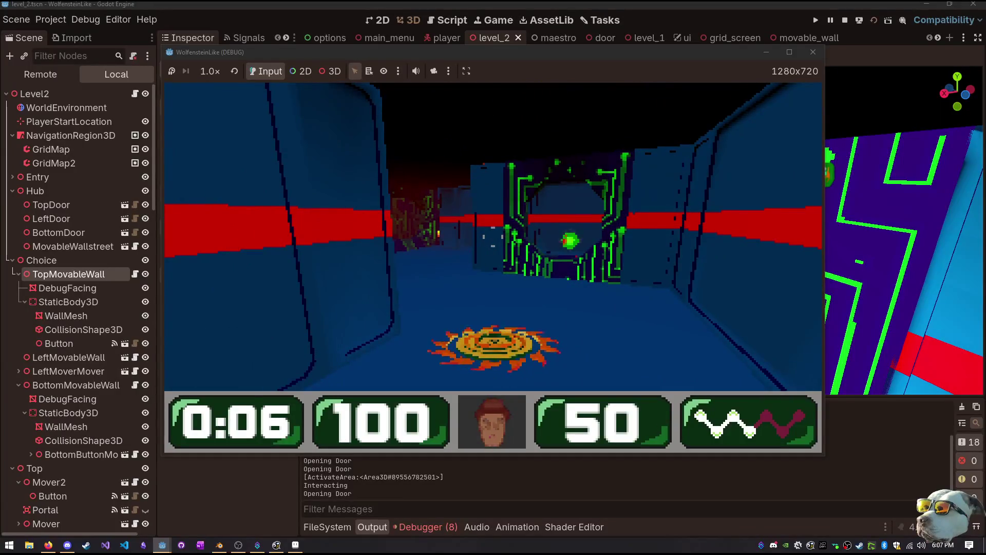
# Back in the editor, review the 8 missing CollisionShape3D errors in the Debugger's Errors list
pyautogui.hotkey('alt', 'Tab')
pyautogui.click(445, 527)
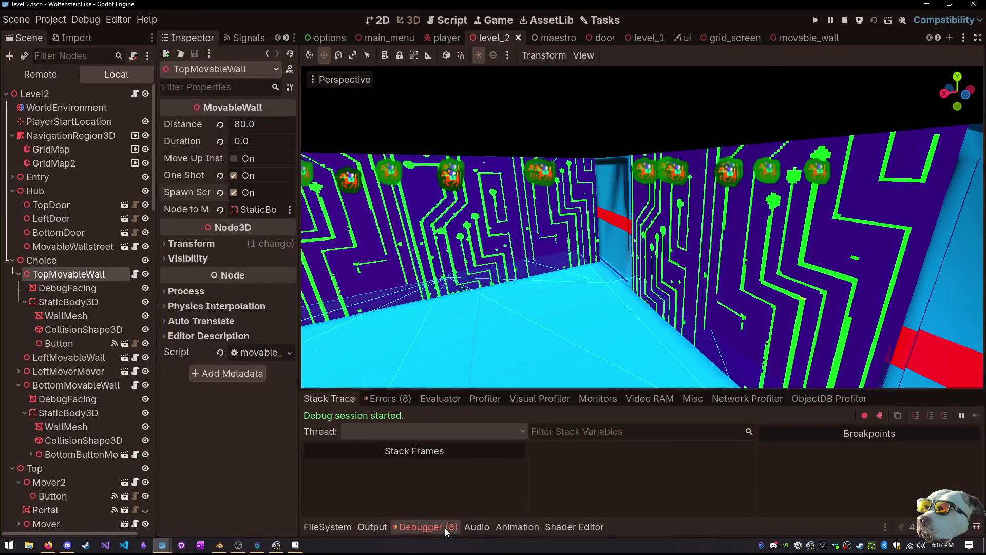
pyautogui.click(402, 400)
pyautogui.scroll(-5, 447, 447)
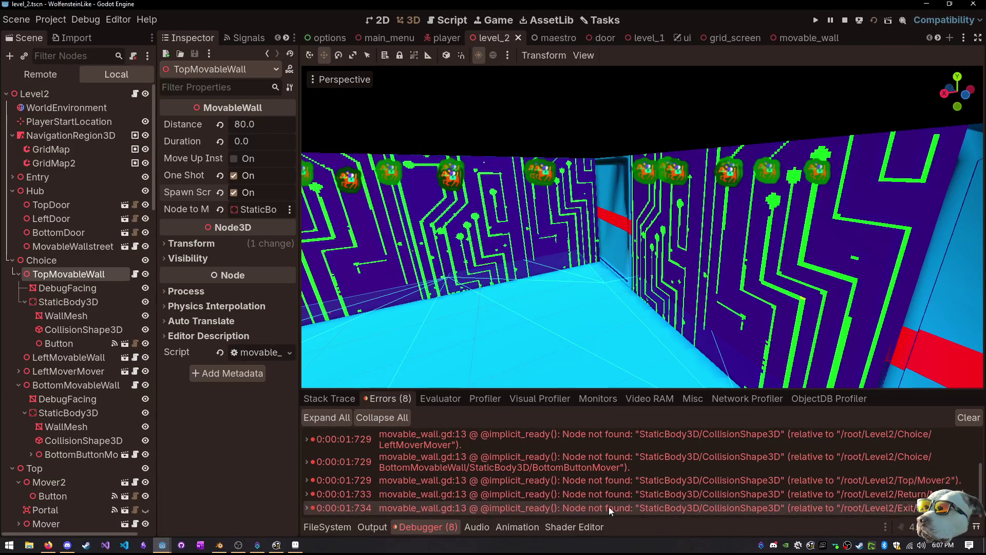
pyautogui.scroll(3, 609, 507)
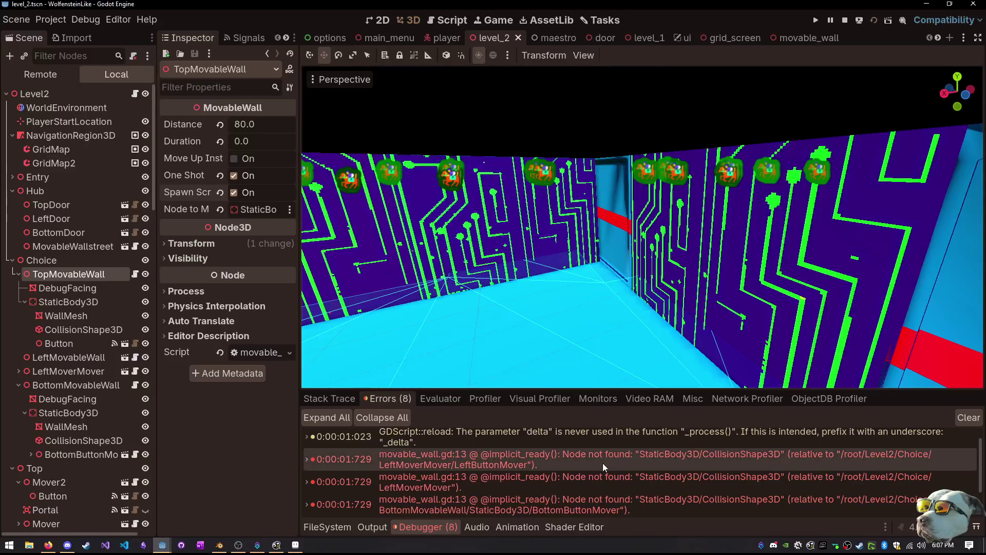
# Jump to the failing line 13 of movable_wall.gd, then open movable_wall.tscn via Quick Open
pyautogui.doubleClick(603, 464)
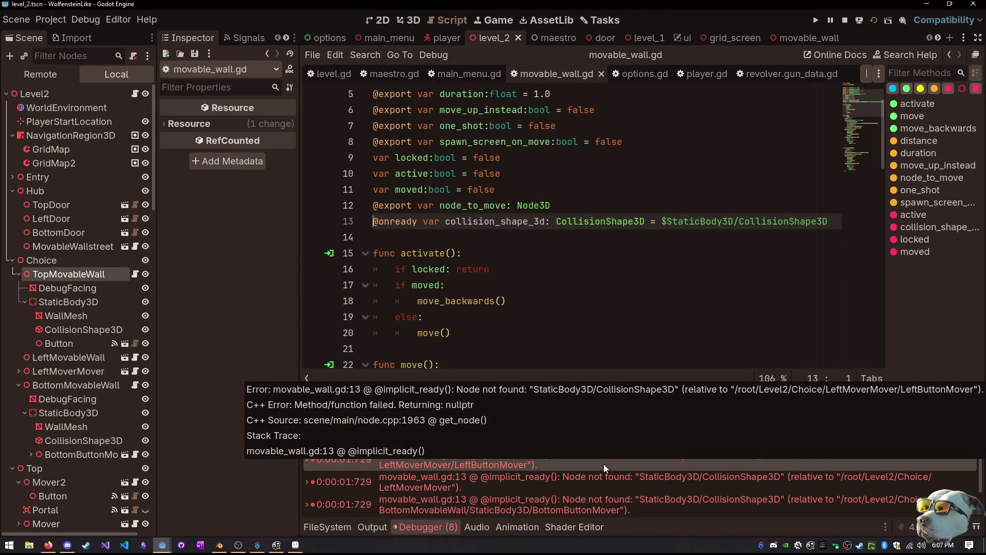
pyautogui.scroll(2, 550, 285)
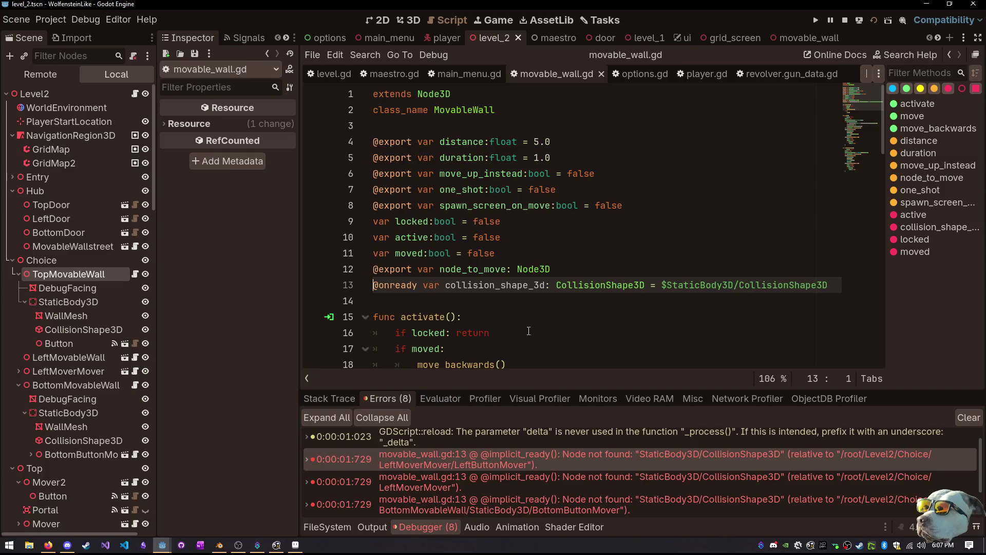
pyautogui.hotkey('alt', 'shift', 'o')
pyautogui.write('movable')
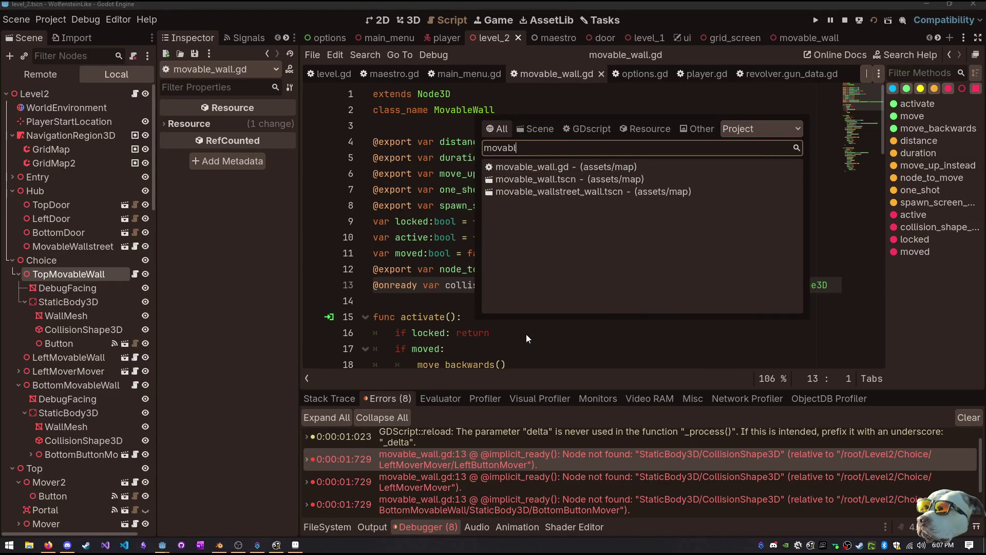
pyautogui.press('Down')
pyautogui.press('Return')
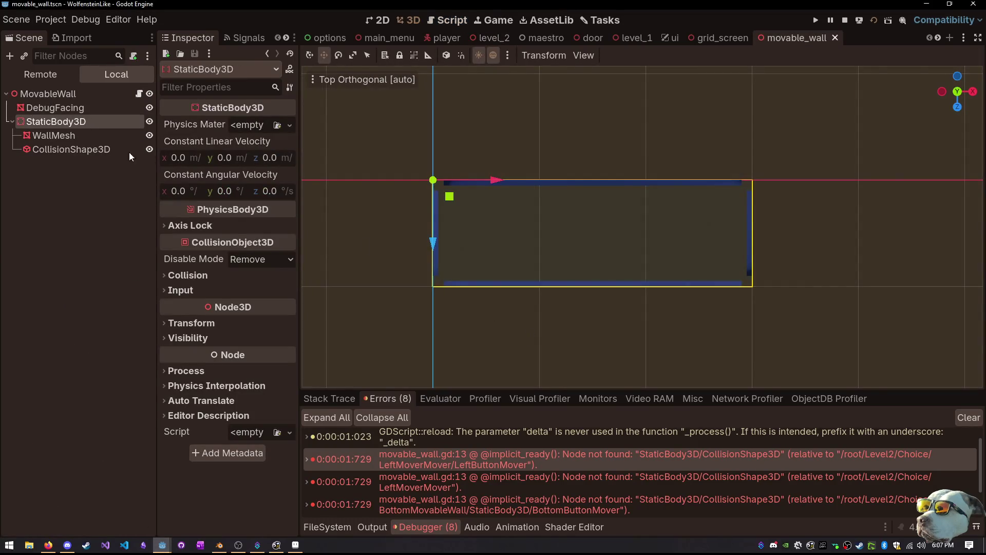
# Open movable_wallstreet_wall.tscn and run the project with F5 to reach the BYTEPHREAKS title menu
pyautogui.hotkey('alt', 'shift', 'o')
pyautogui.write('mov')
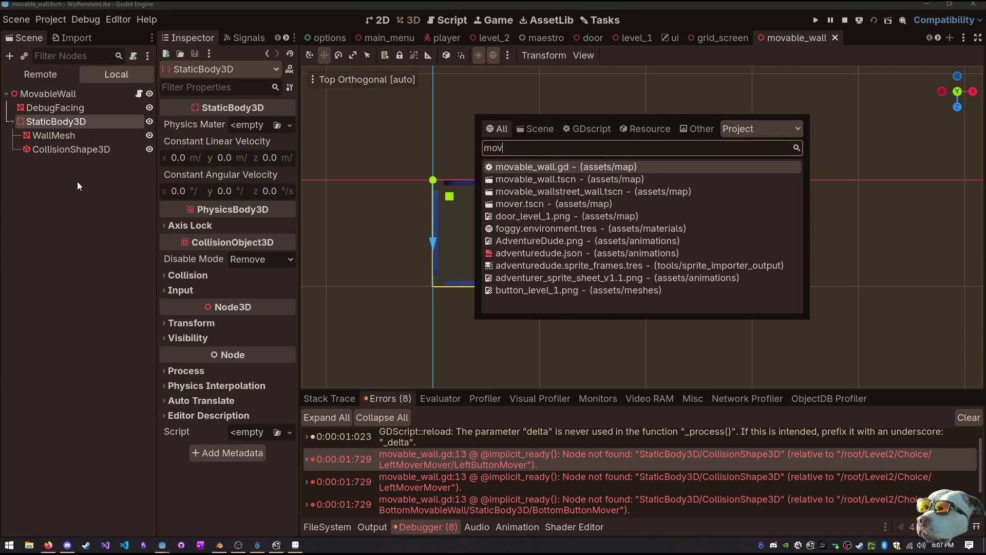
pyautogui.press('Down')
pyautogui.press('Down')
pyautogui.press('Return')
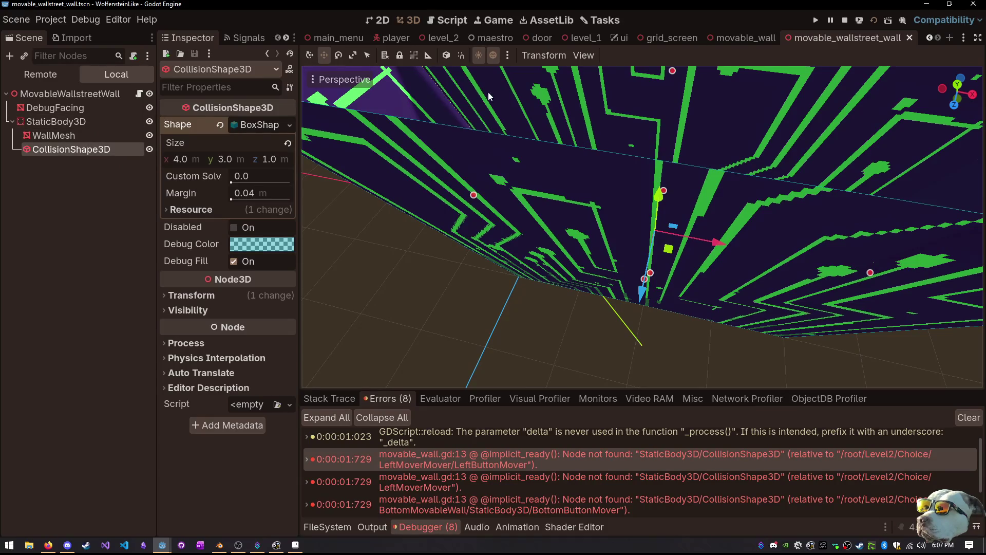
pyautogui.press('F5')
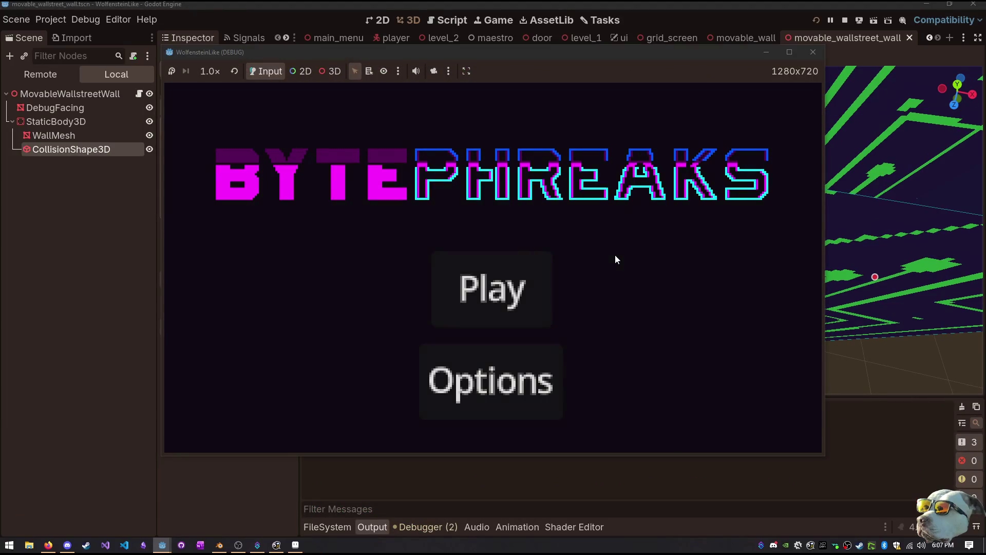
# Stop the game, run level_2 alone with F6, stop it, and show its 8 errors
pyautogui.click(812, 53)
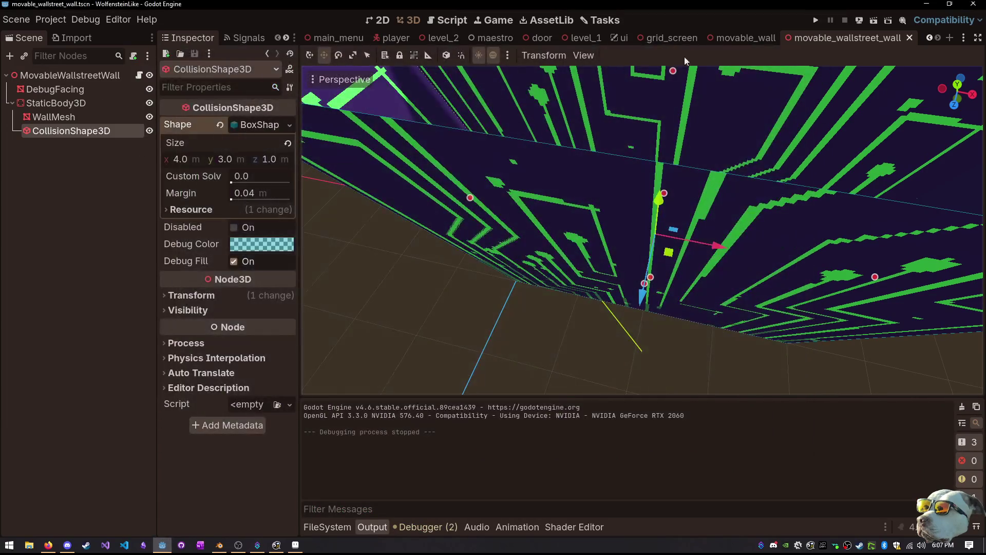
pyautogui.click(443, 38)
pyautogui.press('F6')
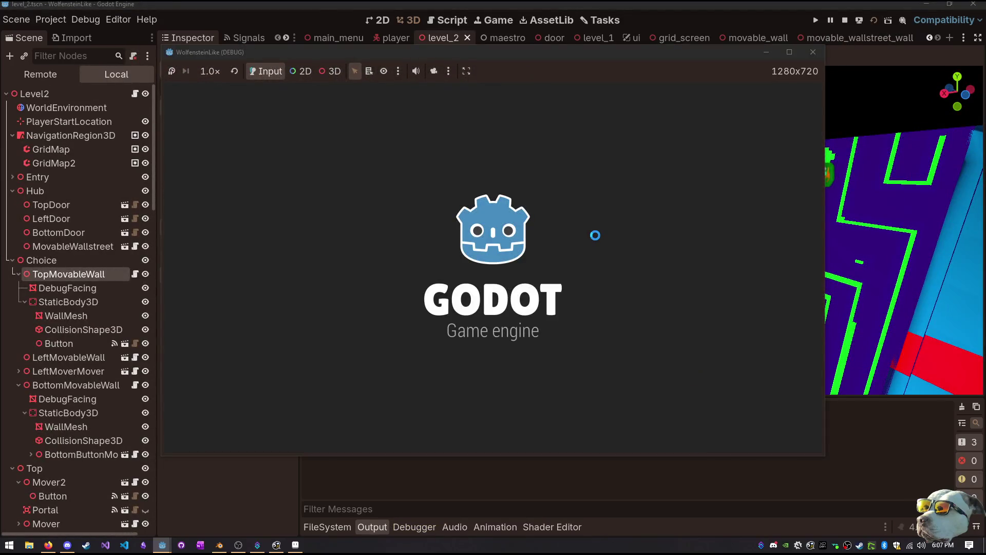
pyautogui.press('F8')
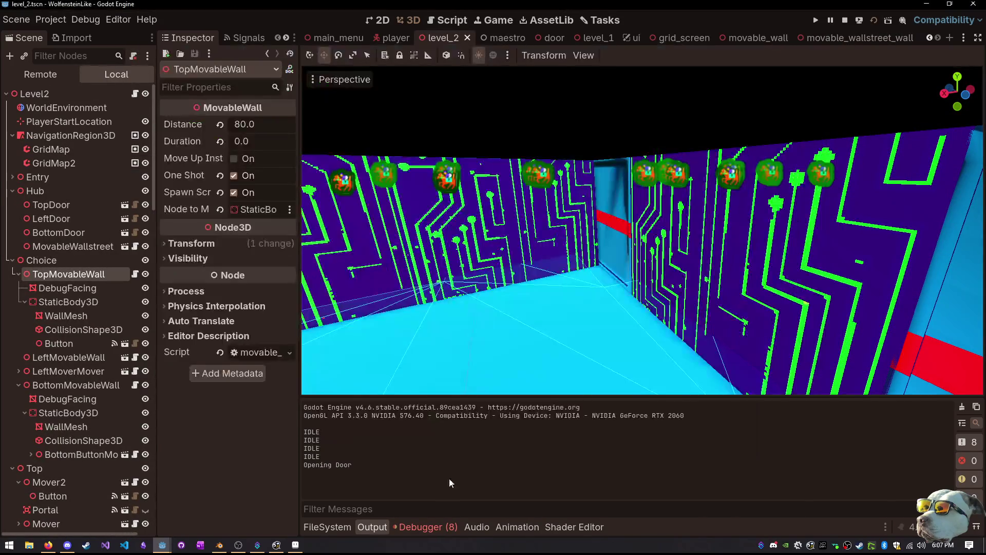
pyautogui.click(440, 528)
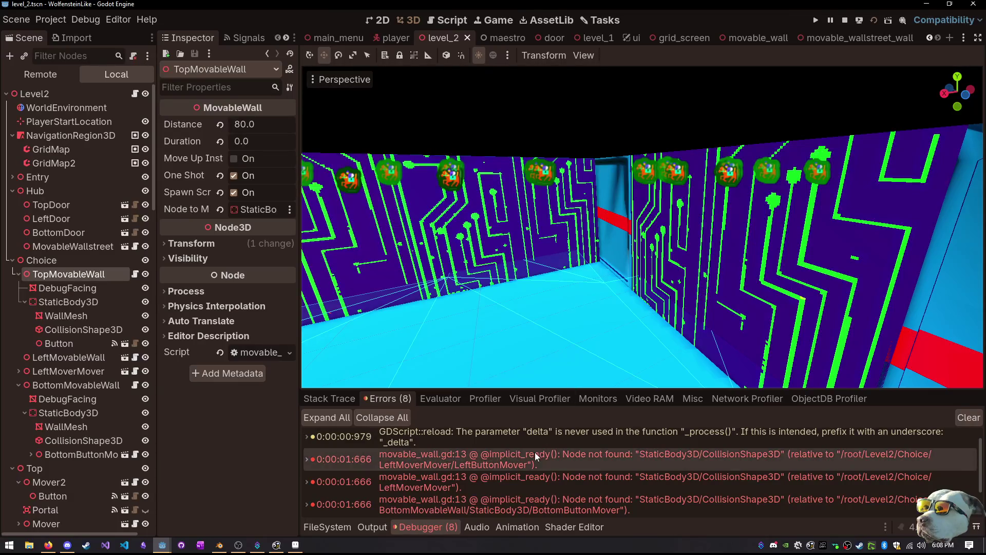
# Jump from the error row to line 13 of movable_wall.gd and stop the running game
pyautogui.moveTo(532, 458)
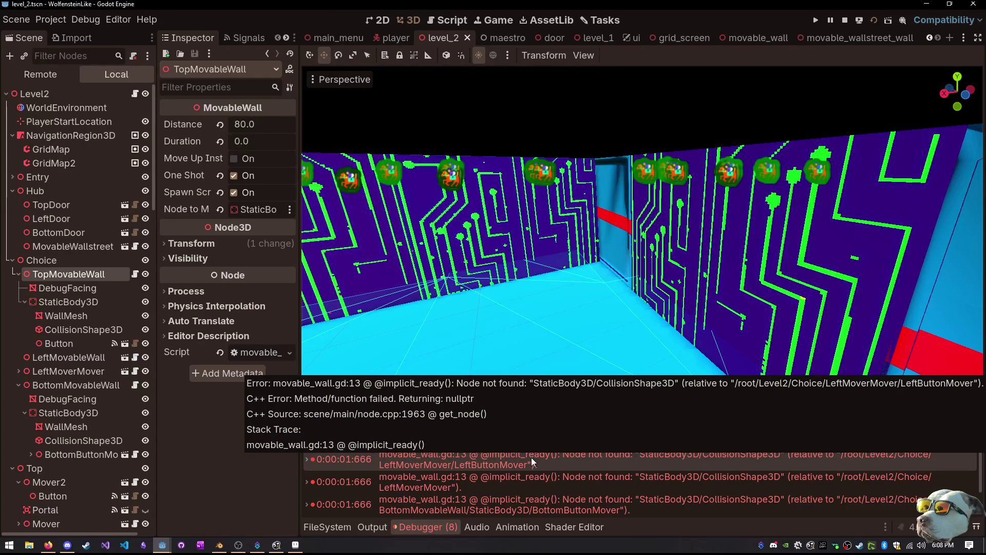
pyautogui.doubleClick(531, 457)
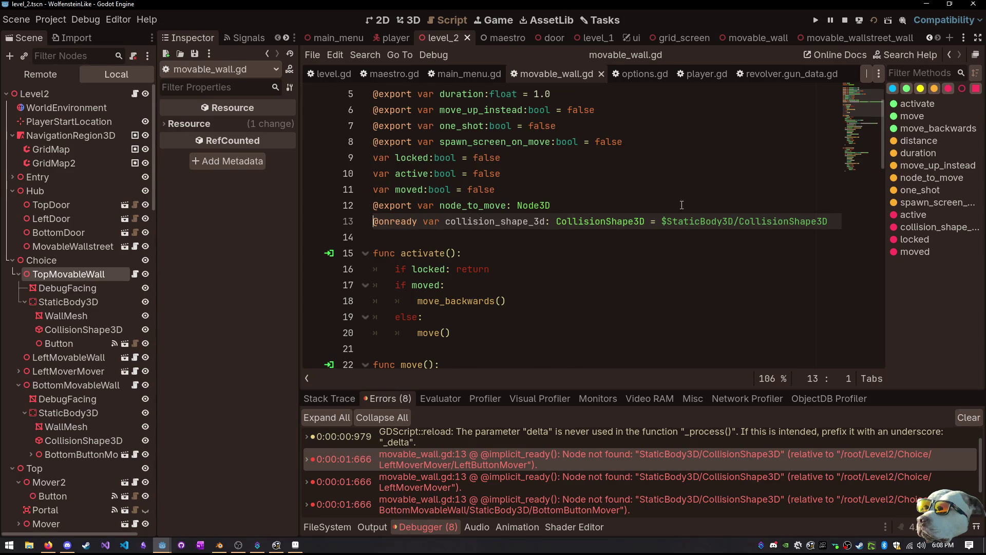
pyautogui.click(845, 20)
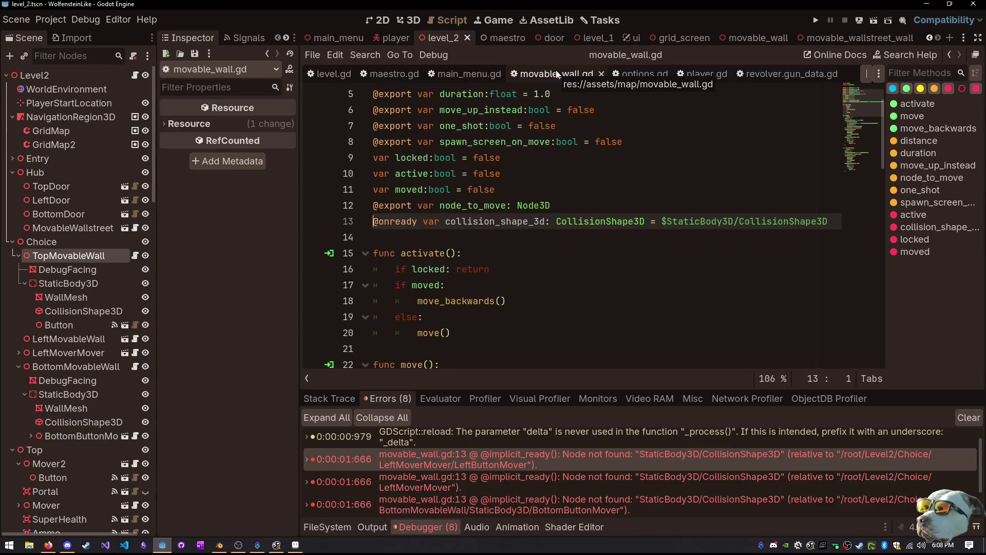
# Open the mover.tscn scene through Quick Open with 'mover'
pyautogui.hotkey('shift', 'alt', 'o')
pyautogui.write('mover')
pyautogui.press('Return')
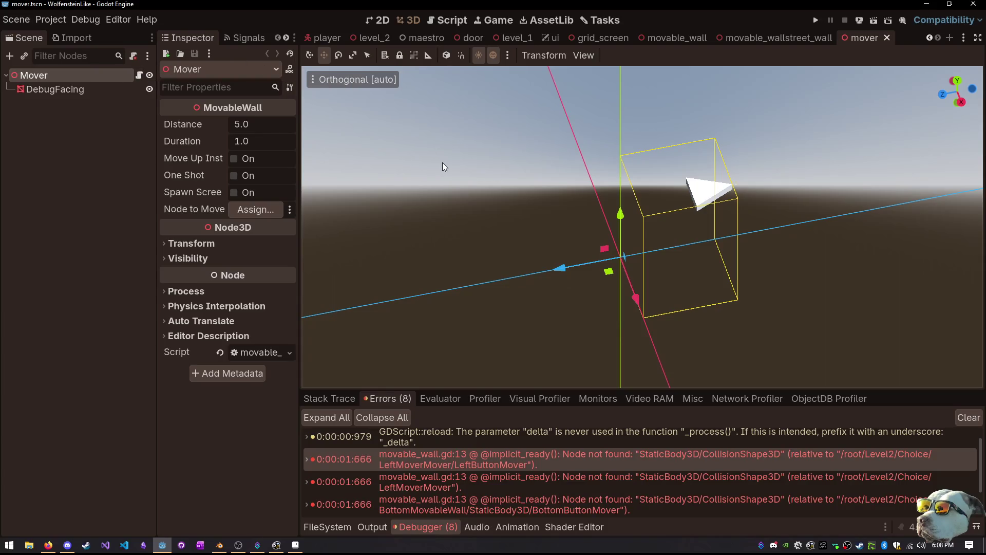
# In the Script workspace, review line 13's $StaticBody3D/CollisionShape3D reference in movable_wall.gd
pyautogui.click(448, 22)
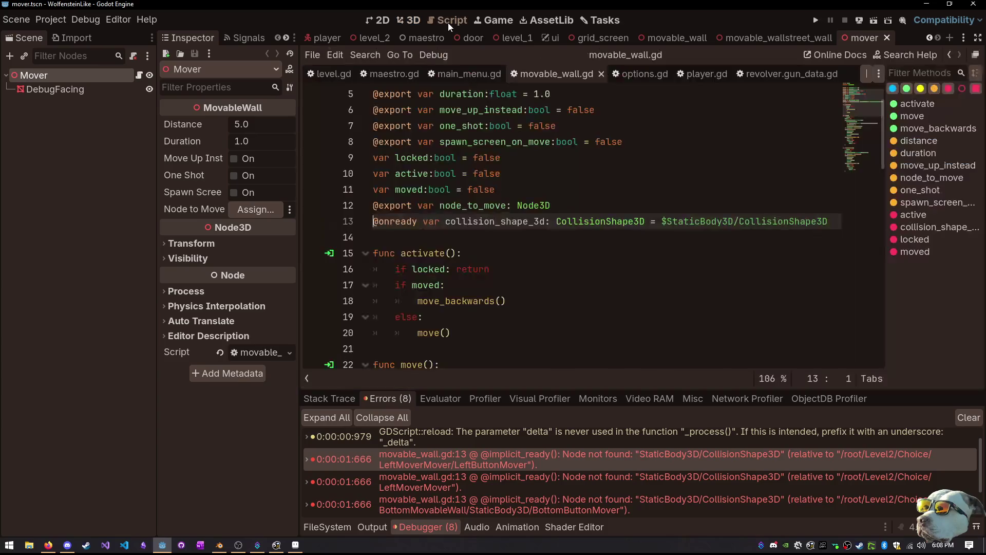
pyautogui.scroll(2, 561, 216)
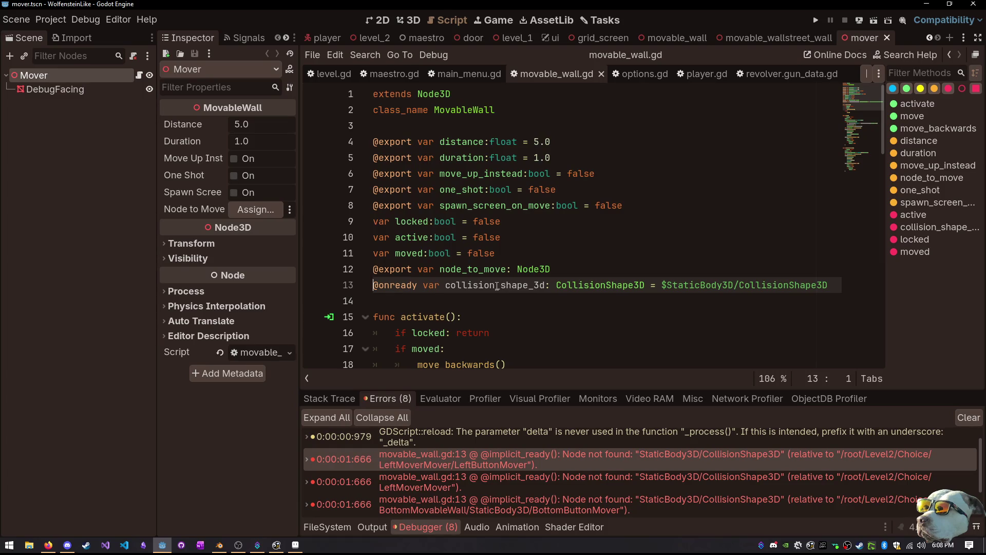
pyautogui.click(496, 285)
pyautogui.scroll(-4, 502, 298)
pyautogui.scroll(4, 507, 291)
# Start a Save As named 'mover', then cancel it because of the wrong extension
pyautogui.click(314, 56)
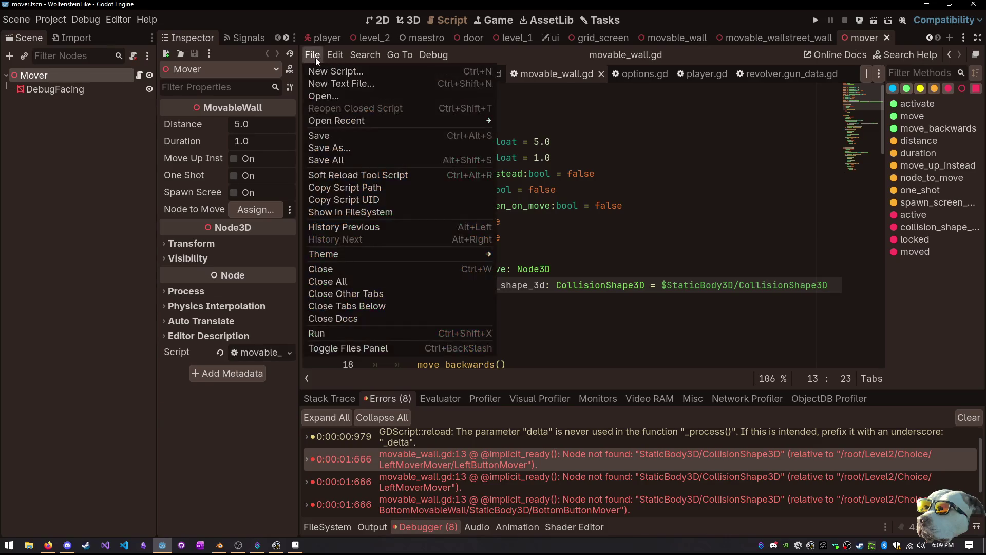
pyautogui.click(344, 148)
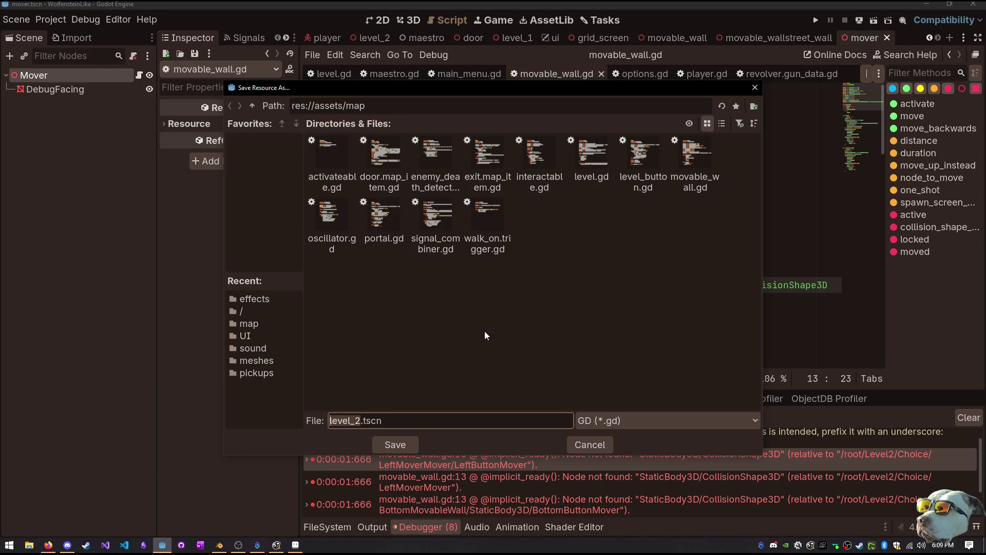
pyautogui.write('mover')
pyautogui.press('Escape')
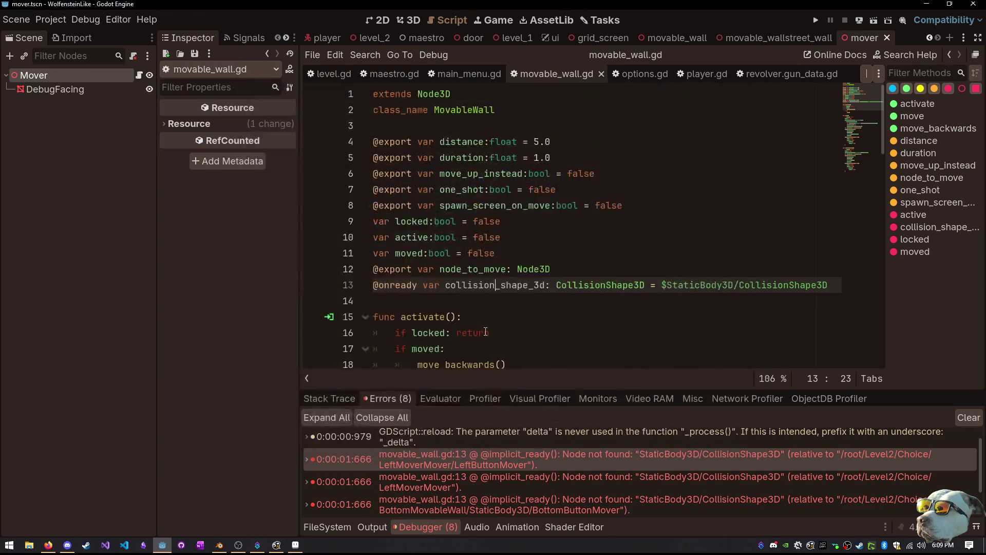
pyautogui.click(620, 234)
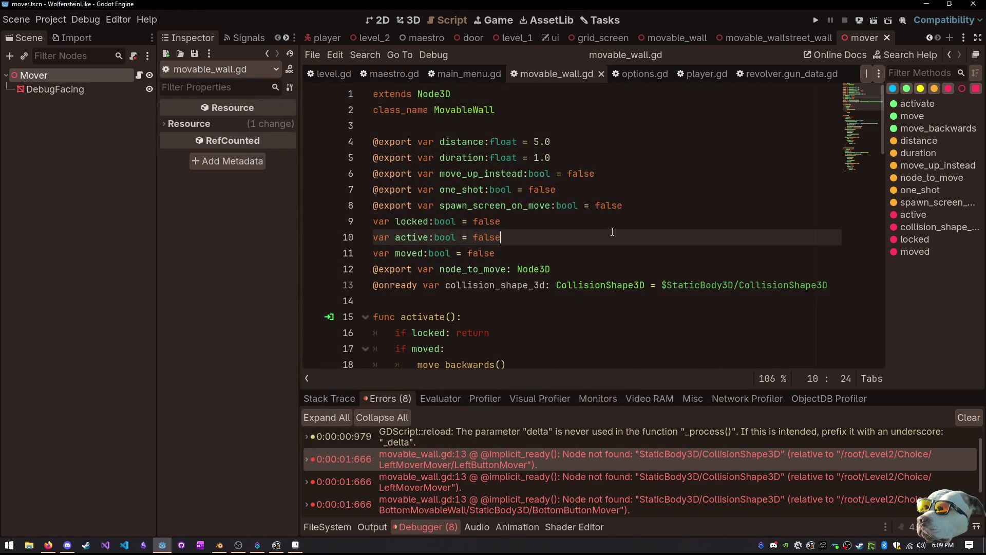
# Save the script as mover.gd in res://assets/map and select its MovableWall class name
pyautogui.click(313, 55)
pyautogui.click(350, 150)
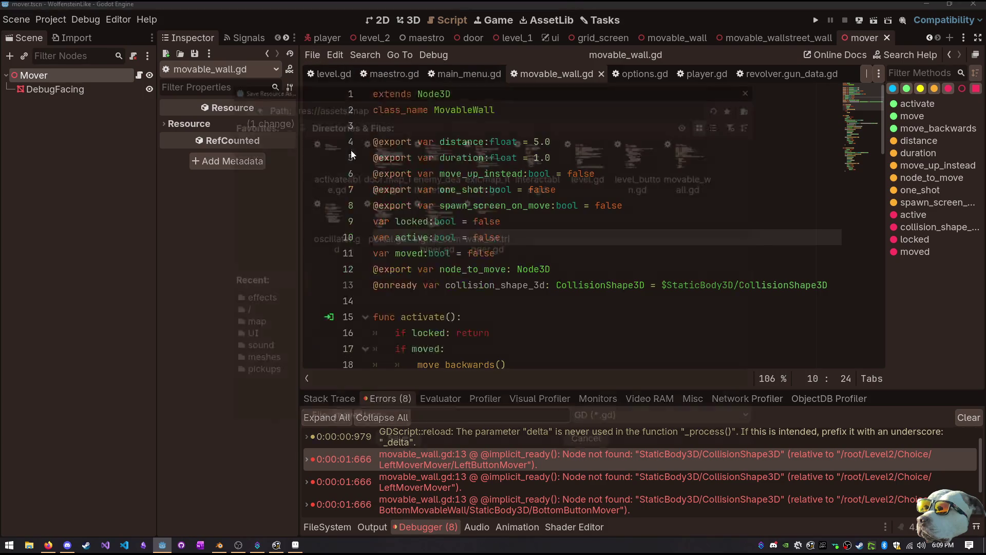
pyautogui.press('End')
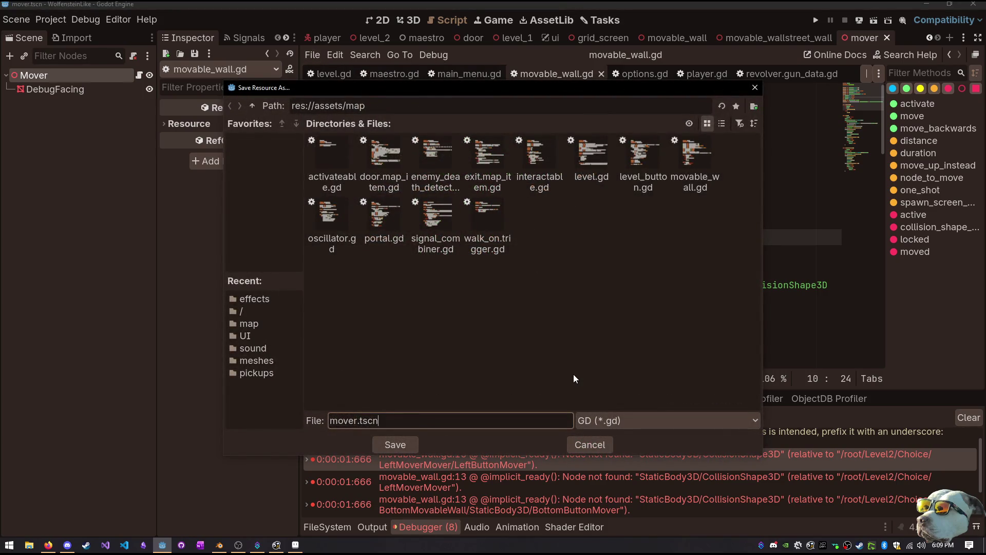
pyautogui.press('BackSpace')
pyautogui.press('BackSpace')
pyautogui.press('BackSpace')
pyautogui.write('gd')
pyautogui.press('Return')
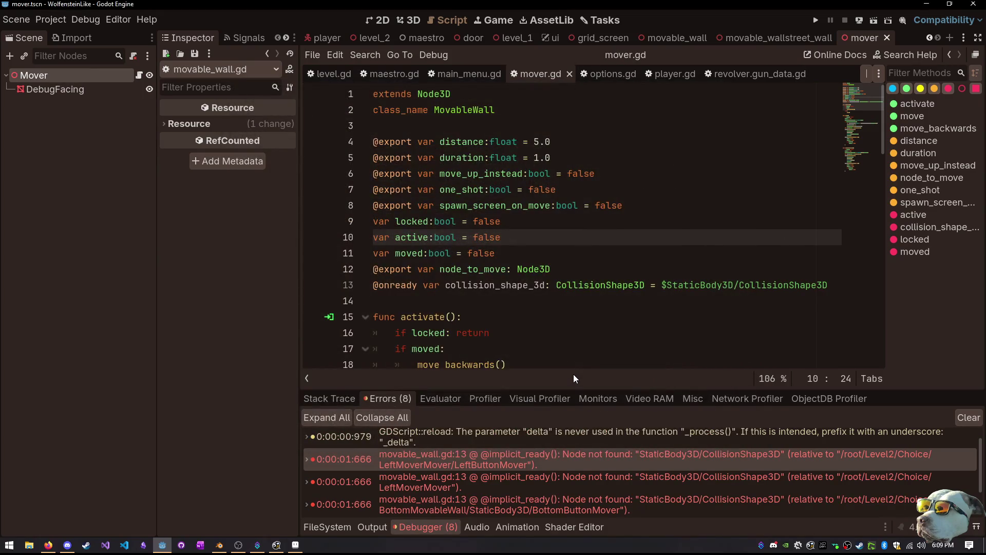
pyautogui.doubleClick(491, 112)
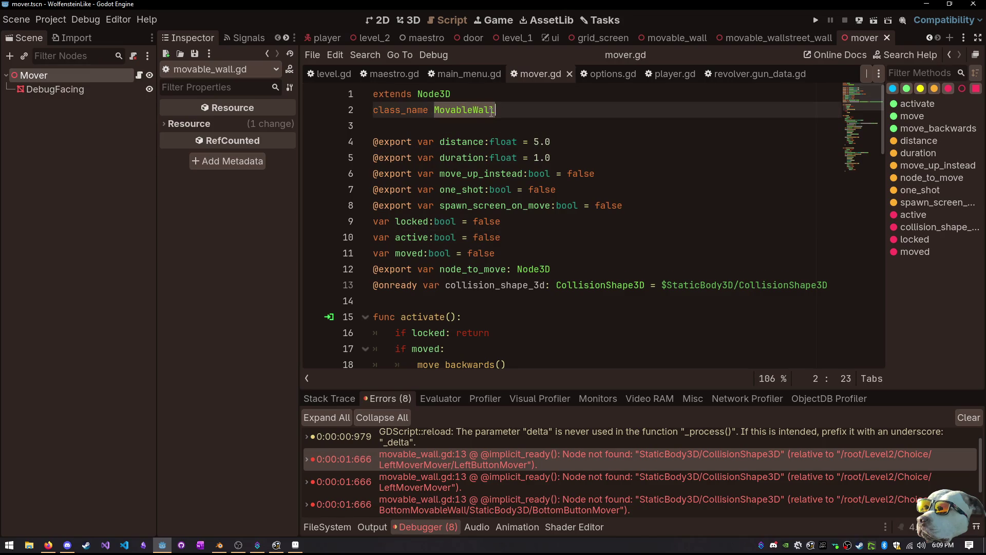
# Rename mover.gd's class_name to Mover and save it
pyautogui.write('Mover')
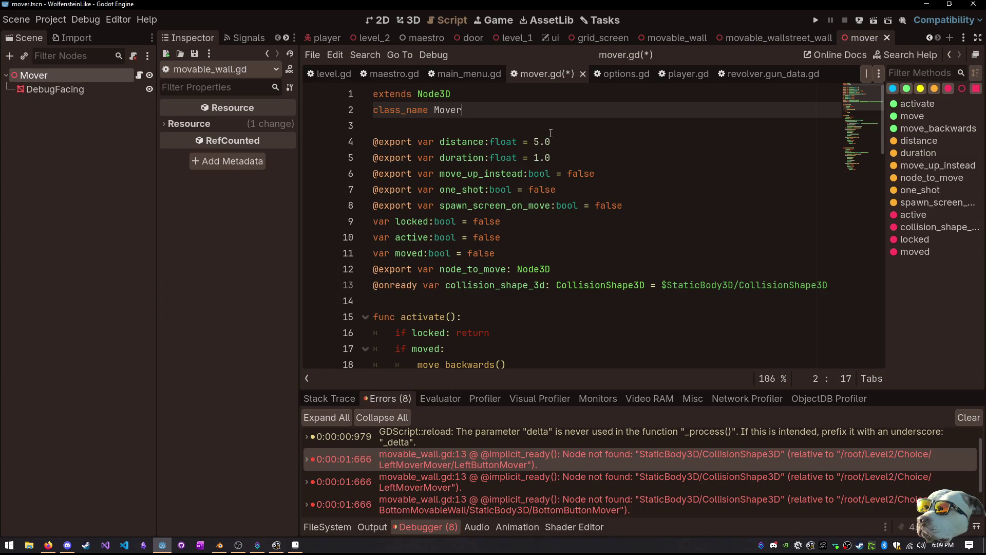
pyautogui.hotkey('ctrl', 's')
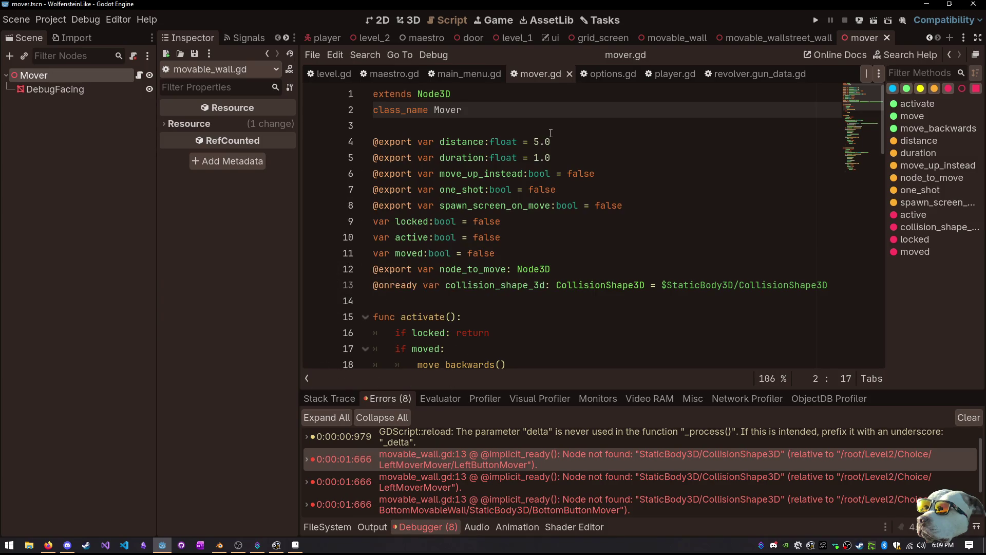
pyautogui.click(551, 133)
pyautogui.scroll(-5, 555, 154)
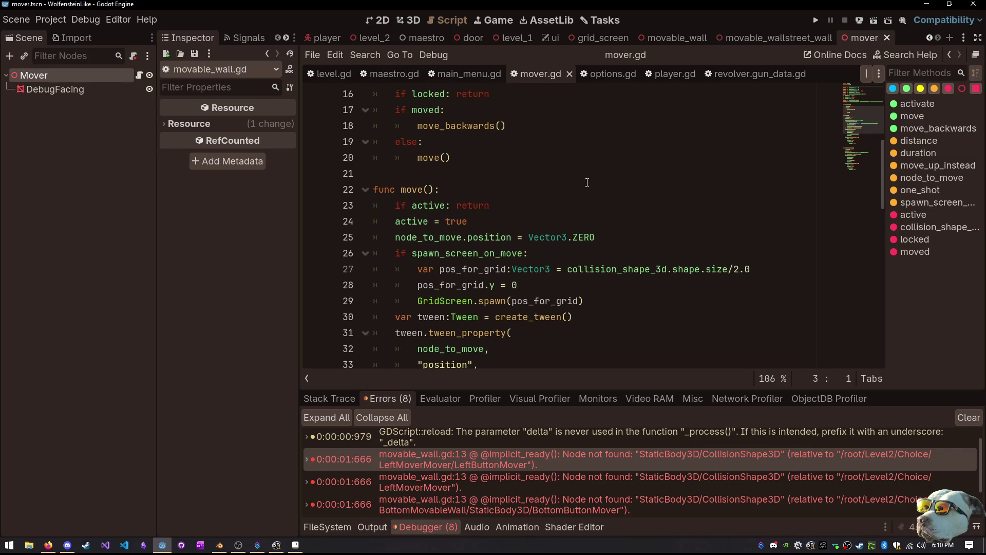
pyautogui.scroll(-3, 578, 189)
pyautogui.scroll(3, 578, 189)
pyautogui.scroll(5, 604, 280)
pyautogui.scroll(1, 604, 280)
# From the movable_wall scene, try class_name MovableWall, then undo back to Mover and save
pyautogui.click(667, 37)
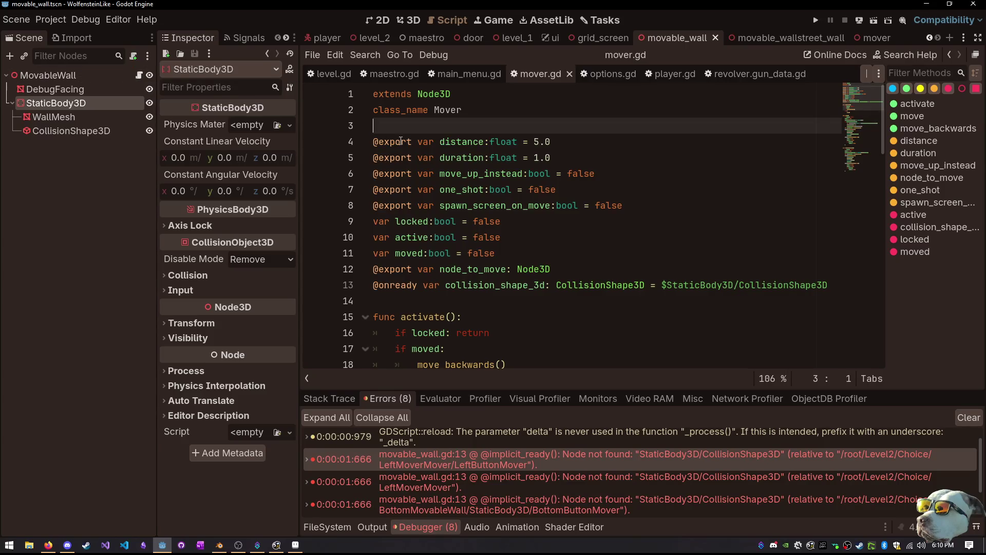
pyautogui.moveTo(401, 141)
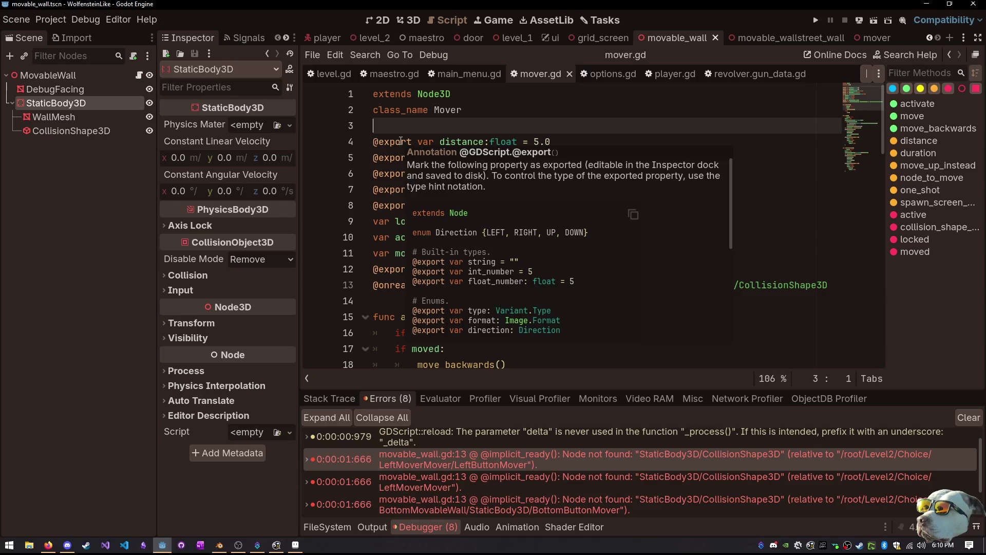
pyautogui.doubleClick(447, 110)
pyautogui.write('MovableWall')
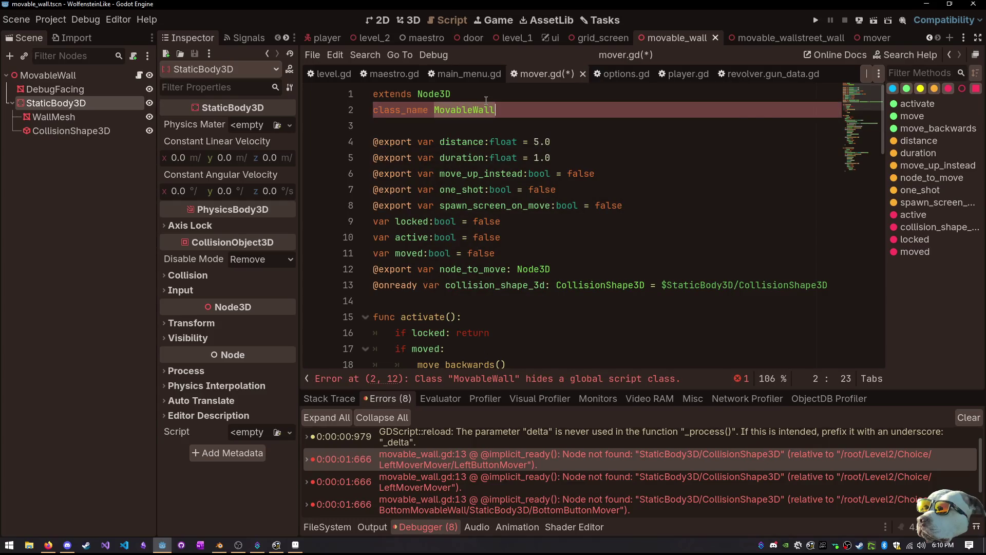
pyautogui.hotkey('ctrl', 'z')
pyautogui.hotkey('ctrl', 'z')
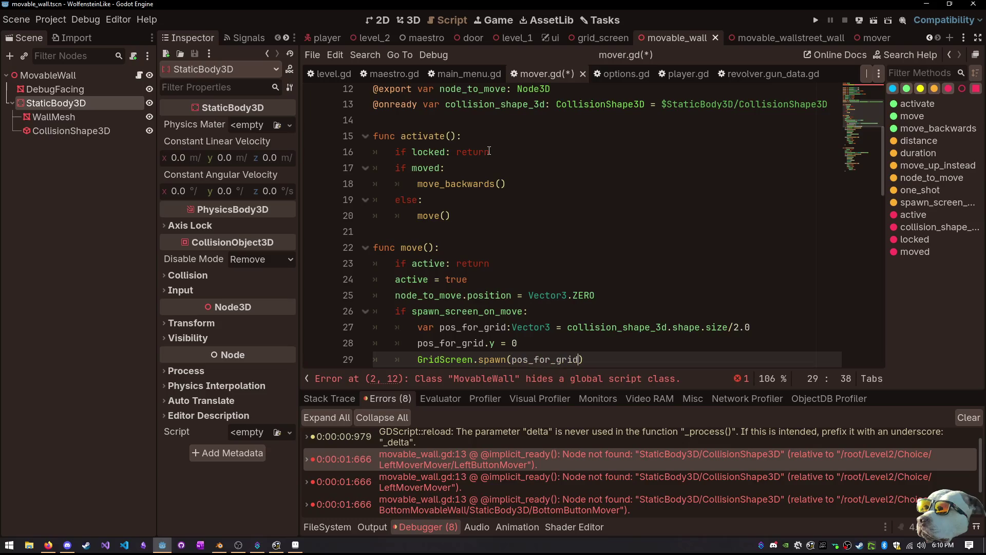
pyautogui.hotkey('ctrl', 's')
pyautogui.scroll(4, 480, 146)
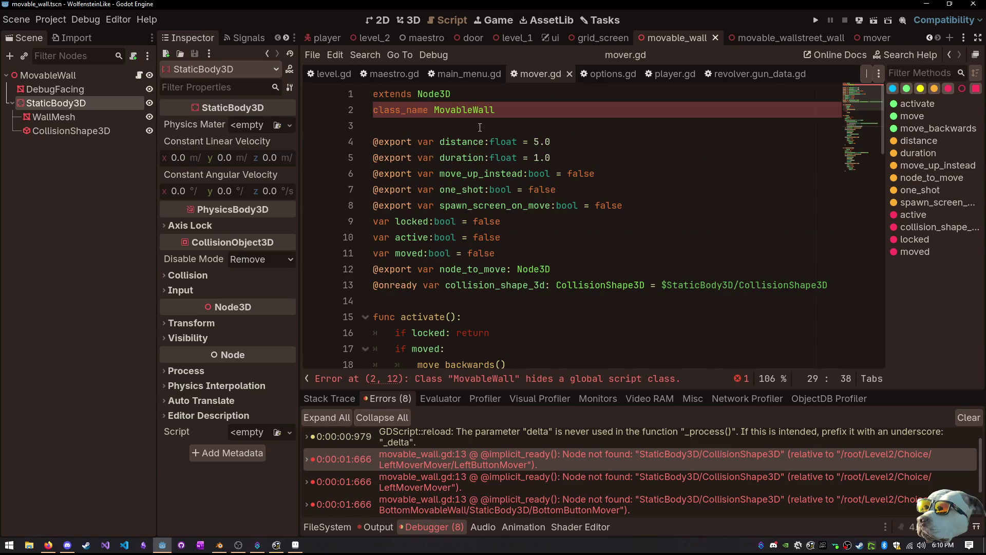
pyautogui.click(477, 126)
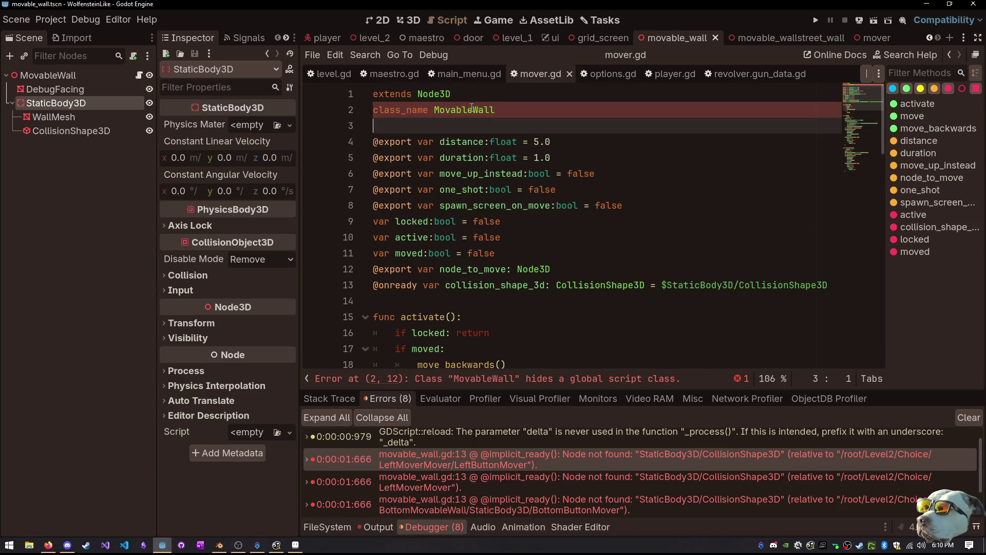
pyautogui.hotkey('ctrl', 'z')
pyautogui.hotkey('ctrl', 'z')
pyautogui.hotkey('ctrl', 'z')
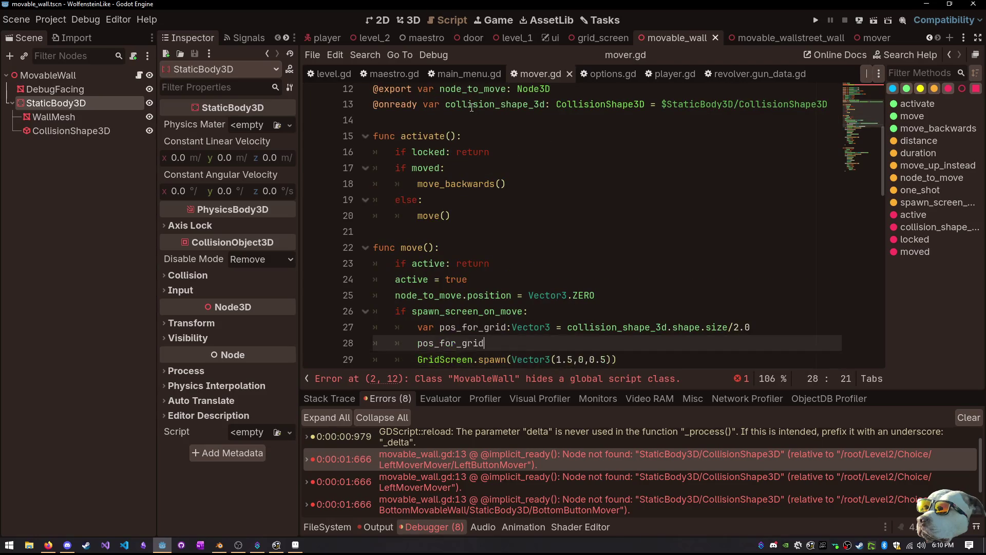
pyautogui.hotkey('ctrl', 's')
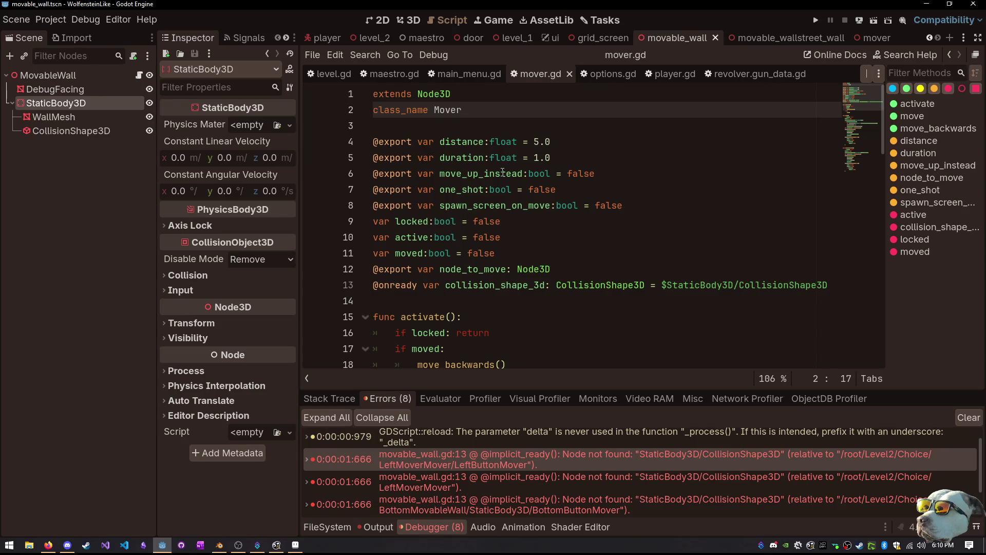
pyautogui.hotkey('shift', 'alt', 'o')
# Open movable_wall.gd and compare it side by side with mover.gd
pyautogui.write('movable')
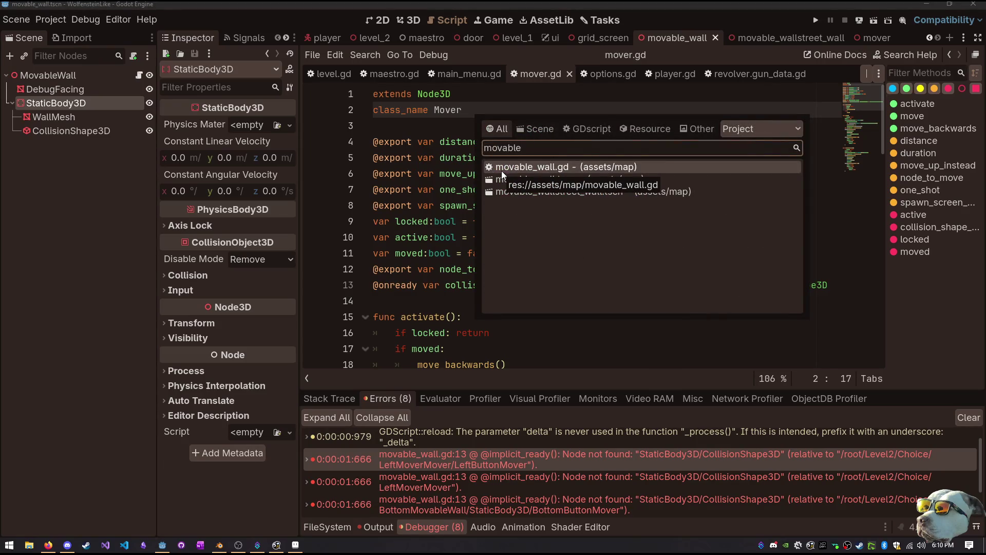
pyautogui.click(501, 171)
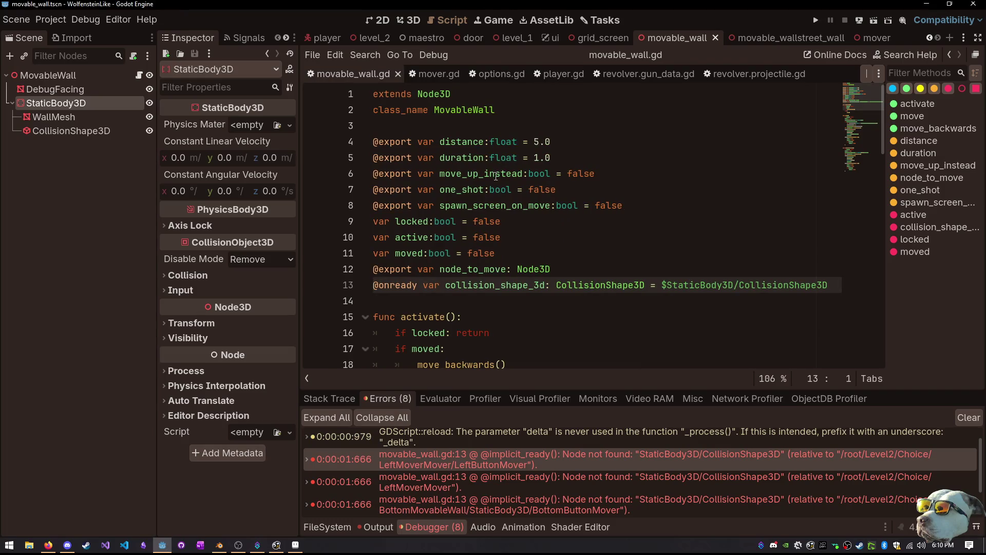
pyautogui.click(439, 72)
pyautogui.click(347, 73)
pyautogui.click(419, 76)
pyautogui.click(341, 77)
pyautogui.click(418, 75)
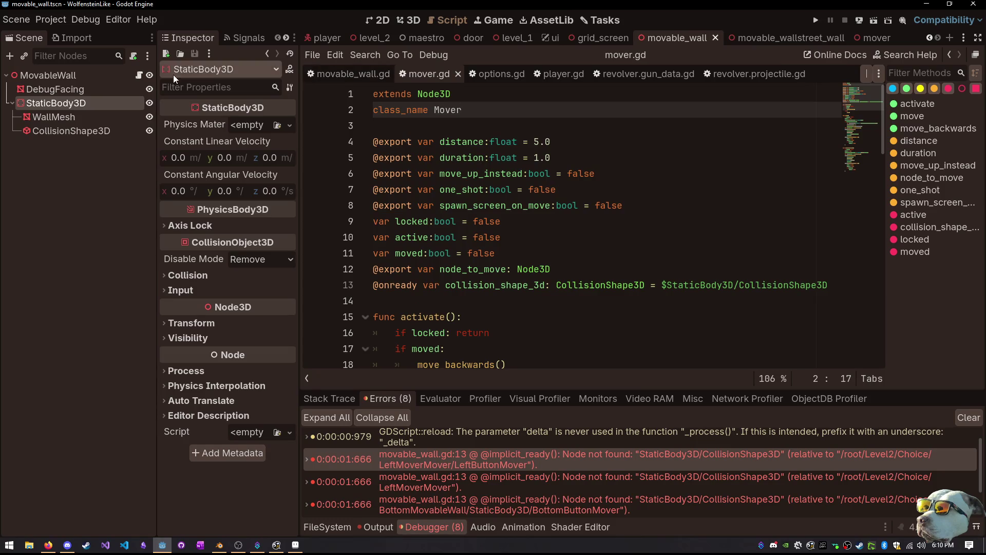
# Attach movable_wall.gd to MovableWall, set StaticBody3D as Node to Move, and save the scene
pyautogui.click(57, 76)
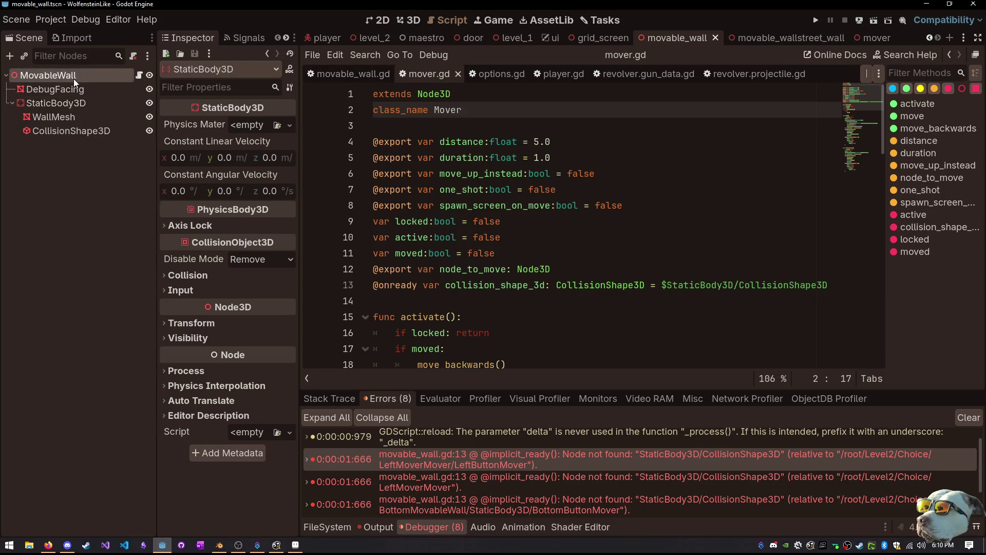
pyautogui.click(131, 55)
pyautogui.click(281, 269)
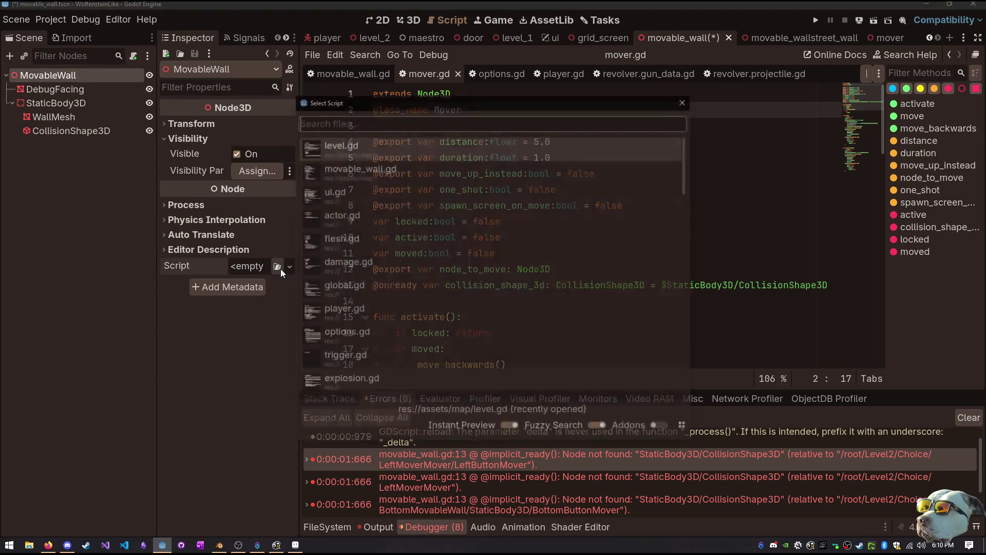
pyautogui.write('movabl')
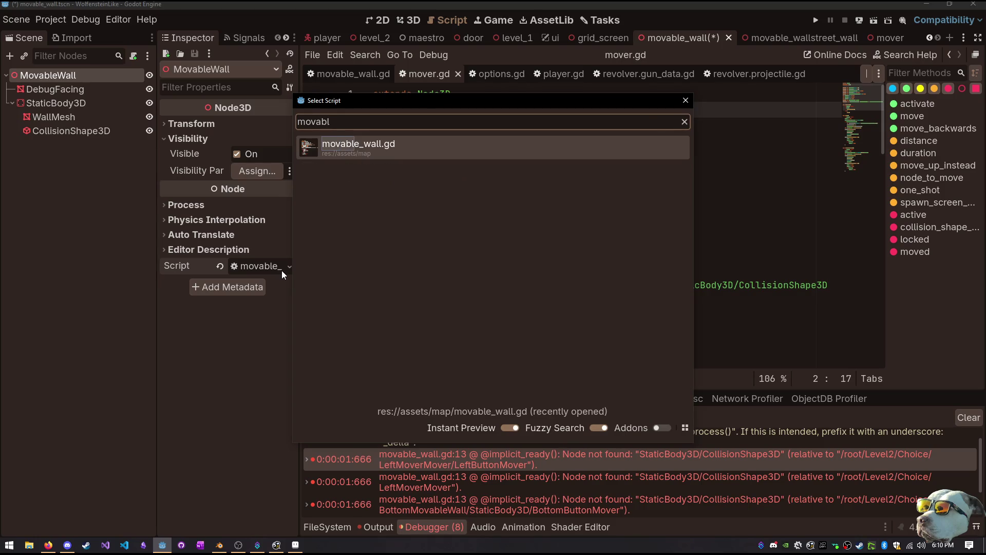
pyautogui.press('Return')
pyautogui.hotkey('ctrl', 's')
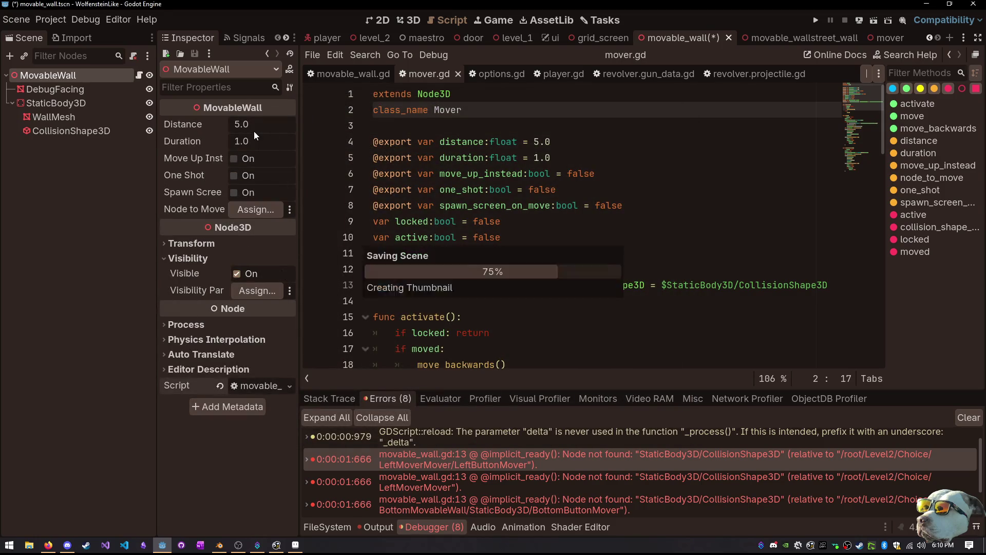
pyautogui.moveTo(69, 102)
pyautogui.mouseDown()
pyautogui.moveTo(247, 195)
pyautogui.moveTo(243, 208)
pyautogui.mouseUp()
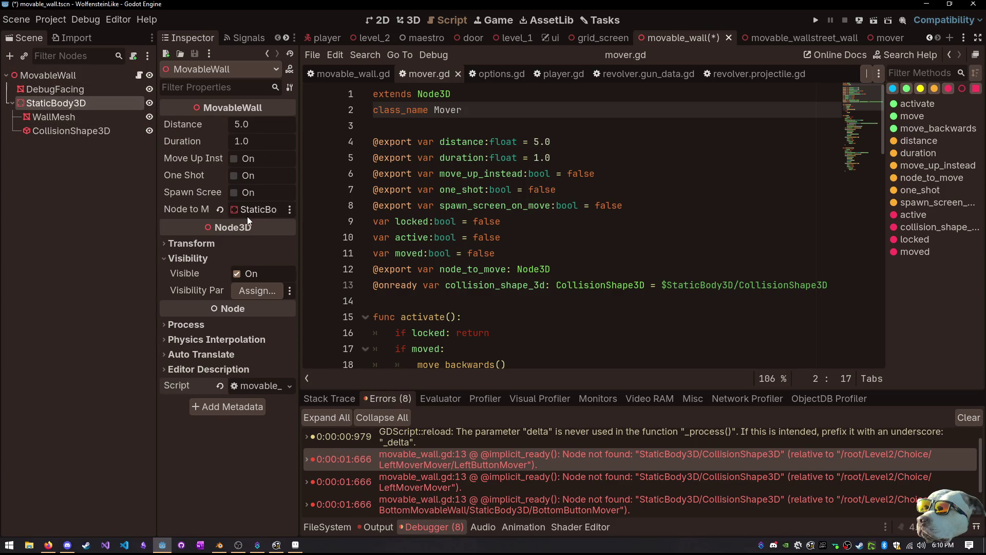
pyautogui.click(79, 245)
pyautogui.hotkey('ctrl', 's')
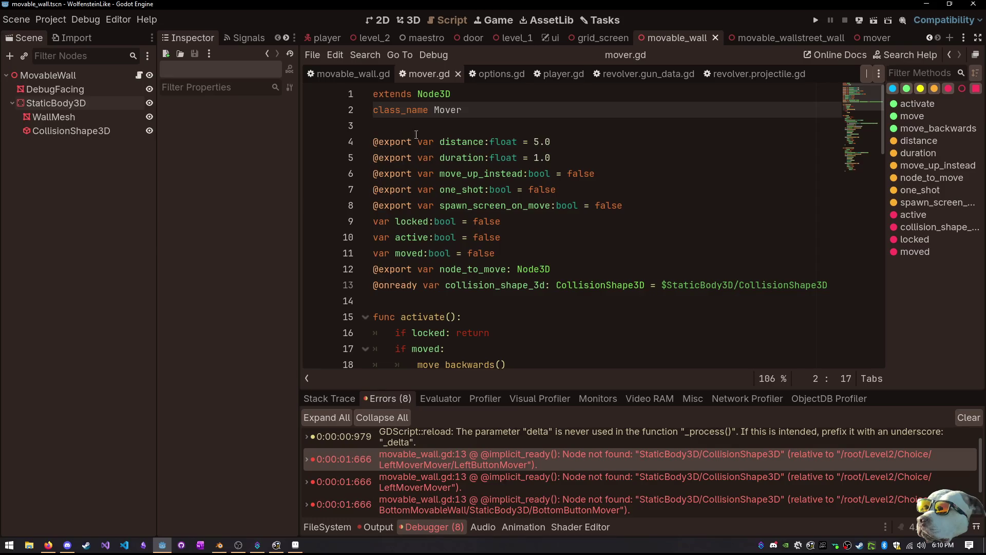
# Open the mover.tscn scene through Quick Open with 'mover'
pyautogui.hotkey('alt', 'shift', 'o')
pyautogui.write('mover')
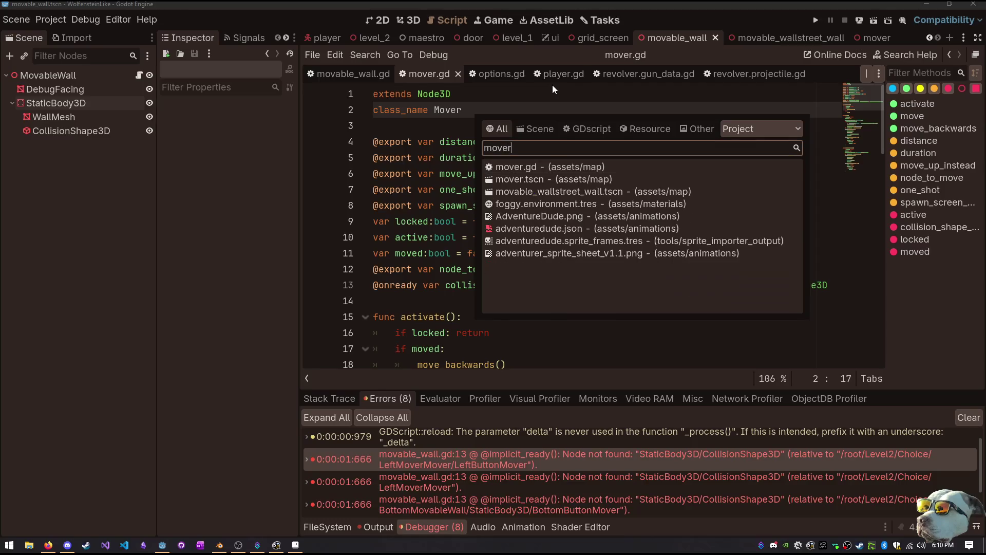
pyautogui.press('Down')
pyautogui.press('Return')
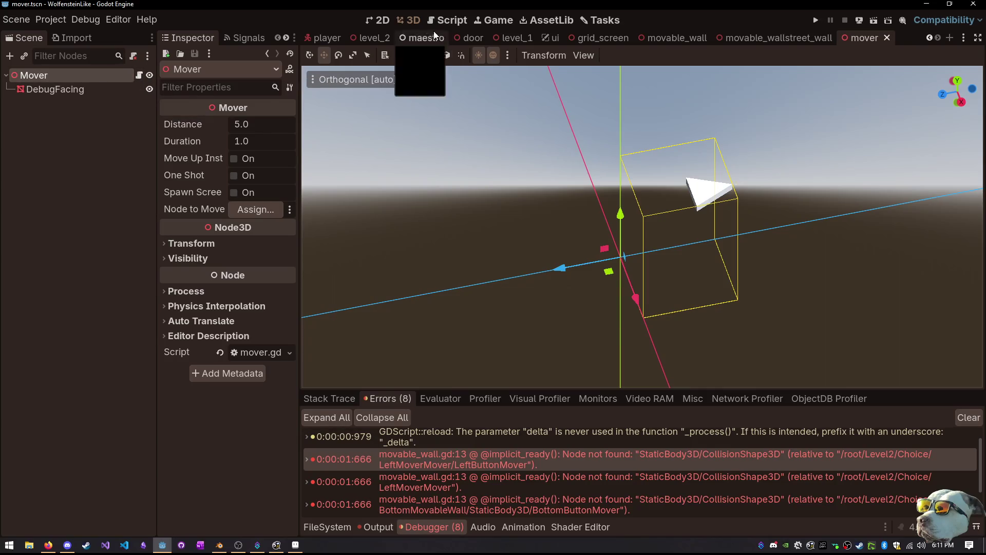
# Inspect Mover7 and LeftMovableWall in level_2, then switch to the movable_wallstreet_wall scene
pyautogui.click(381, 39)
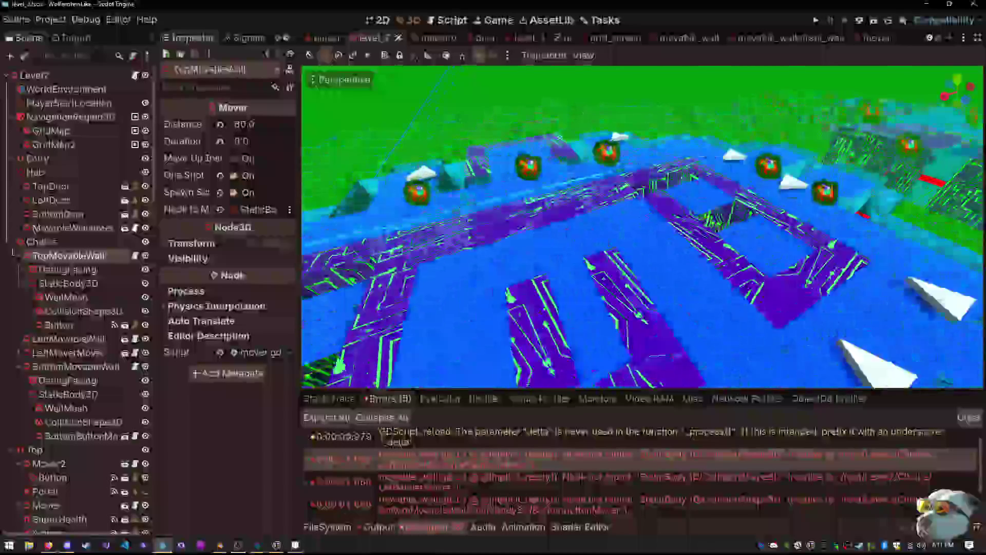
pyautogui.click(668, 164)
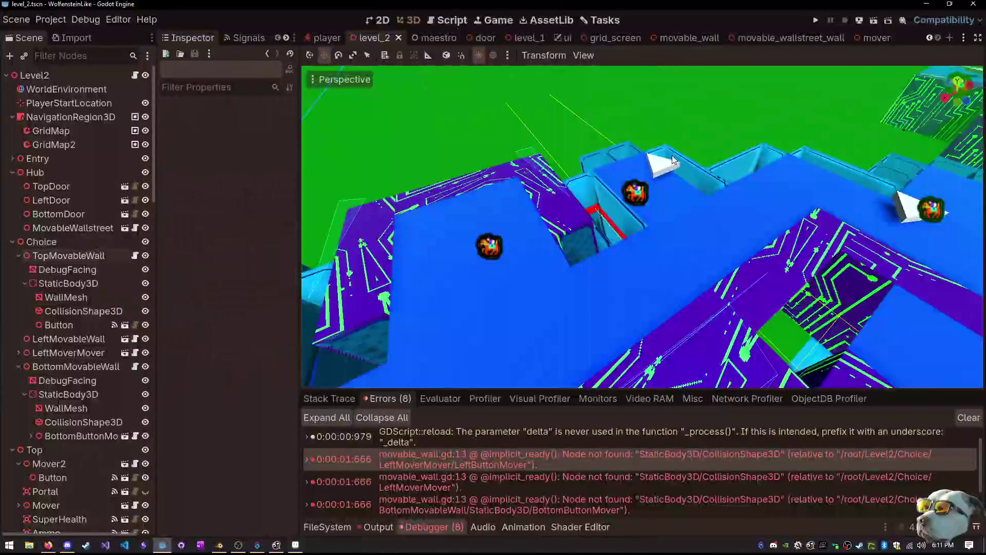
pyautogui.click(669, 164)
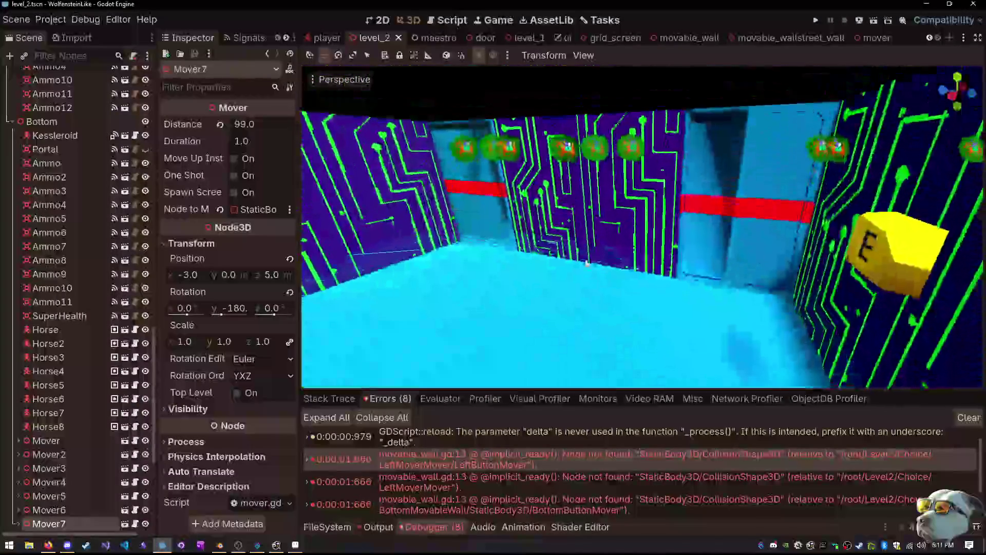
pyautogui.click(611, 212)
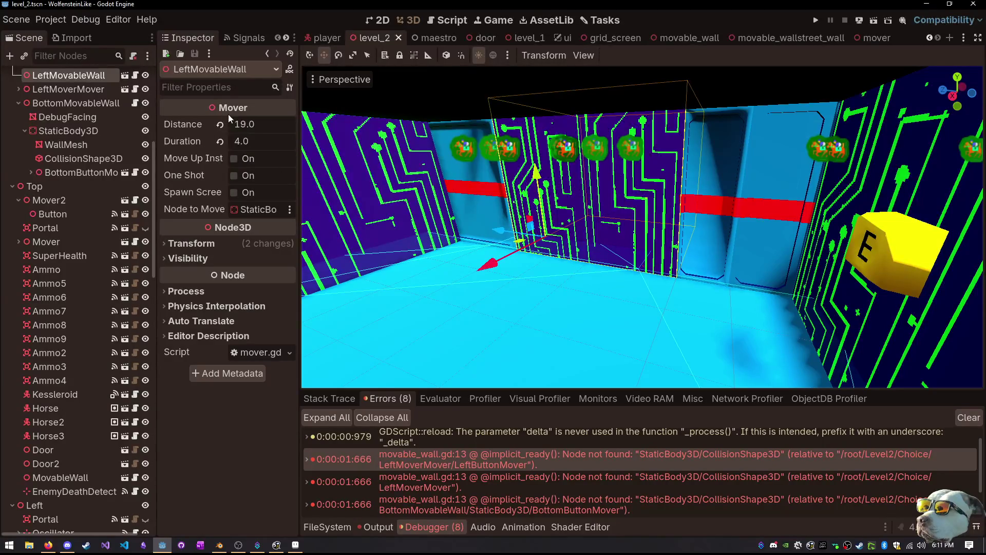
pyautogui.click(440, 21)
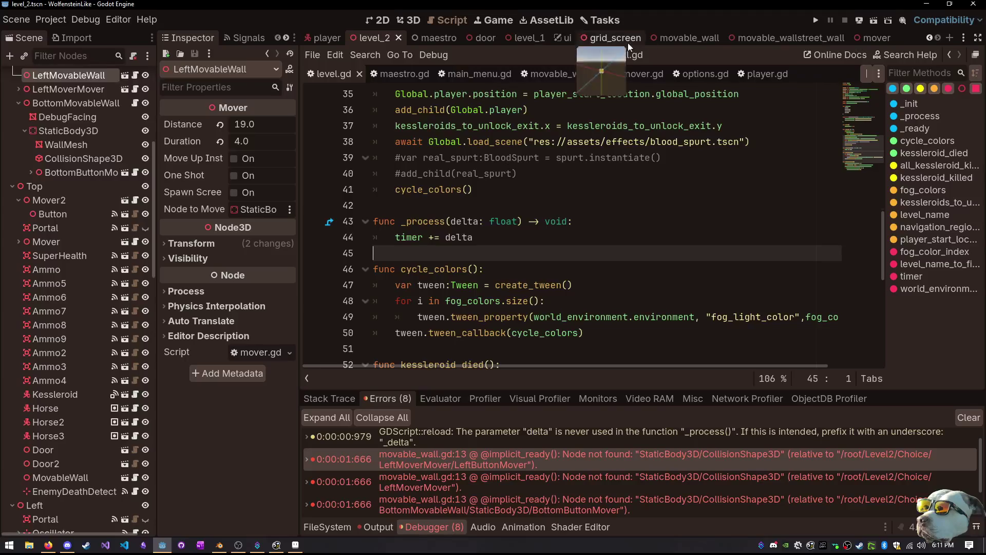
pyautogui.click(780, 37)
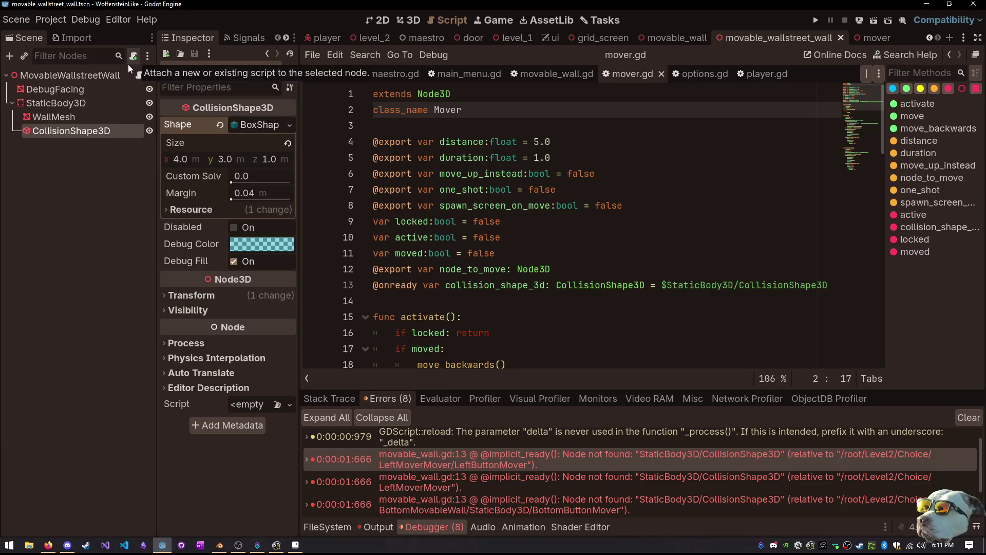
# Replace the MovableWallstreetWall root's mover script with the existing movable_wall.gd
pyautogui.click(78, 76)
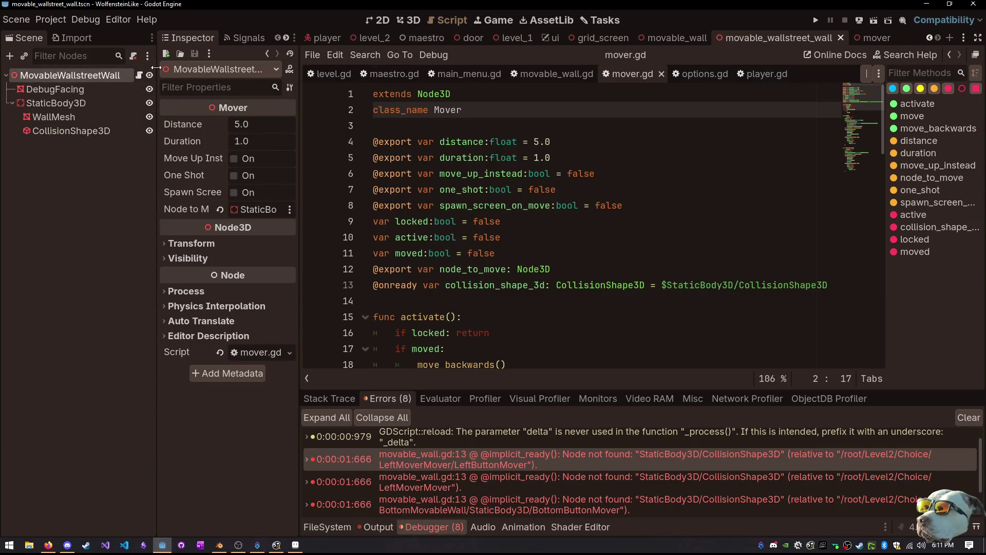
pyautogui.click(133, 56)
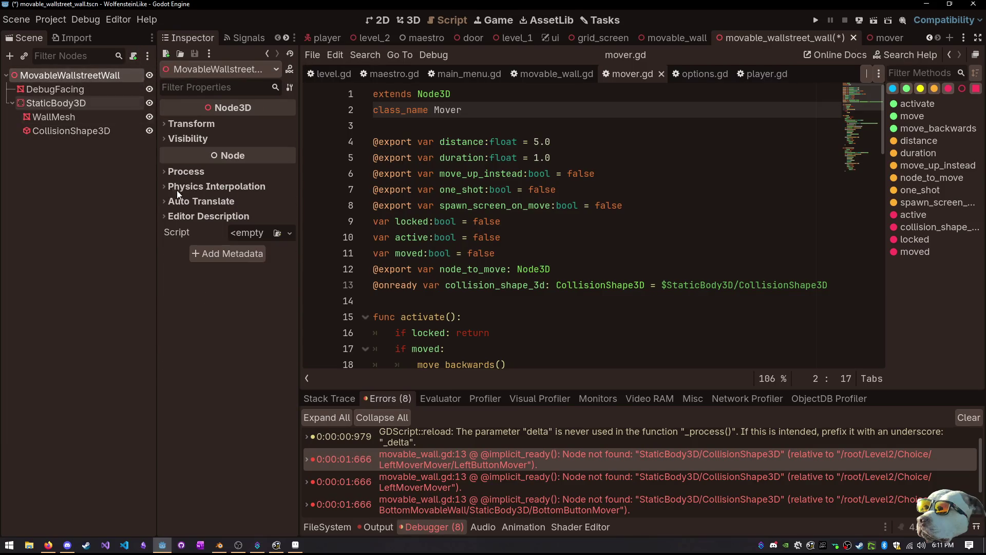
pyautogui.click(278, 233)
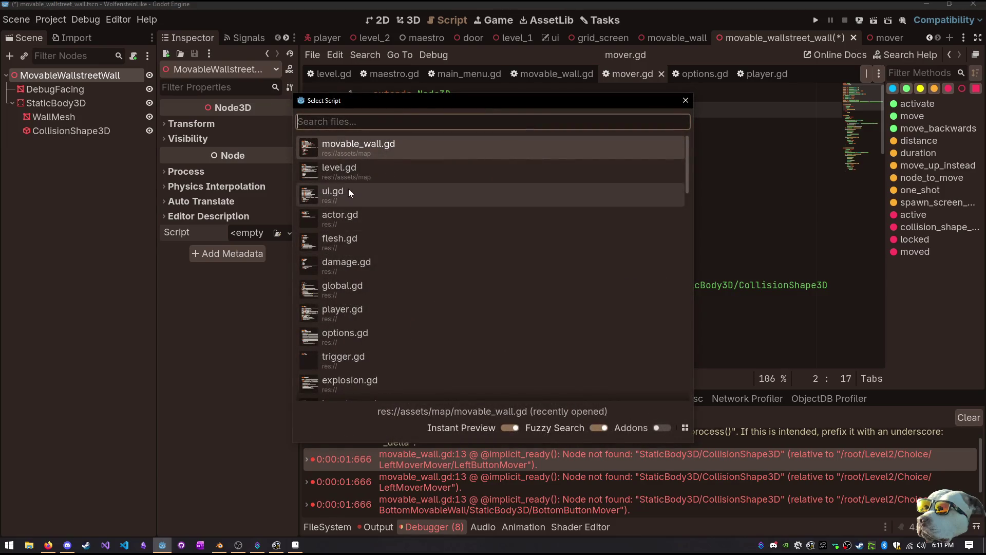
pyautogui.click(346, 142)
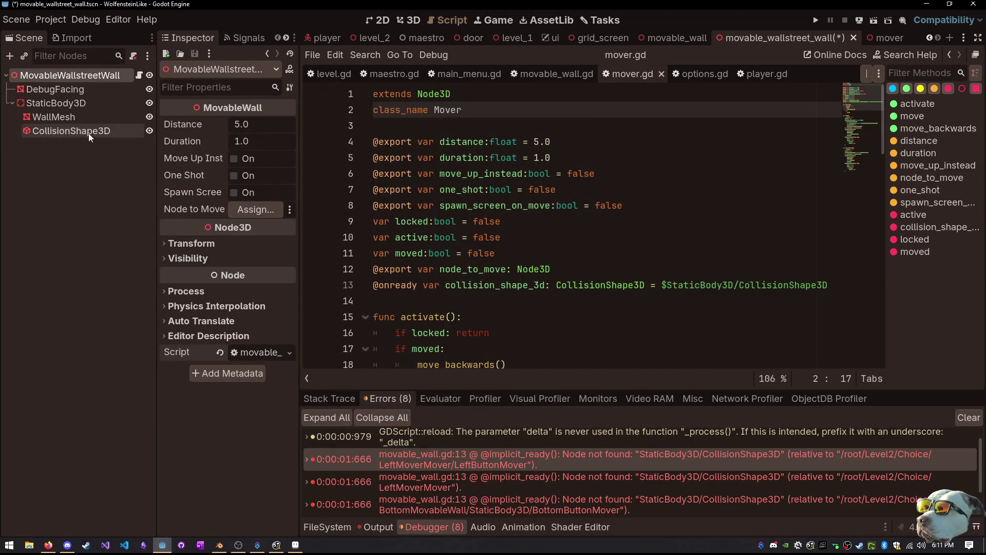
# Assign StaticBody3D as the wall's node to move, save the scene, and return to line 10 of its script
pyautogui.moveTo(77, 106); pyautogui.dragTo(259, 208)
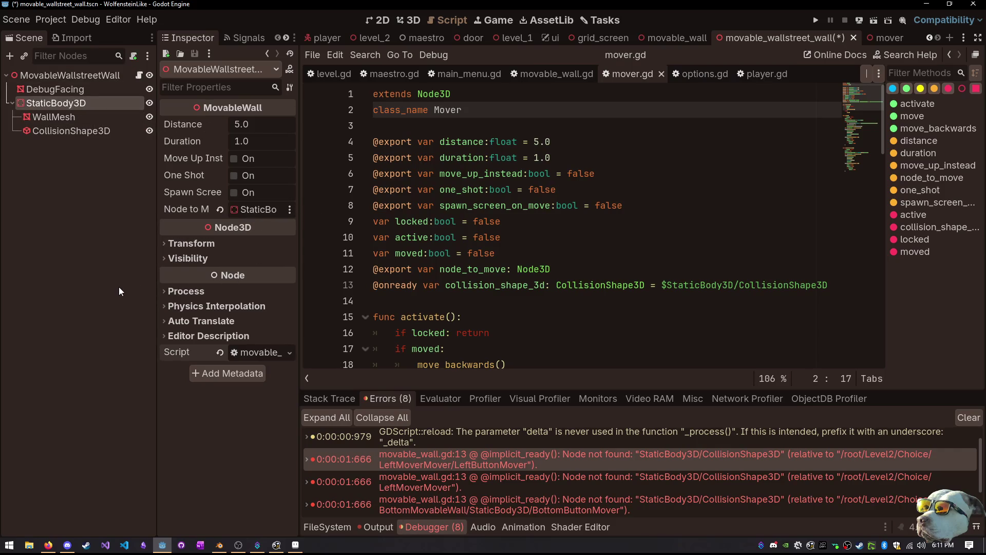
pyautogui.hotkey('ctrl', 's')
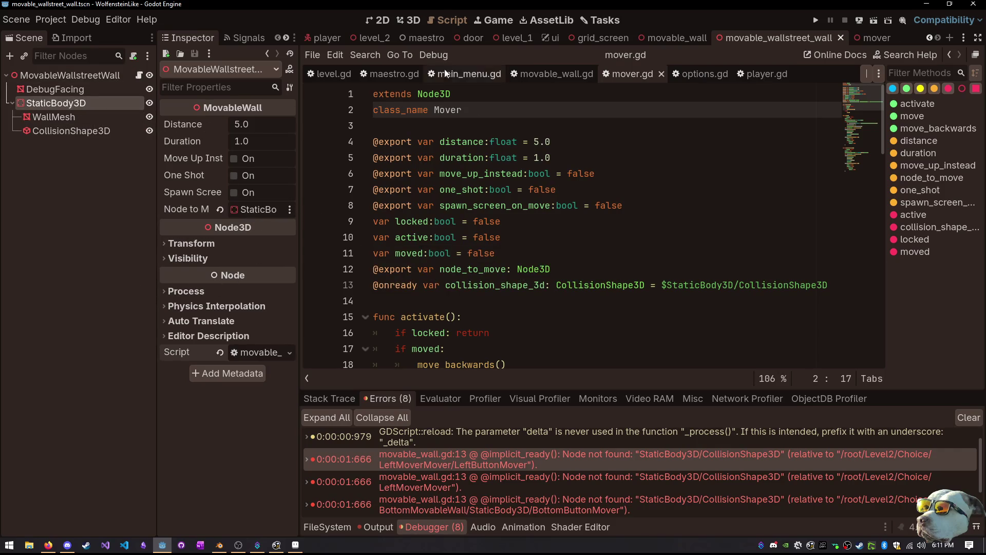
pyautogui.click(383, 39)
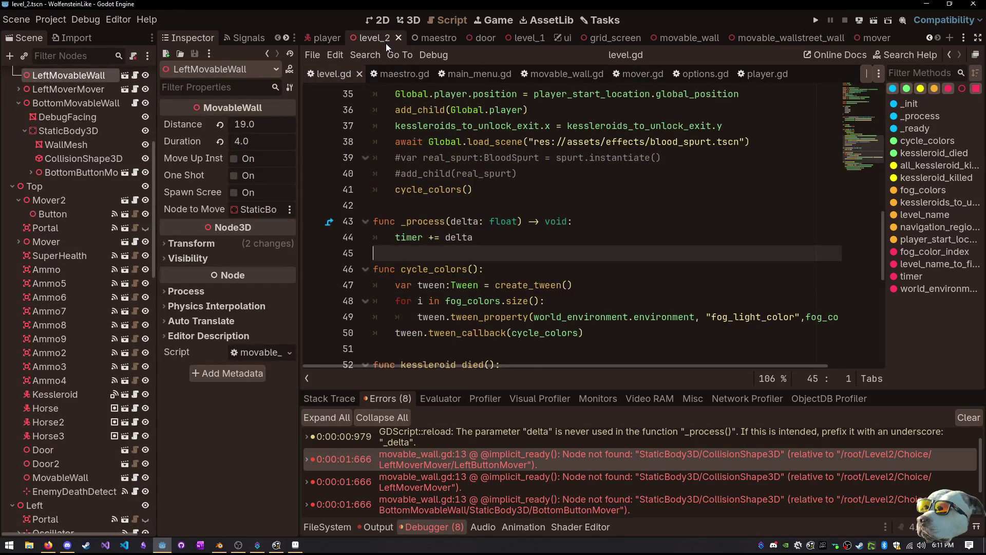
pyautogui.click(768, 42)
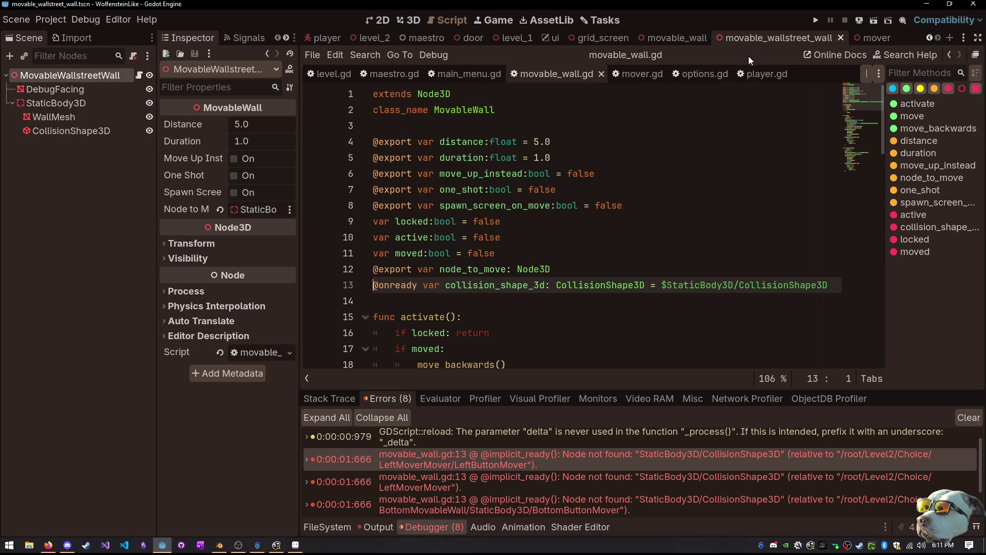
pyautogui.click(499, 239)
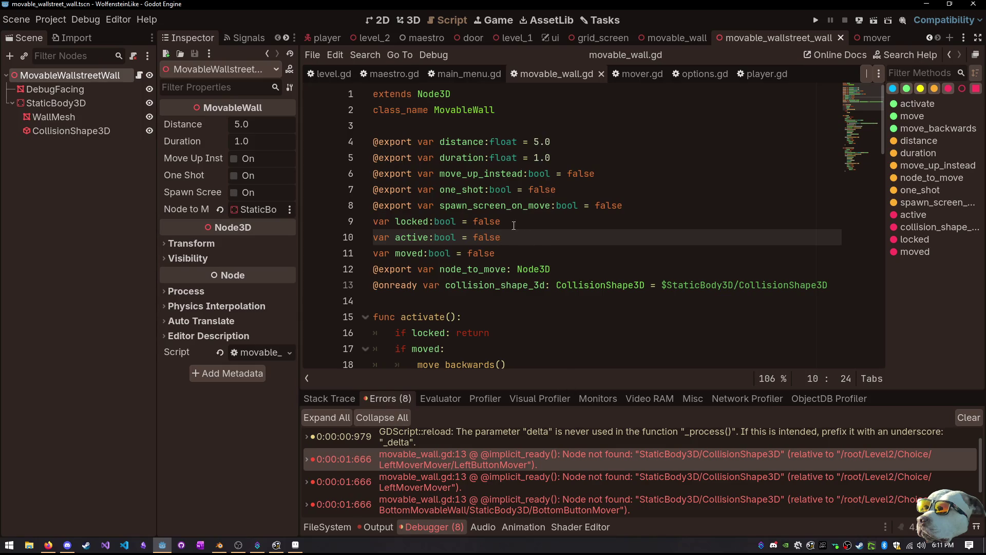
# Open mover.gd and delete the collision_shape_3d and spawn_screen_on_move export lines
pyautogui.hotkey('shift', 'alt', 'o')
pyautogui.write('mover')
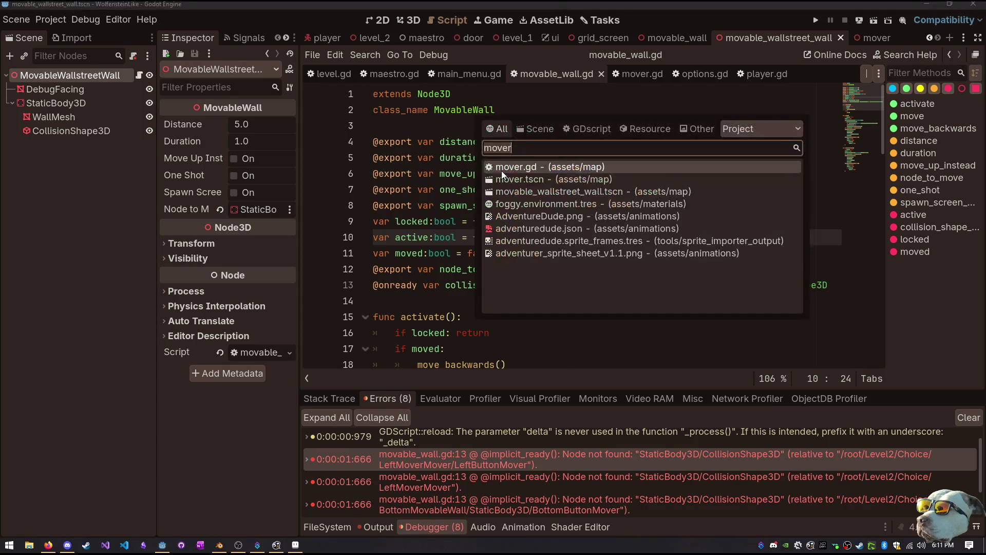
pyautogui.click(501, 170)
pyautogui.click(546, 285)
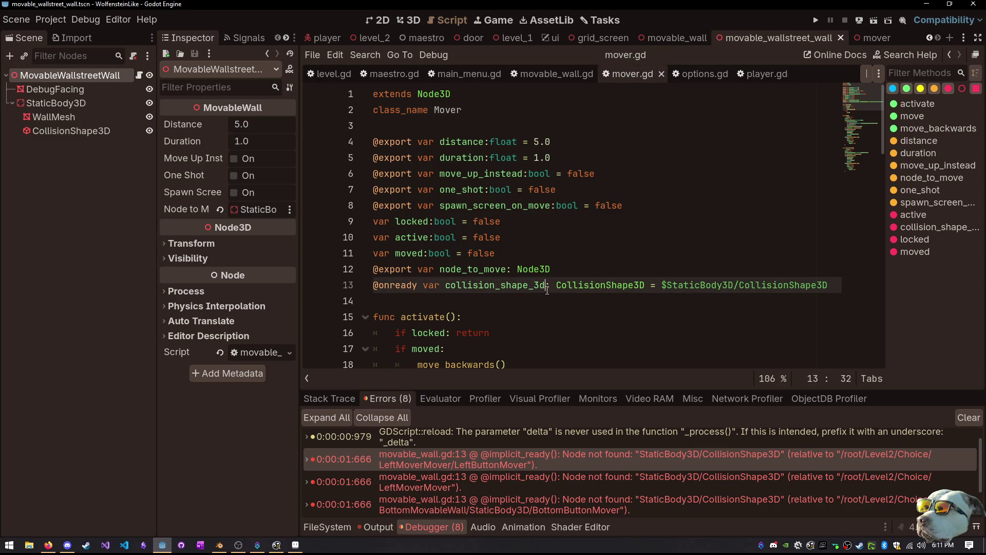
pyautogui.hotkey('ctrl', 'x')
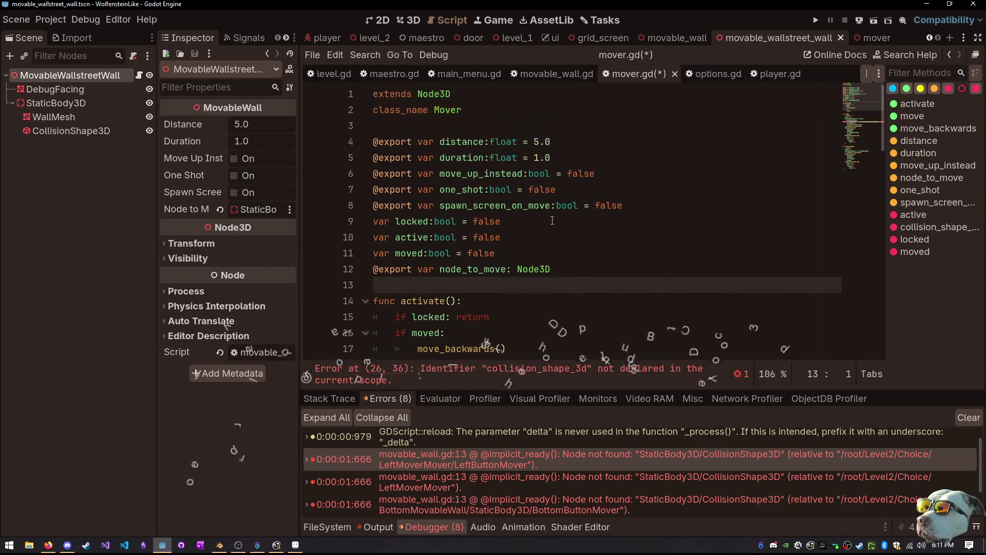
pyautogui.click(552, 221)
pyautogui.click(556, 205)
pyautogui.hotkey('ctrl', 'x')
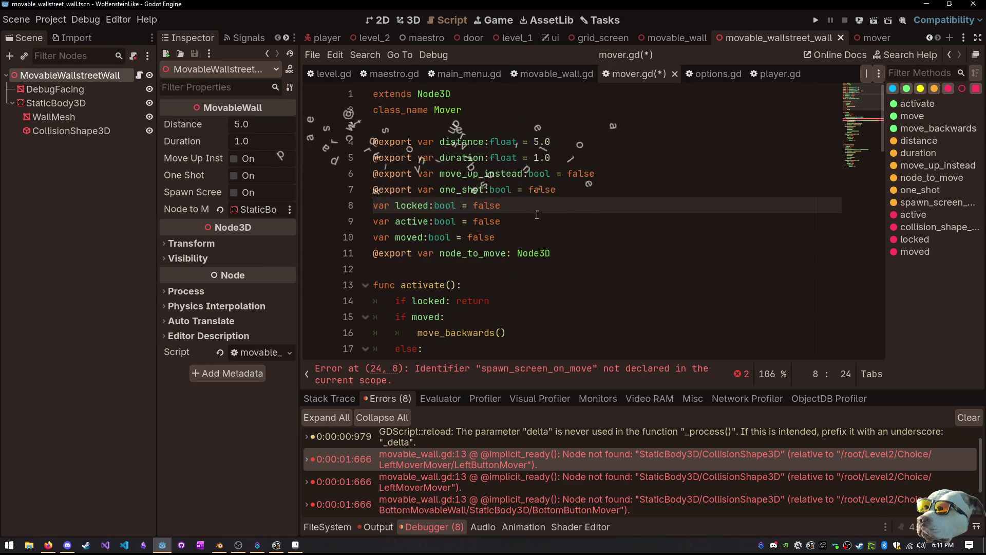
# Remove the spawn_screen_on_move GridScreen spawn block from mover.gd and save it
pyautogui.scroll(-5, 537, 215)
pyautogui.click(506, 237)
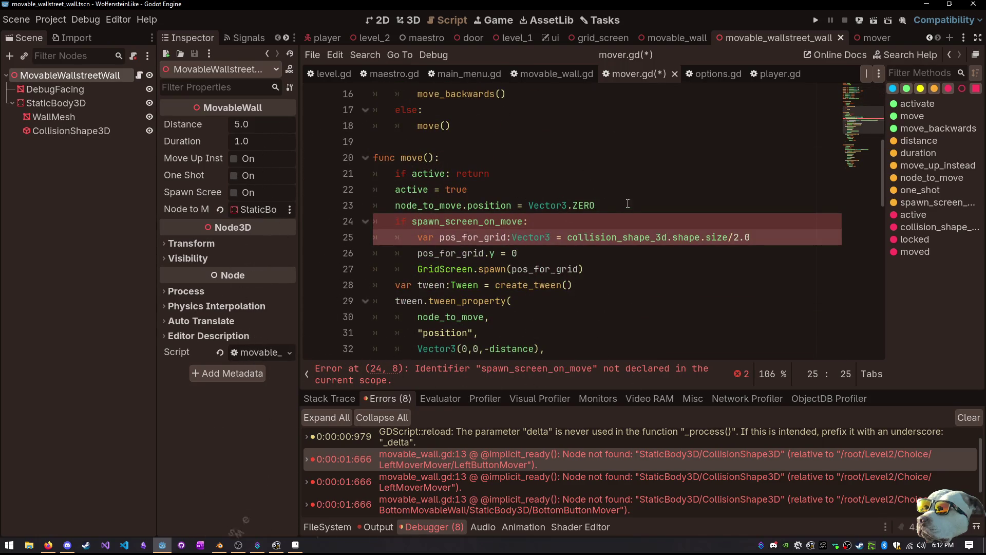
pyautogui.click(537, 222)
pyautogui.hotkey('ctrl', 'x')
pyautogui.hotkey('ctrl', 'x')
pyautogui.hotkey('ctrl', 'x')
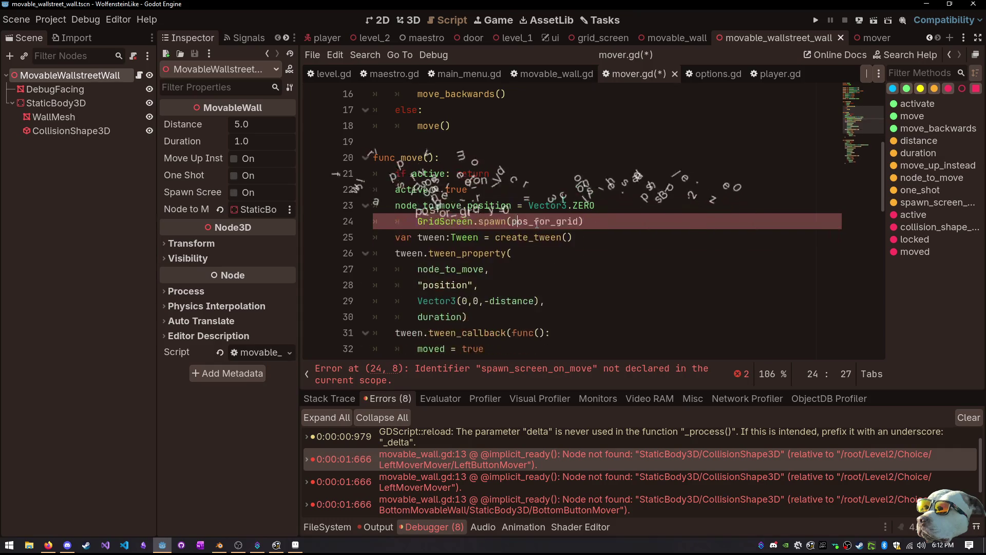
pyautogui.hotkey('ctrl', 's')
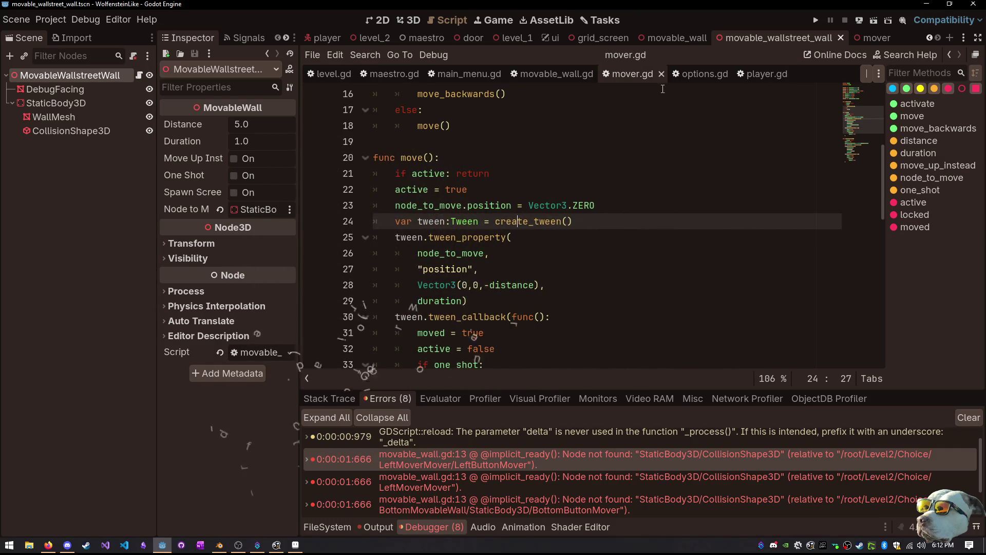
# Look over movable_wall.gd, then run the game with F5
pyautogui.click(557, 74)
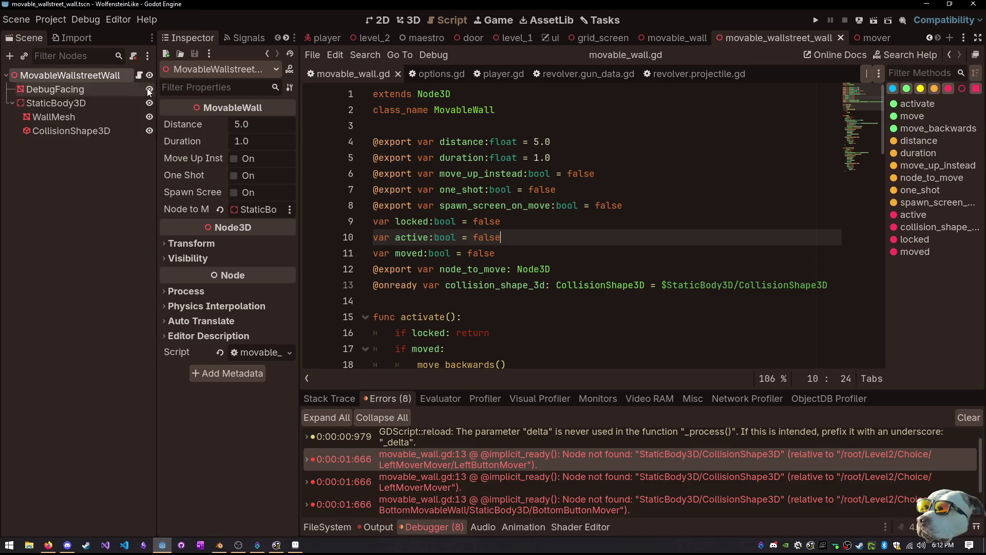
pyautogui.scroll(-7, 503, 222)
pyautogui.scroll(5, 503, 222)
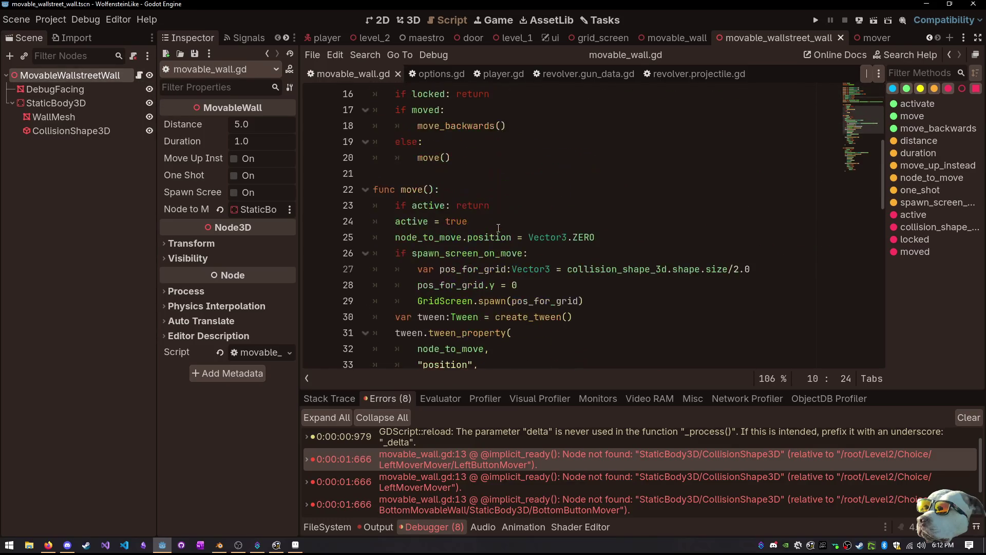
pyautogui.scroll(-4, 443, 195)
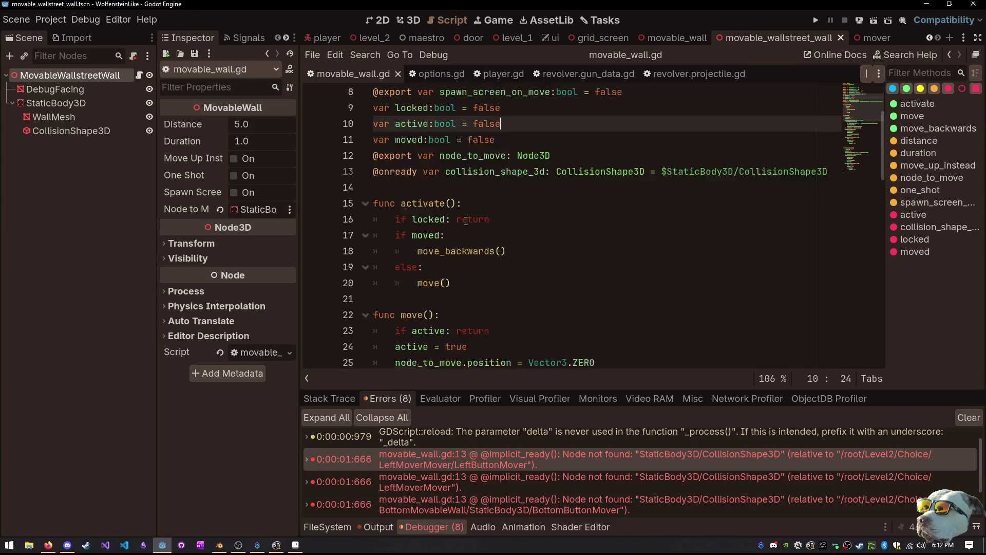
pyautogui.press('F5')
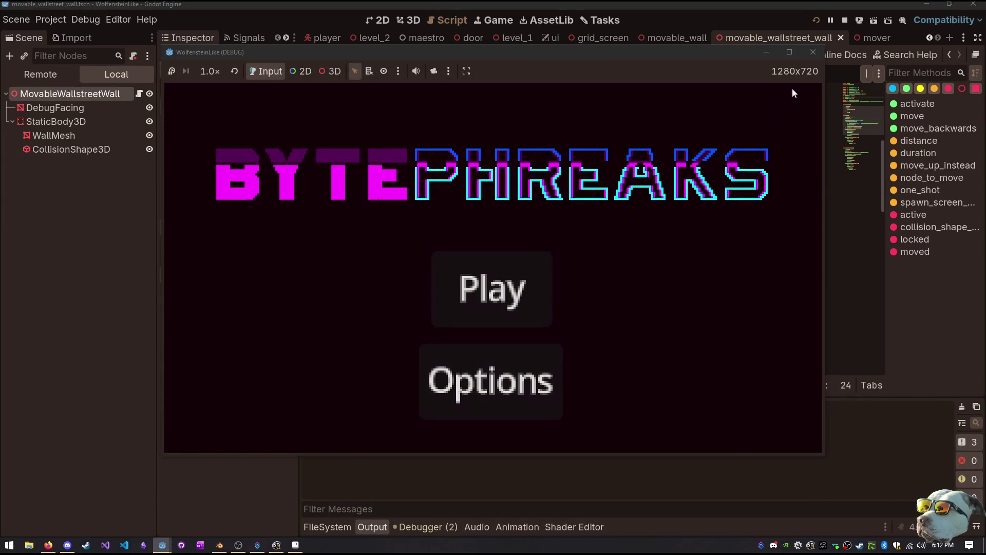
# Restart the test on level_2, walk forward with W and press E on the switch to open the doors
pyautogui.click(813, 52)
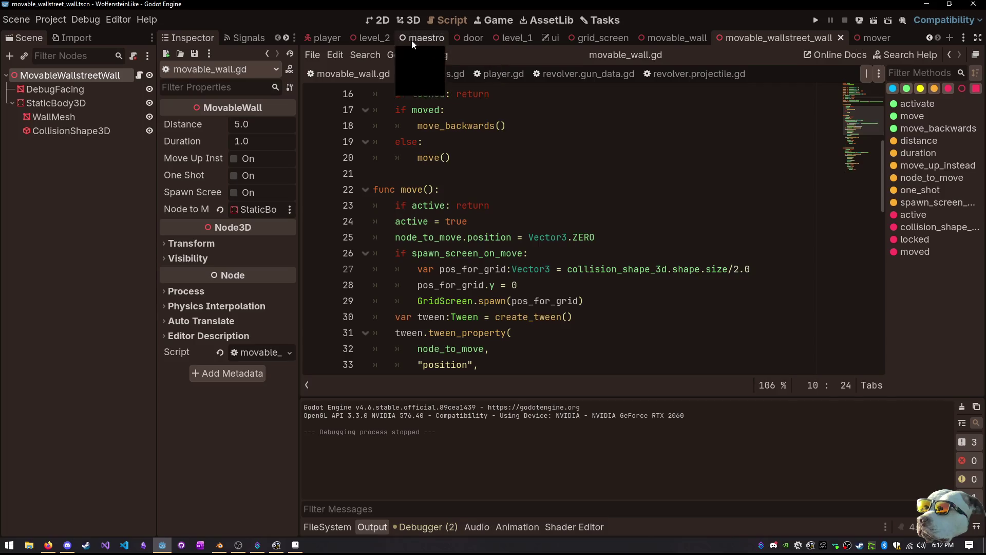
pyautogui.click(369, 38)
pyautogui.press('F5')
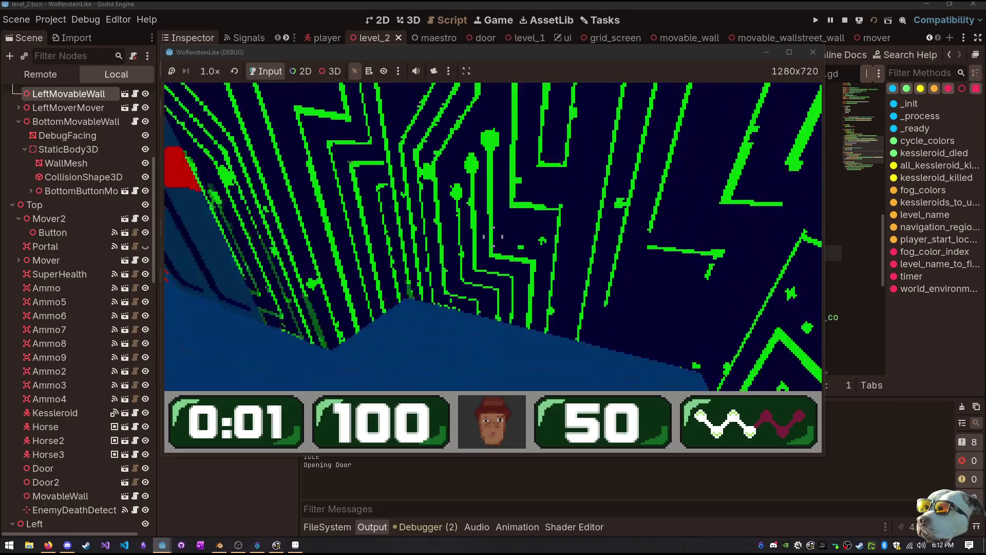
pyautogui.press('w')
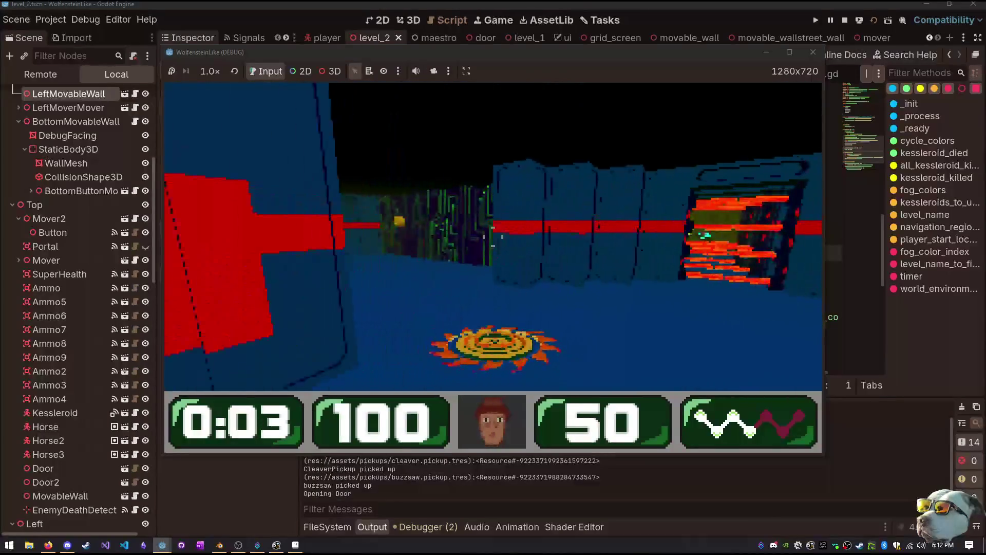
pyautogui.press('w')
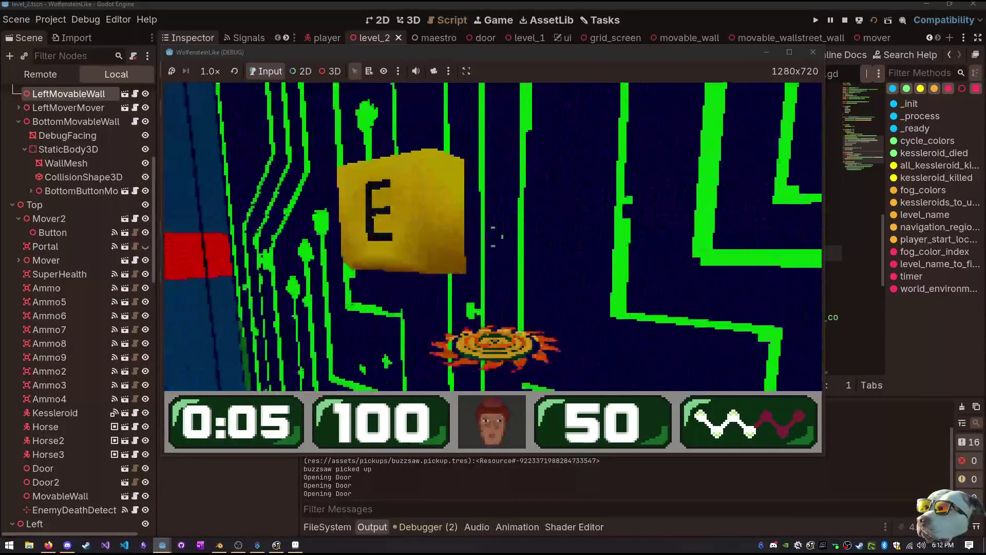
pyautogui.press('e')
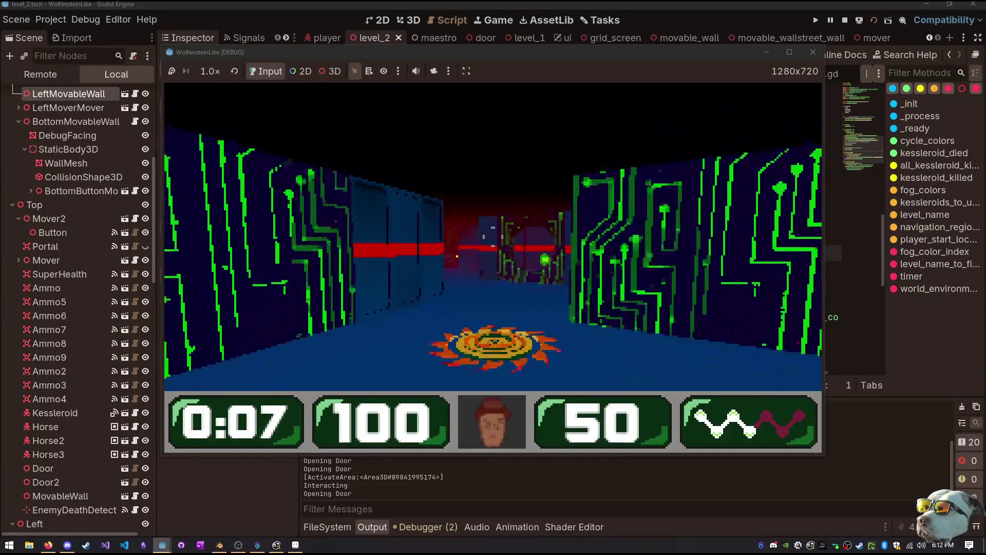
pyautogui.press('F8')
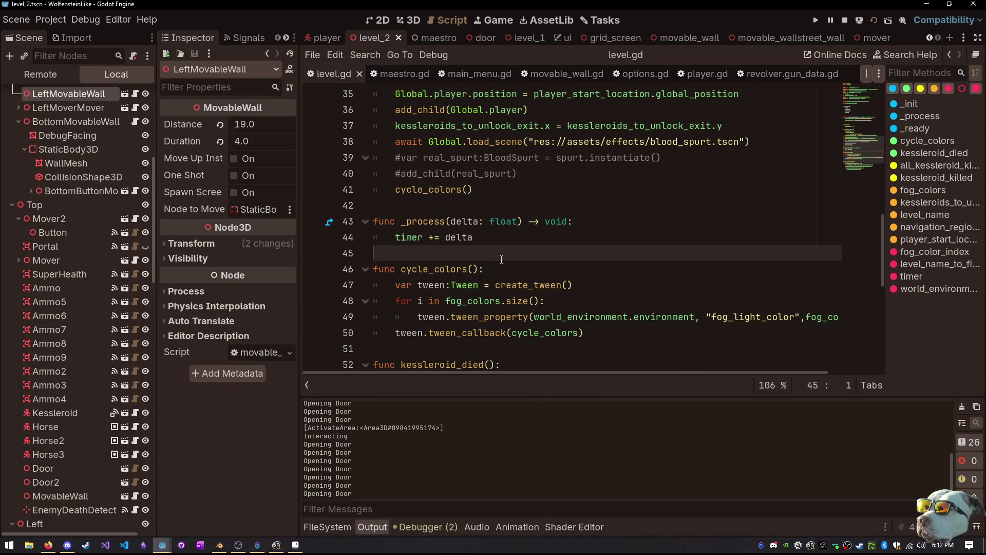
# Stop the game and fly around the level in the 3D view toward the door and E cube
pyautogui.click(844, 20)
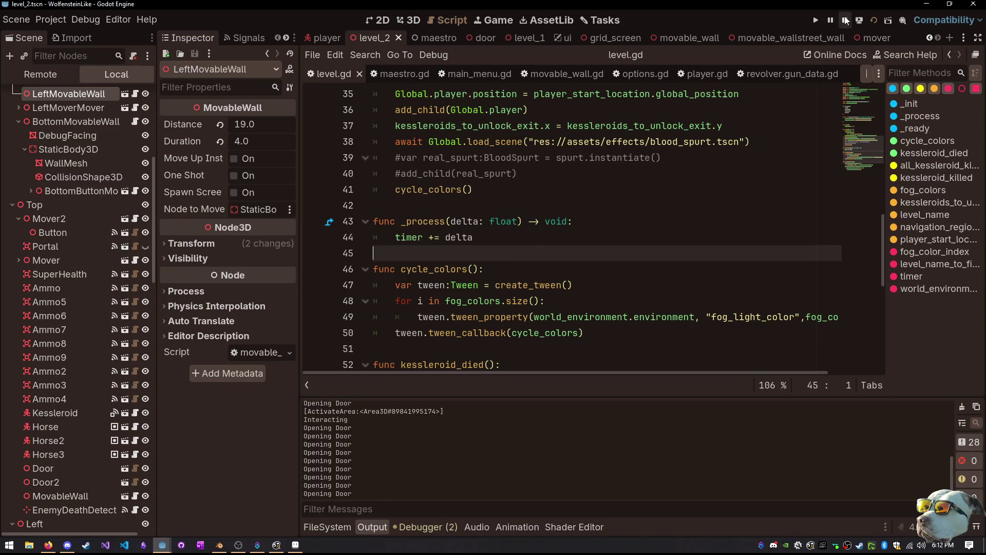
pyautogui.click(409, 21)
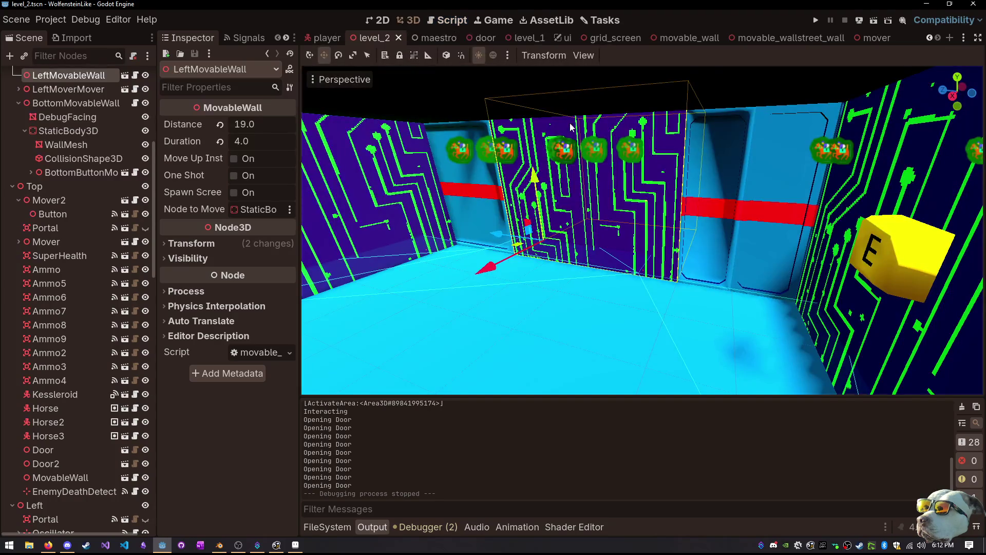
pyautogui.hotkey('shift', 'f')
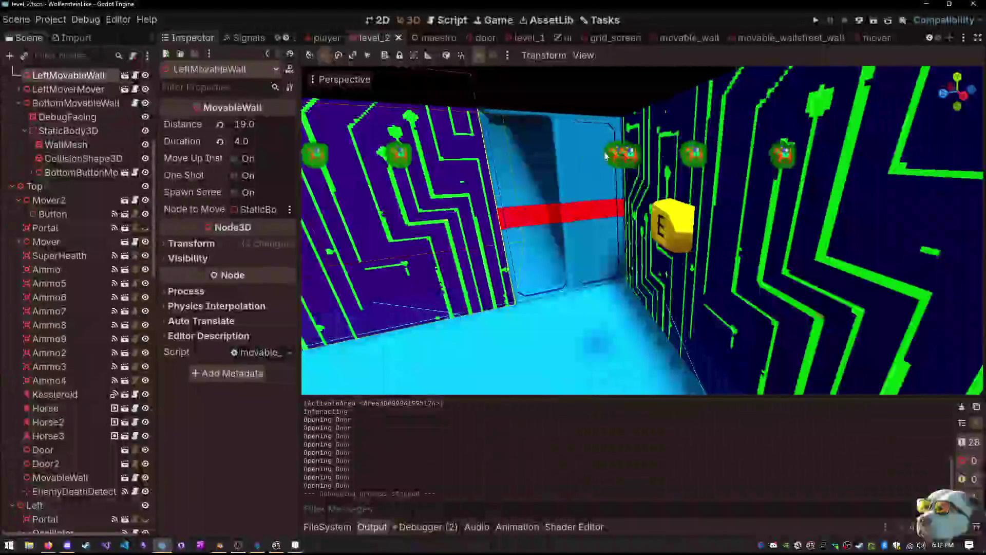
pyautogui.hotkey('shift', 'f')
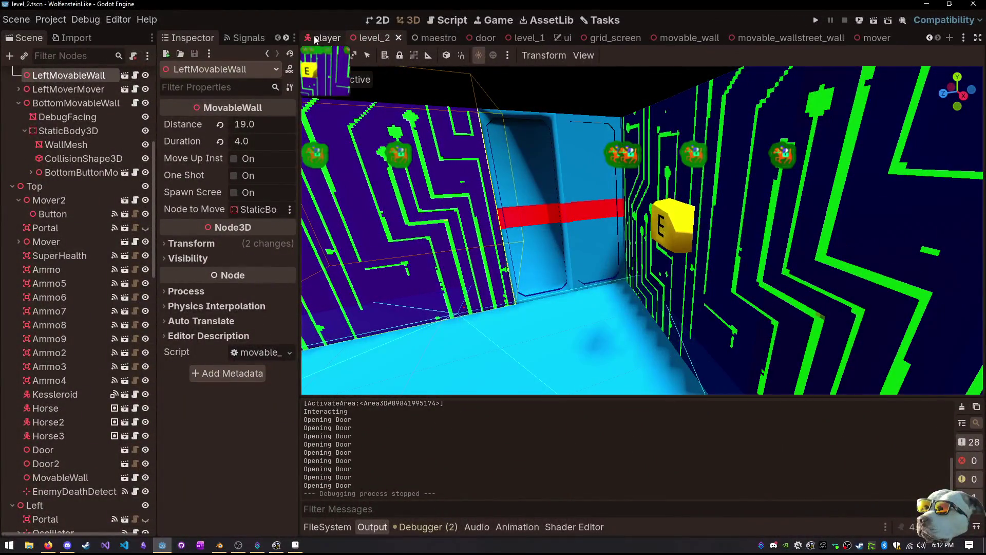
# Close the player scene and every other open scene tab
pyautogui.middleClick(331, 32)
pyautogui.middleClick(330, 32)
pyautogui.middleClick(331, 33)
pyautogui.middleClick(331, 32)
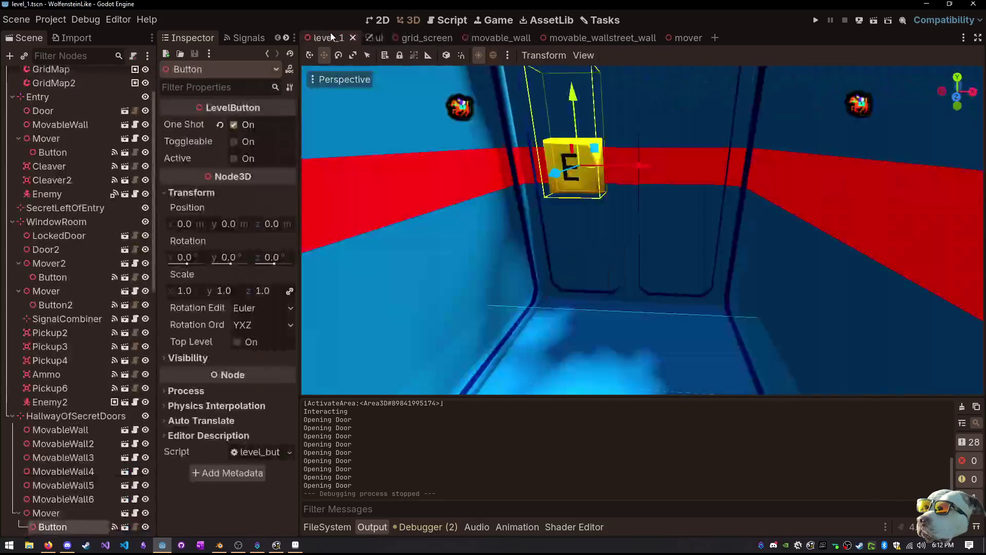
pyautogui.middleClick(331, 33)
pyautogui.middleClick(331, 32)
pyautogui.middleClick(330, 32)
pyautogui.middleClick(331, 33)
pyautogui.middleClick(331, 32)
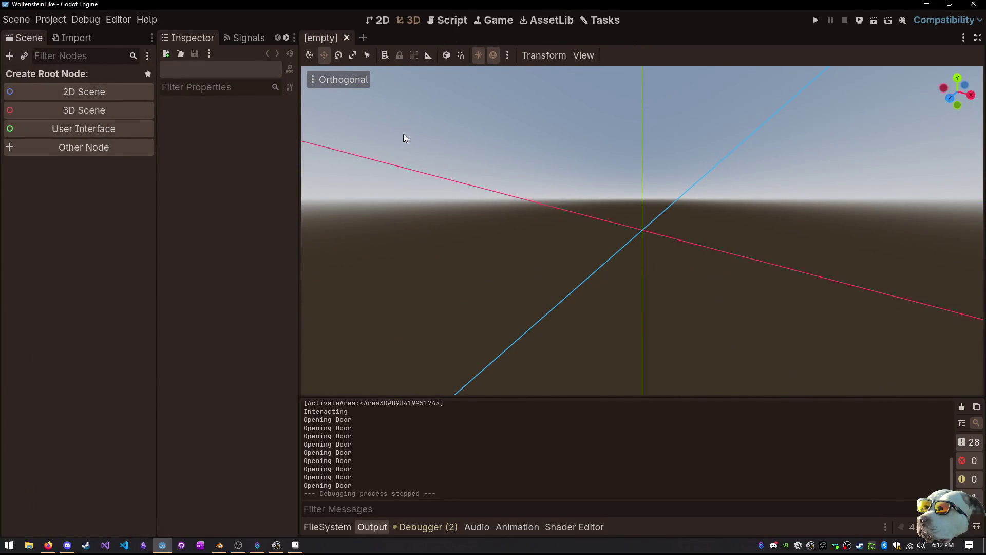
# Open grid_screen.tscn, recentre the grid sprite, and inspect the GridScreen script and Sprite3D node
pyautogui.hotkey('shift', 'alt', 'o')
pyautogui.write('mover')
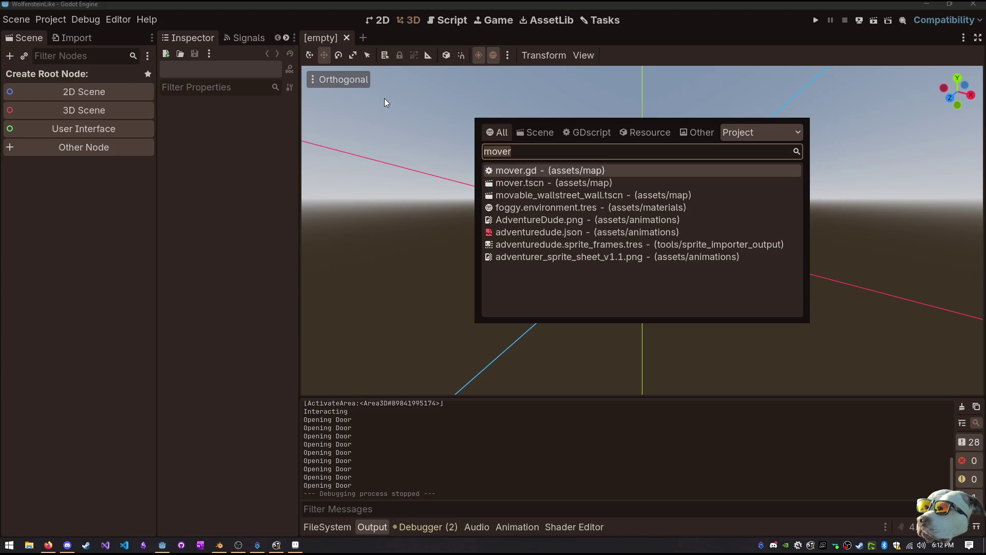
pyautogui.press('BackSpace')
pyautogui.press('BackSpace')
pyautogui.press('BackSpace')
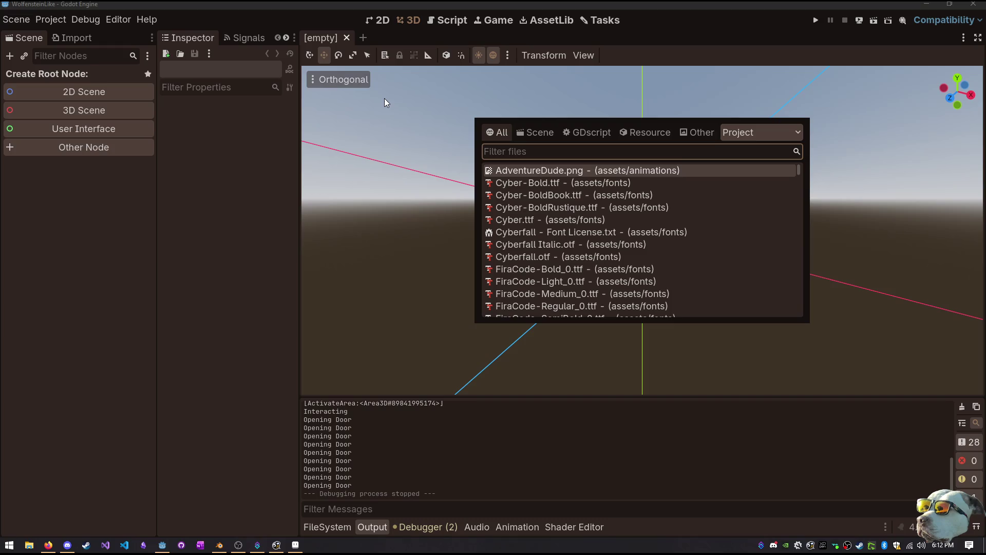
pyautogui.write('grid')
pyautogui.press('Down')
pyautogui.press('Down')
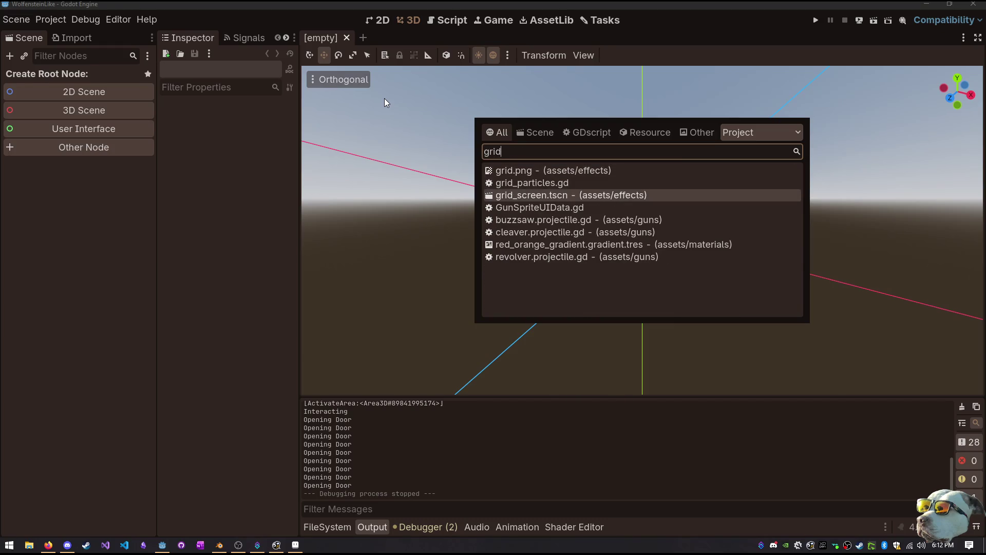
pyautogui.press('Return')
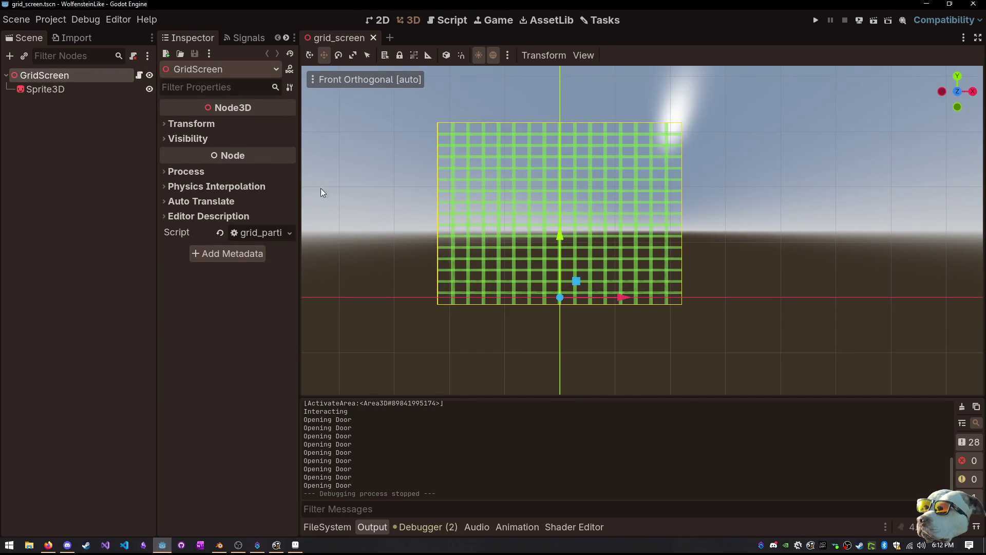
pyautogui.moveTo(321, 189); pyautogui.dragTo(498, 242)
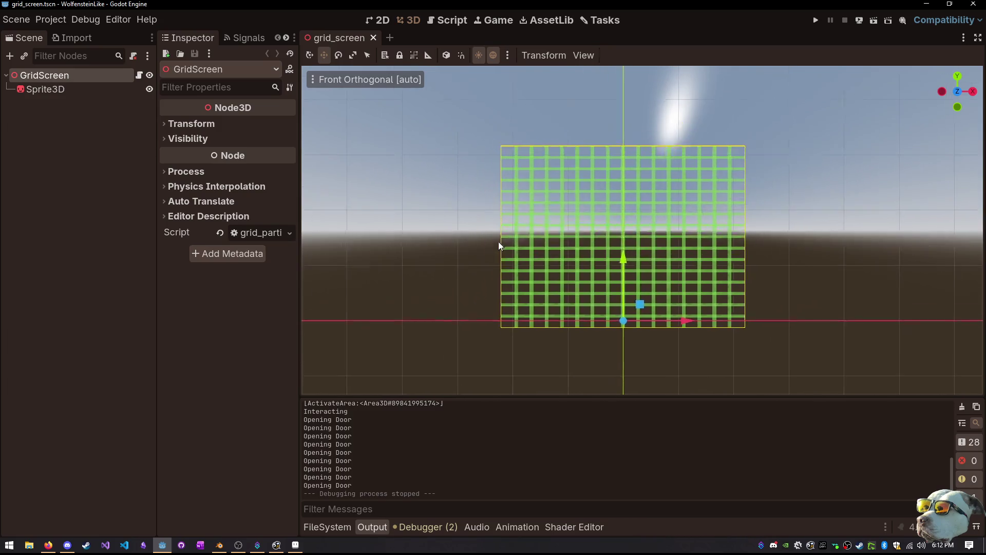
pyautogui.click(138, 75)
pyautogui.scroll(2, 528, 295)
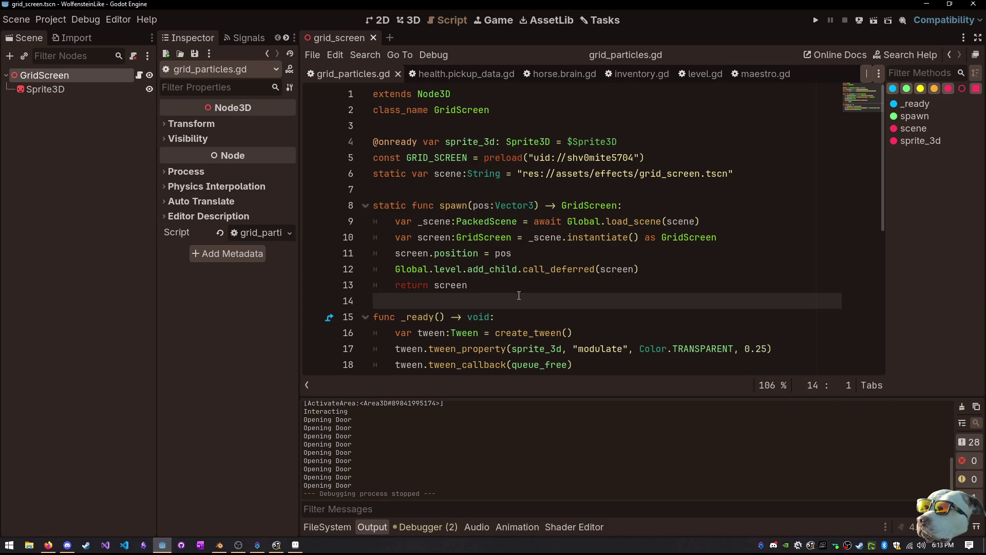
pyautogui.click(46, 89)
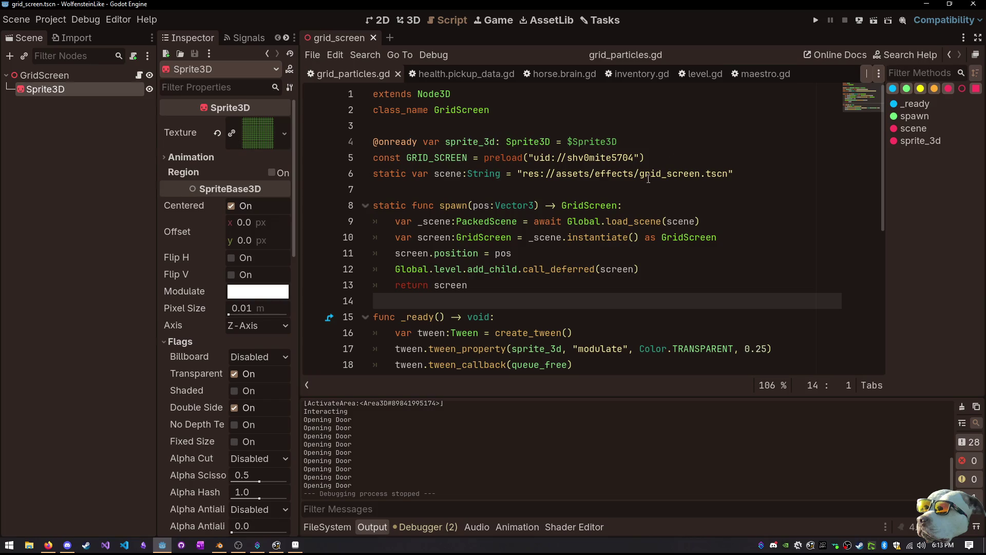
# Delete the GRID_SCREEN preload line, save the script, and reopen level_2.tscn
pyautogui.click(677, 157)
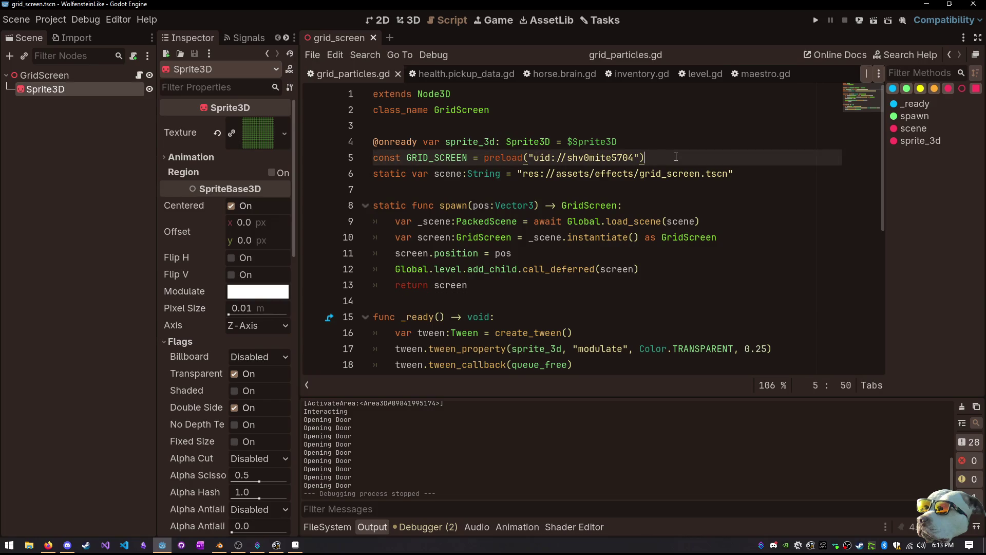
pyautogui.hotkey('ctrl', 'shift', 'k')
pyautogui.hotkey('ctrl', 's')
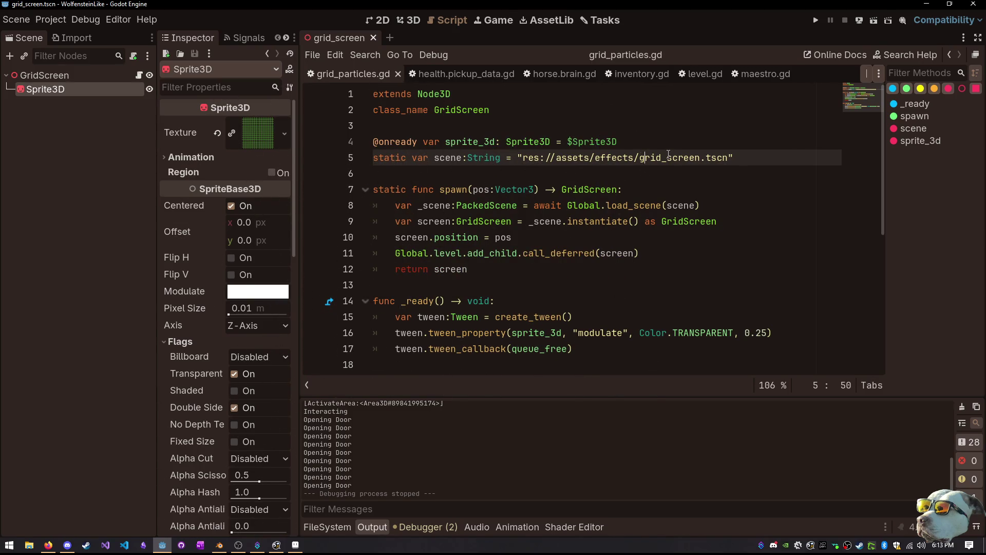
pyautogui.moveTo(669, 155)
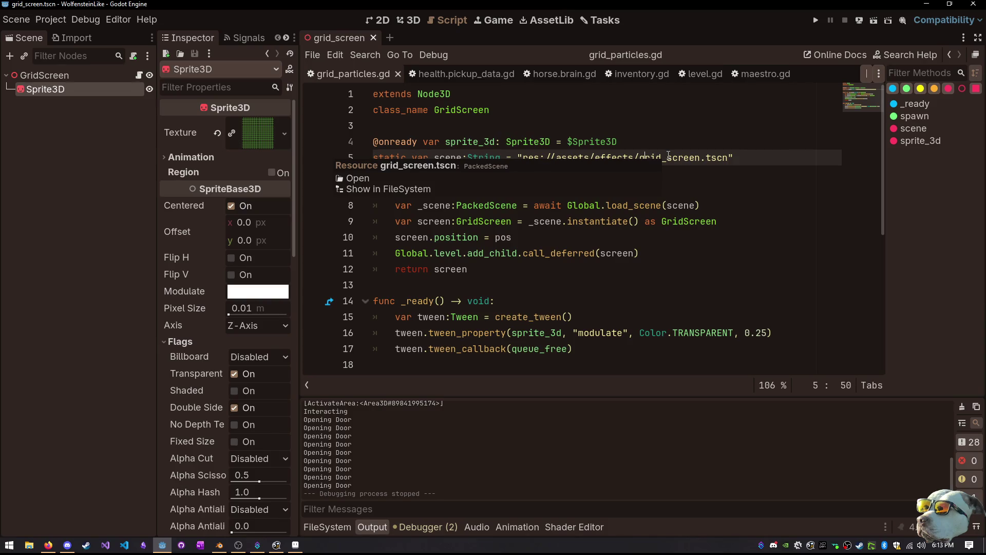
pyautogui.hotkey('shift', 'alt', 'o')
pyautogui.write('level')
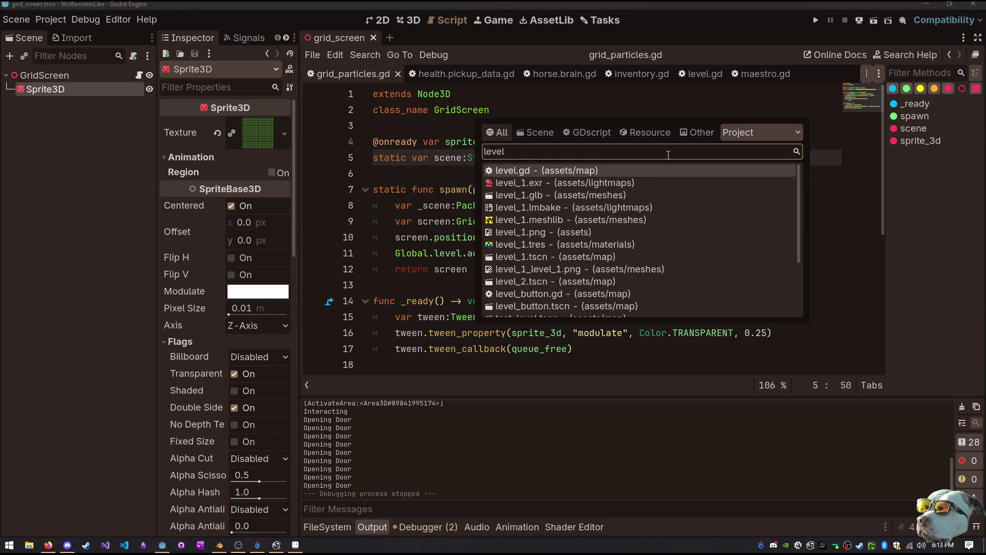
pyautogui.write('2')
pyautogui.press('Return')
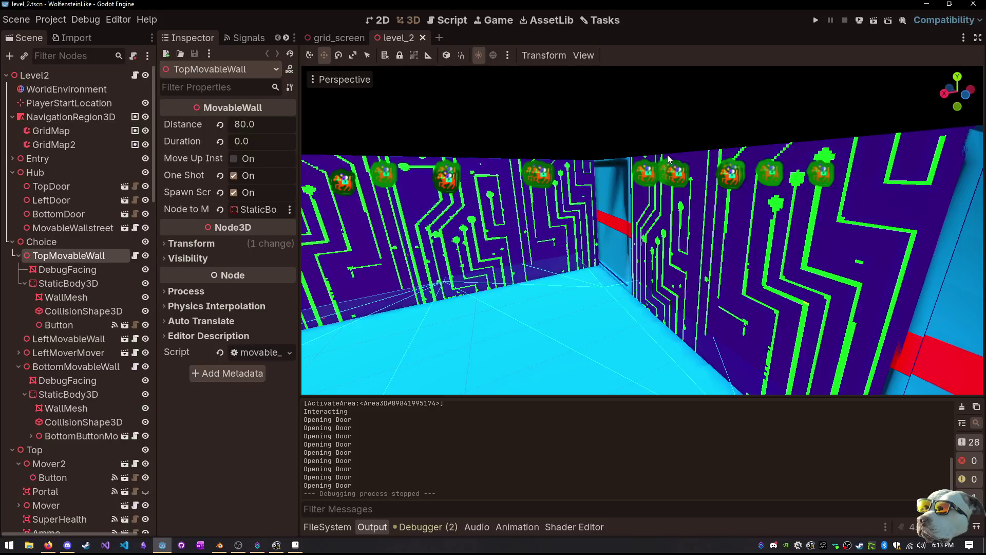
# Go to the Script workspace and back to the grid_screen scene tab
pyautogui.hotkey('alt', 'Tab')
pyautogui.hotkey('alt', 'Tab')
pyautogui.click(445, 25)
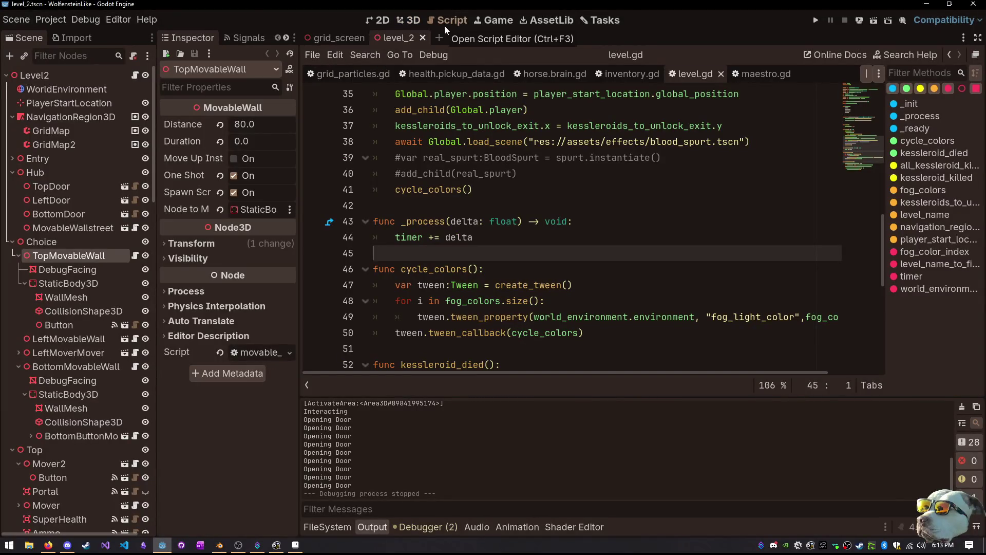
pyautogui.click(350, 39)
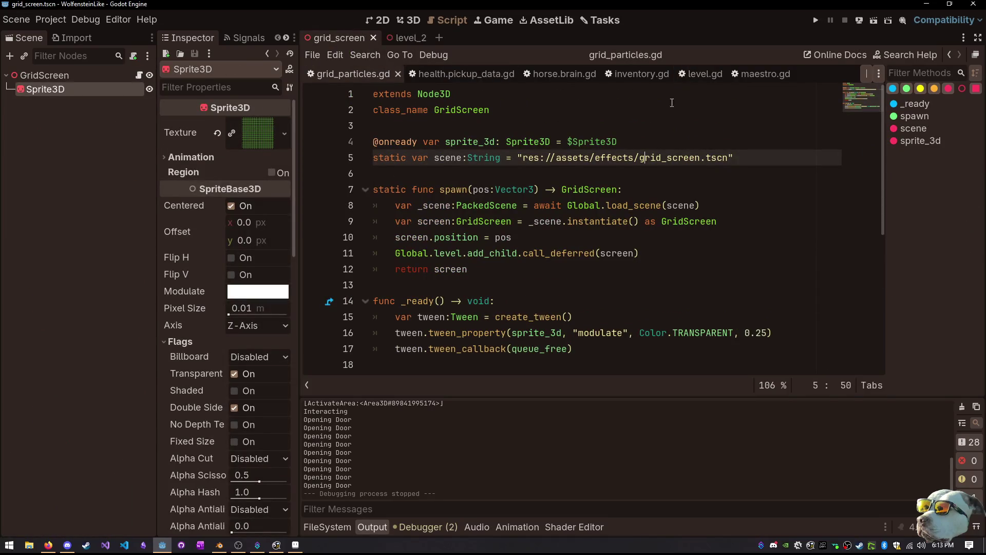
pyautogui.scroll(-3, 462, 74)
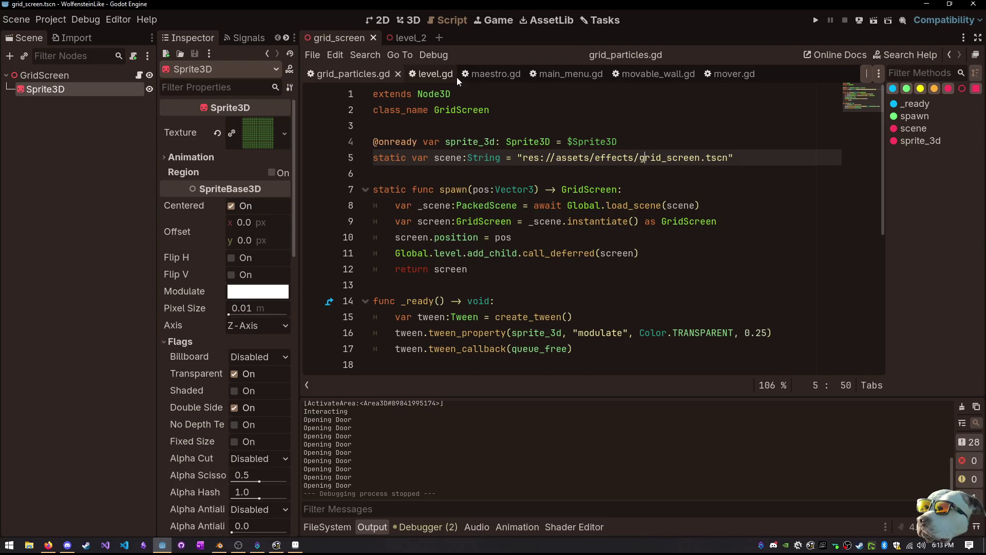
pyautogui.scroll(-5, 456, 77)
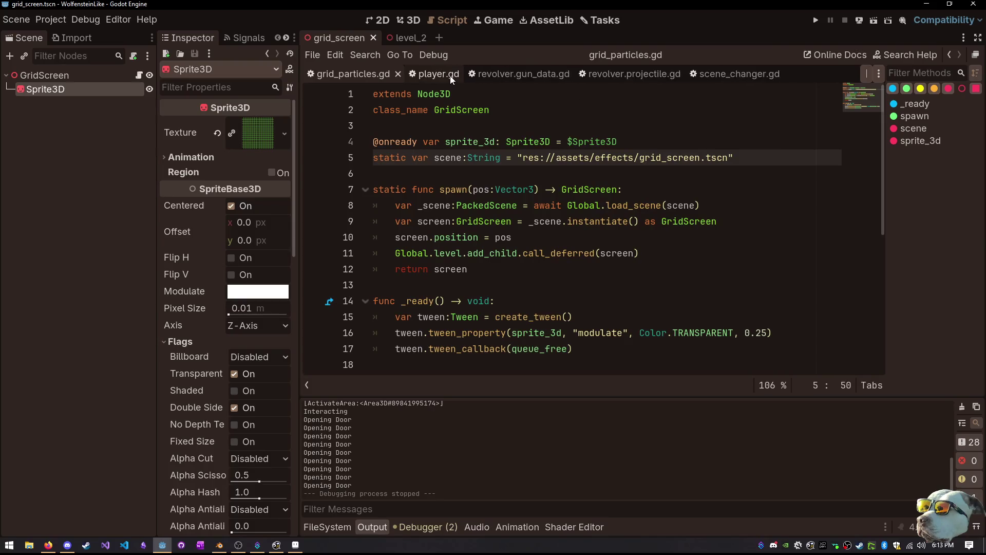
pyautogui.scroll(-6, 450, 76)
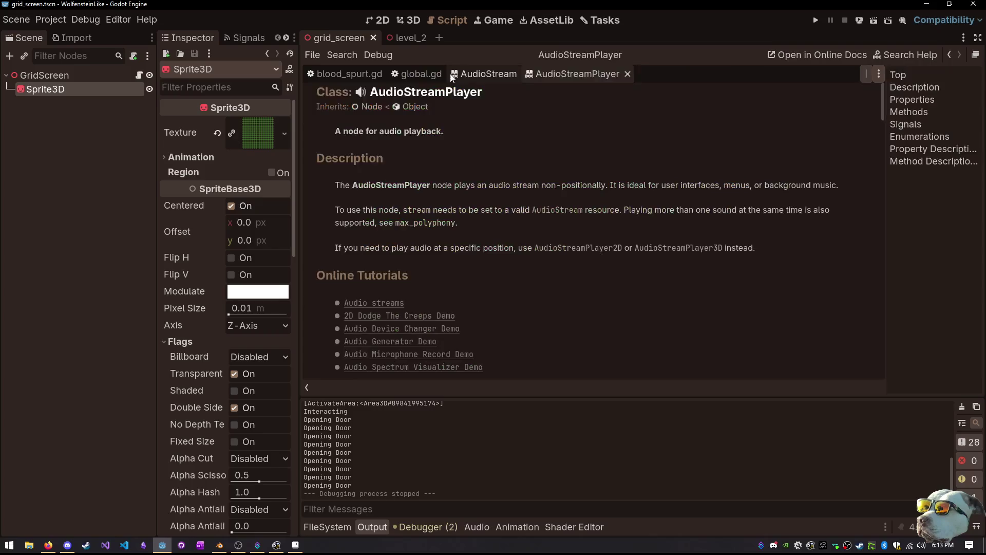
# Close the extra script and help pages, including blood_spurt.gd, and open grid_particles.gd
pyautogui.middleClick(450, 75)
pyautogui.middleClick(450, 76)
pyautogui.middleClick(399, 72)
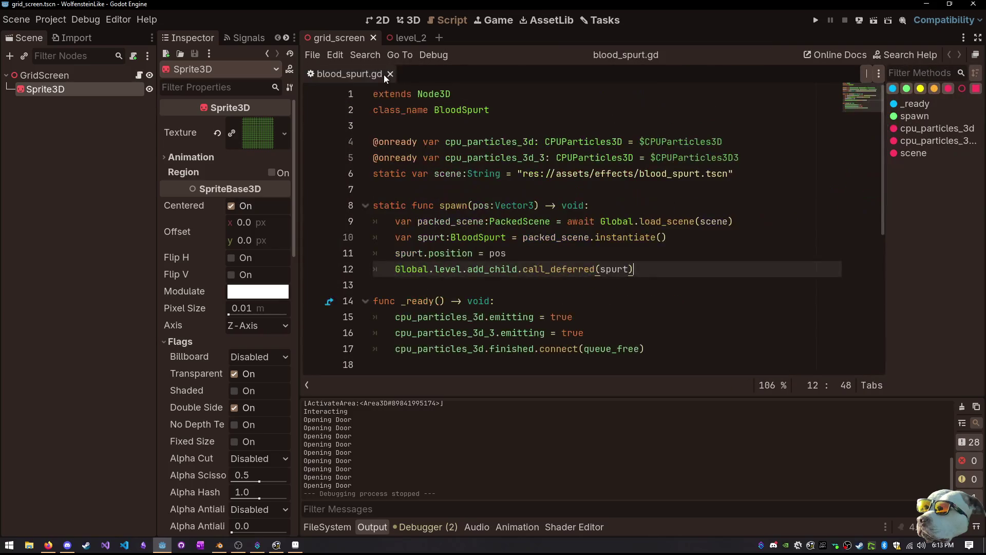
pyautogui.click(384, 75)
pyautogui.hotkey('shift', 'alt', 'o')
pyautogui.write('grid')
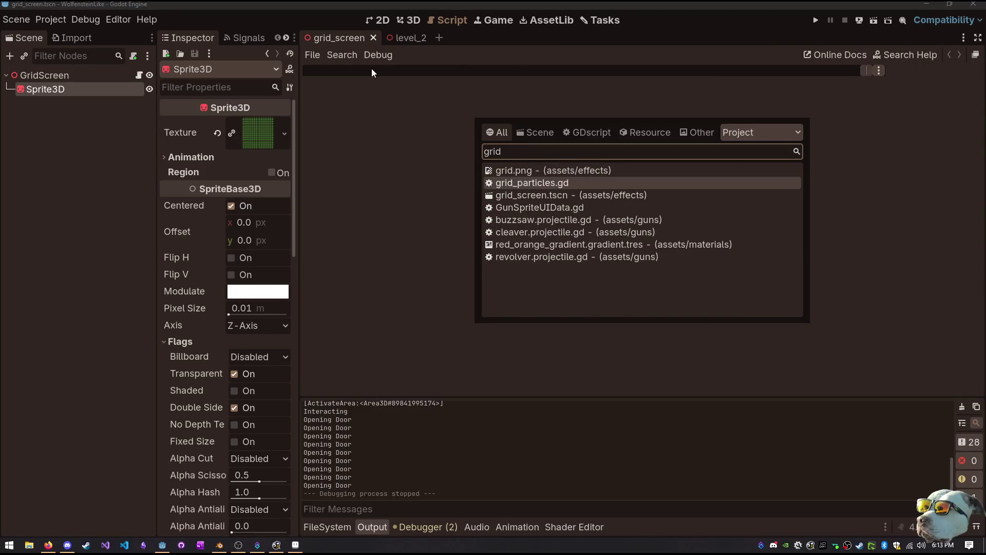
pyautogui.press('Return')
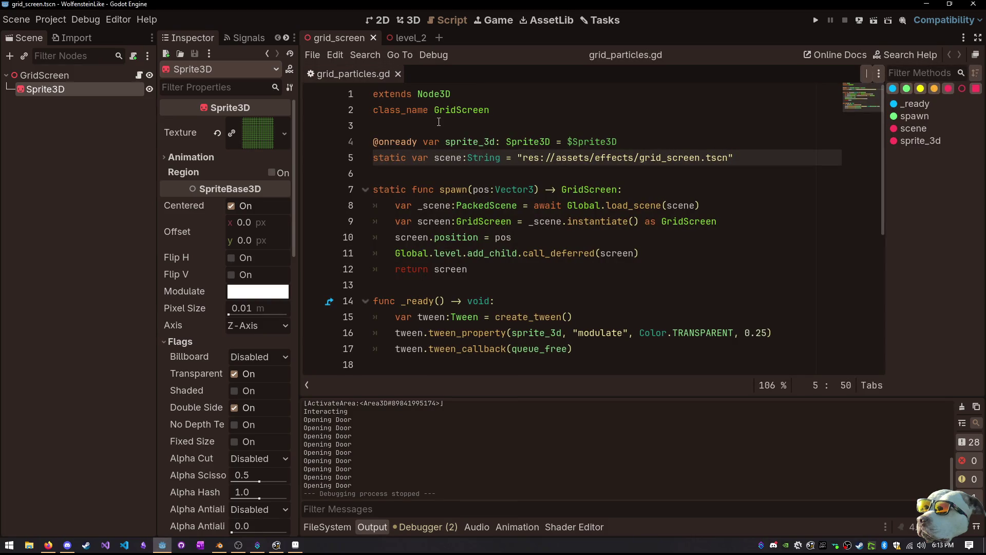
# Rename grid_particles.gd to grid_screen.gd in the FileSystem dock and check the Output log for errors
pyautogui.click(328, 527)
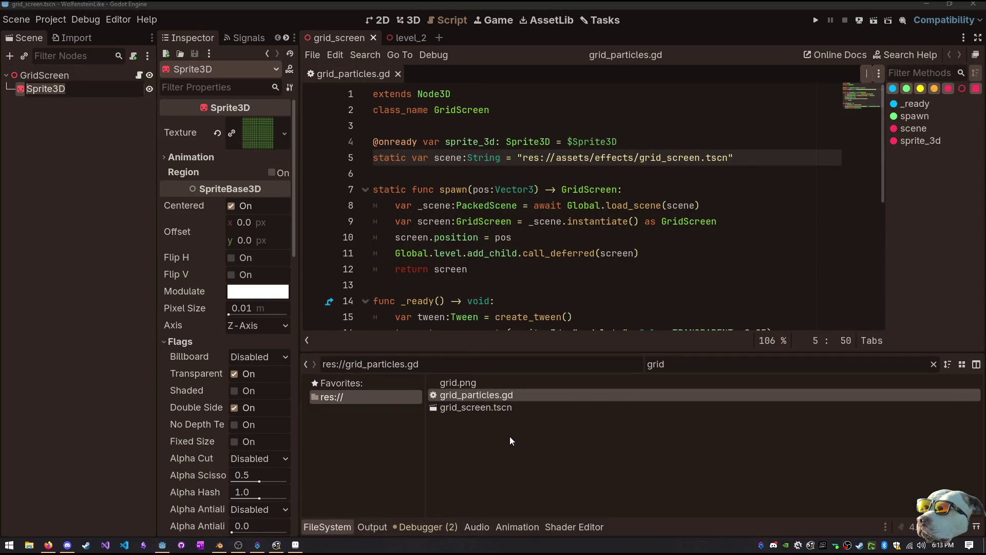
pyautogui.click(489, 395)
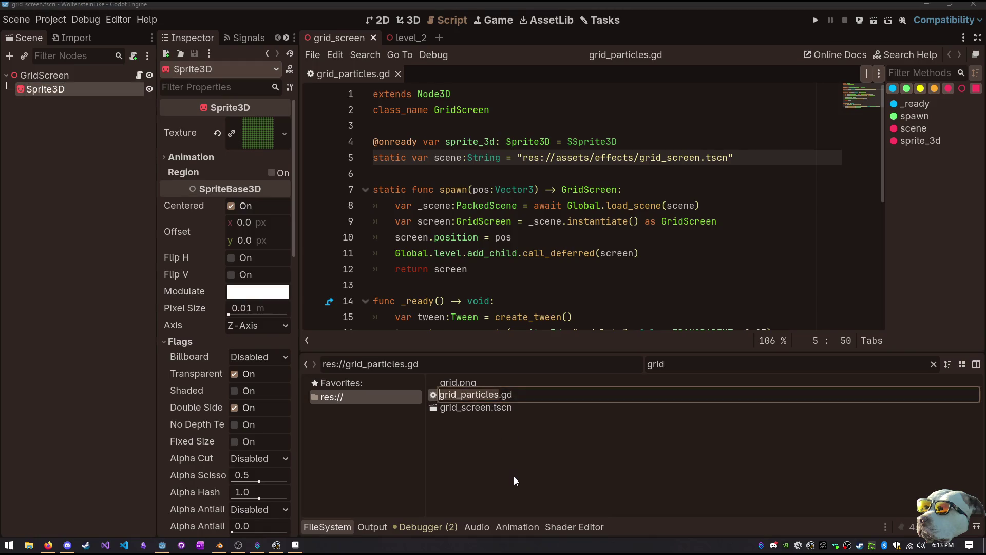
pyautogui.press('BackSpace')
pyautogui.press('BackSpace')
pyautogui.press('BackSpace')
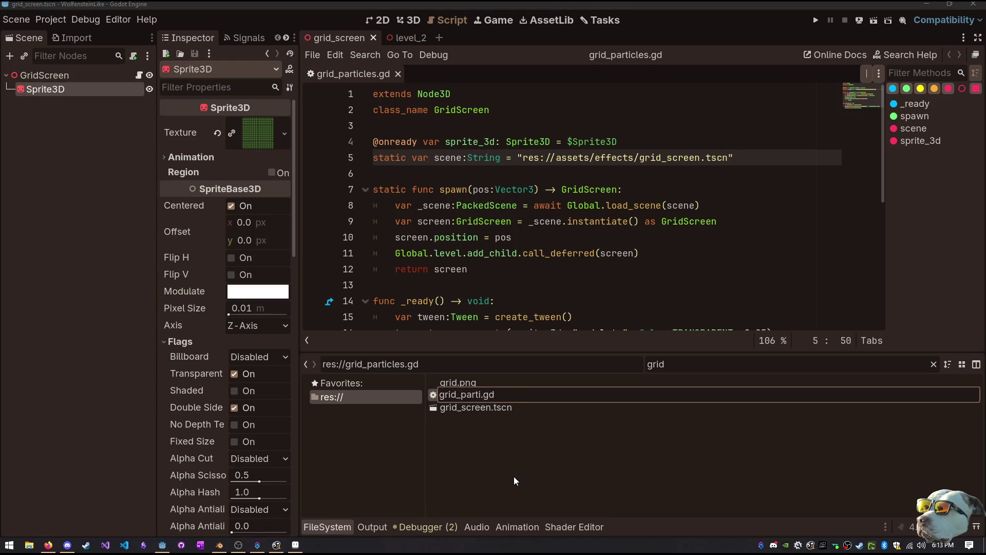
pyautogui.write('rticles')
pyautogui.press('Return')
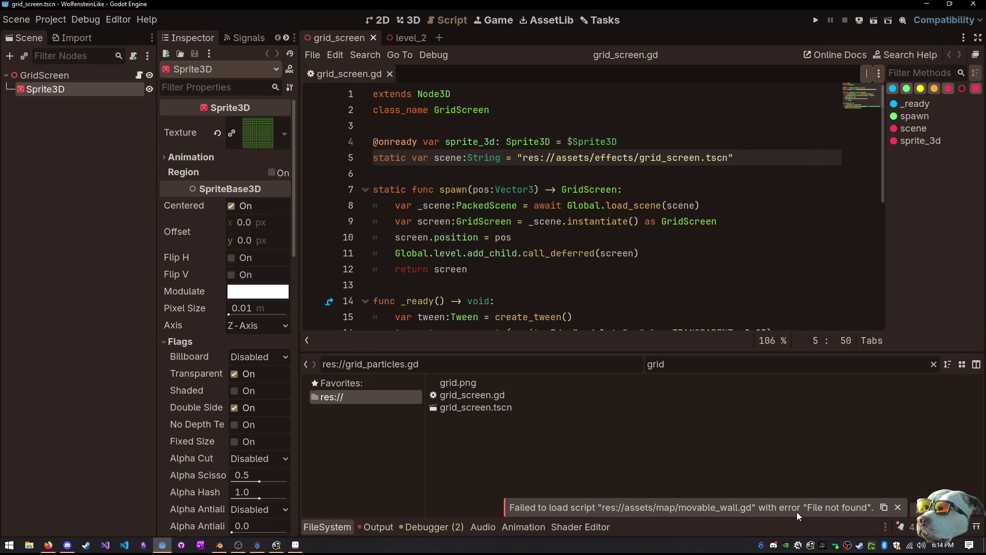
pyautogui.click(365, 529)
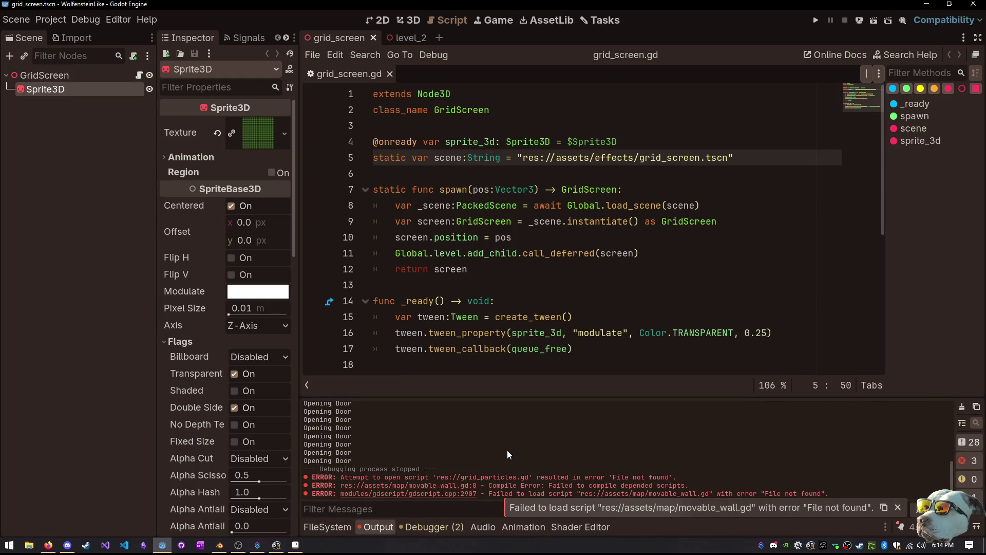
# Open movable_wall.gd from its load error link and scroll through its move code
pyautogui.click(445, 487)
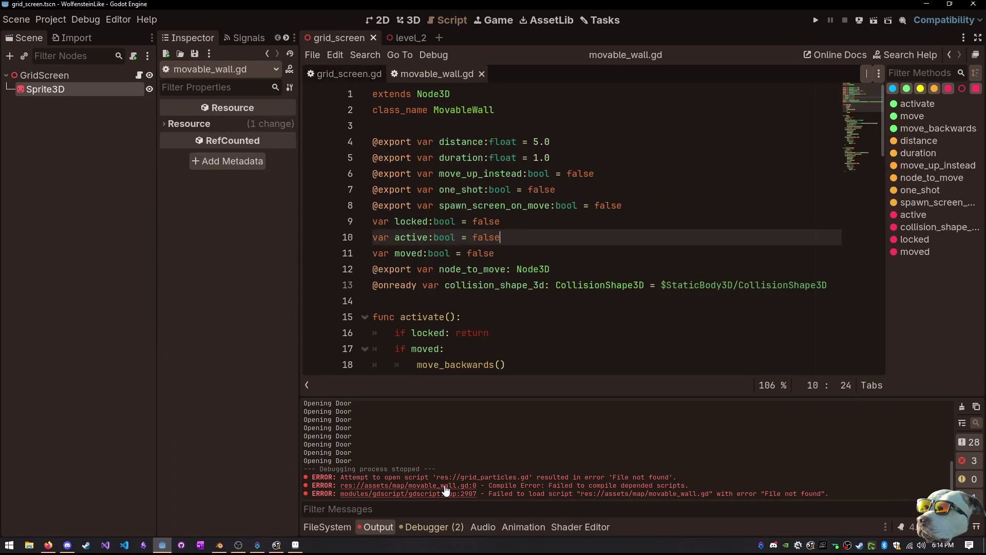
pyautogui.scroll(-10, 619, 222)
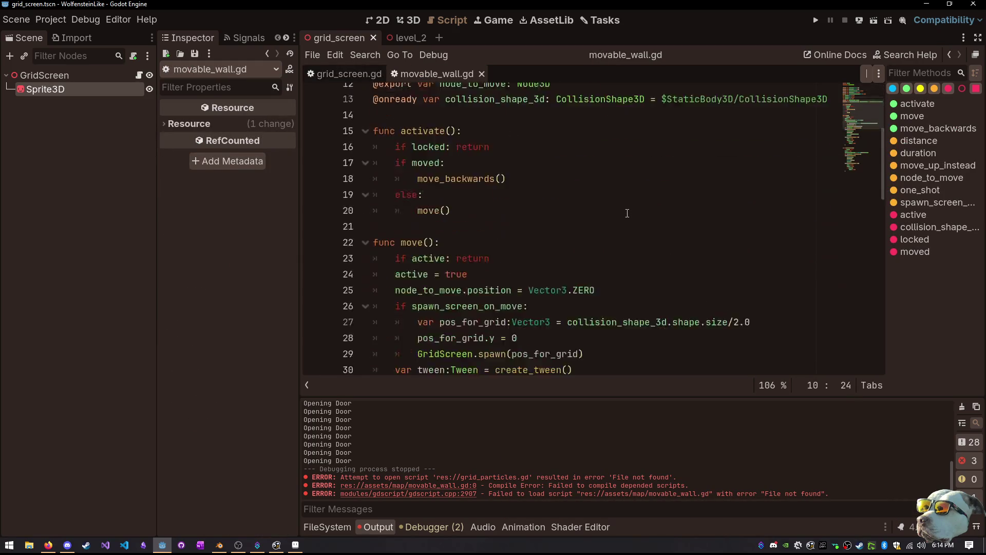
pyautogui.scroll(9, 620, 222)
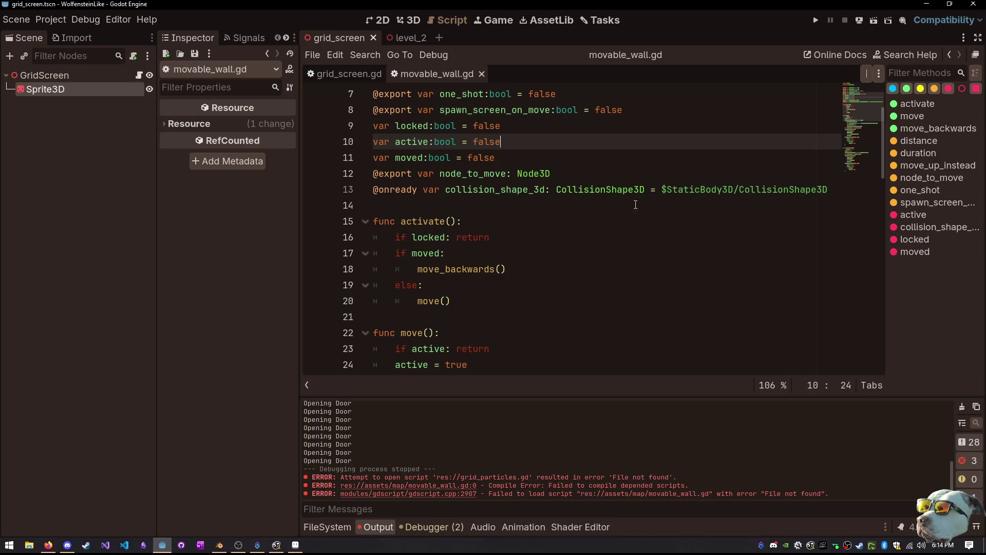
pyautogui.middleClick(445, 75)
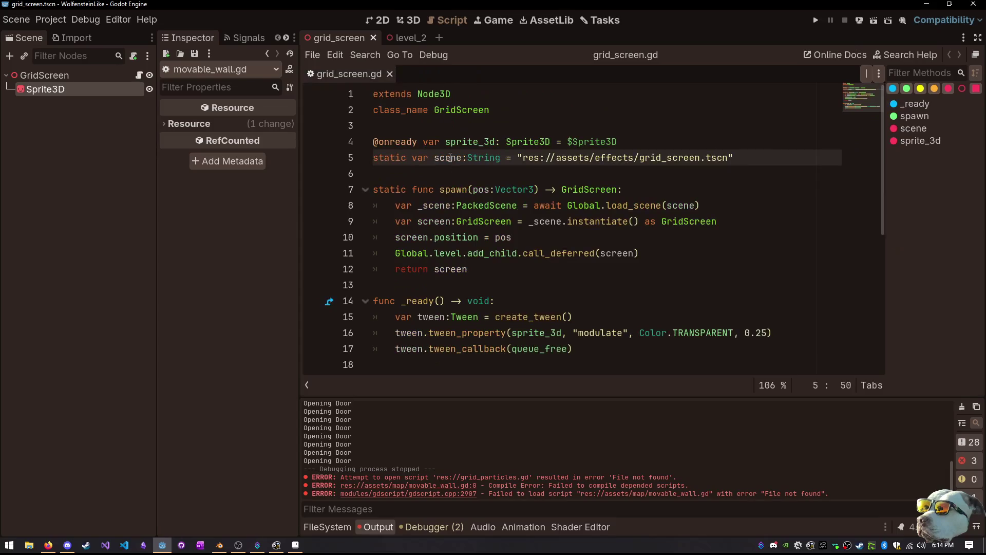
pyautogui.click(514, 266)
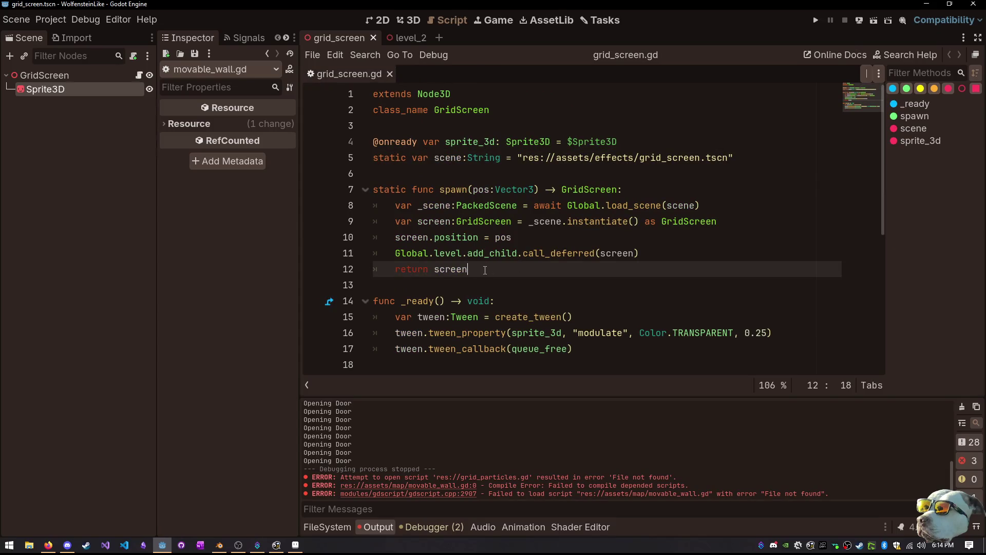
pyautogui.click(480, 192)
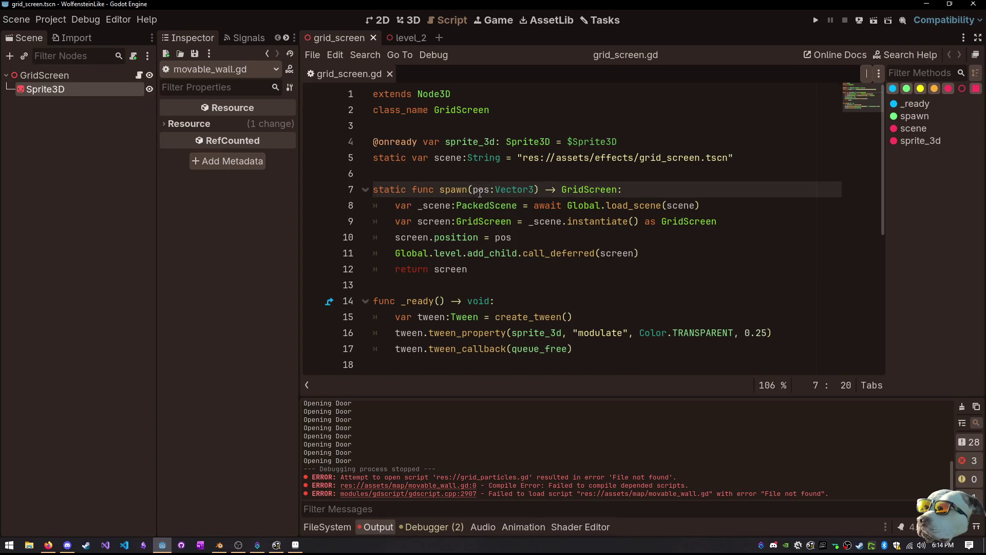
pyautogui.click(405, 24)
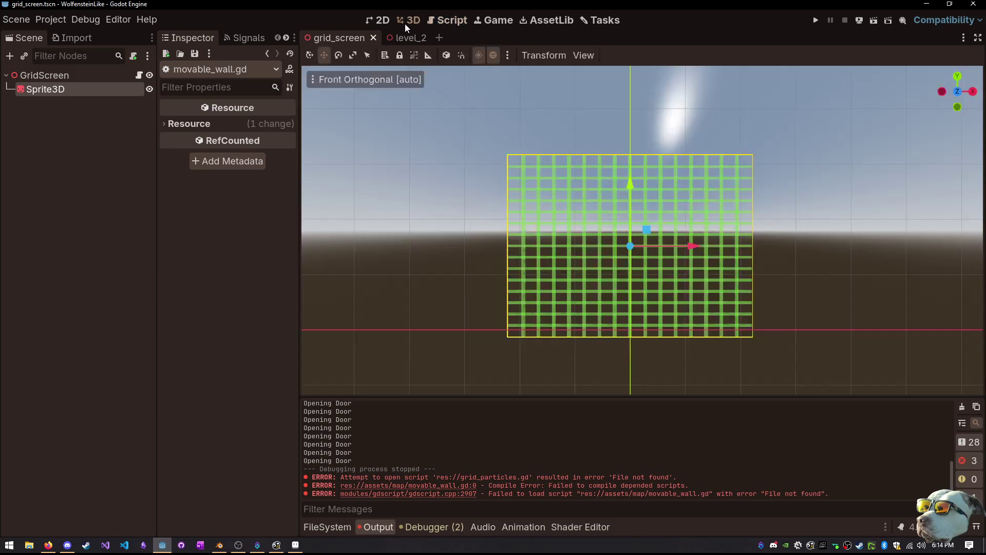
pyautogui.moveTo(575, 219)
pyautogui.mouseDown()
pyautogui.moveTo(530, 236)
pyautogui.moveTo(449, 214)
pyautogui.moveTo(336, 219)
pyautogui.moveTo(658, 248)
pyautogui.moveTo(610, 242)
pyautogui.moveTo(554, 134)
pyautogui.mouseUp()
pyautogui.click(462, 20)
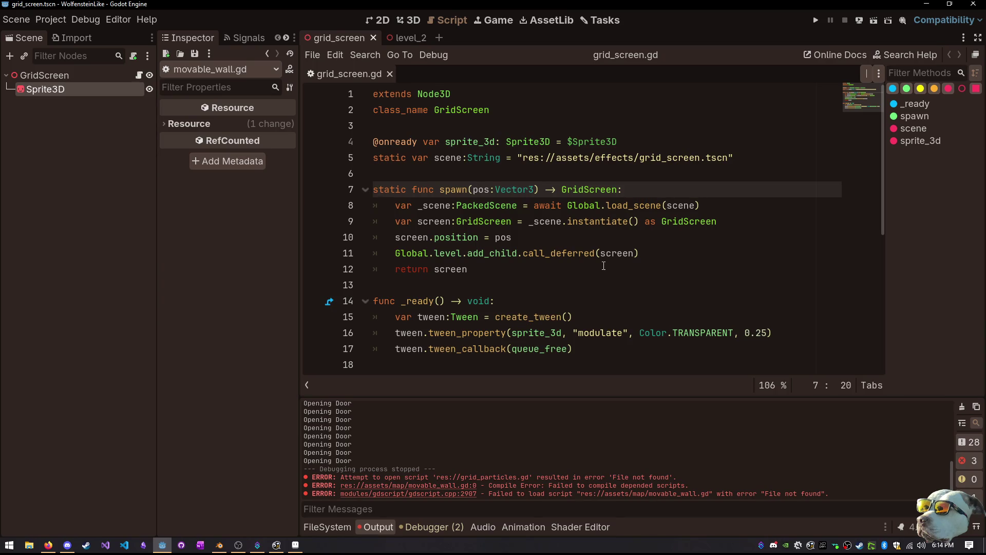
pyautogui.hotkey('alt', 'Tab')
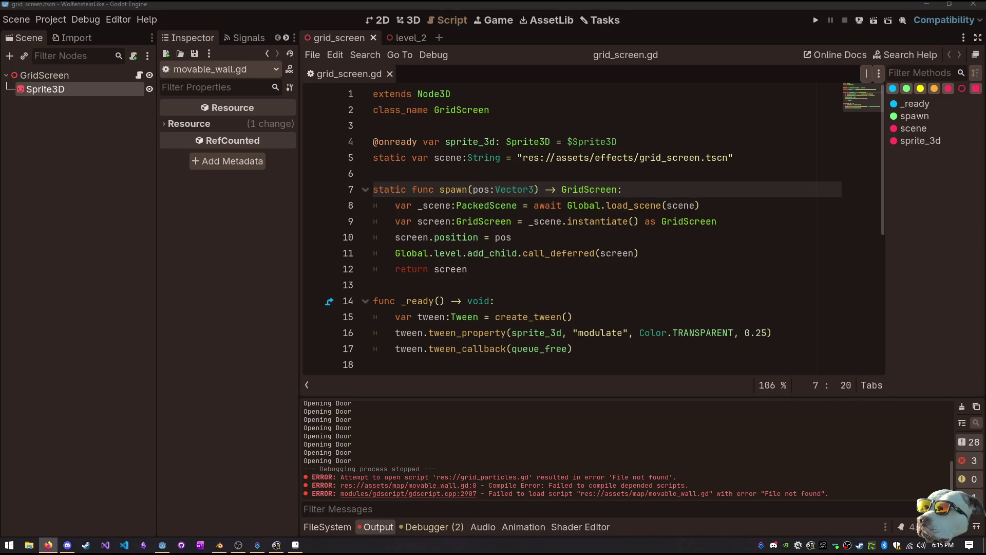
pyautogui.hotkey('alt', 'Tab')
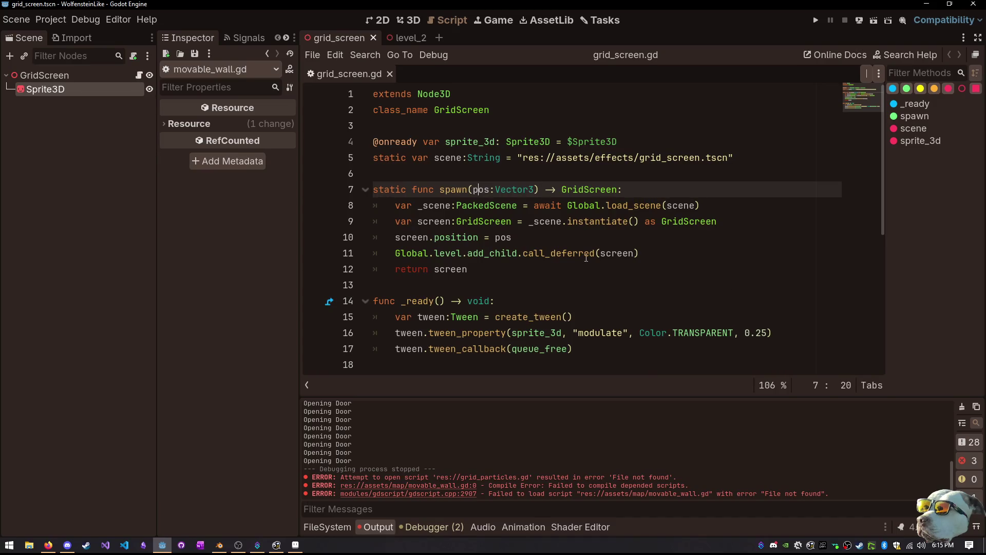
pyautogui.click(478, 205)
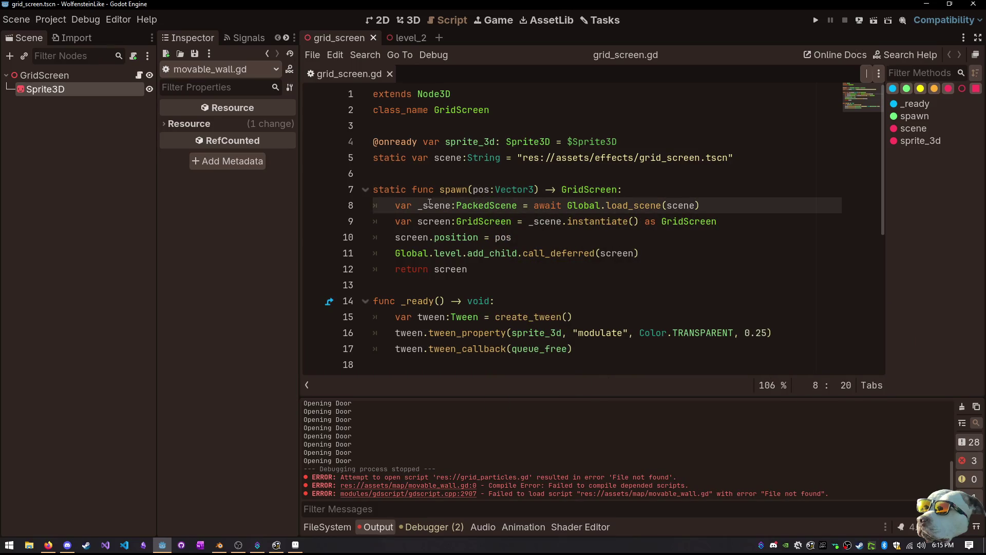
pyautogui.click(542, 222)
pyautogui.click(490, 222)
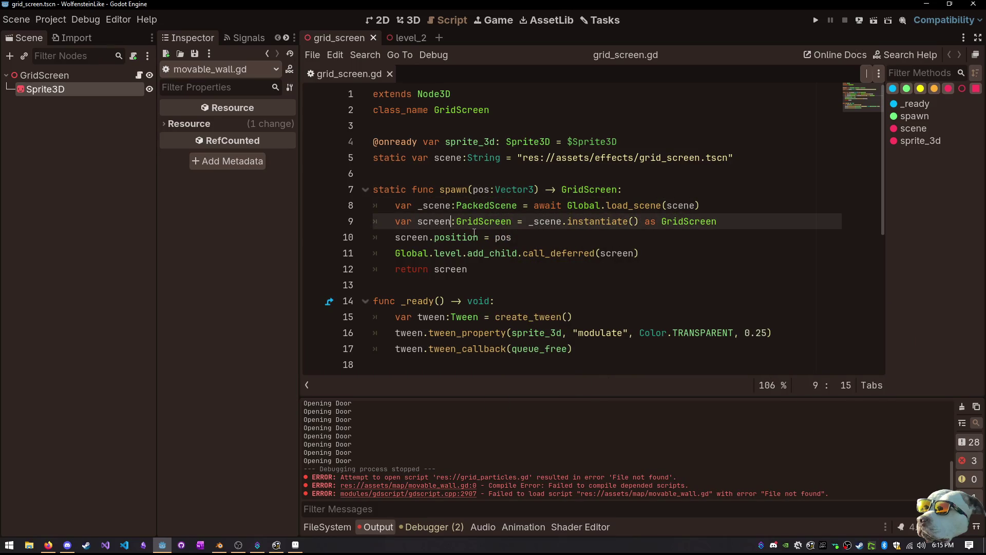
pyautogui.press('Down')
pyautogui.press('Down')
pyautogui.click(491, 238)
pyautogui.click(487, 206)
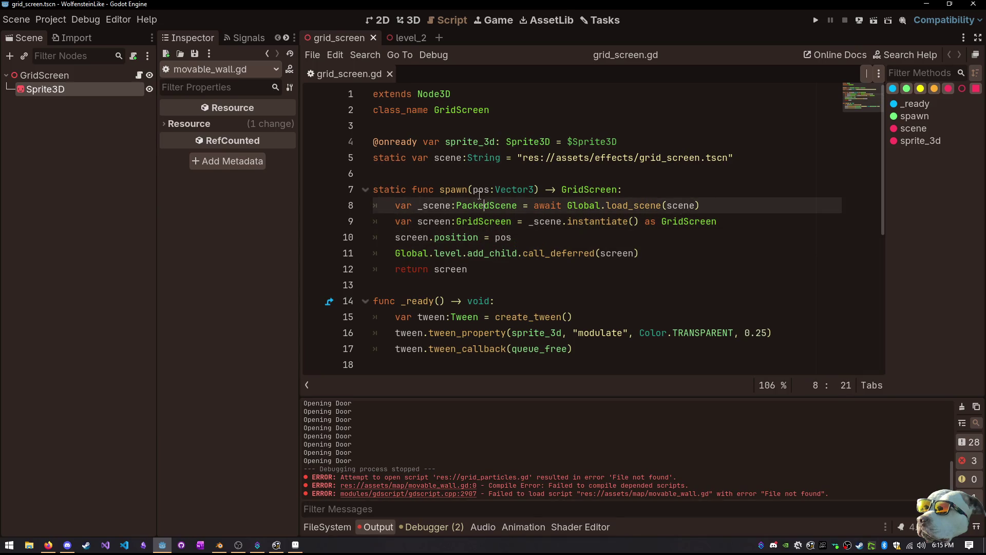
pyautogui.click(479, 191)
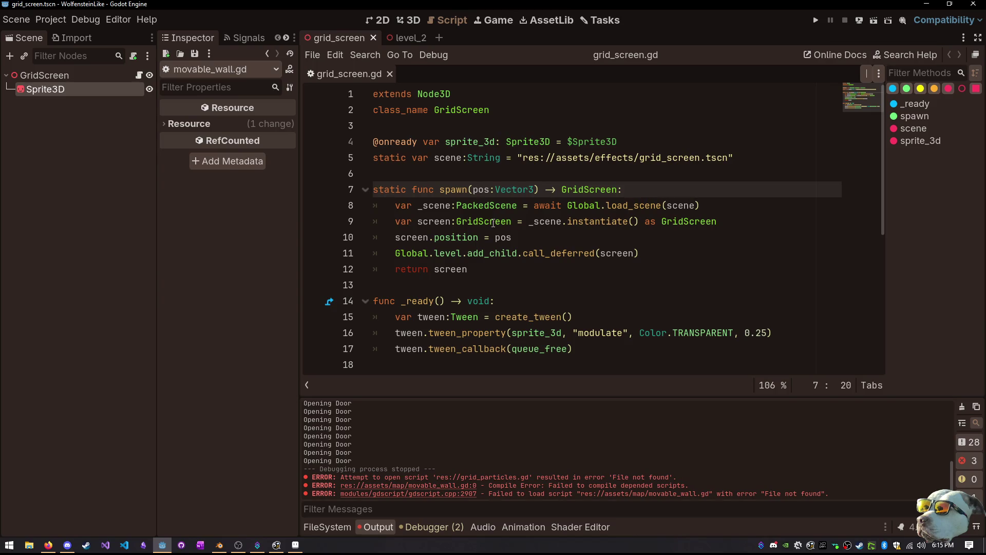
pyautogui.click(538, 190)
# Add a rotato:float parameter to GridScreen's spawn() and save the script
pyautogui.hotkey('ctrl', 'z')
pyautogui.write(',rotation')
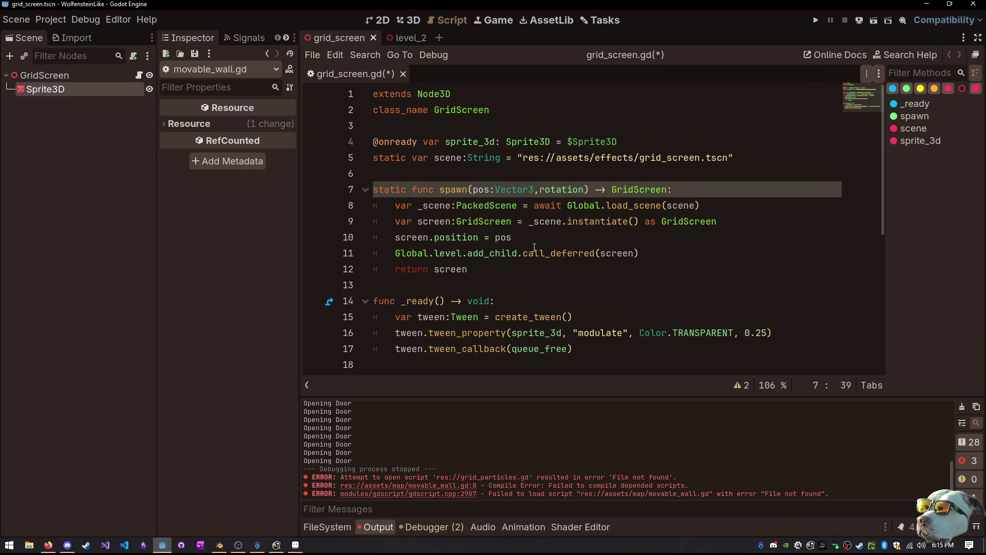
pyautogui.press('BackSpace')
pyautogui.press('BackSpace')
pyautogui.write(':floa')
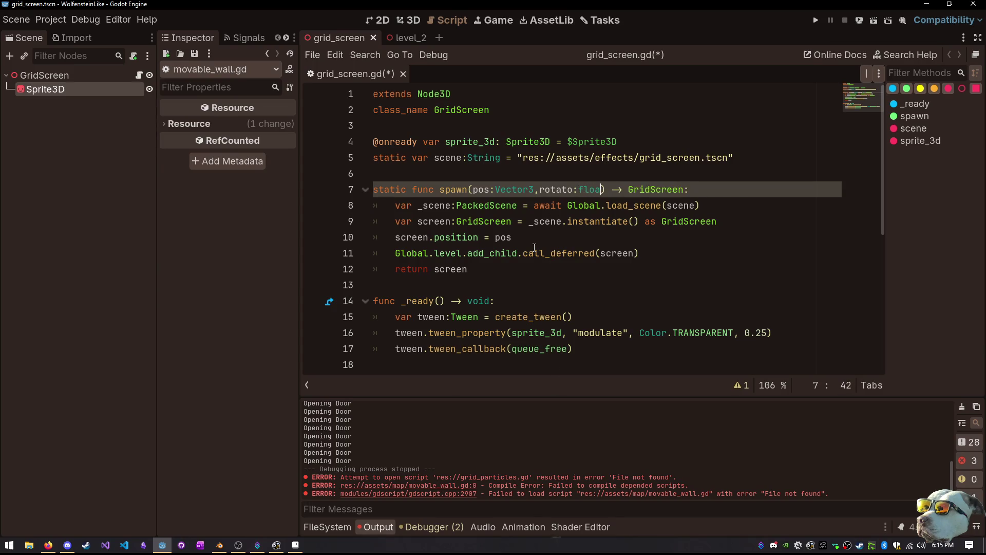
pyautogui.write('t')
pyautogui.press('Escape')
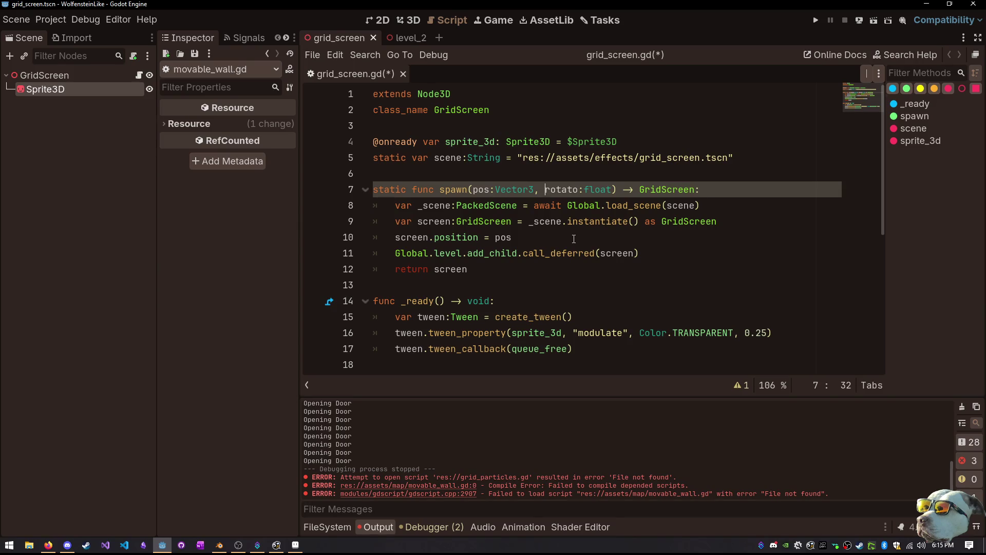
pyautogui.hotkey('ctrl', 's')
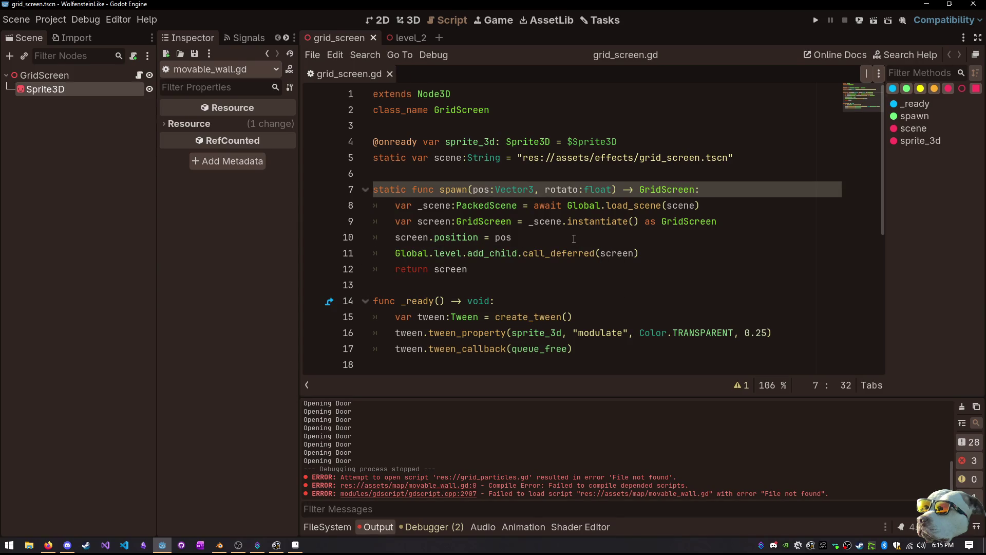
# Add 'screen.rotation.y = rotato' below the position assignment and save
pyautogui.click(574, 239)
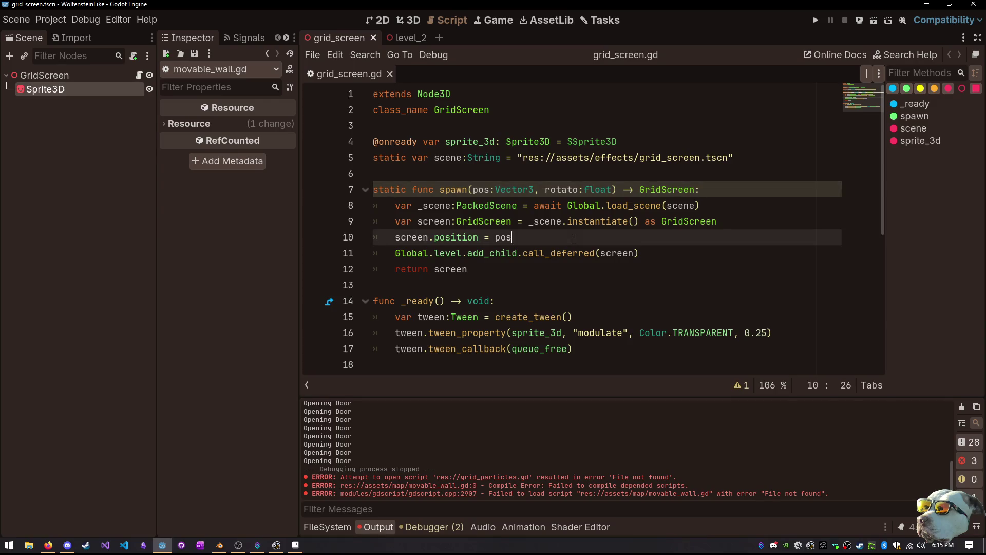
pyautogui.press('Return')
pyautogui.press('BackSpace')
pyautogui.press('BackSpace')
pyautogui.write('een.rotatio')
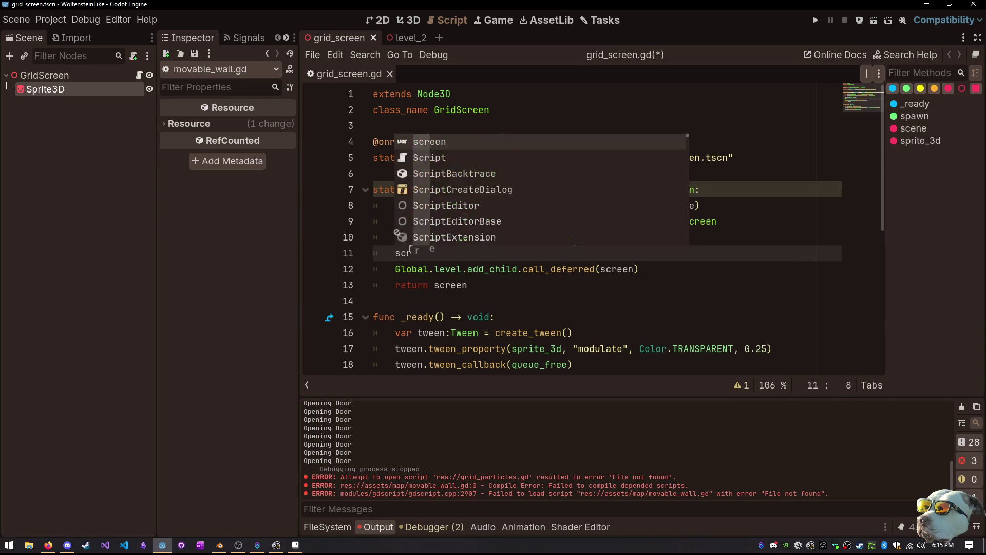
pyautogui.write('n')
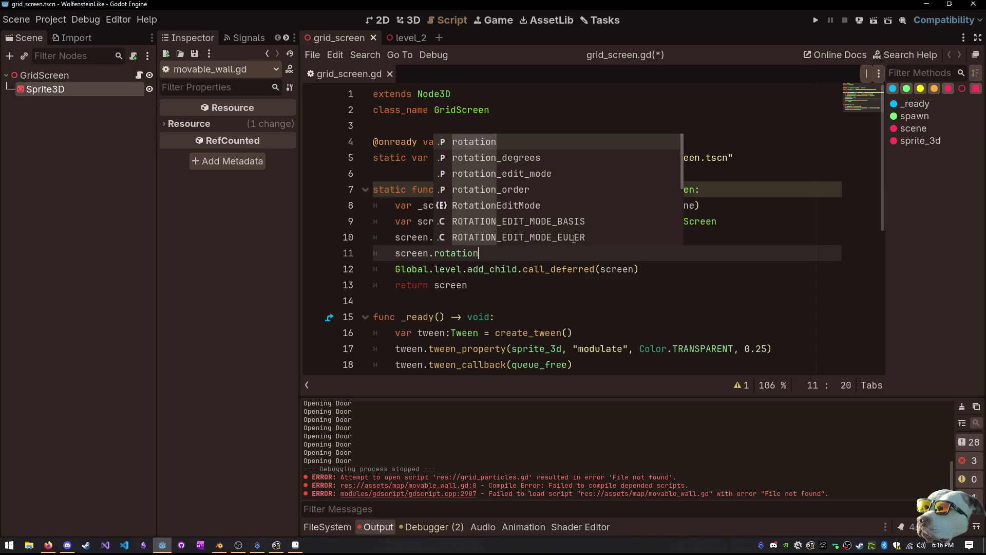
pyautogui.press('Escape')
pyautogui.write('rotation')
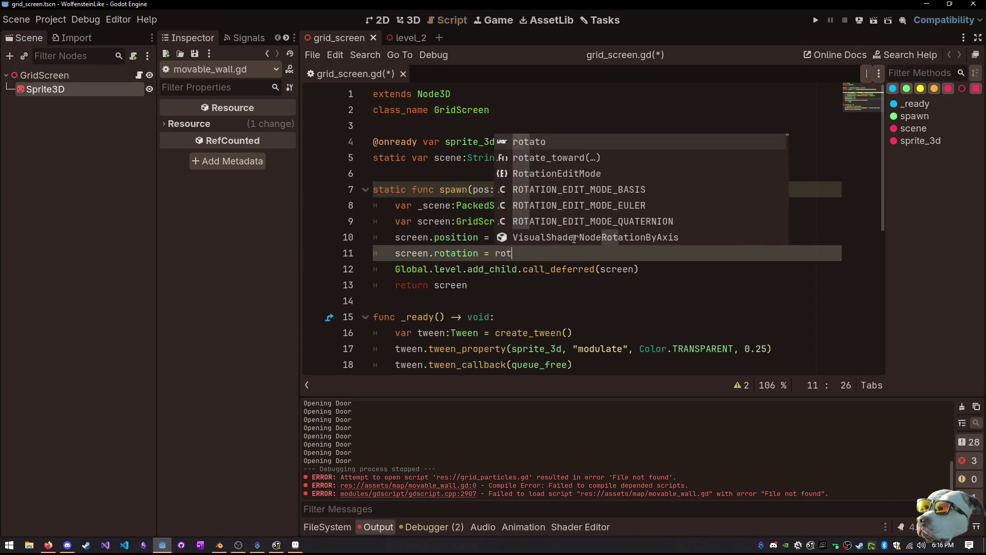
pyautogui.press('Escape')
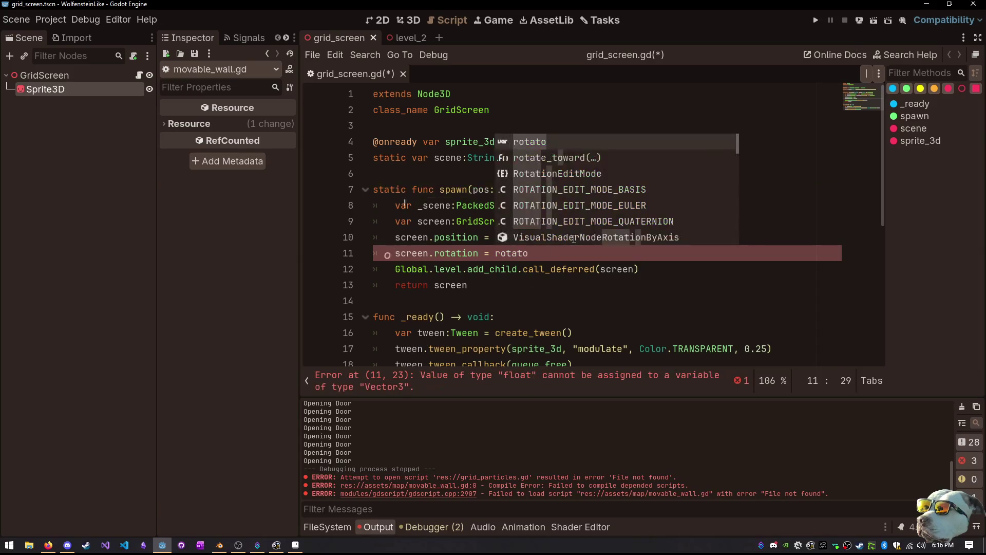
pyautogui.press('Escape')
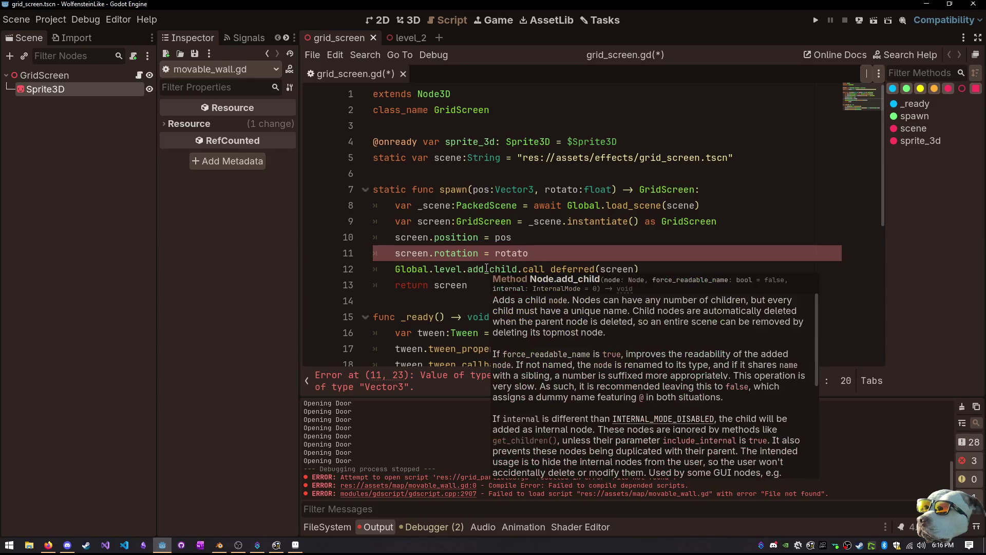
pyautogui.write('.y')
pyautogui.hotkey('ctrl', 's')
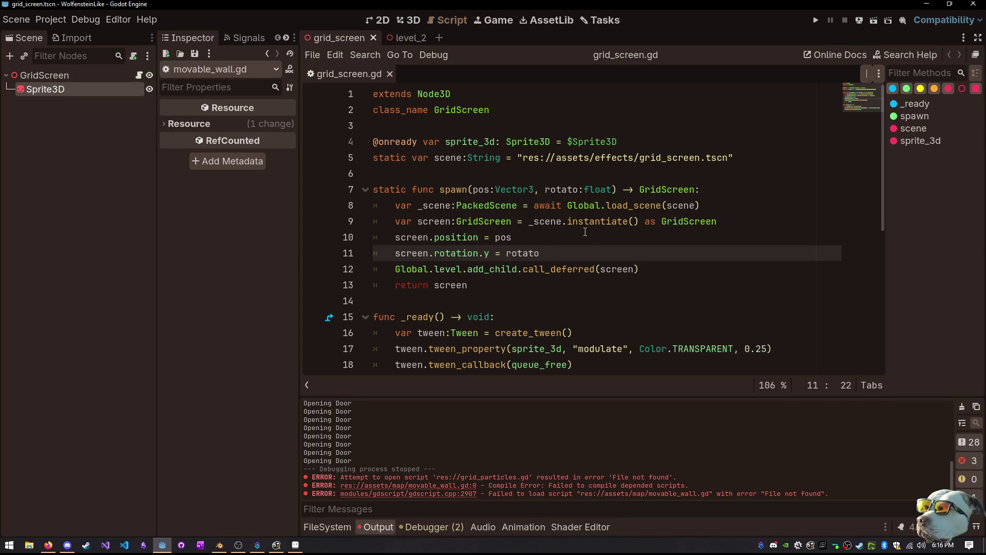
# Open movable_wall.gd through the quick file search
pyautogui.hotkey('shift', 'alt', 'o')
pyautogui.write('movable')
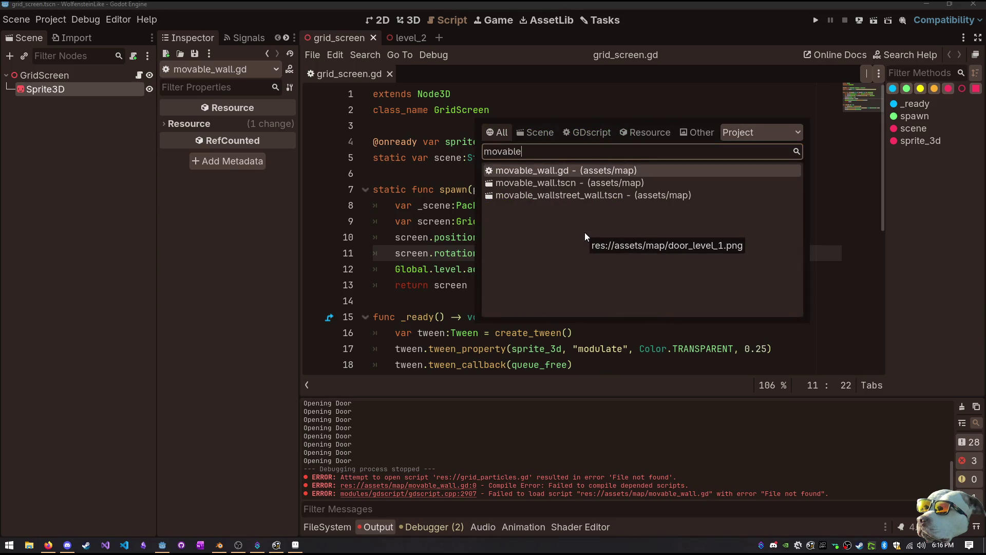
pyautogui.press('Down')
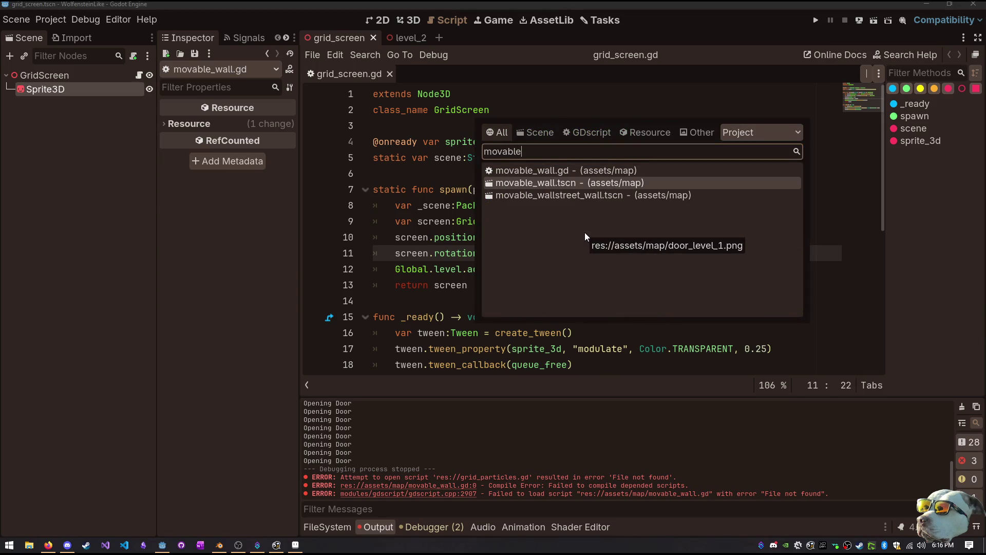
pyautogui.press('Up')
pyautogui.press('Return')
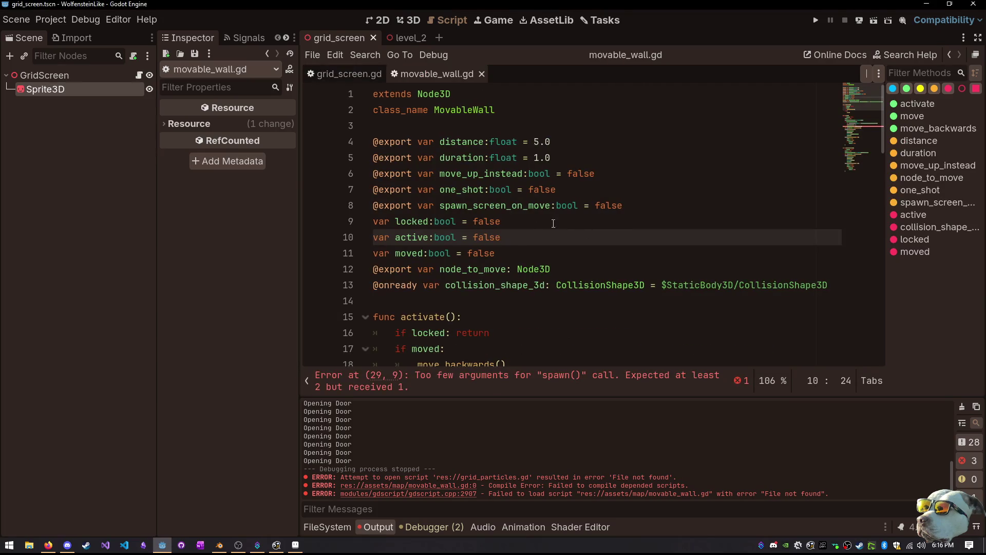
# Pass rotation.y as the second argument of GridScreen.spawn() on line 29, save, and run the game
pyautogui.scroll(-2, 546, 216)
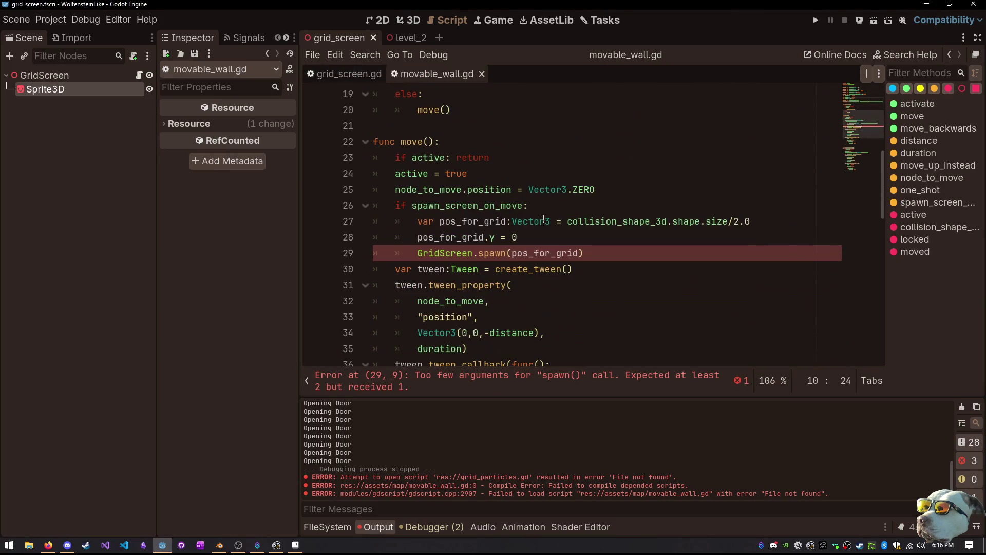
pyautogui.click(580, 253)
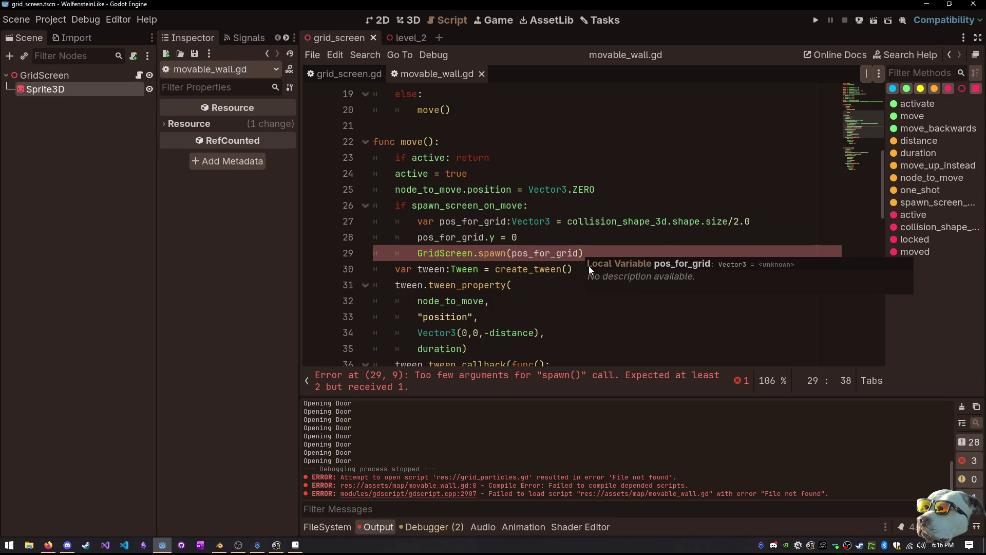
pyautogui.write(', rotatio')
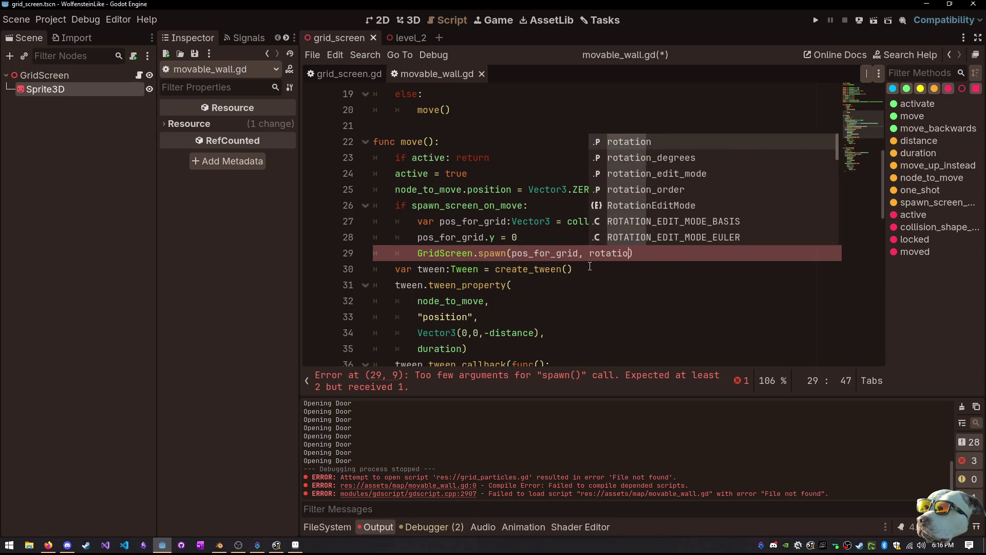
pyautogui.write('n.y')
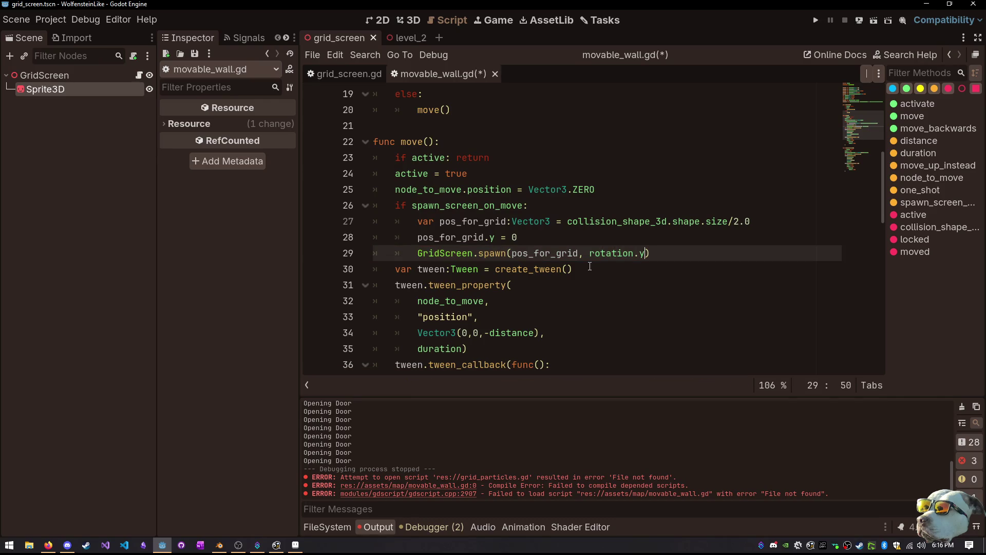
pyautogui.hotkey('ctrl', 's')
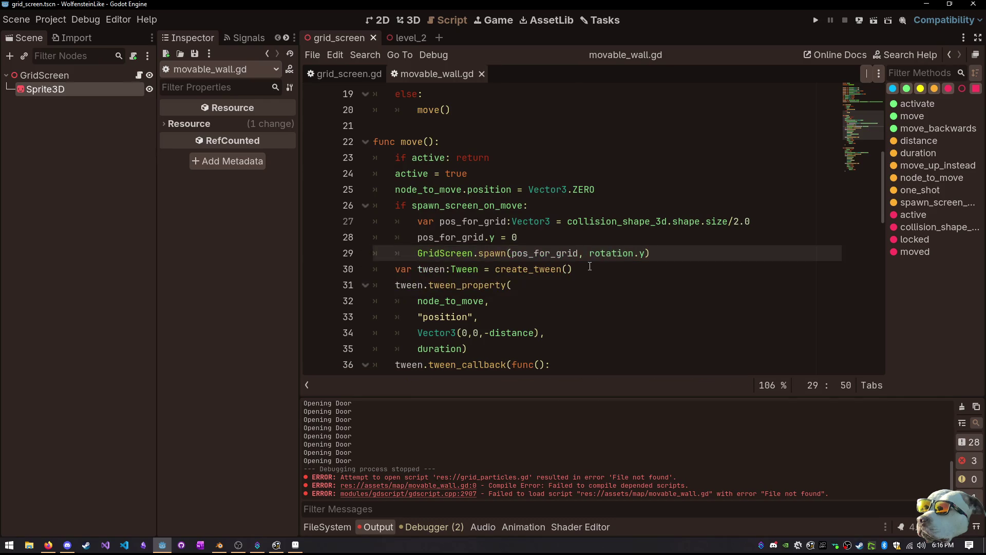
pyautogui.press('F5')
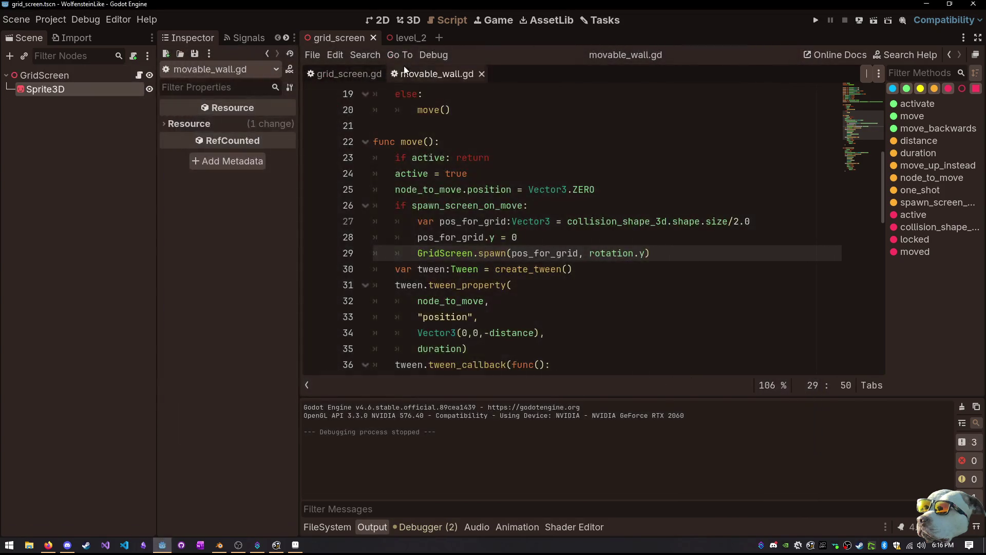
pyautogui.click(406, 41)
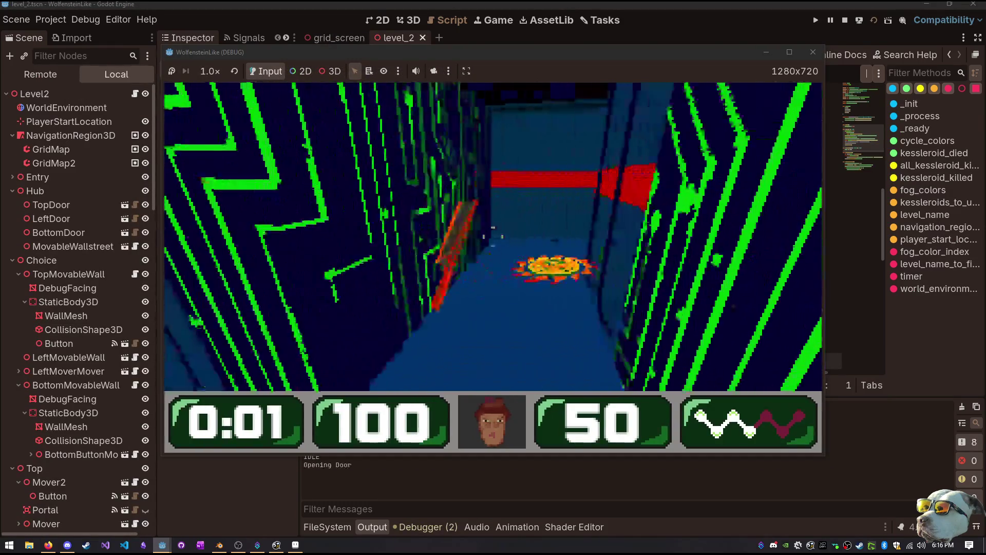
# Walk into the circuit-walled corridor, activate the wall button, then stop the game
pyautogui.press('w')
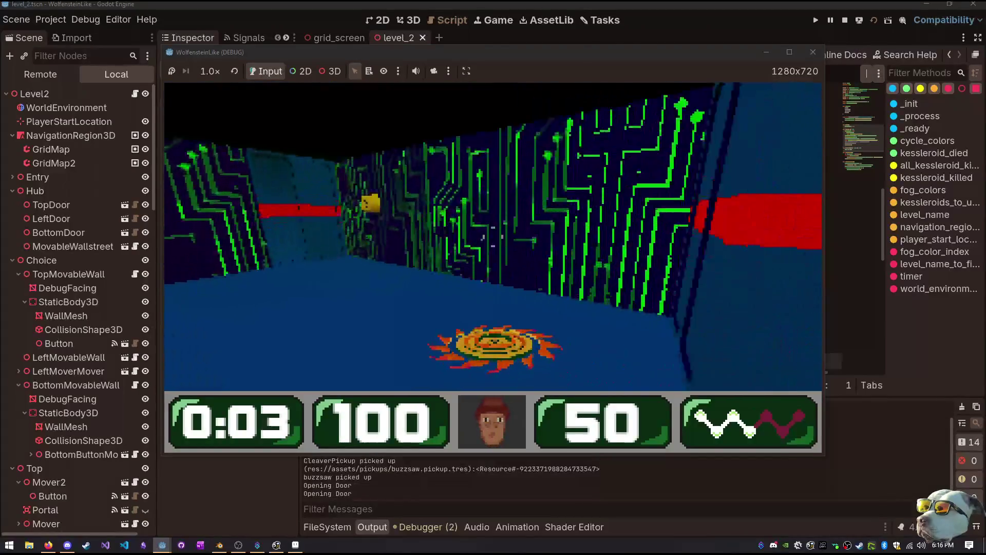
pyautogui.press('e')
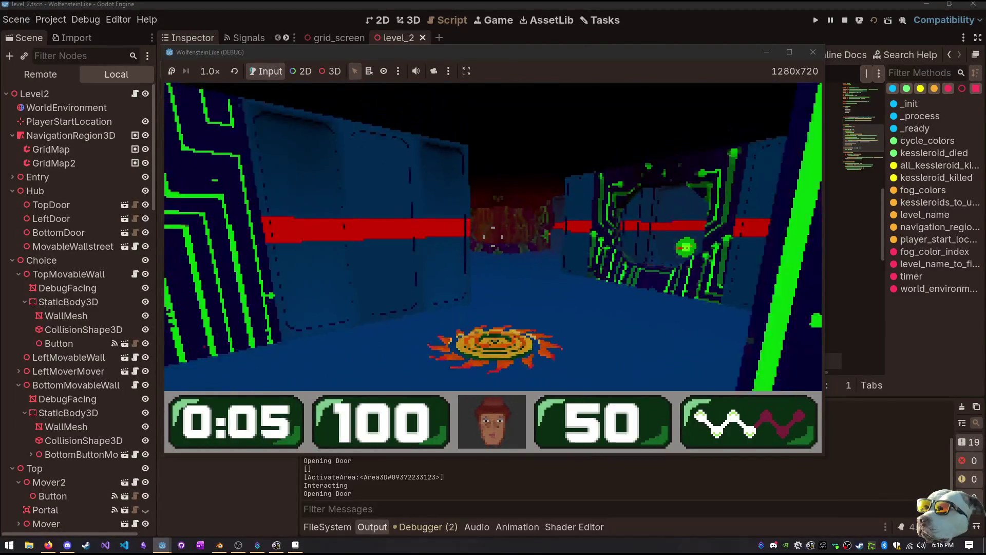
pyautogui.press('F8')
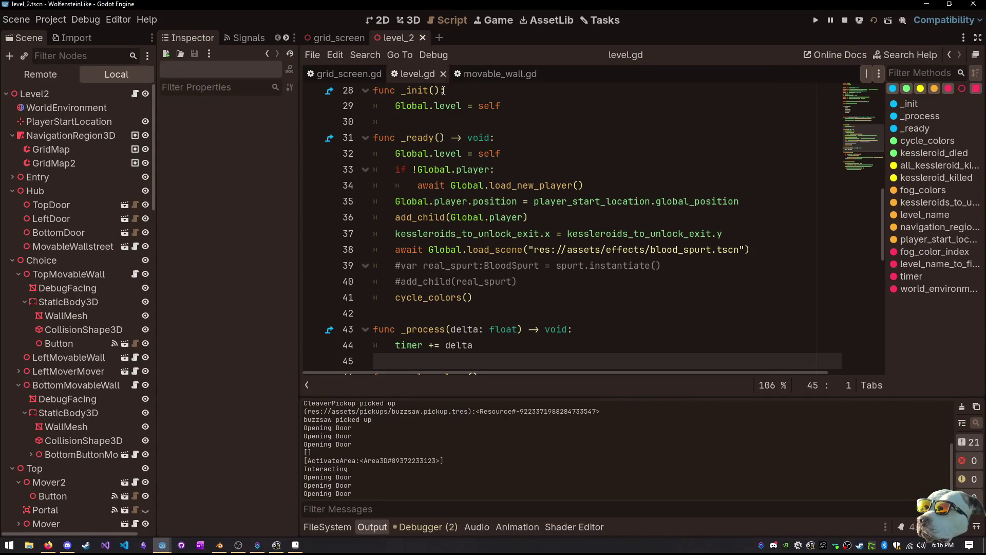
# Check the fade duration value on line 17 of the GridScreen script
pyautogui.click(344, 74)
pyautogui.scroll(-2, 591, 249)
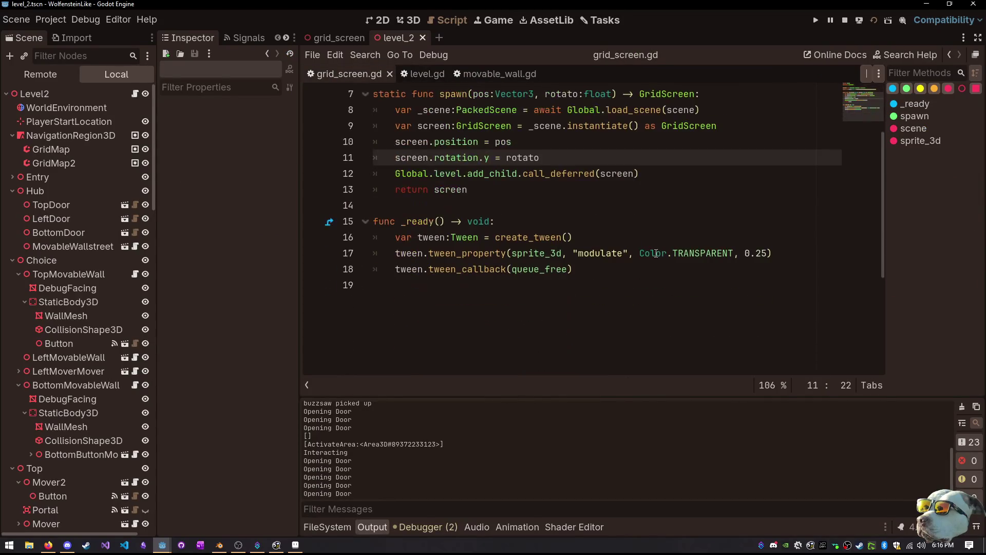
pyautogui.moveTo(745, 252); pyautogui.dragTo(763, 253)
# Rerun the game, push the movable wall to spawn the grid screen, walk toward it, then stop
pyautogui.press('F5')
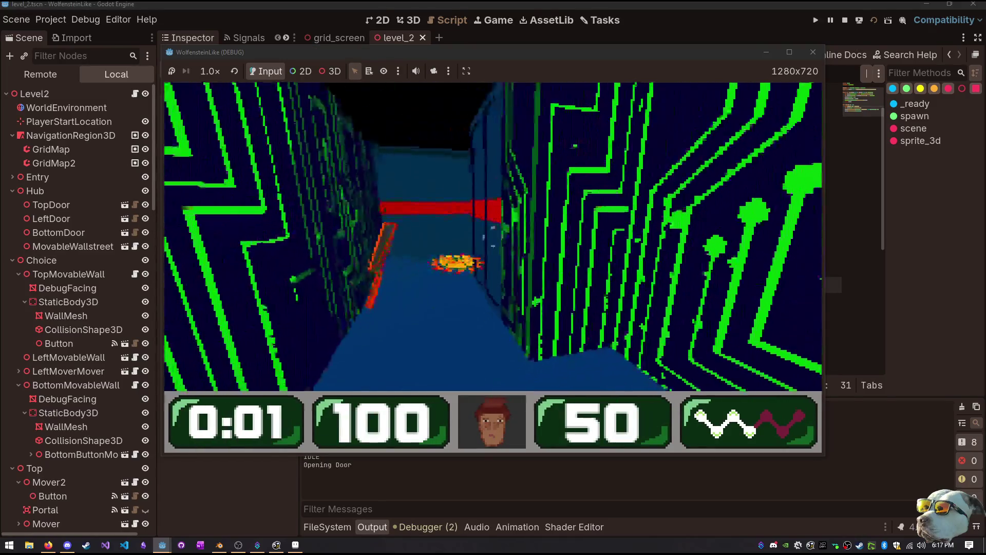
pyautogui.press('w')
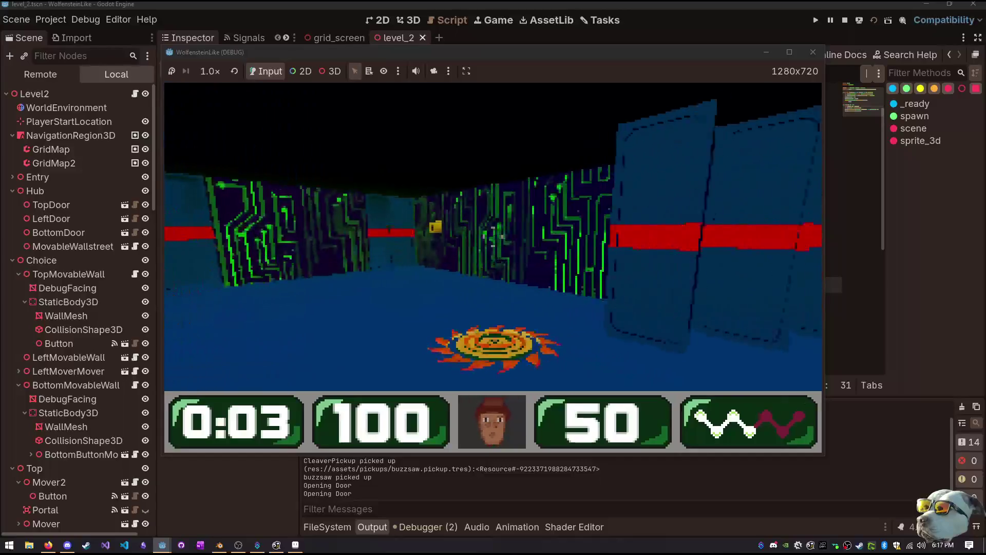
pyautogui.press('w')
pyautogui.press('e')
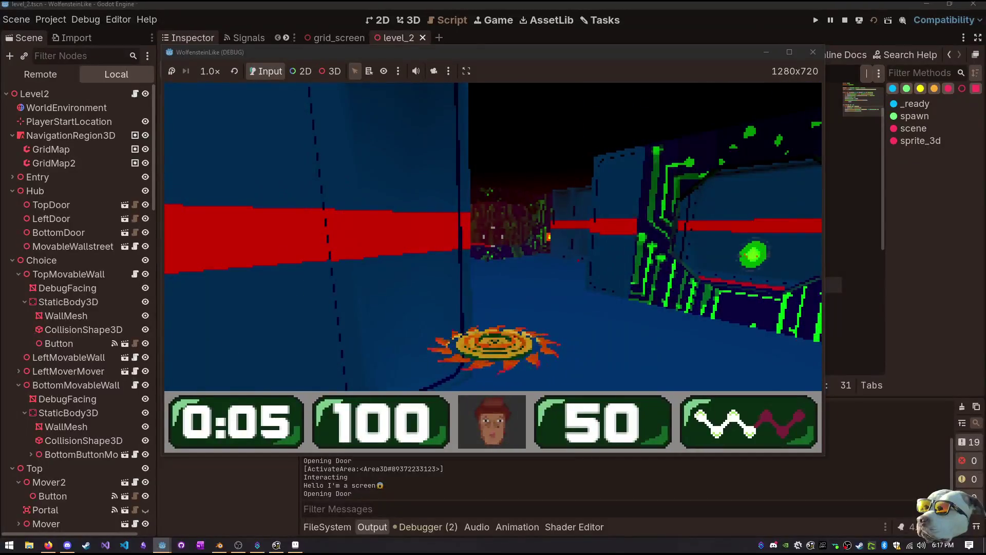
pyautogui.press('w')
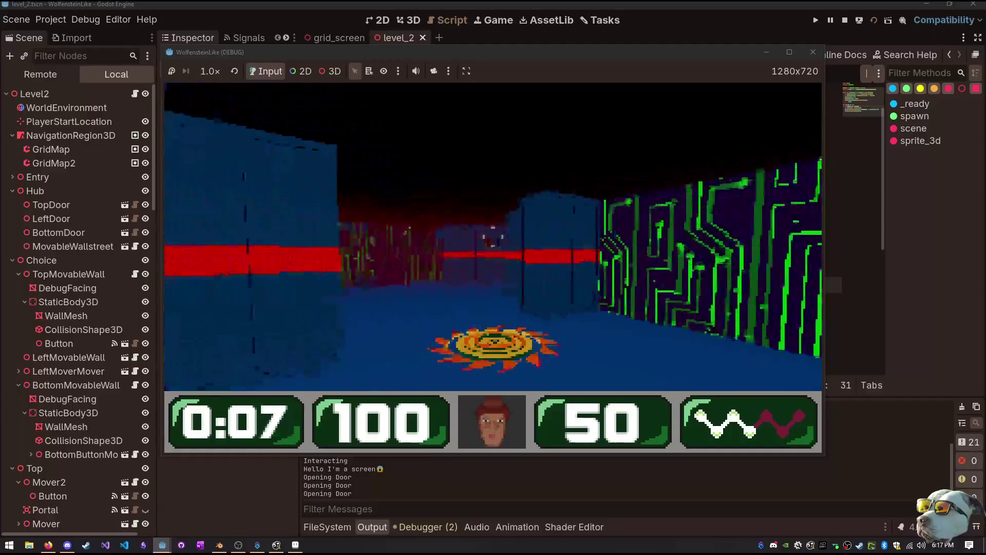
pyautogui.press('w')
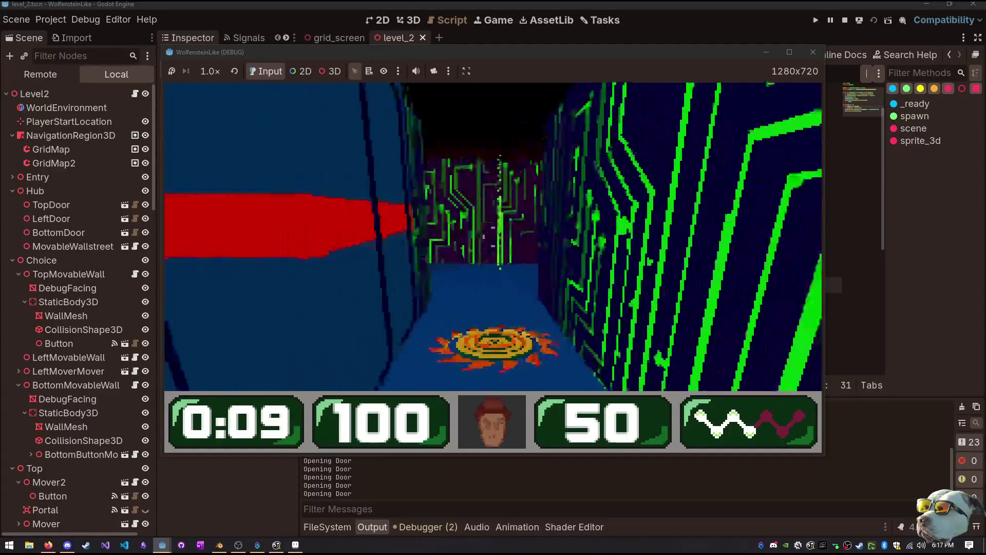
pyautogui.press('w')
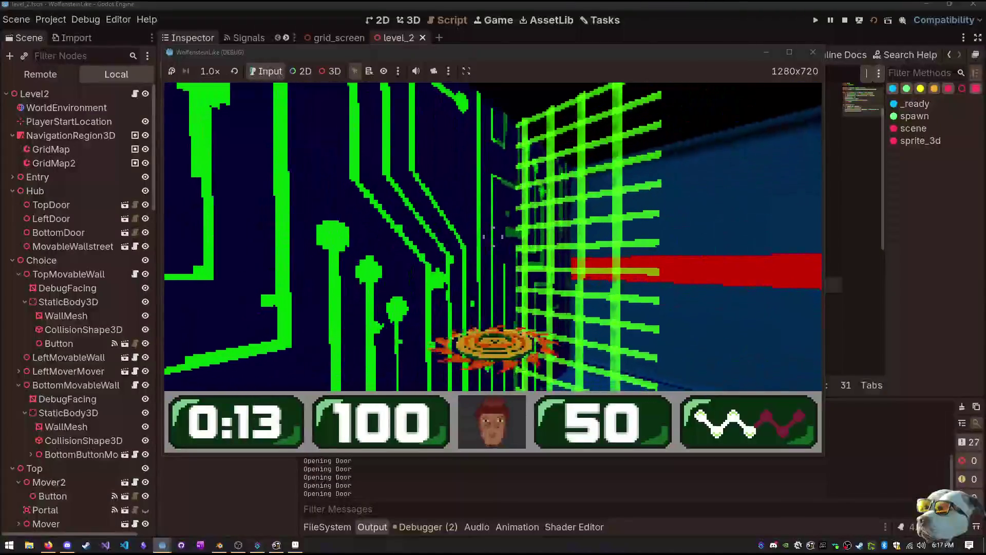
pyautogui.press('F8')
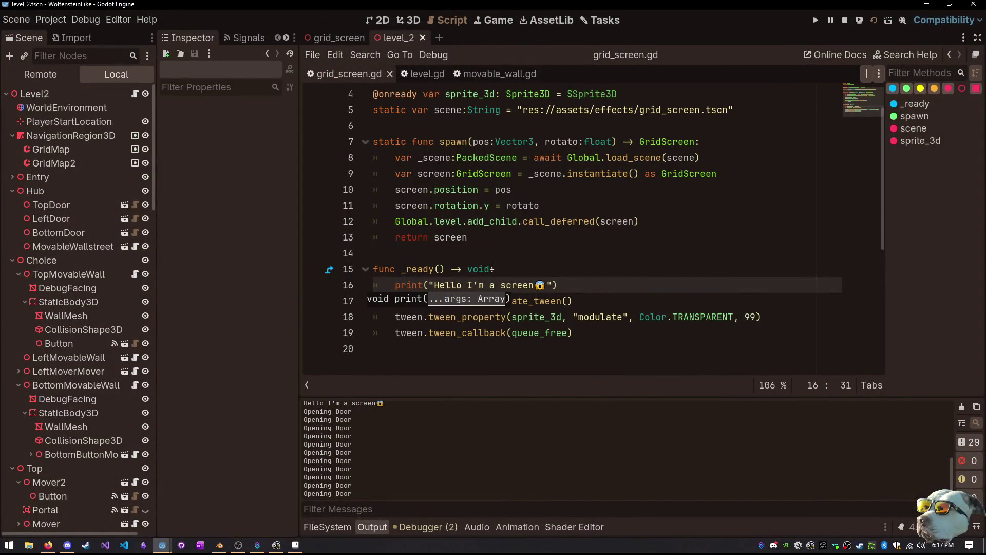
# Find the line computing pos_for_grid in movable_wall.gd
pyautogui.click(486, 70)
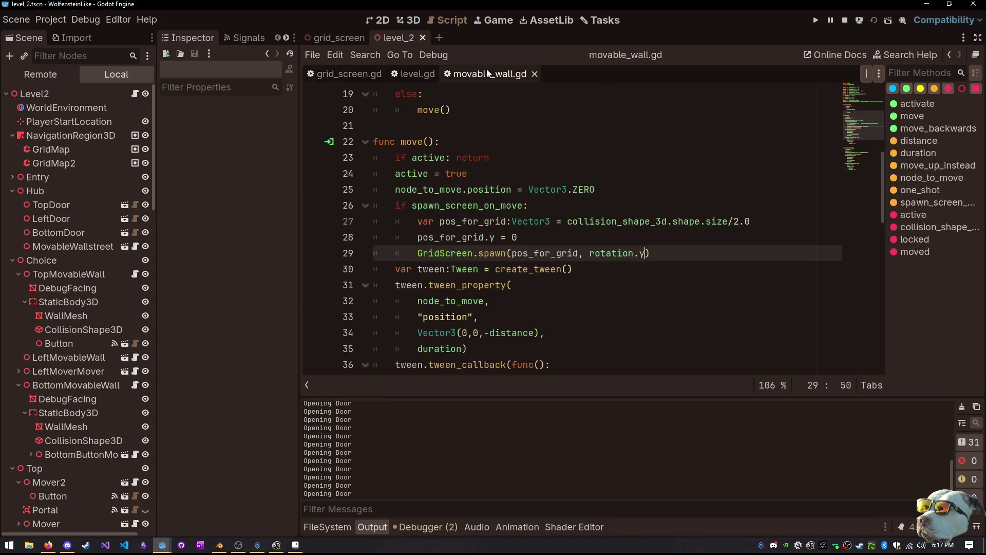
pyautogui.doubleClick(567, 253)
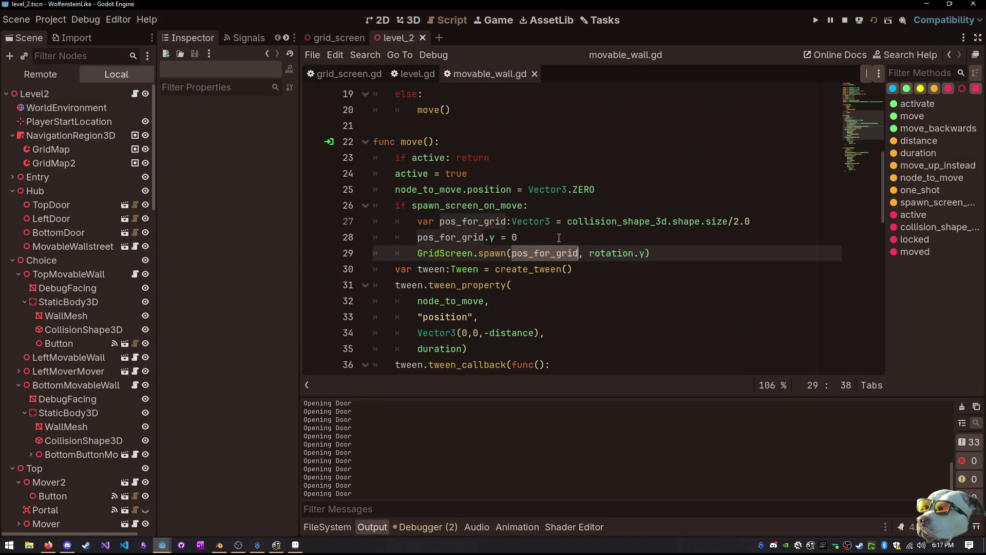
pyautogui.click(603, 221)
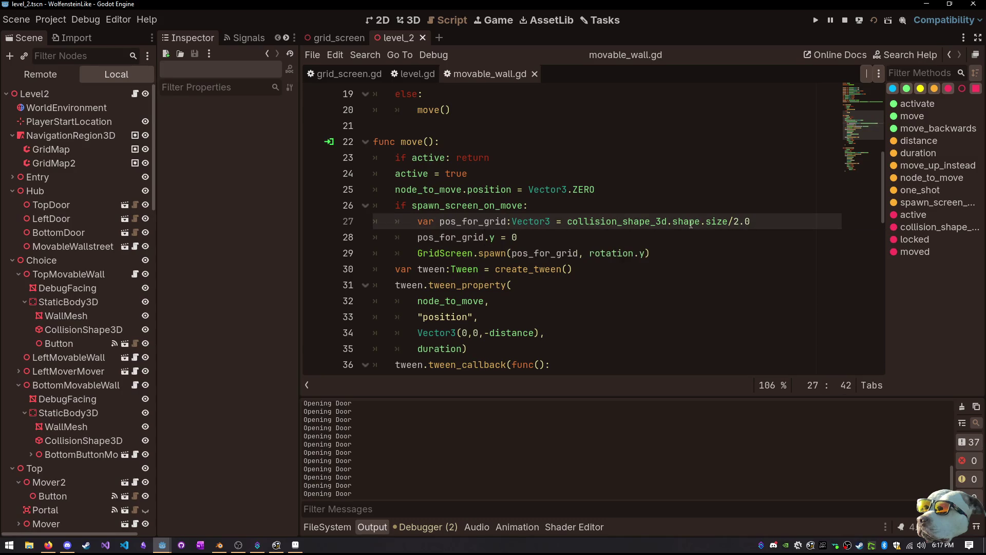
pyautogui.moveTo(700, 224)
# Add 'pos_for_grid += global_position' after line 27, save, and relaunch the game
pyautogui.press('Return')
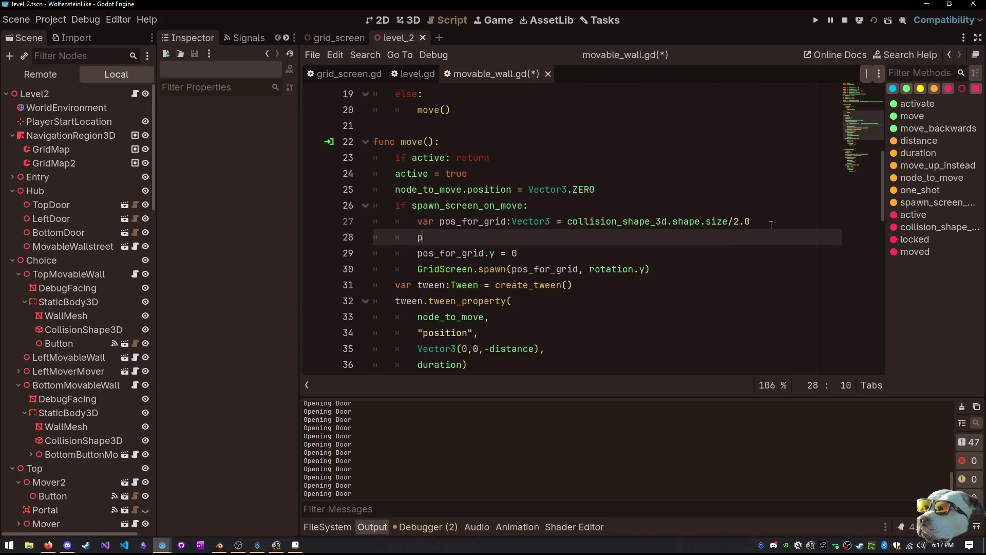
pyautogui.write('so')
pyautogui.press('Return')
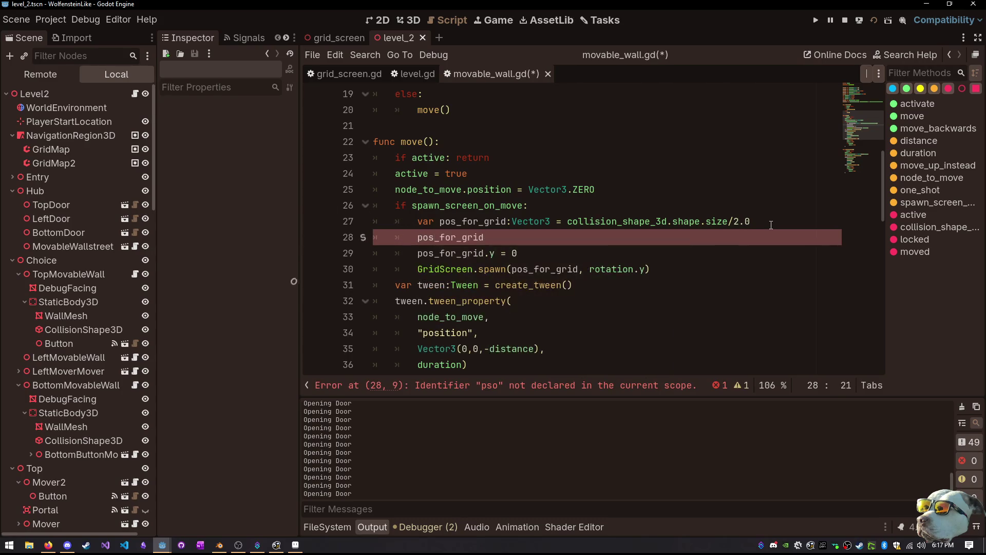
pyautogui.write('+= gl')
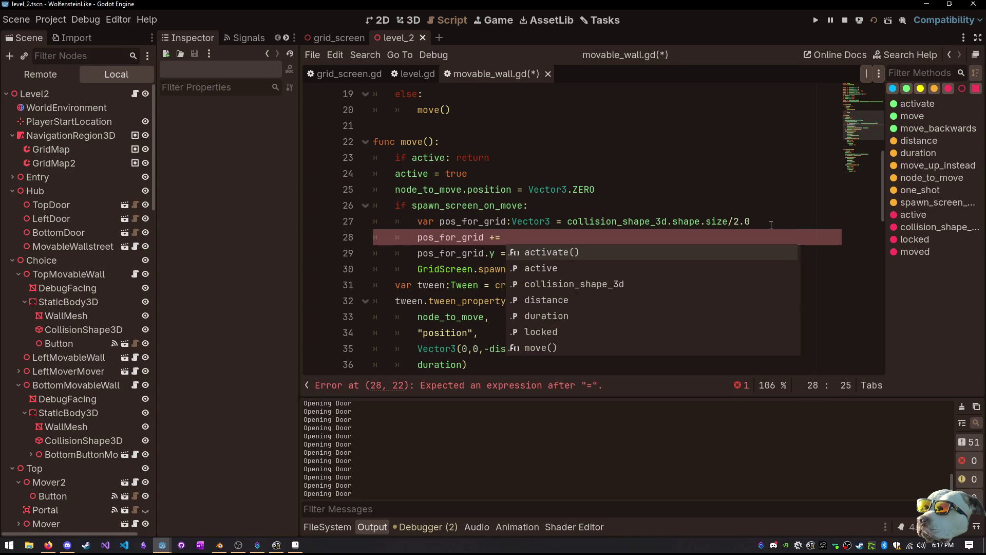
pyautogui.write('obal_p')
pyautogui.press('Return')
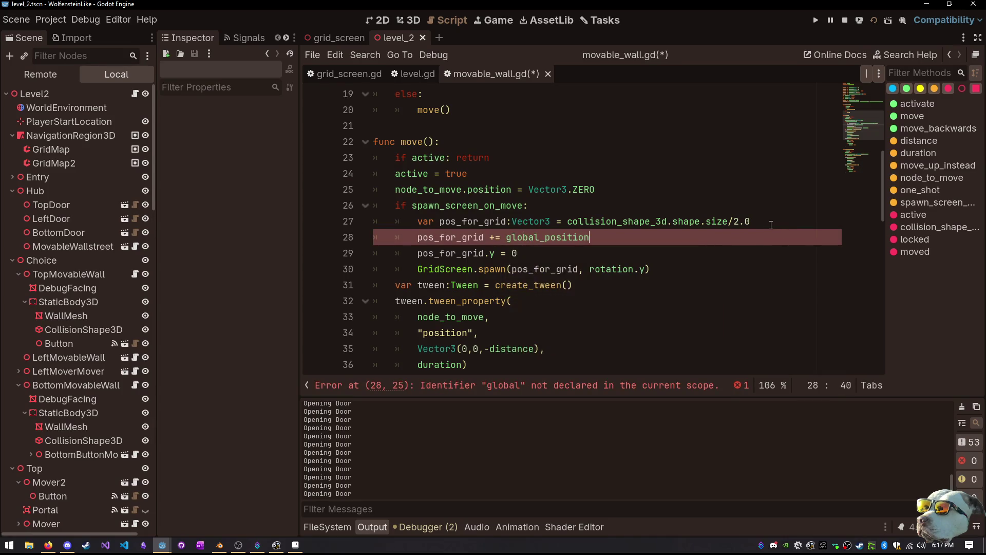
pyautogui.hotkey('ctrl', 's')
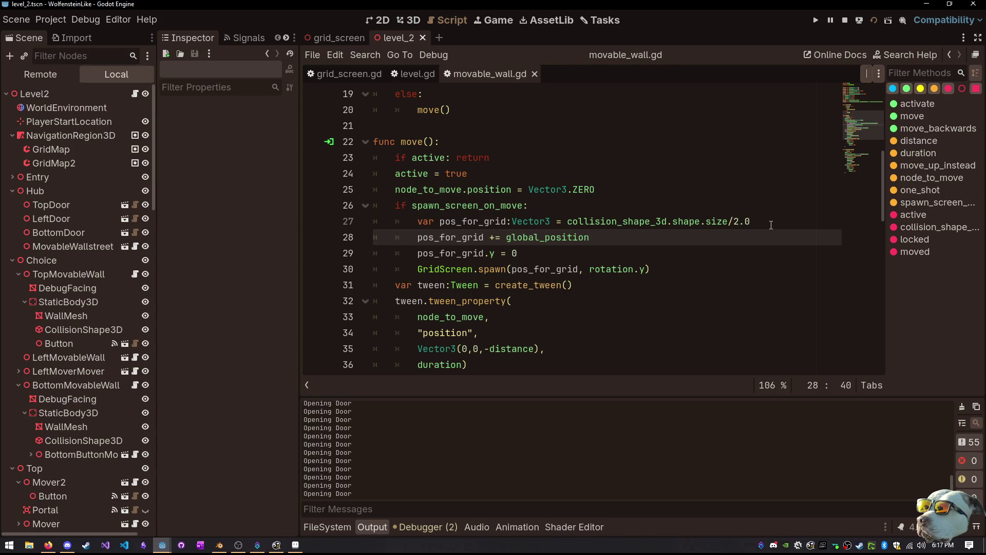
pyautogui.press('F5')
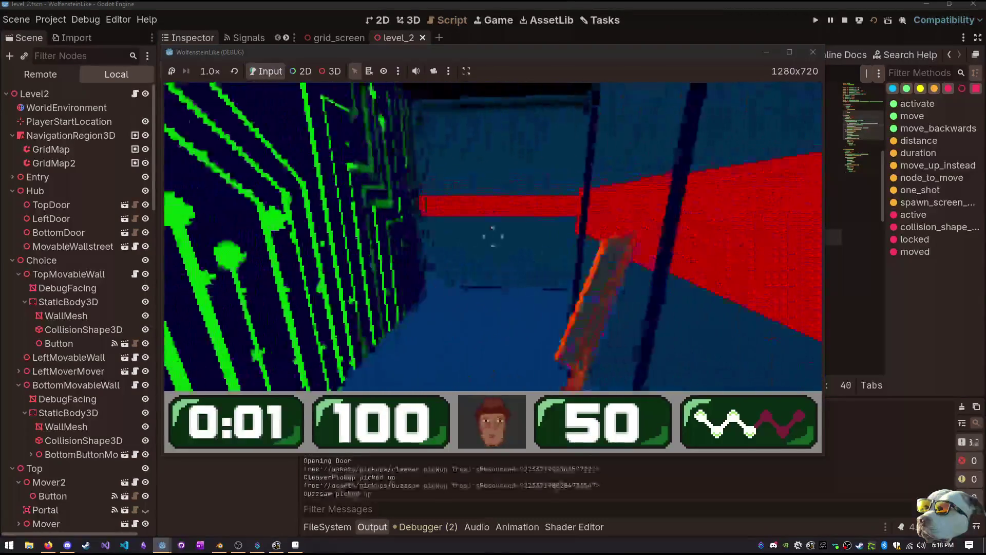
# Walk down the corridor, push the wall to spawn the grid screen, then stop the game
pyautogui.press('w')
pyautogui.press('d')
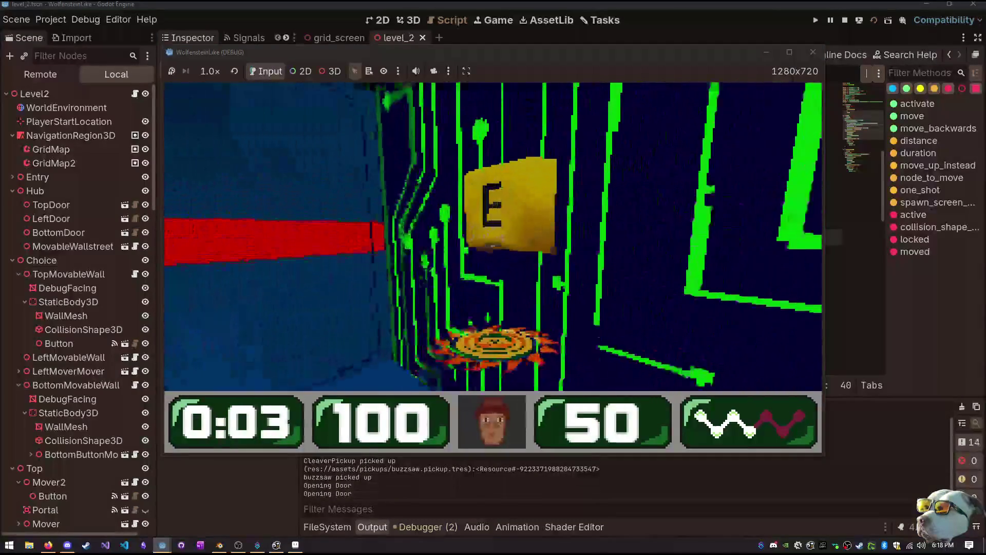
pyautogui.press('e')
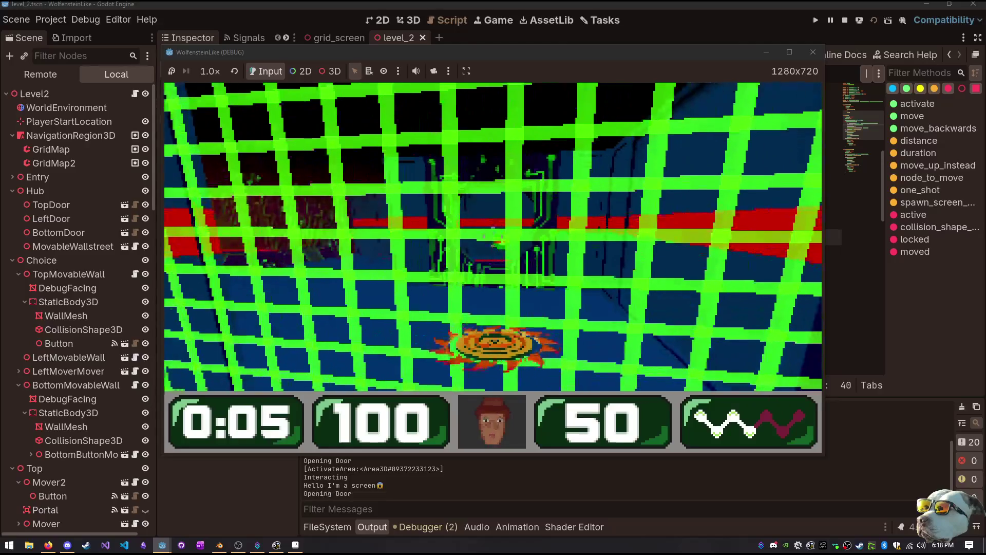
pyautogui.press('F8')
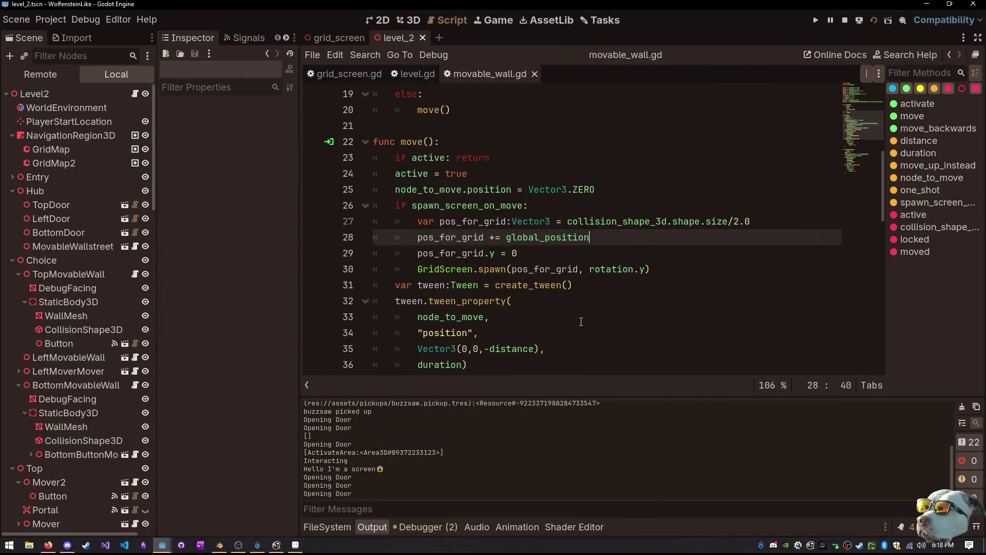
# In grid_screen.gd, change the tween_property fade duration from 99 to .25
pyautogui.scroll(-1, 650, 279)
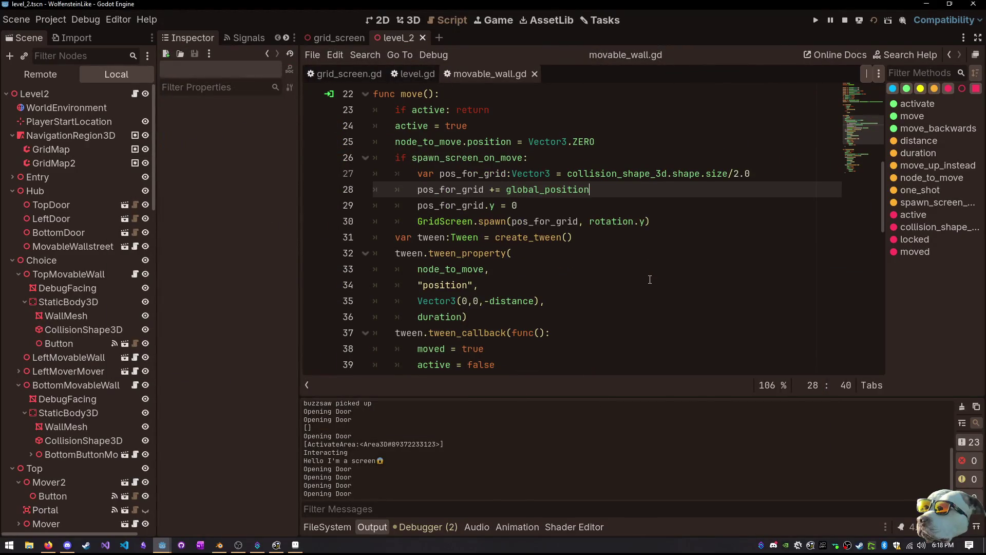
pyautogui.click(332, 73)
pyautogui.doubleClick(753, 317)
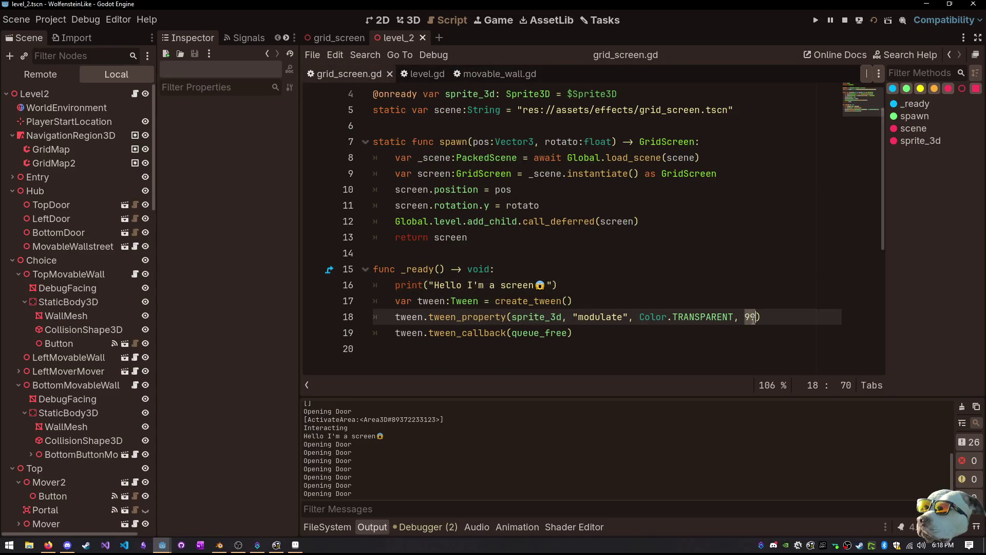
# Relaunch the game, push the wall to see the shorter fade, then stop playing
pyautogui.press('F5')
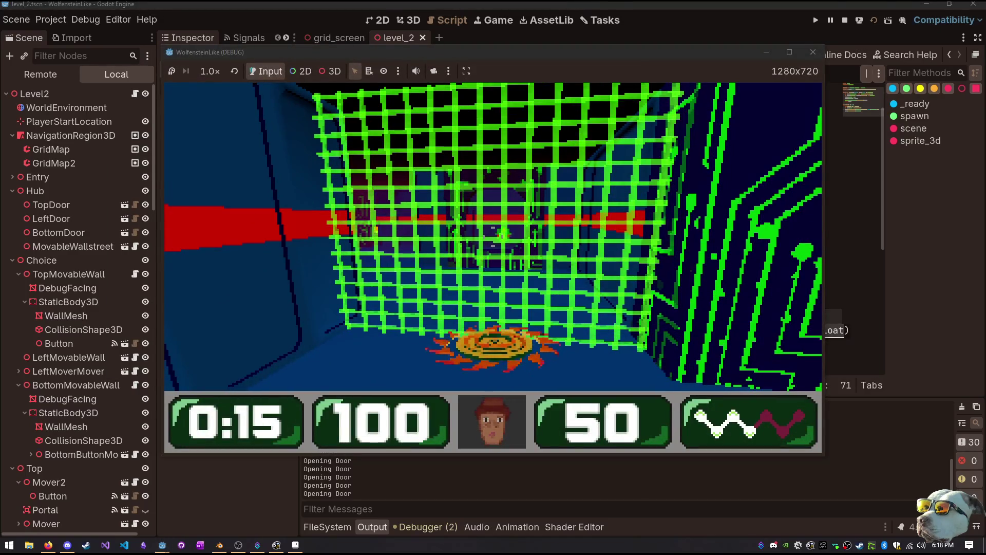
pyautogui.press('F5')
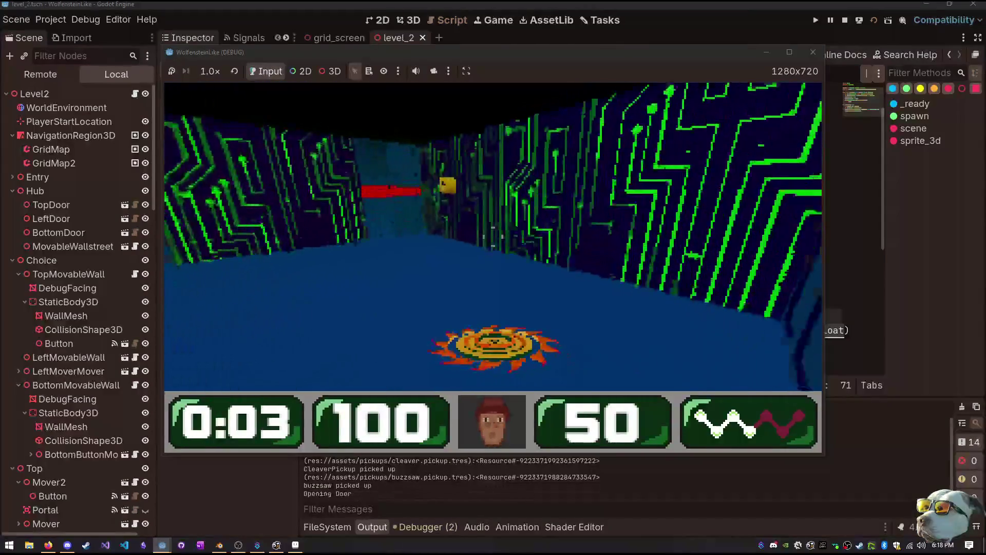
pyautogui.press('e')
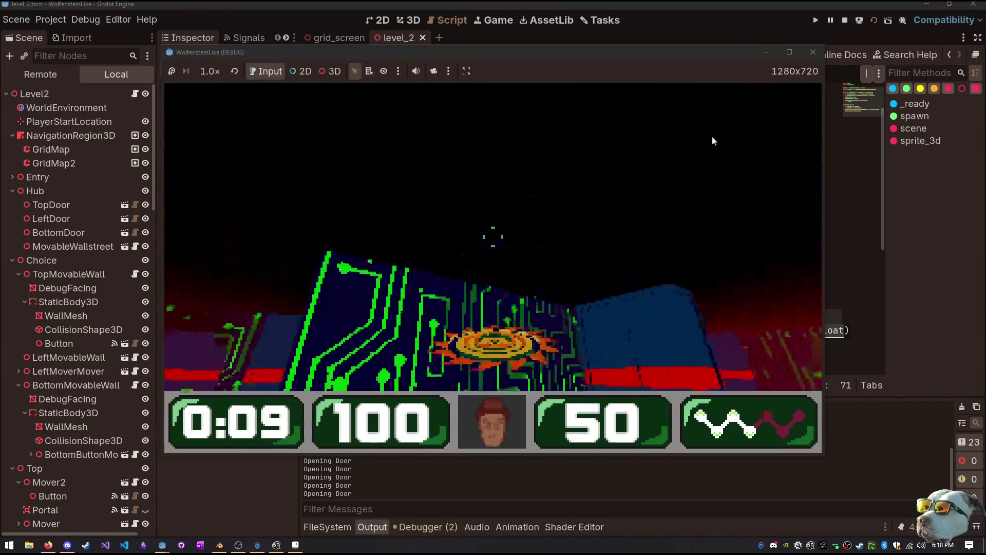
pyautogui.click(810, 53)
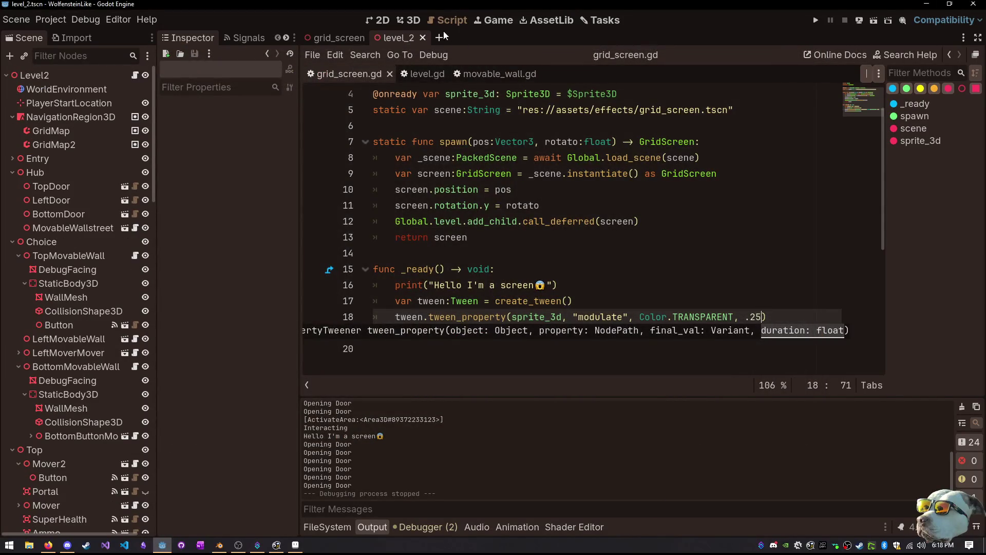
# View the level in the 3D perspective view and fly the camera over it
pyautogui.click(406, 20)
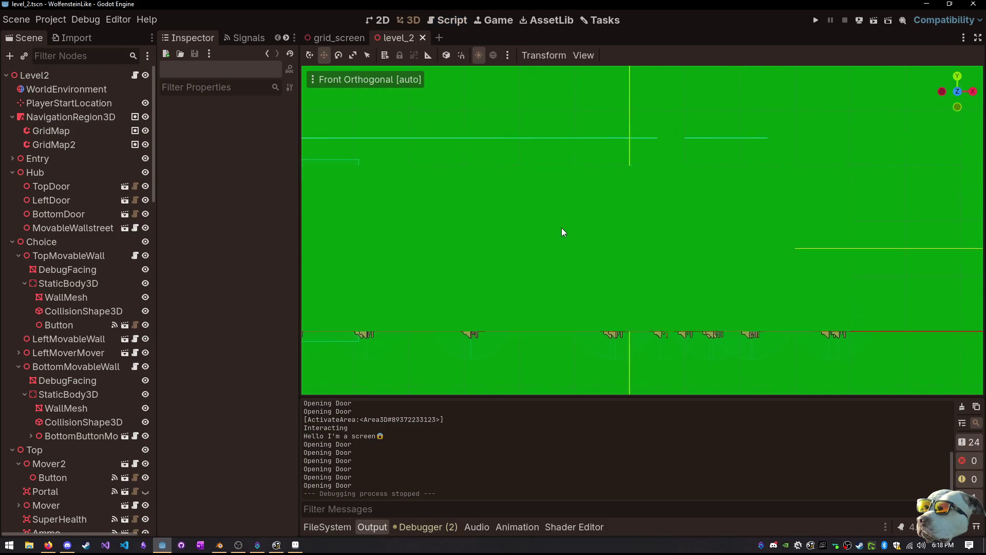
pyautogui.press('KP_5')
pyautogui.press('s')
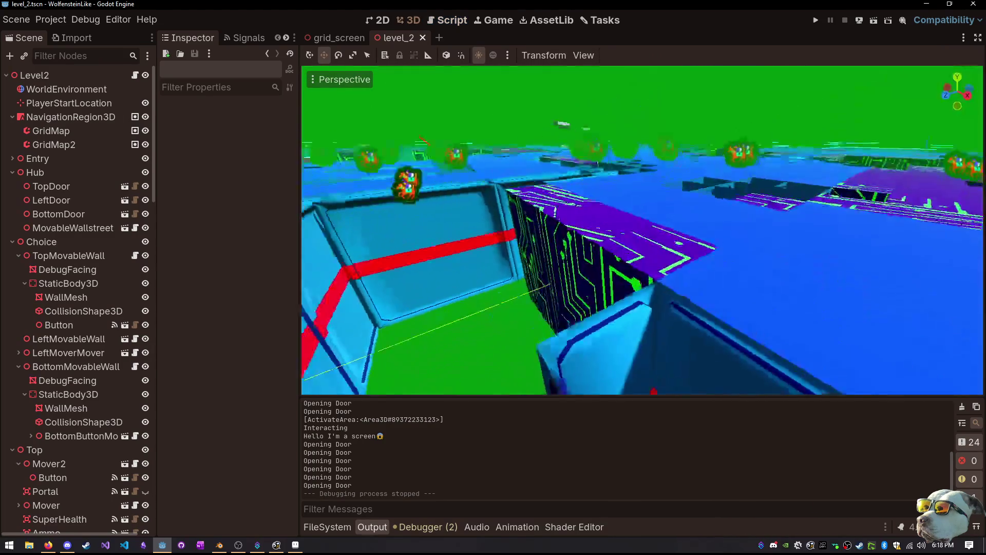
pyautogui.press('w')
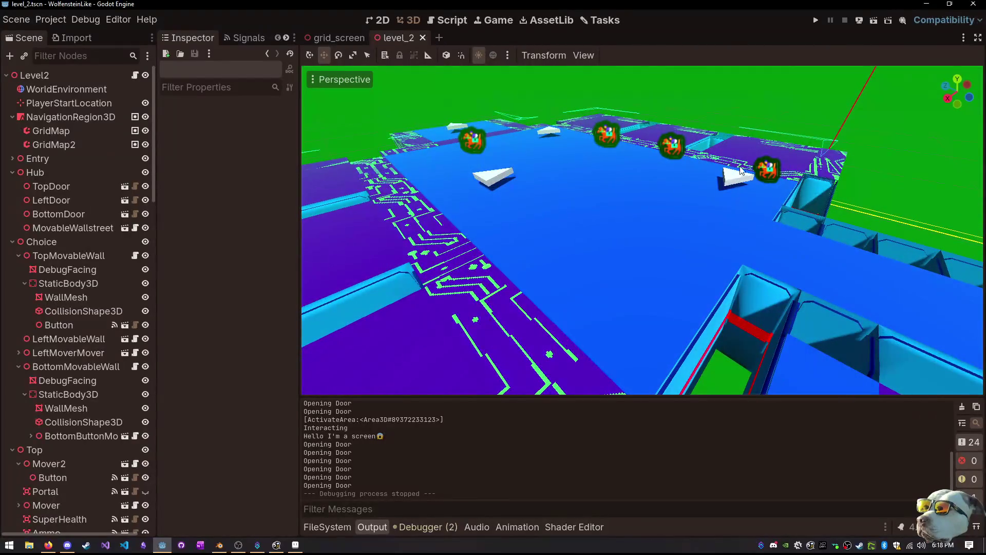
# Select the movable wall, inspect its scene, and add the nearby white objects to the selection
pyautogui.click(742, 168)
pyautogui.doubleClick(487, 179)
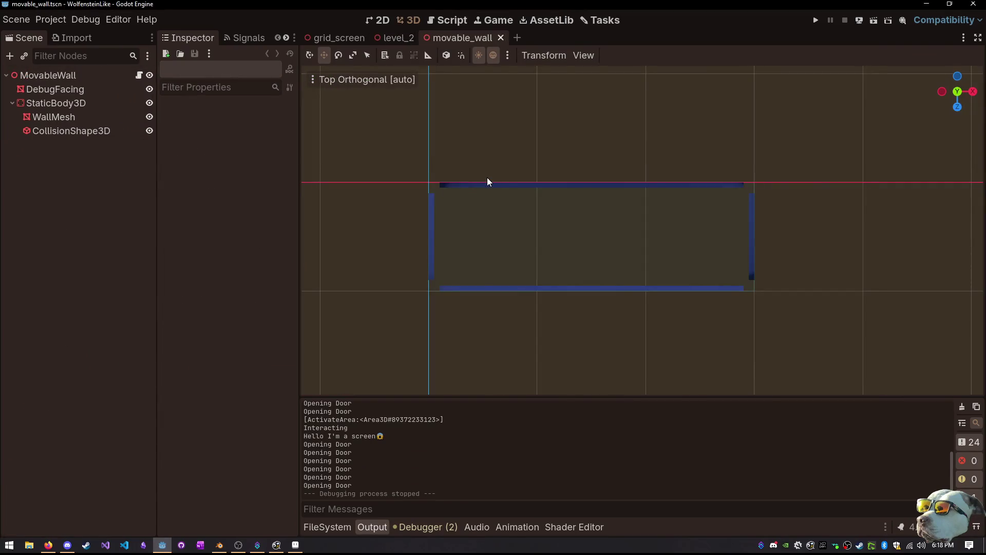
pyautogui.click(501, 38)
pyautogui.keyDown('shift'); pyautogui.click(497, 193); pyautogui.keyUp('shift')
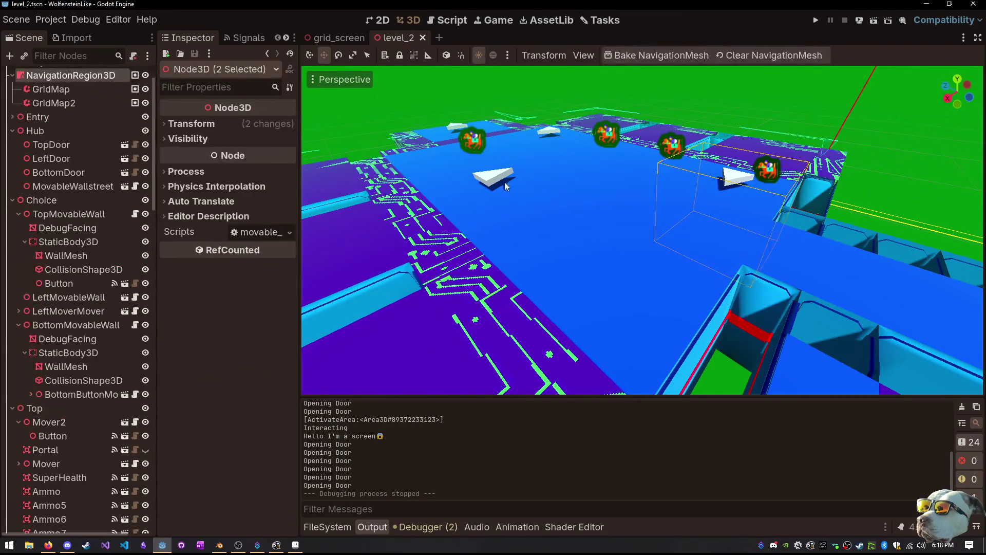
pyautogui.keyDown('shift'); pyautogui.click(505, 175); pyautogui.keyUp('shift')
pyautogui.keyDown('shift'); pyautogui.click(547, 132); pyautogui.keyUp('shift')
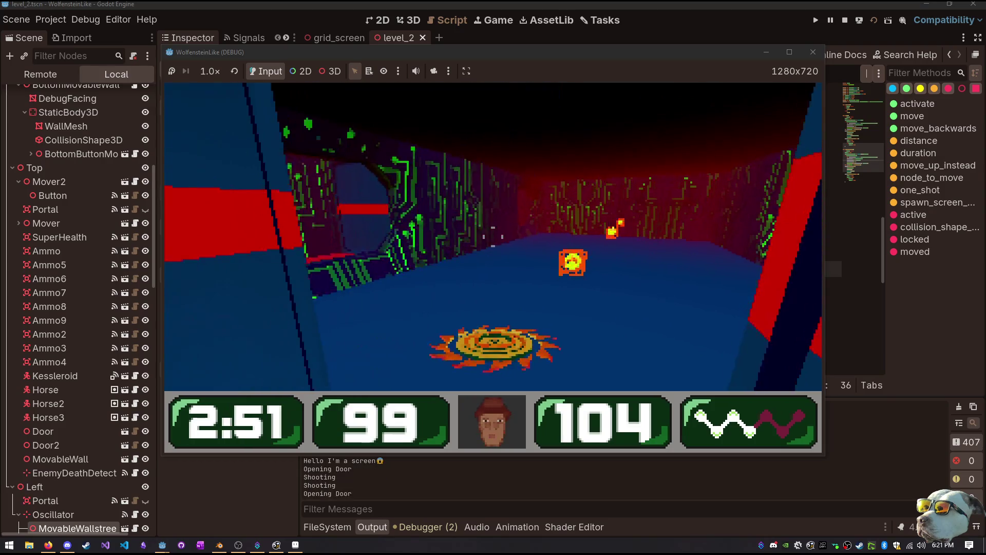
pyautogui.hotkey('alt', 'Tab')
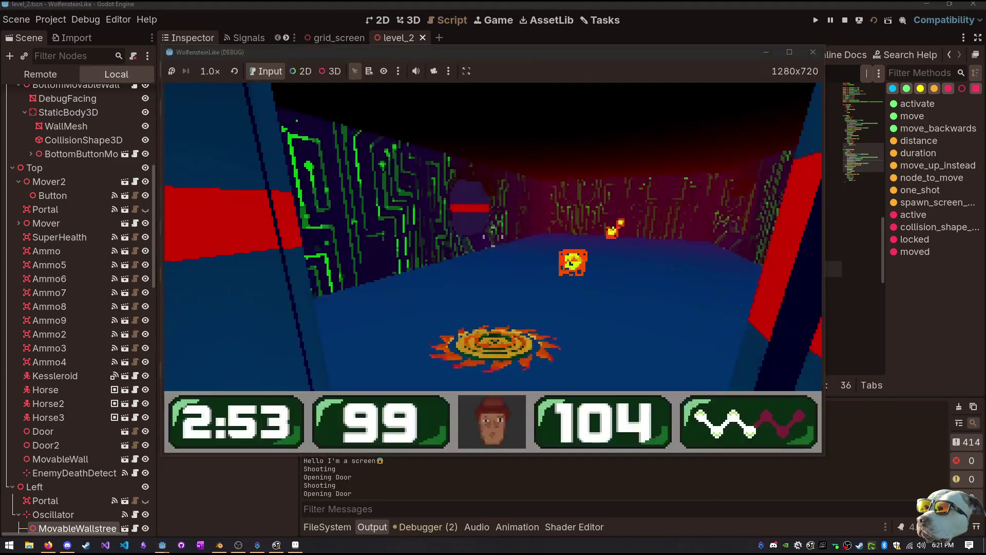
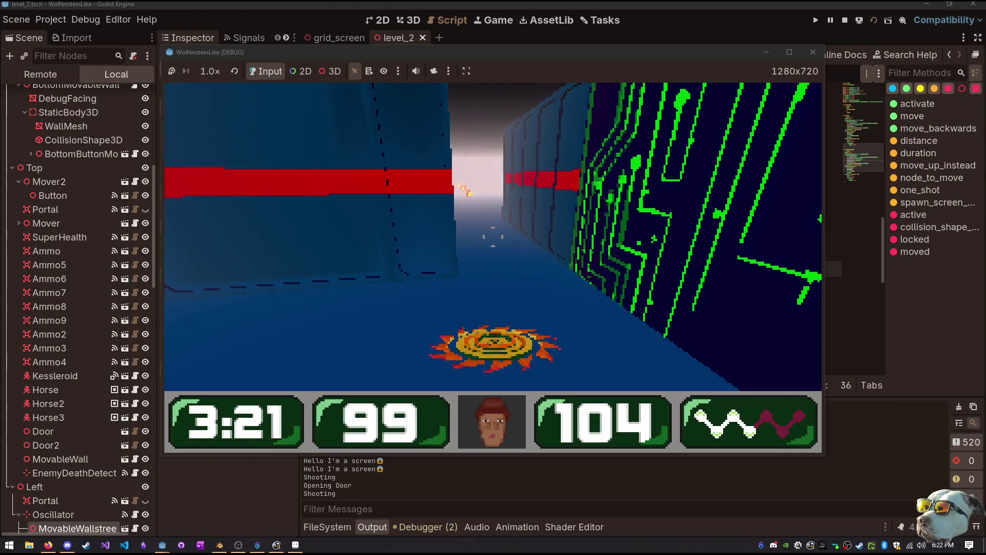
# Pause and stop the running level, then show the grid_screen scene's green grid sprite in 3D
pyautogui.press('Escape')
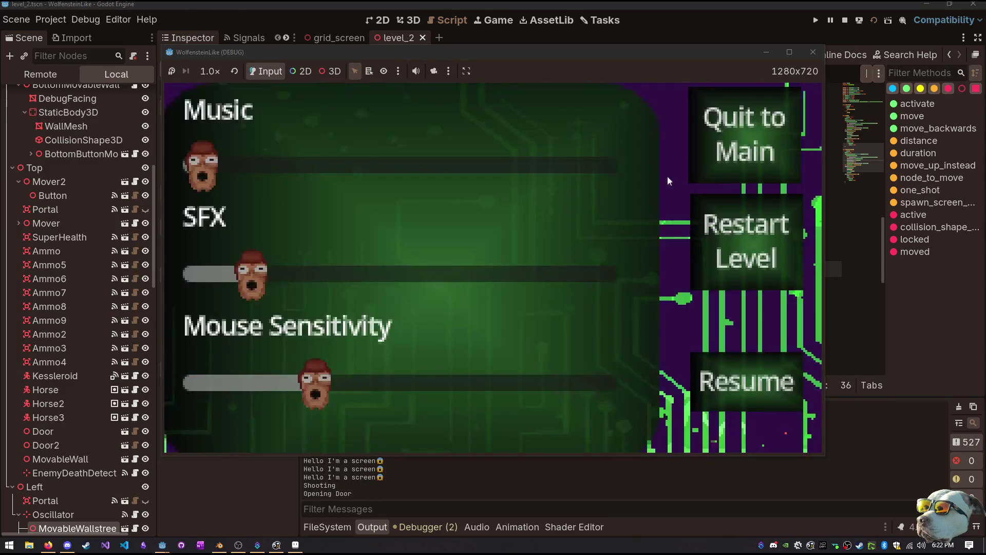
pyautogui.click(813, 52)
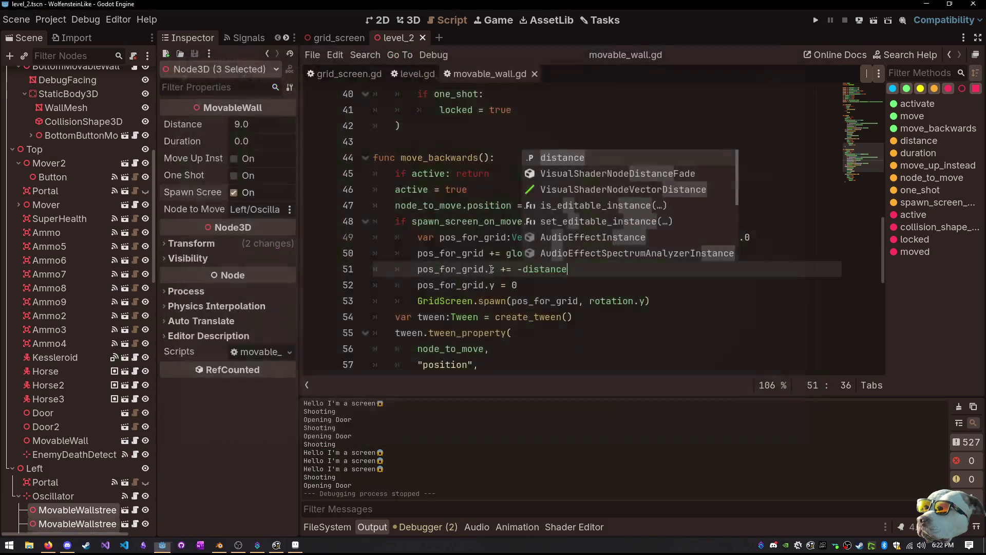
pyautogui.click(562, 297)
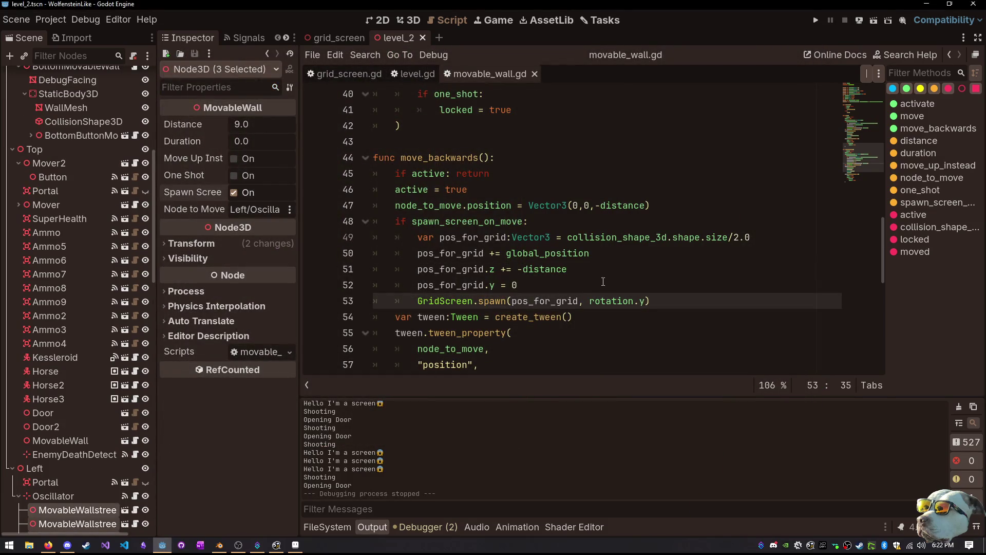
pyautogui.click(418, 23)
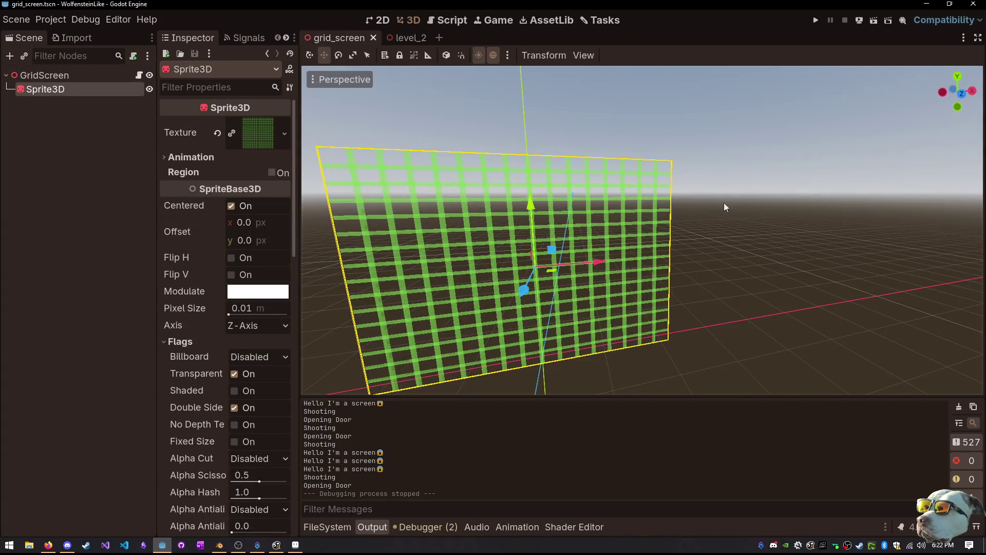
# Rotate the grid_screen Sprite3D by -90 degrees, deselect it, and save the scene
pyautogui.moveTo(747, 242)
pyautogui.mouseDown()
pyautogui.moveTo(728, 248)
pyautogui.moveTo(699, 314)
pyautogui.mouseUp()
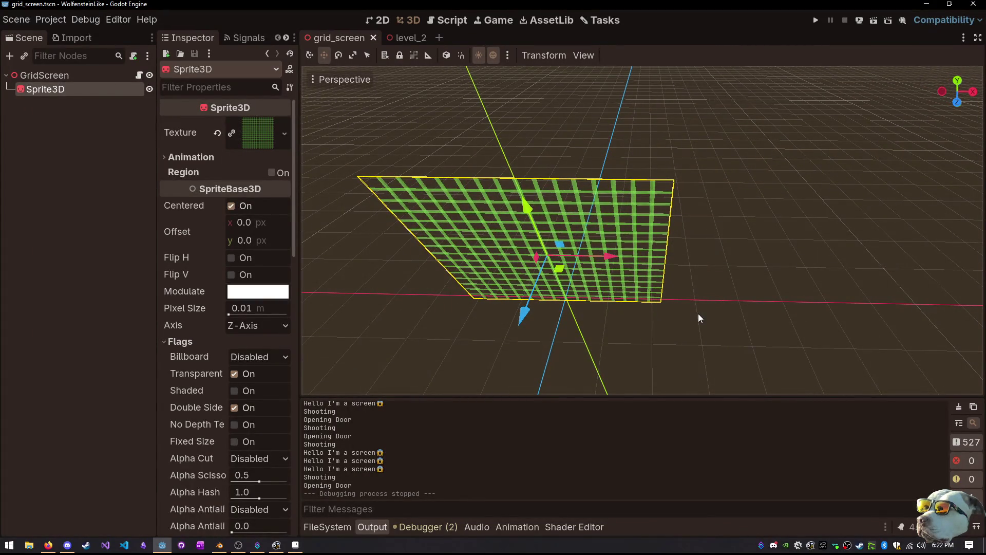
pyautogui.press('e')
pyautogui.press('r')
pyautogui.press('e')
pyautogui.moveTo(580, 278)
pyautogui.mouseDown()
pyautogui.moveTo(531, 284)
pyautogui.moveTo(578, 268)
pyautogui.moveTo(534, 274)
pyautogui.moveTo(578, 271)
pyautogui.mouseUp()
pyautogui.click(658, 324)
pyautogui.moveTo(634, 322); pyautogui.dragTo(613, 267)
pyautogui.hotkey('ctrl', 's')
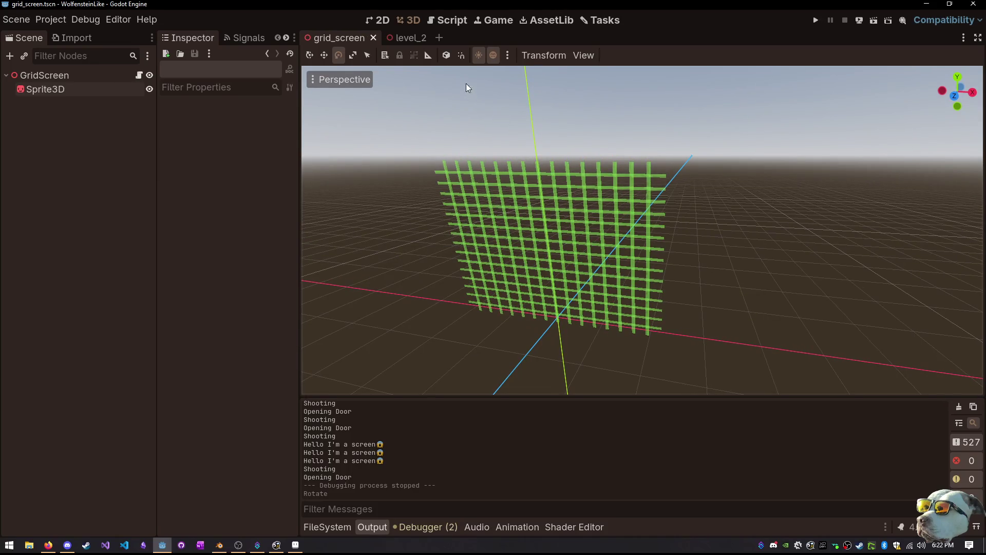
# View grid_screen.gd's print line, then switch to movable_wall.gd at move_backwards
pyautogui.click(452, 22)
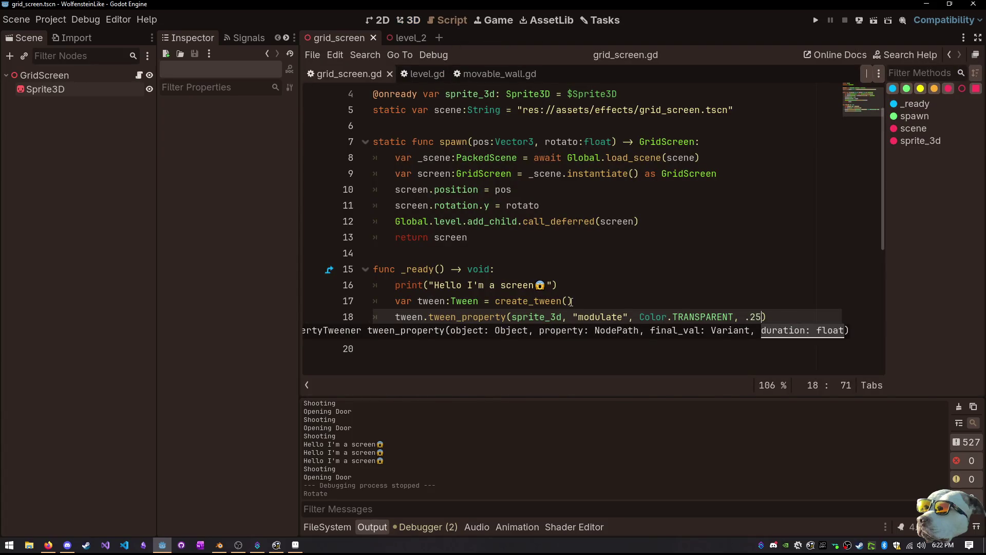
pyautogui.click(590, 280)
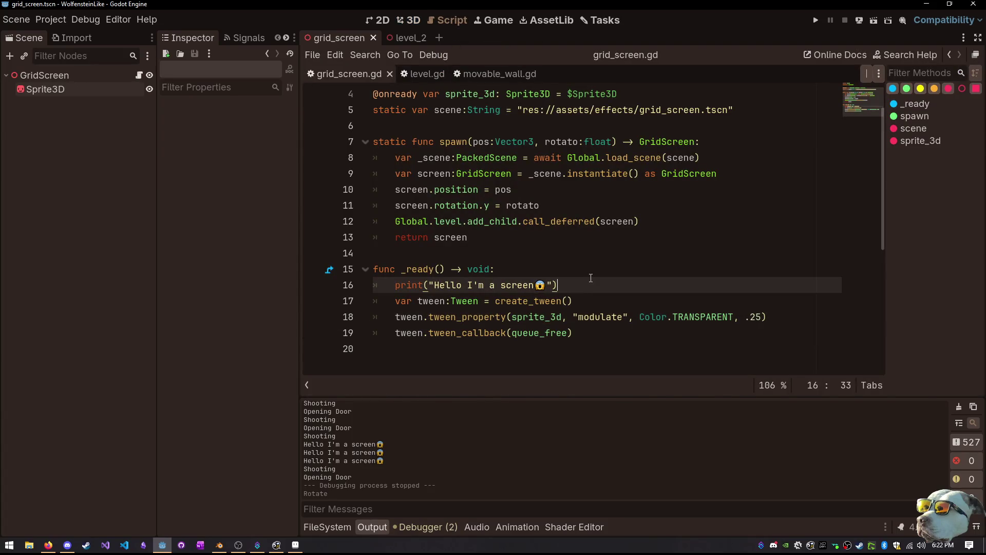
pyautogui.click(491, 74)
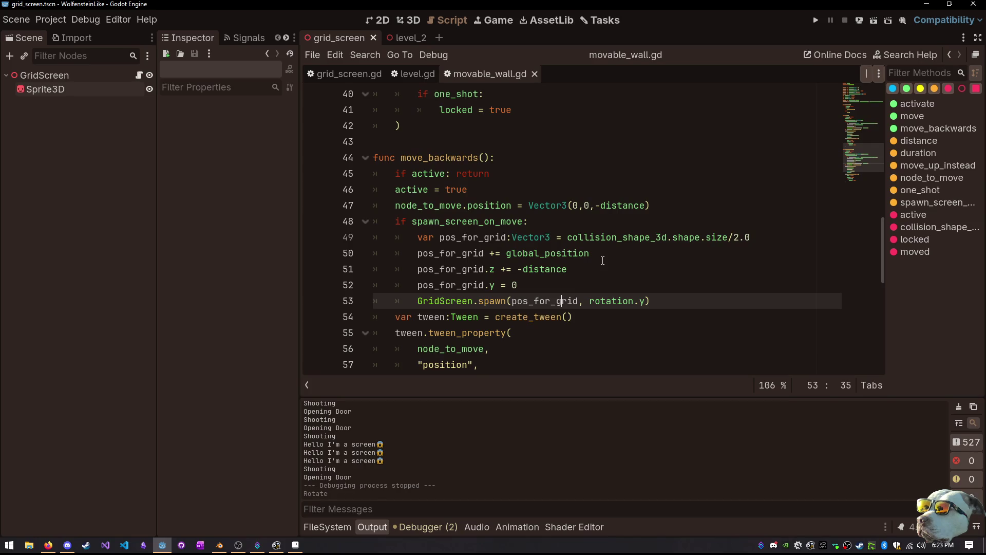
# Open the level_2 scene and run it with F6
pyautogui.click(414, 17)
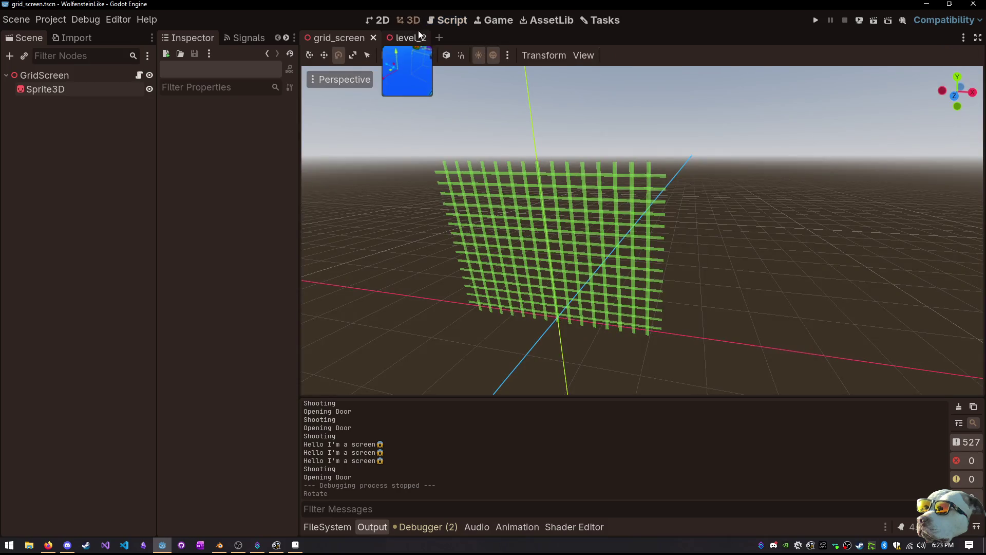
pyautogui.click(438, 18)
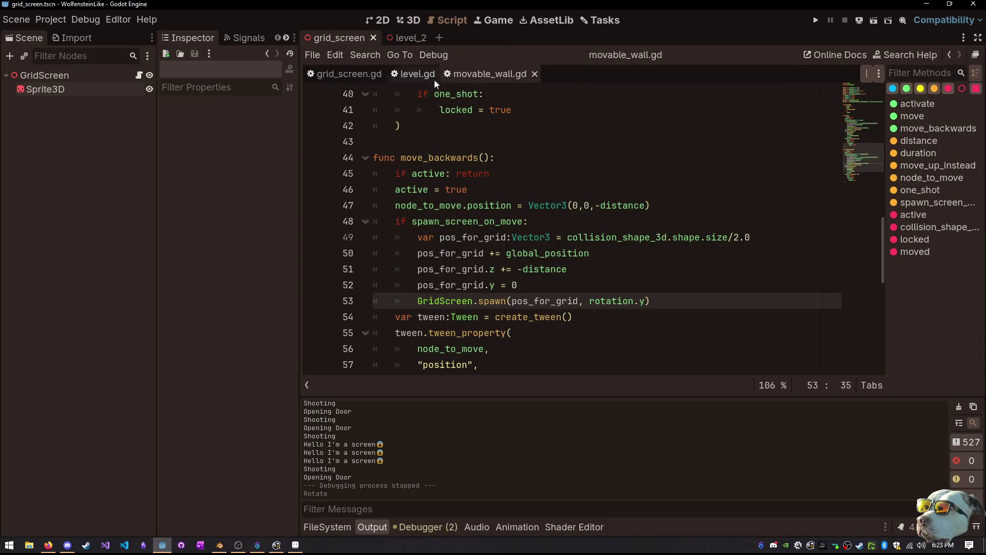
pyautogui.scroll(2, 361, 202)
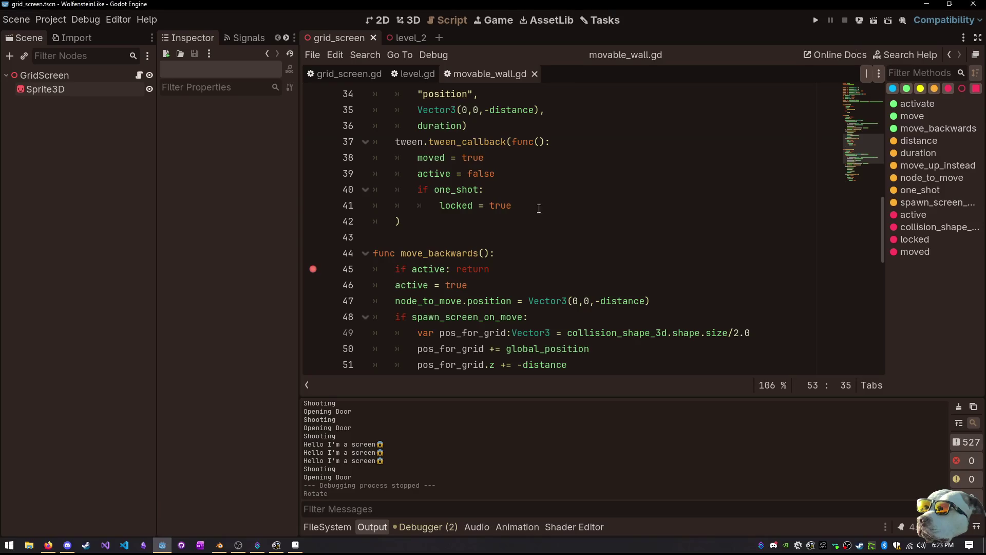
pyautogui.click(406, 38)
pyautogui.press('F6')
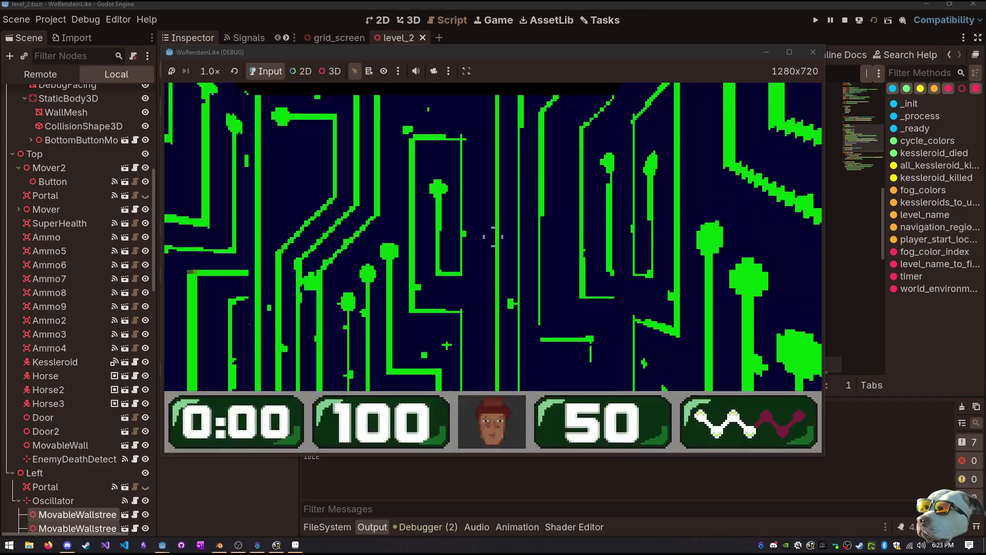
# Play until the line 45 breakpoint hits, delete the stray 'e', and resume repeatedly
pyautogui.press('Up')
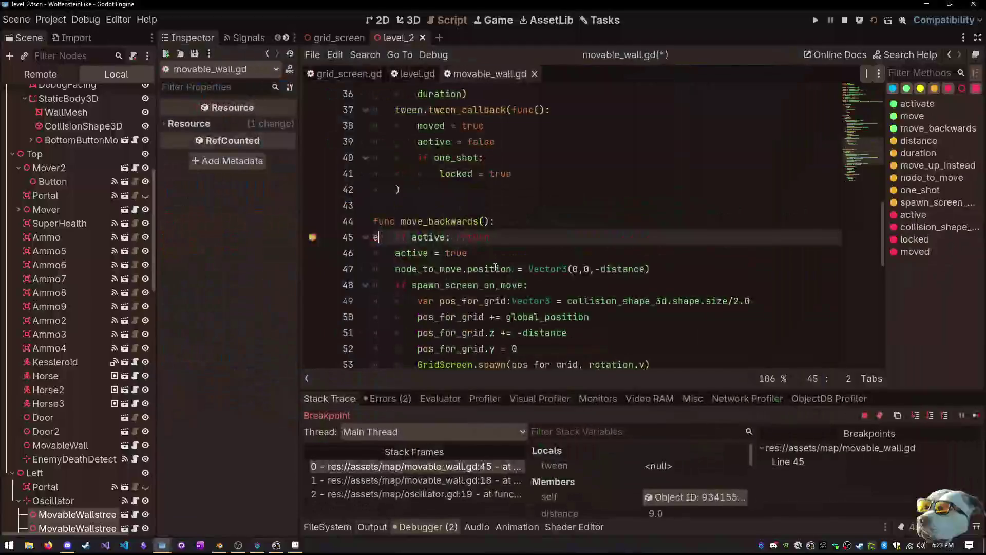
pyautogui.write('e')
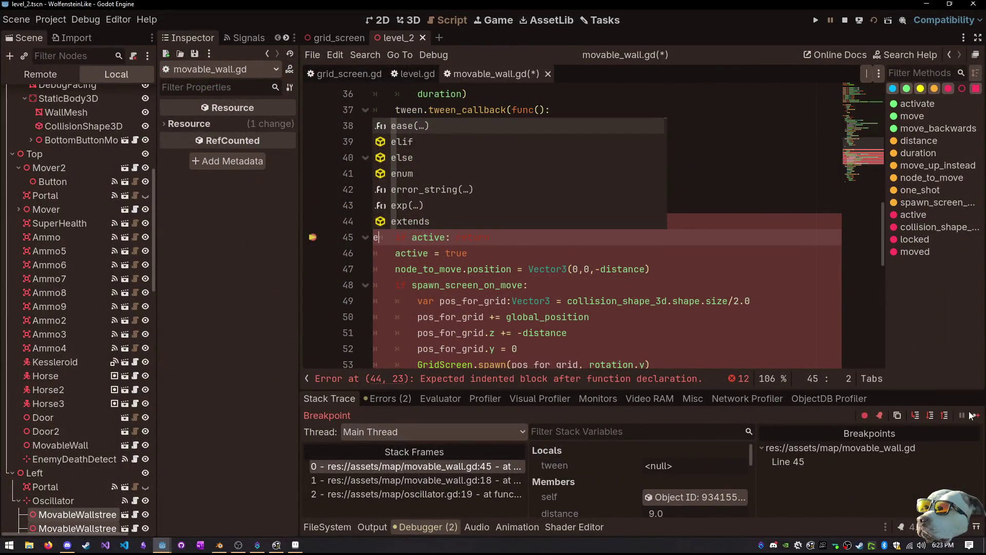
pyautogui.click(970, 415)
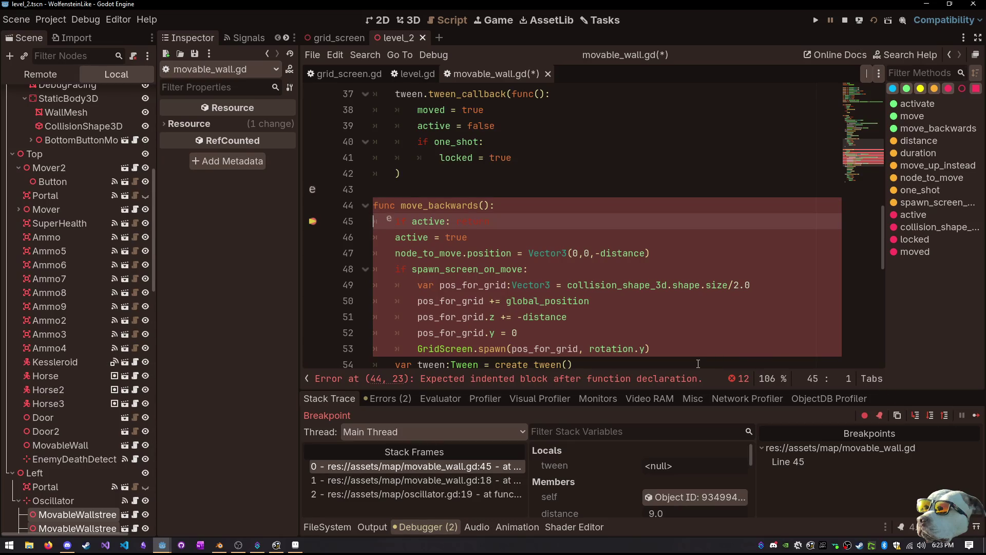
pyautogui.press('Delete')
pyautogui.click(976, 415)
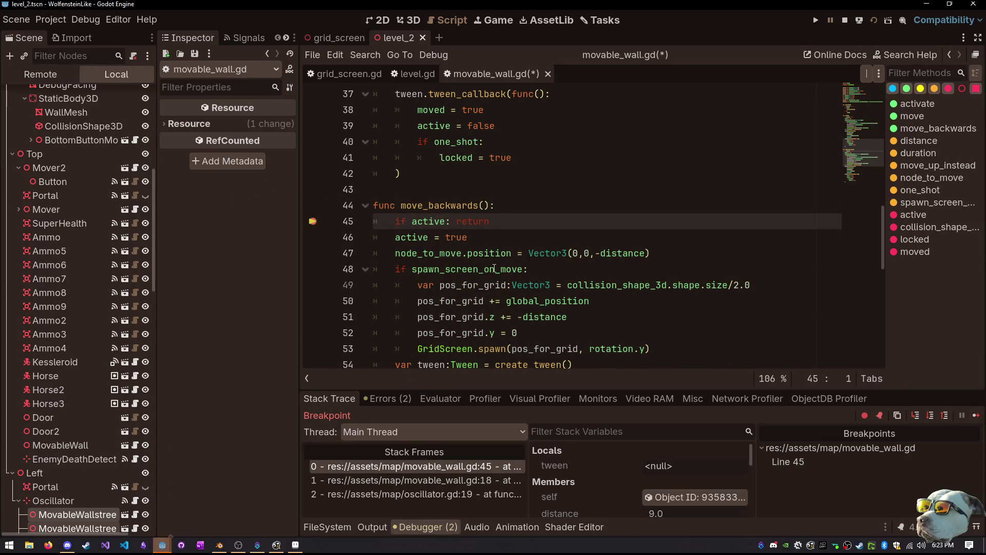
pyautogui.moveTo(494, 269)
pyautogui.click(978, 416)
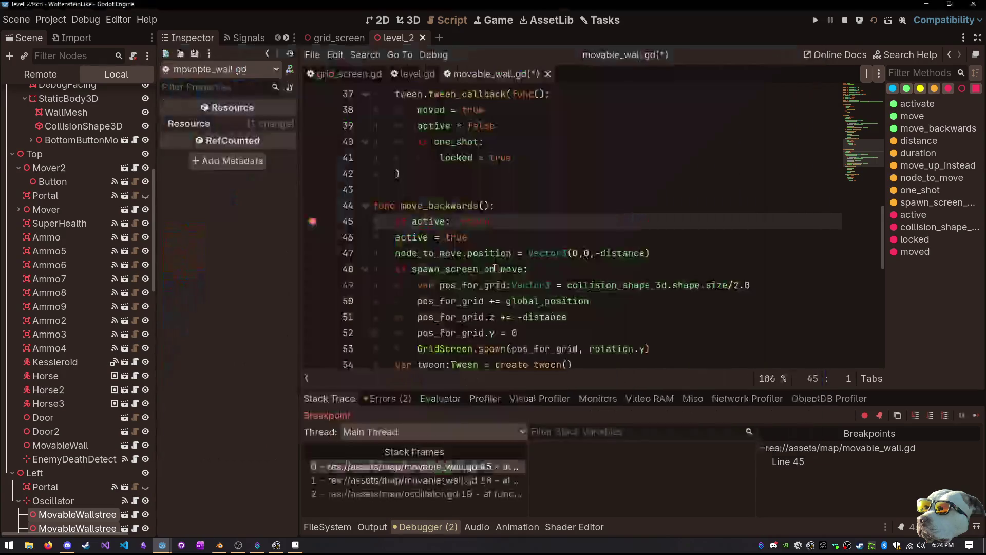
pyautogui.moveTo(493, 269)
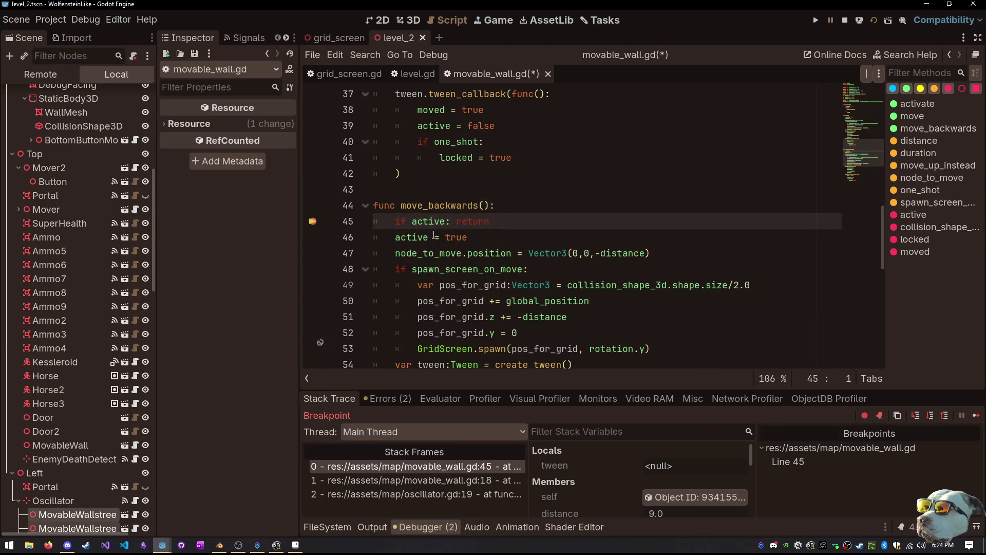
# Remove the line 45 breakpoint, inspect the movable_wall.gd and oscillator.gd caller frames, and resume
pyautogui.click(313, 220)
pyautogui.click(477, 480)
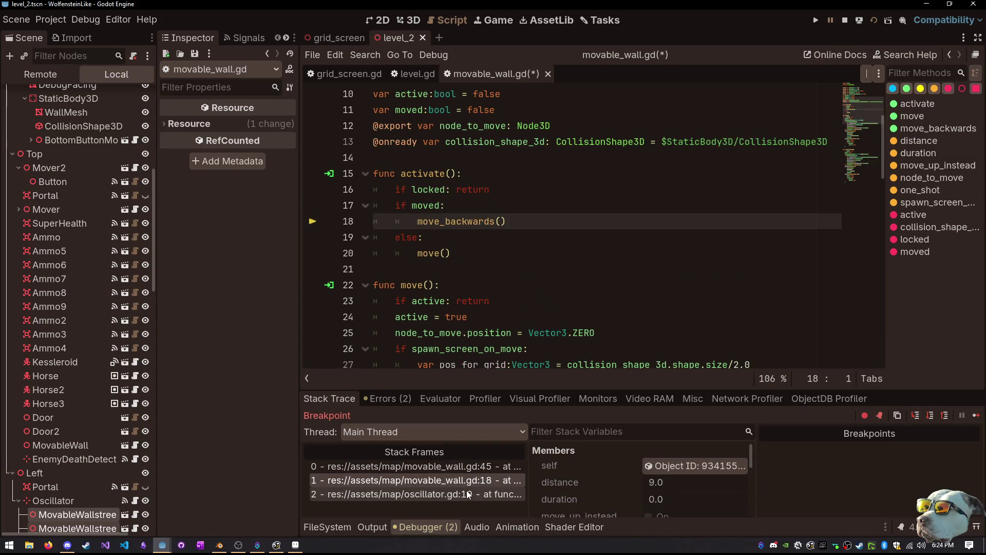
pyautogui.click(469, 494)
pyautogui.click(466, 481)
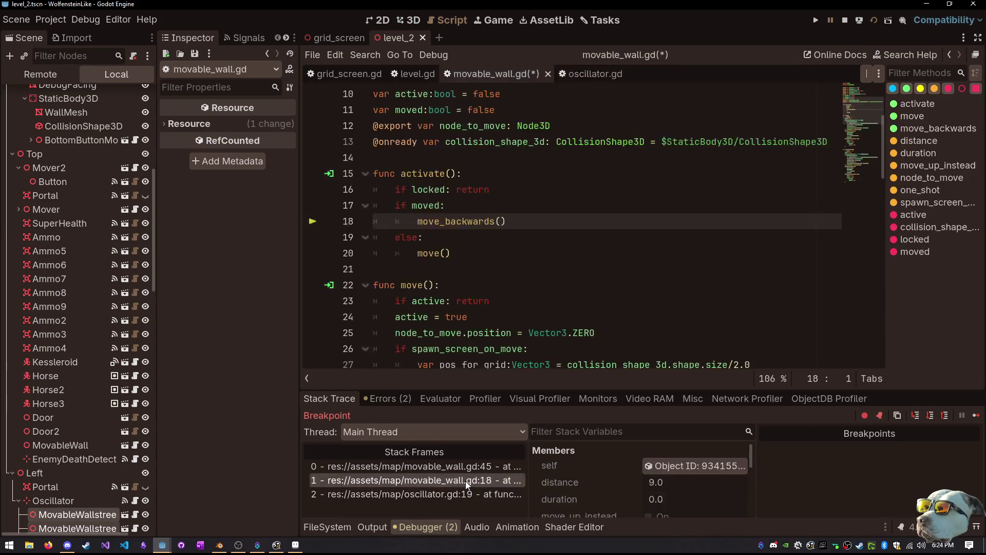
pyautogui.click(977, 415)
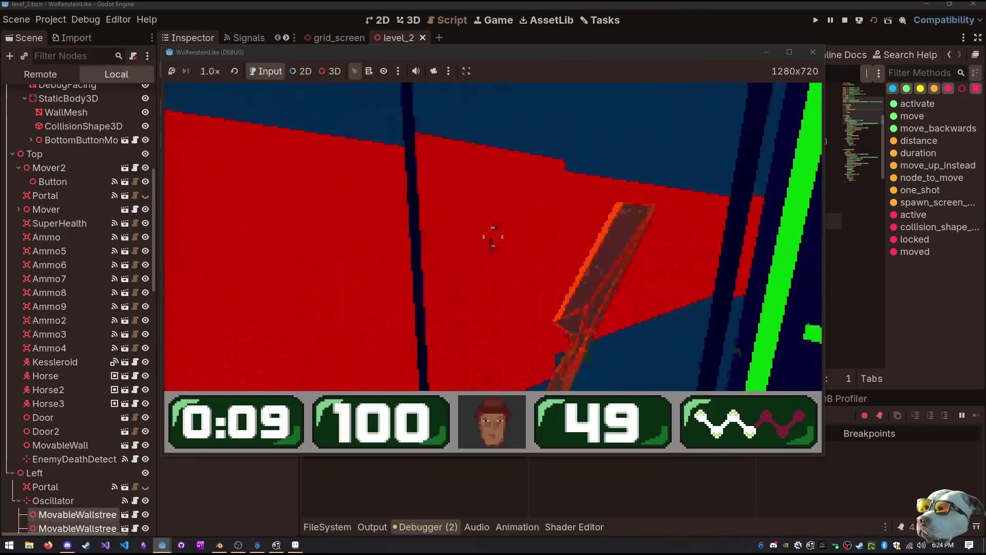
# Walk toward the red-striped corridor and shoot the approaching enemy until it explodes
pyautogui.click(494, 237)
pyautogui.press('w')
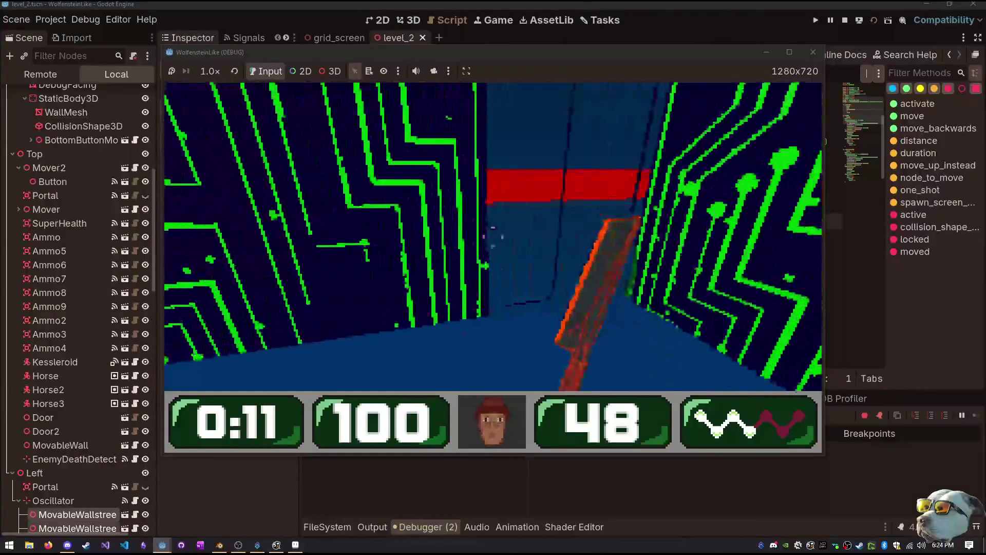
pyautogui.press('Right')
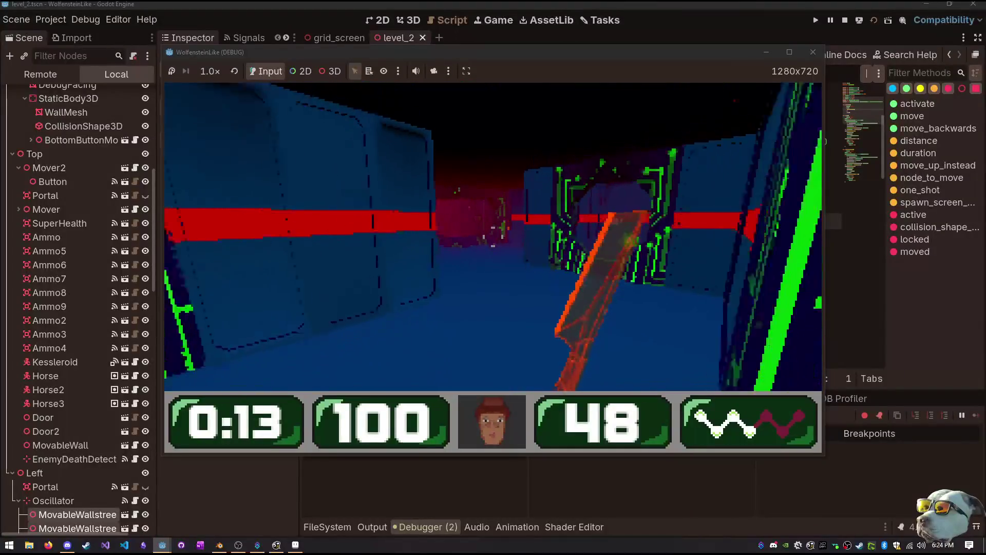
pyautogui.press('w')
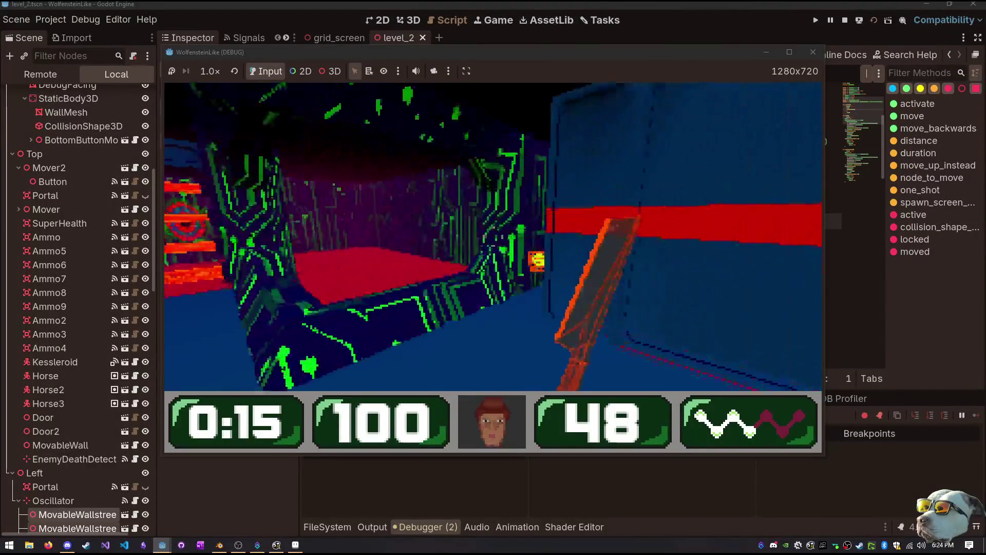
pyautogui.press('w')
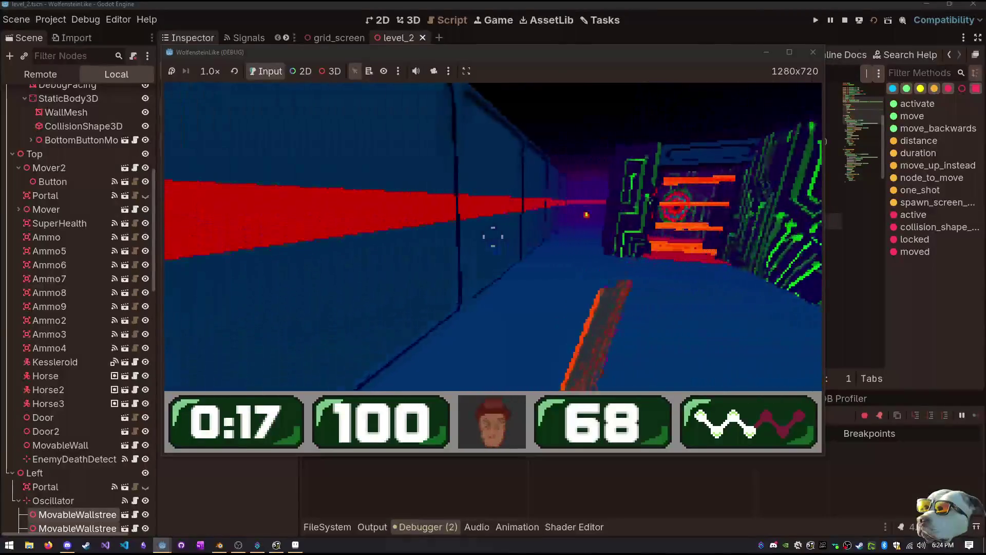
pyautogui.press('ctrl')
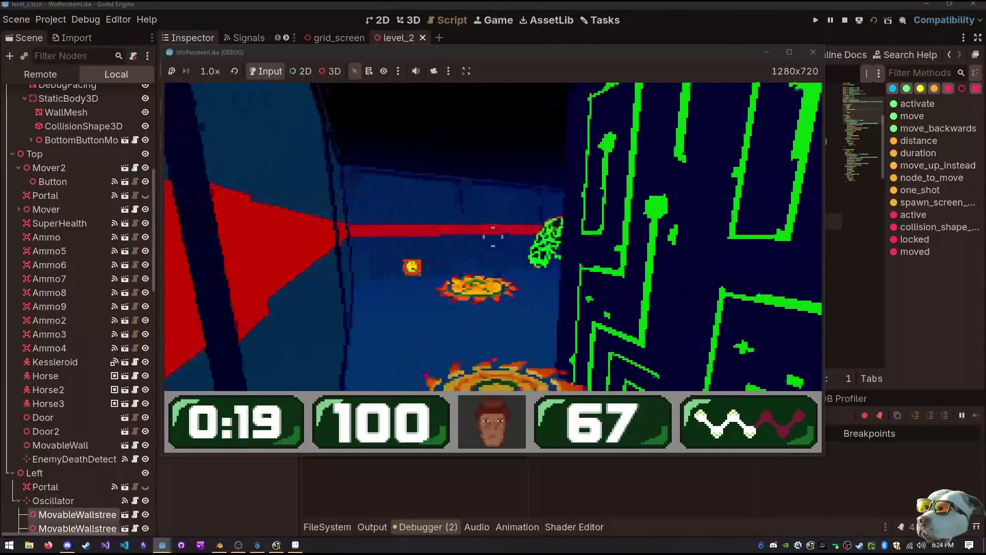
pyautogui.press('ctrl')
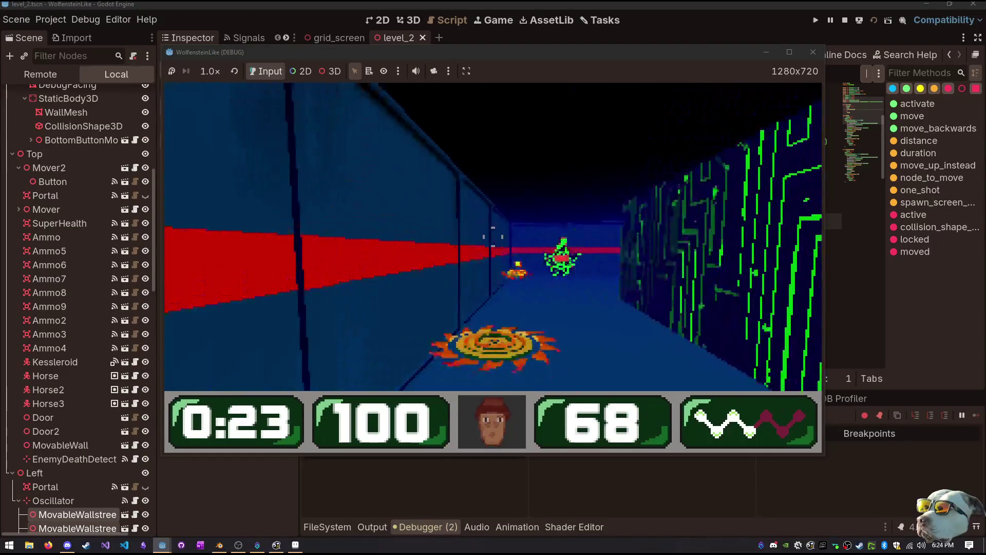
pyautogui.press('ctrl')
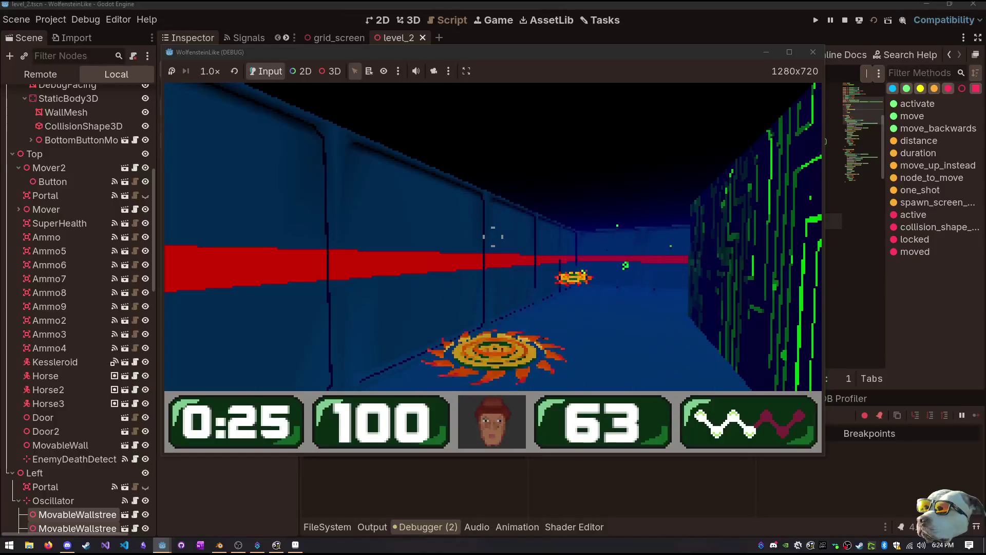
pyautogui.press('ctrl')
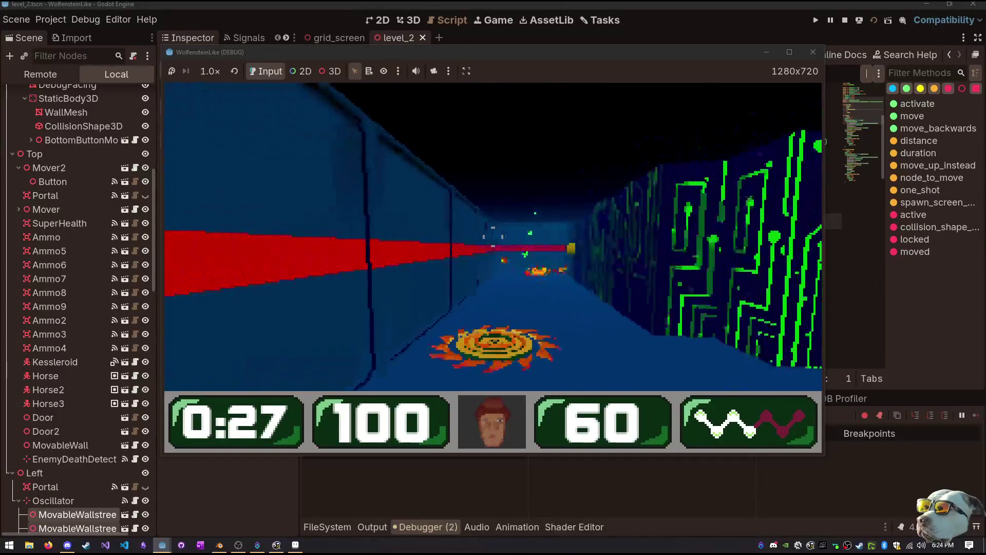
# Move along the circuit wall into the red-walled corridor, collecting ammo
pyautogui.press('Up')
pyautogui.press('Right')
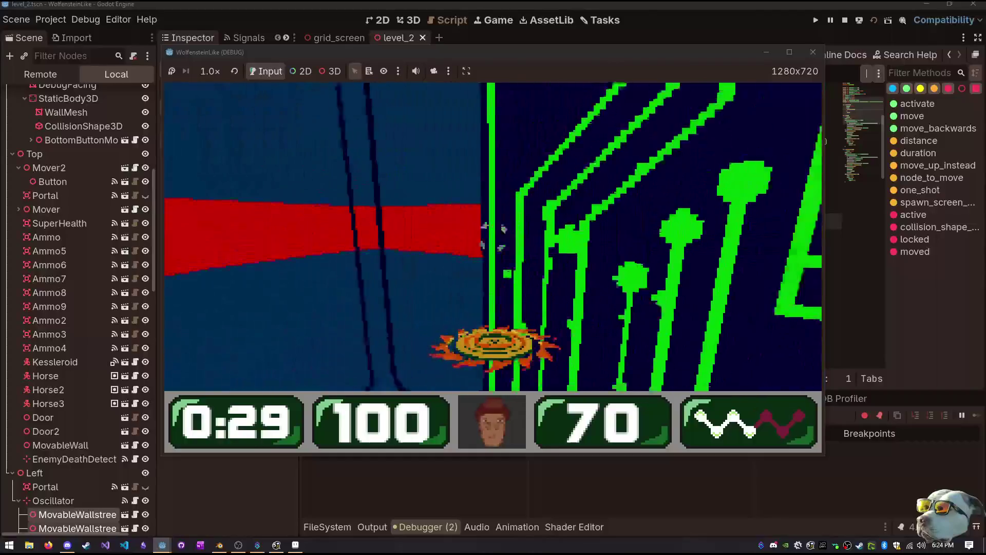
pyautogui.press('Up')
pyautogui.press('Left')
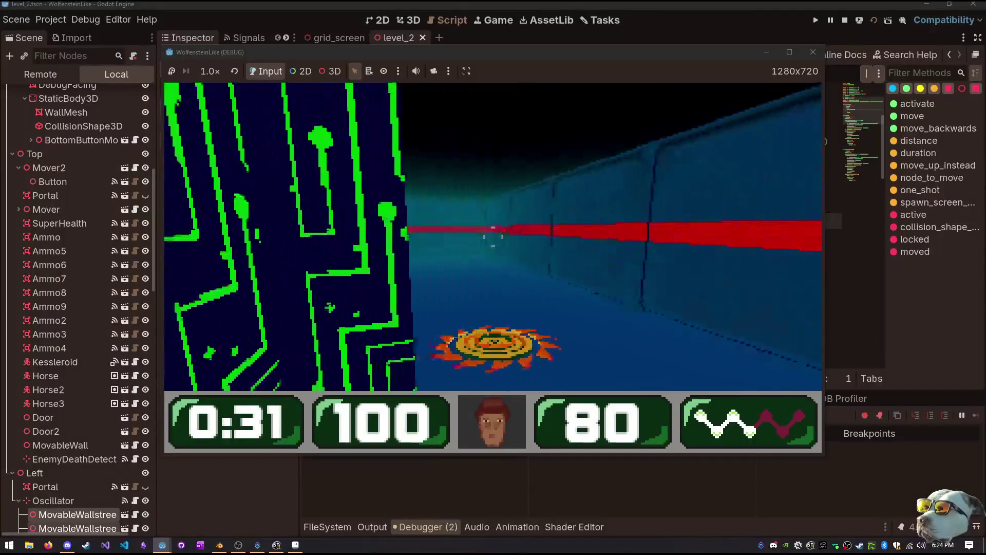
pyautogui.press('Right')
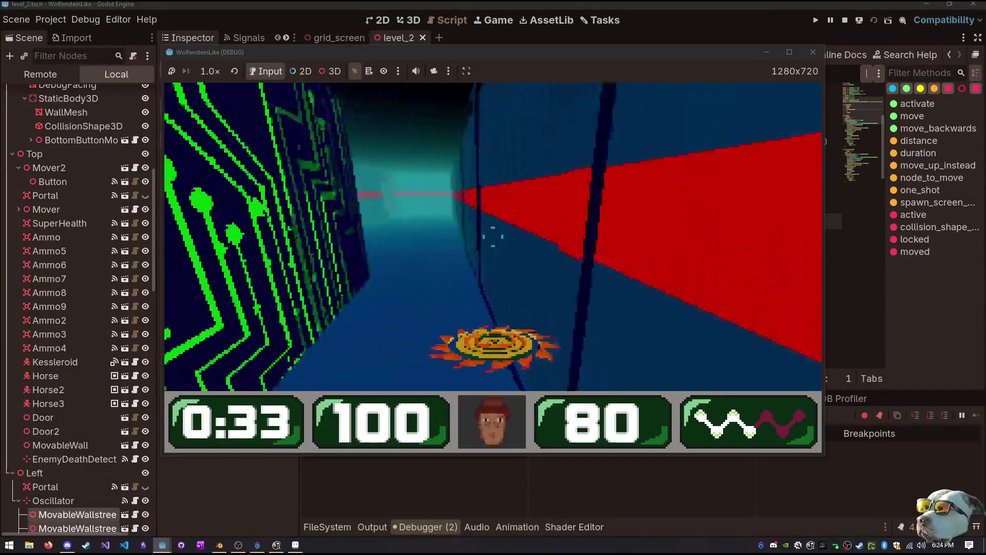
pyautogui.press('Right')
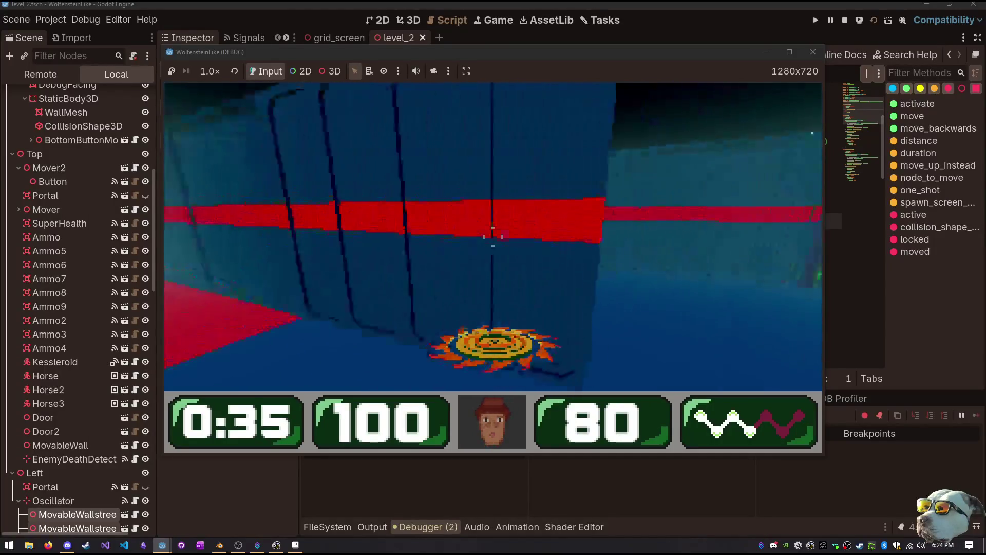
pyautogui.press('Right')
pyautogui.press('Up')
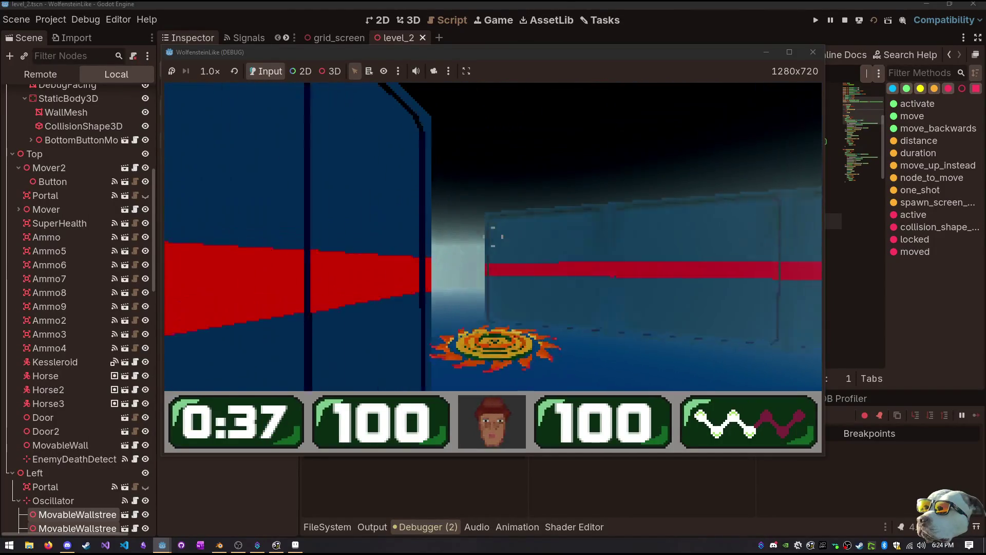
pyautogui.press('Up')
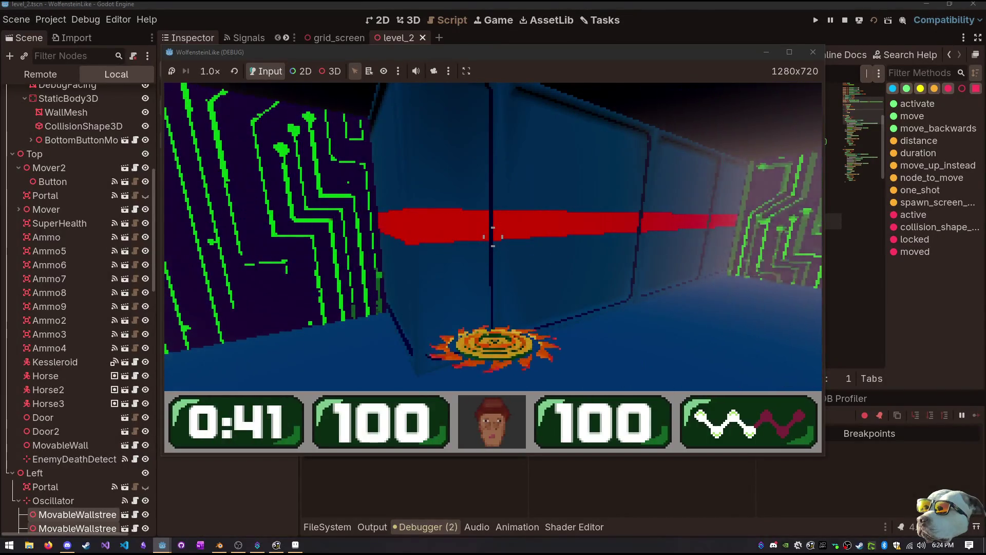
pyautogui.press('Up')
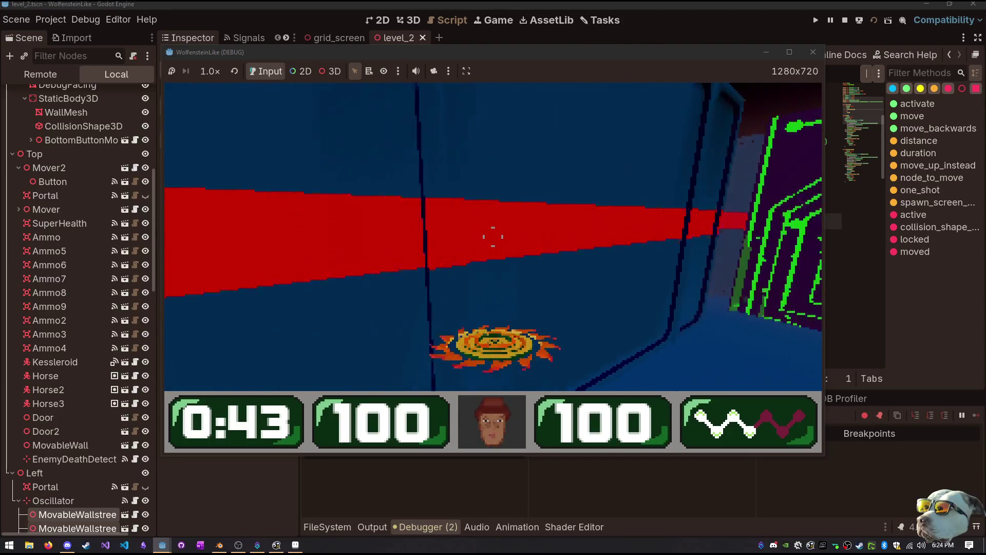
pyautogui.press('Right')
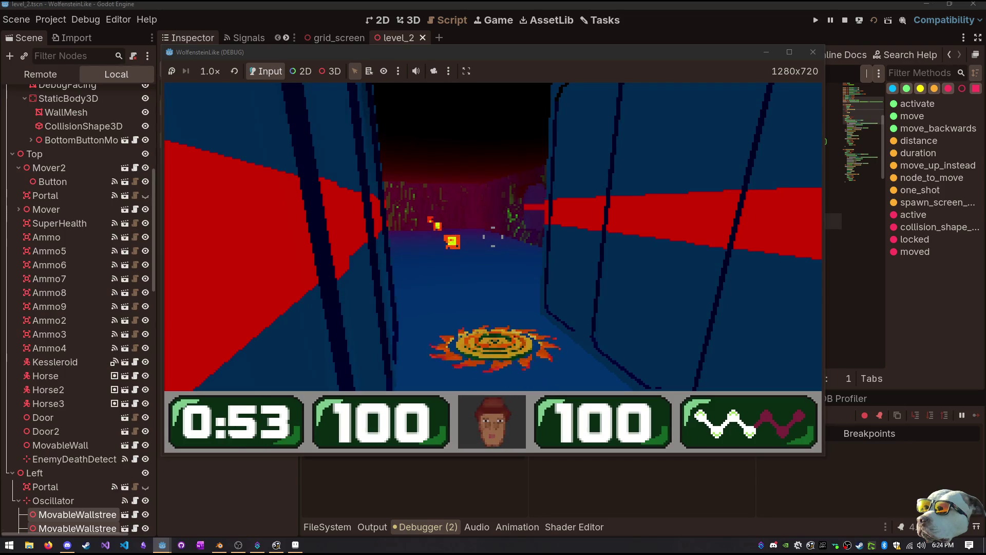
# Look around the corridor, advance to the remaining ammo pickups, and close the game
pyautogui.press('Right')
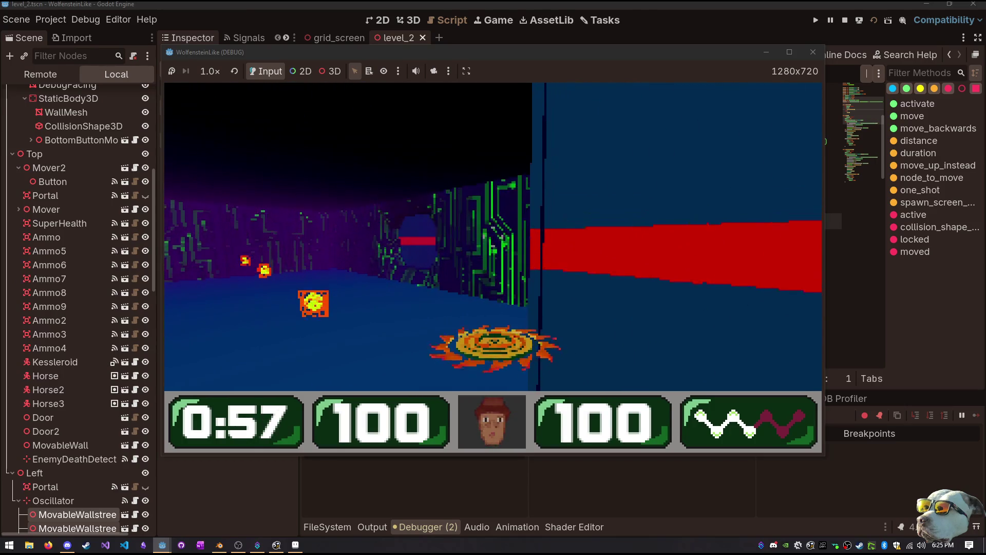
pyautogui.press('Left')
pyautogui.press('Right')
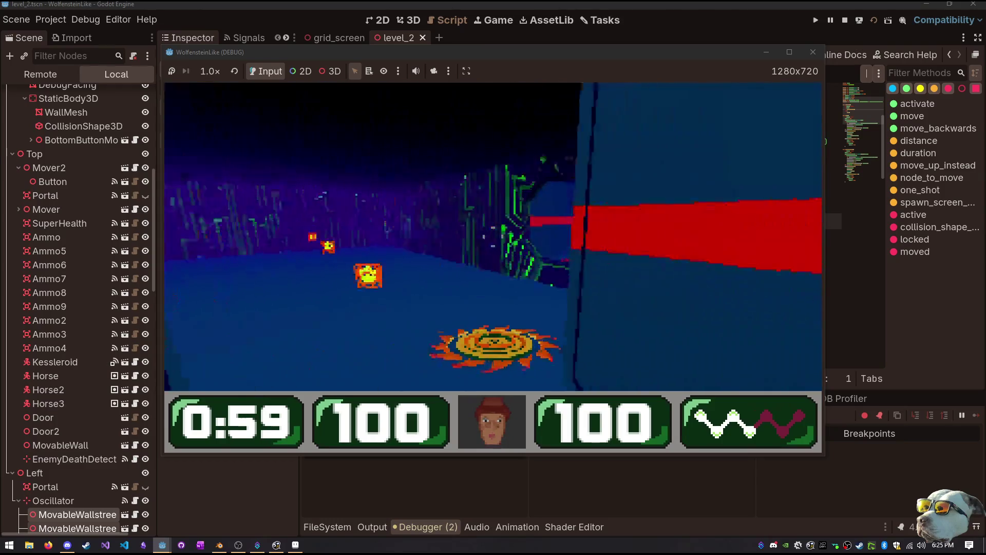
pyautogui.press('Right')
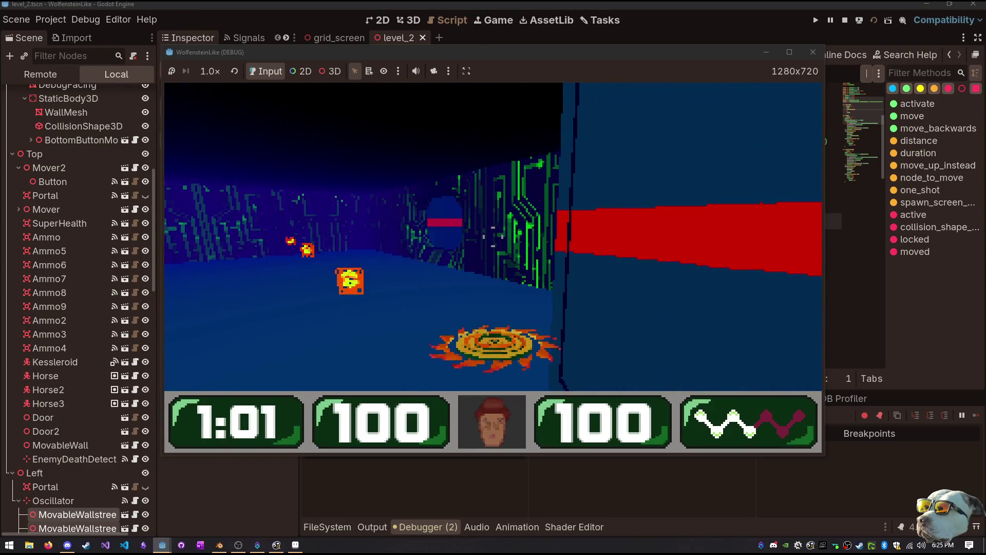
pyautogui.press('Left')
pyautogui.press('Right')
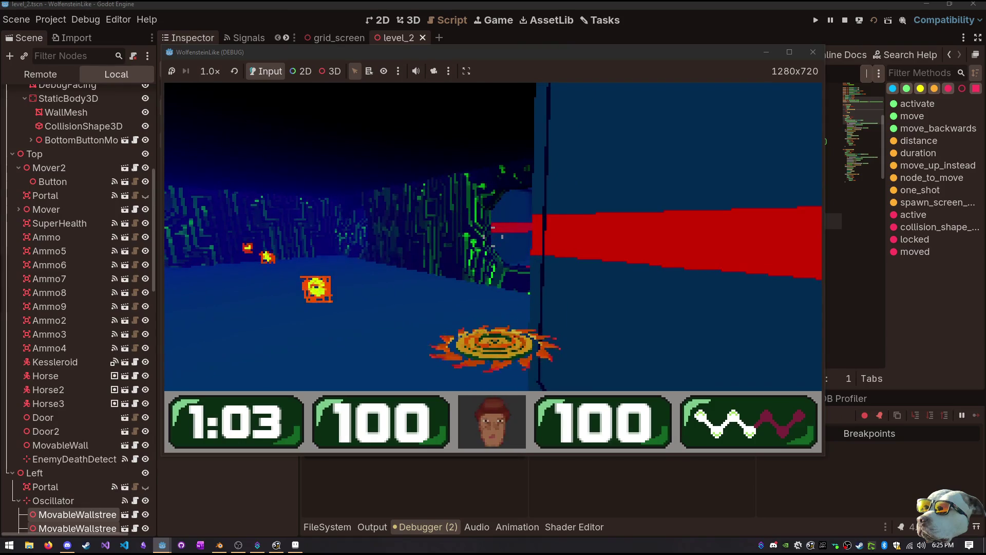
pyautogui.press('Left')
pyautogui.press('Left')
pyautogui.press('Up')
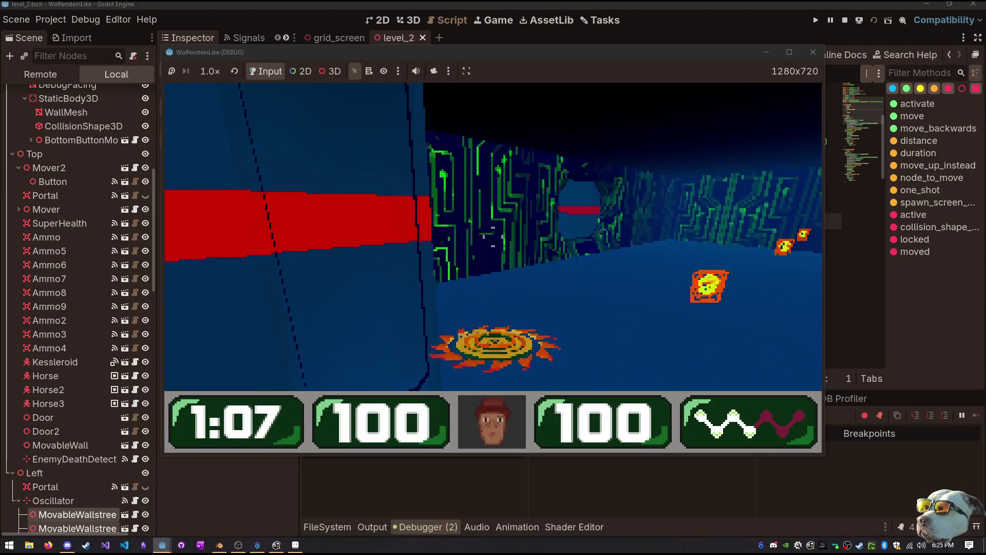
pyautogui.press('Up')
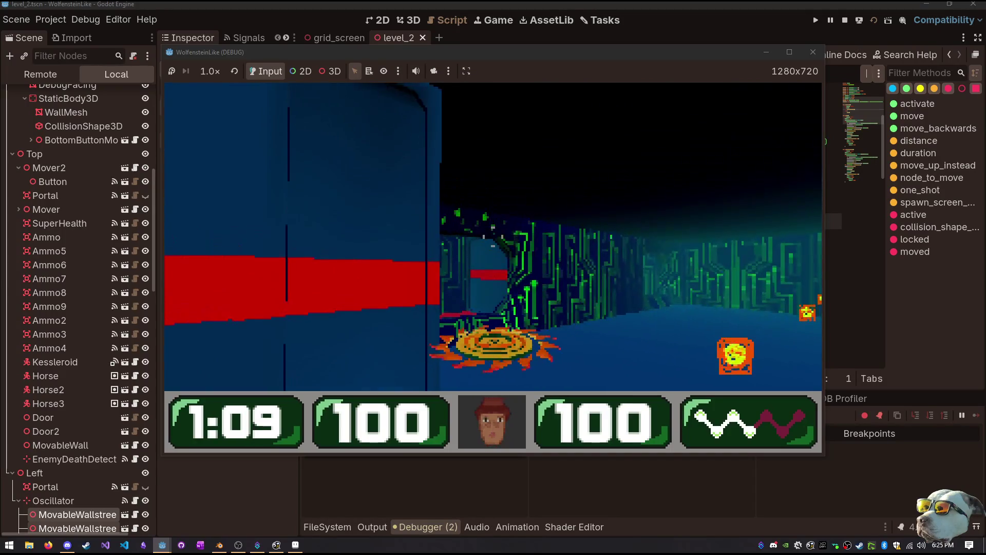
pyautogui.press('Right')
pyautogui.press('Right')
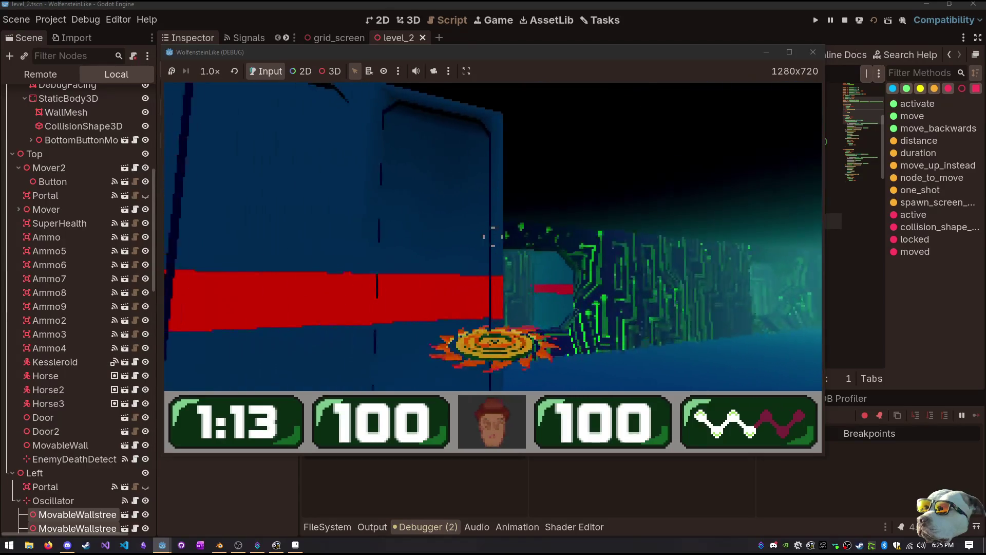
pyautogui.press('Up')
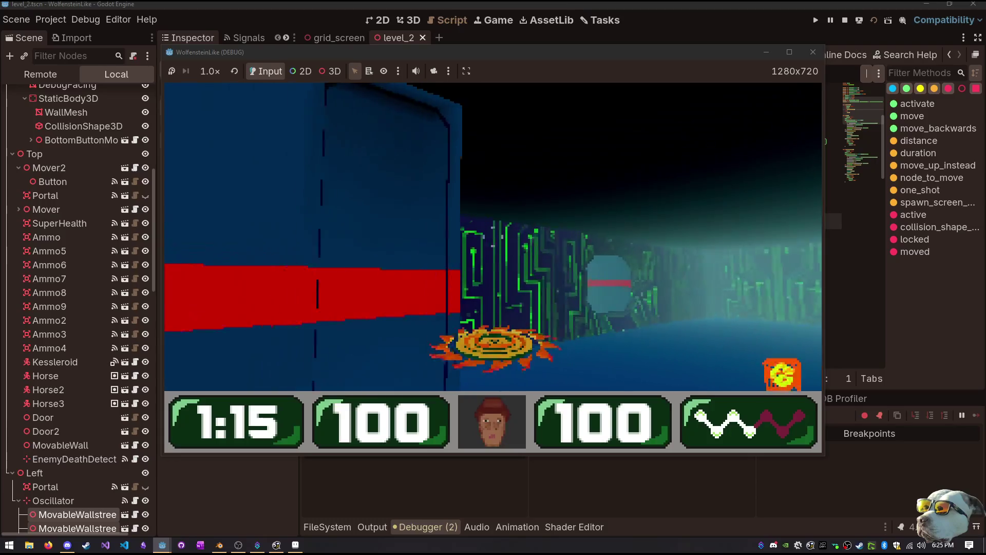
pyautogui.press('Left')
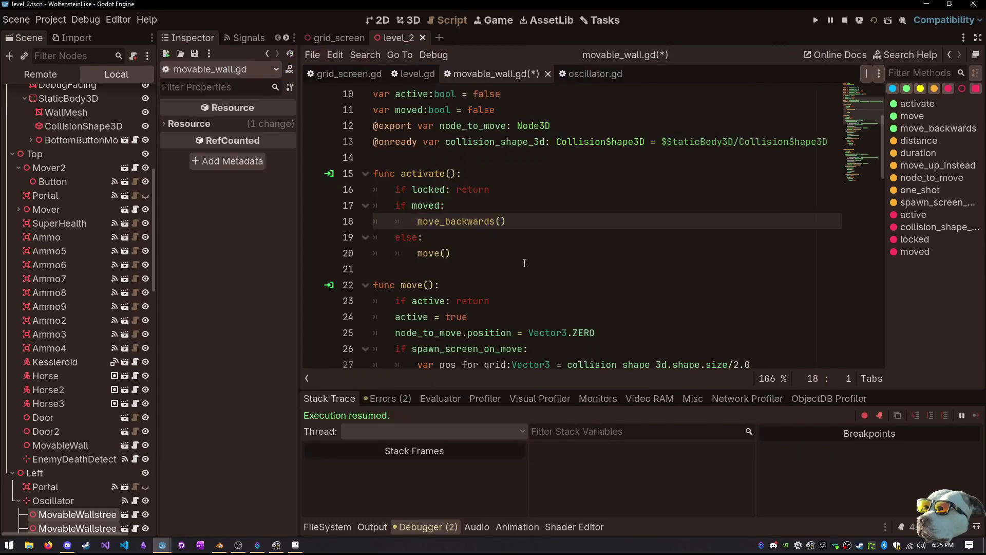
# Return to level_2's 3D view and fly the editor camera toward the platform
pyautogui.click(419, 18)
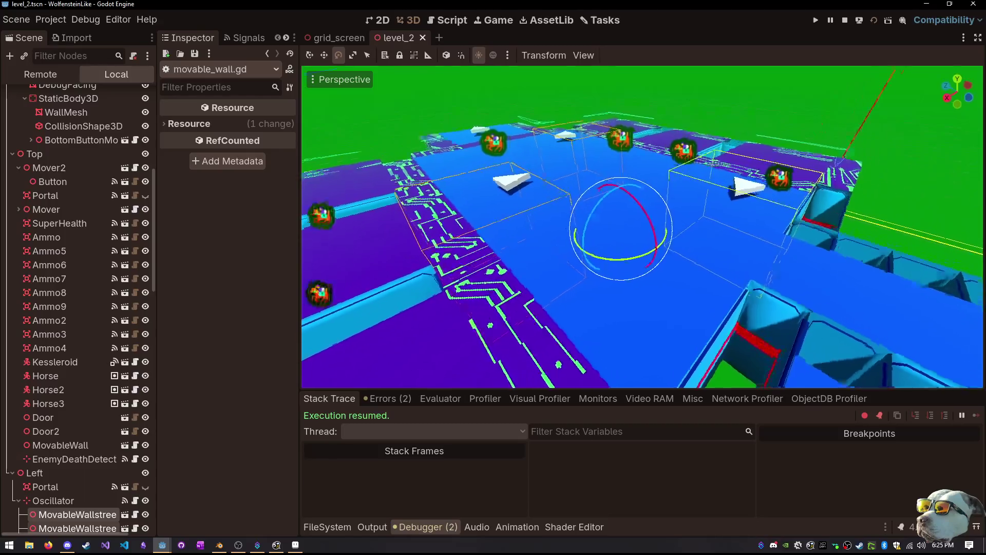
pyautogui.hotkey('alt', 'Tab')
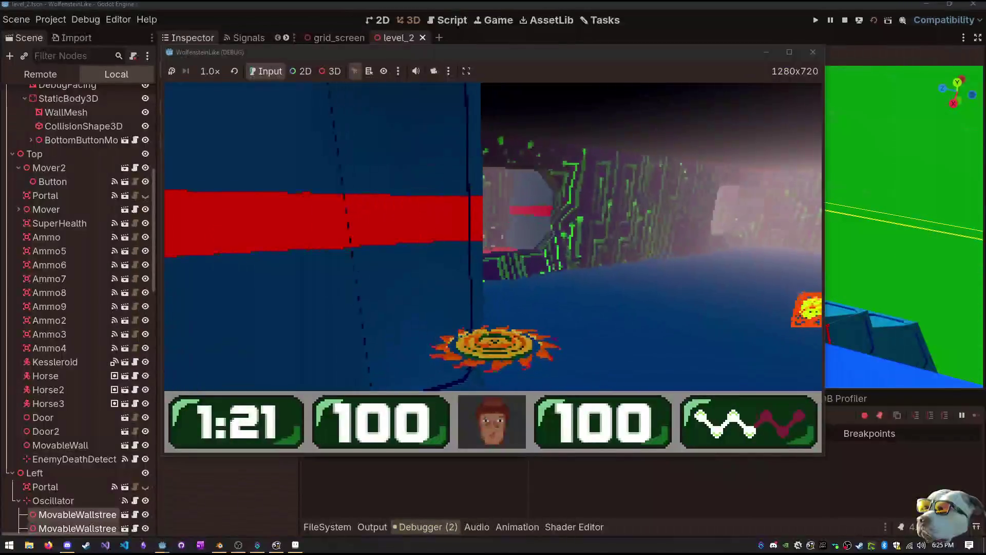
pyautogui.hotkey('alt', 'Tab')
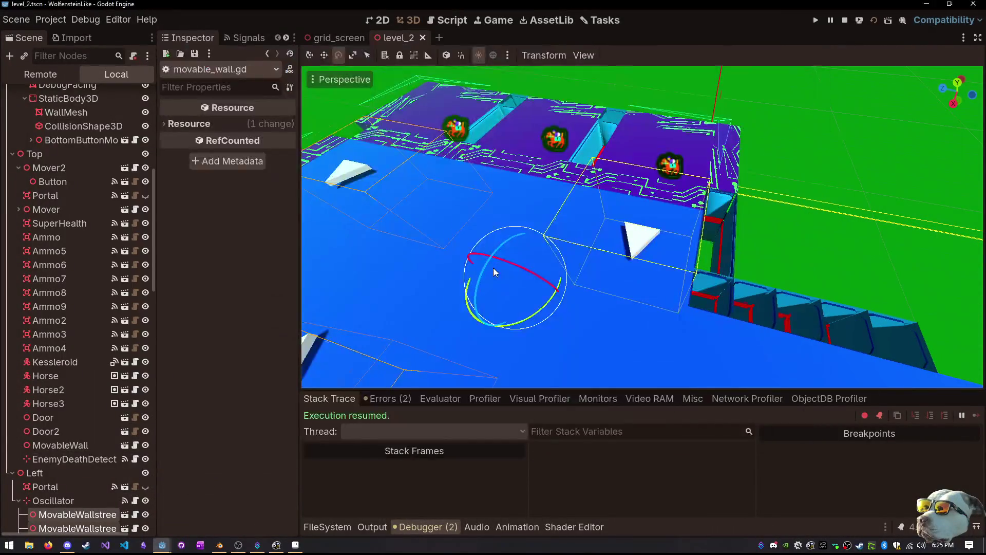
pyautogui.press('w')
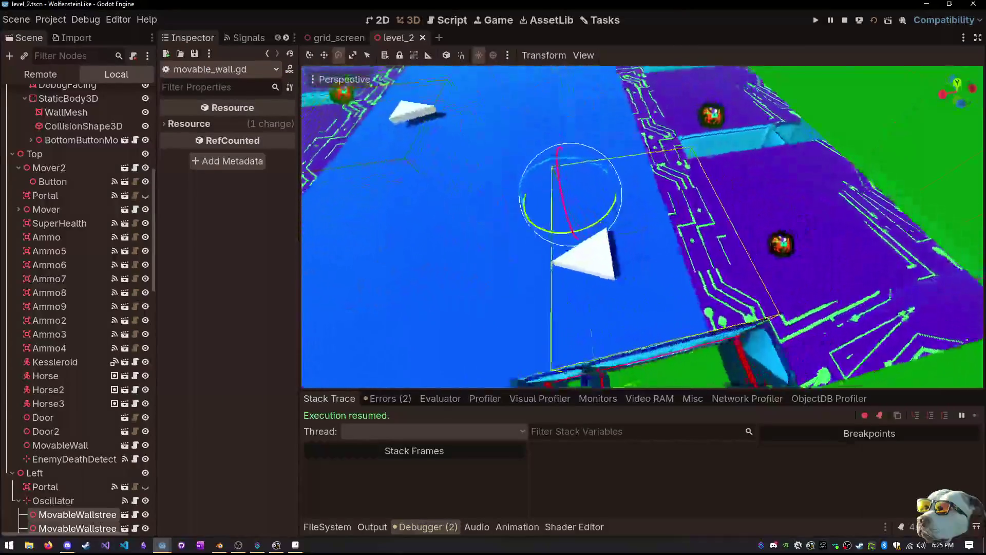
pyautogui.press('w')
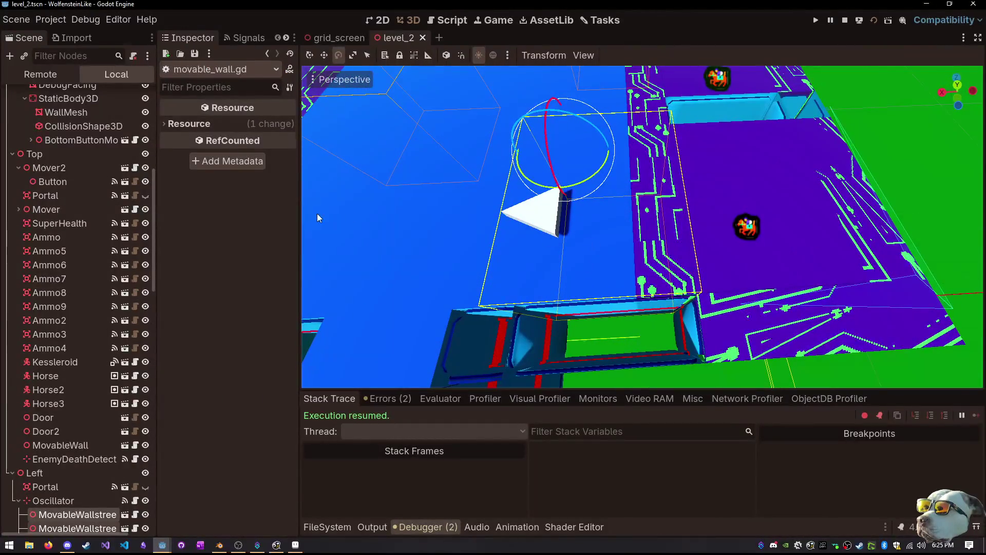
# Select the MovableWallstreet wall beside the corridor gap from the overlapping-objects list
pyautogui.keyDown('alt'); pyautogui.rightClick(535, 231); pyautogui.keyUp('alt')
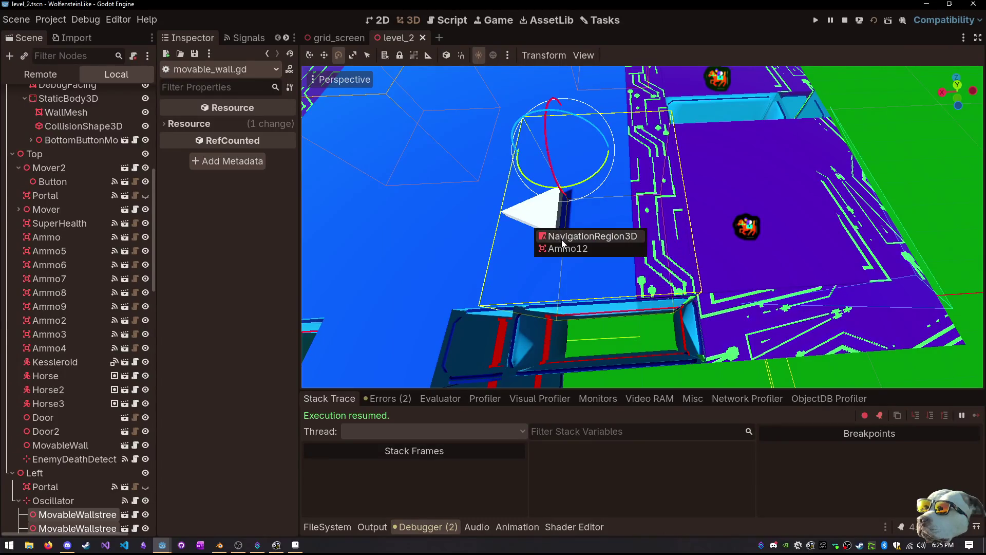
pyautogui.click(551, 208)
pyautogui.keyDown('alt'); pyautogui.rightClick(552, 208); pyautogui.keyUp('alt')
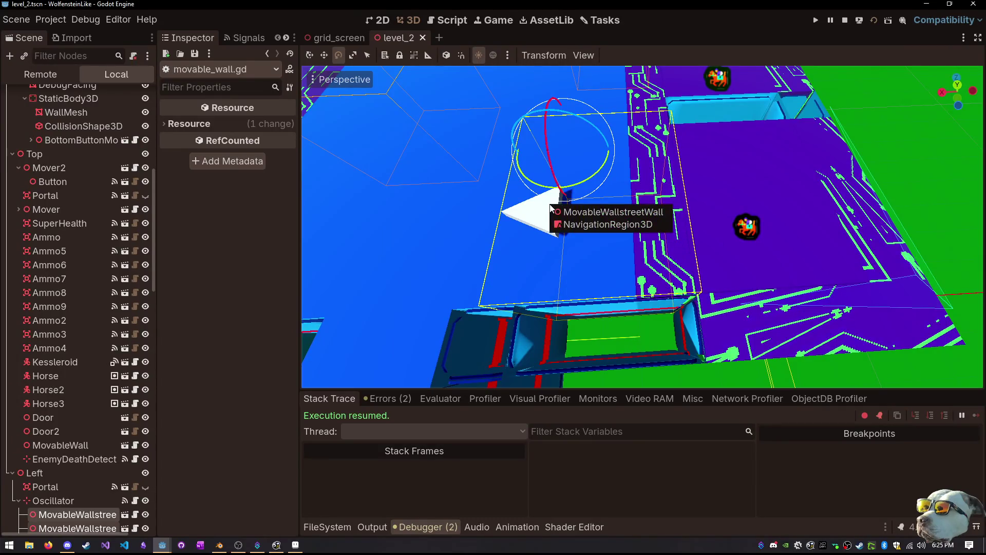
pyautogui.click(530, 211)
pyautogui.click(566, 223)
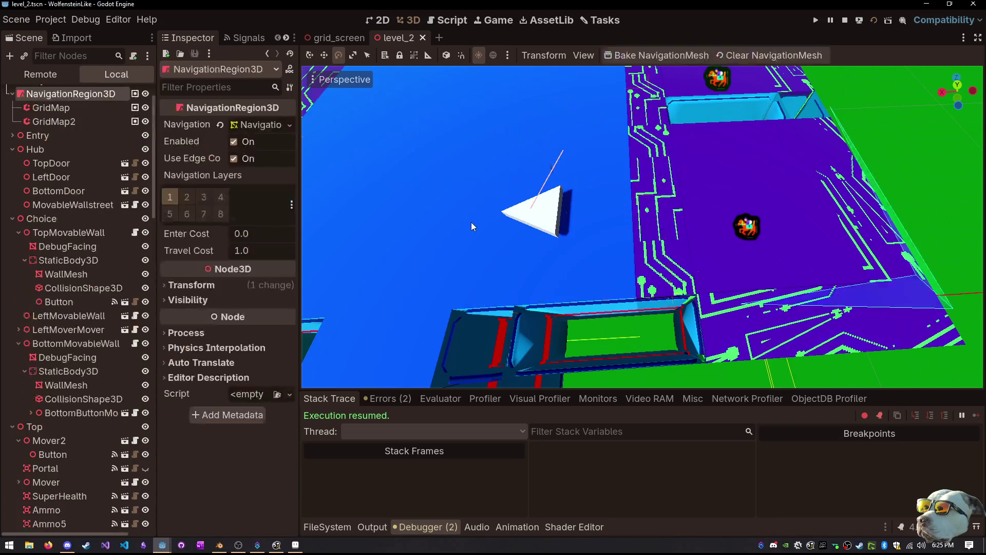
pyautogui.click(561, 221)
pyautogui.moveTo(565, 221)
pyautogui.mouseDown()
pyautogui.moveTo(586, 193)
pyautogui.moveTo(749, 118)
pyautogui.moveTo(746, 144)
pyautogui.mouseUp()
pyautogui.click(790, 148)
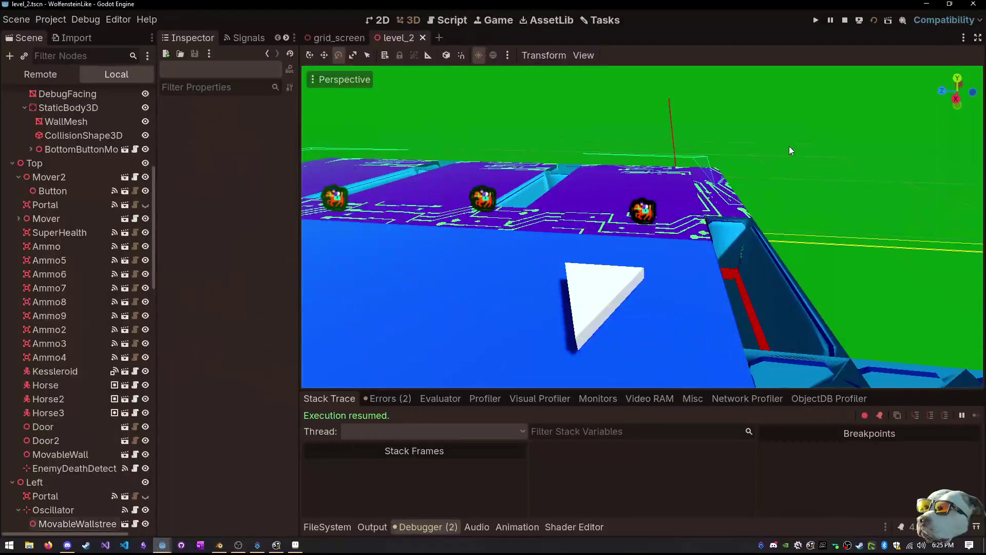
pyautogui.click(611, 289)
pyautogui.scroll(5, 643, 226)
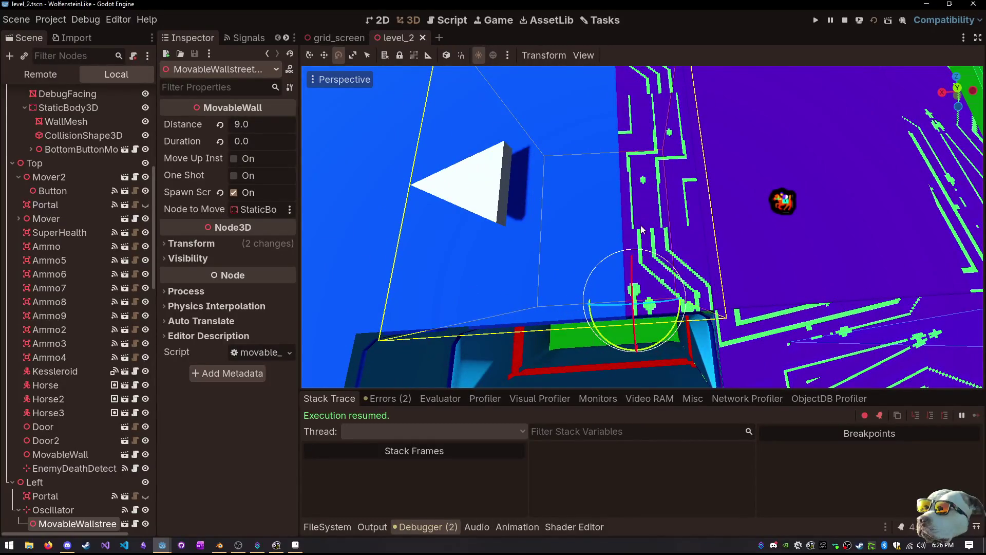
pyautogui.hotkey('shift', 'alt', 'o')
# Quick-open 'wall' and load the movable_wallstreet_wall.tscn scene
pyautogui.write('wall')
pyautogui.press('Down')
pyautogui.press('Down')
pyautogui.press('Down')
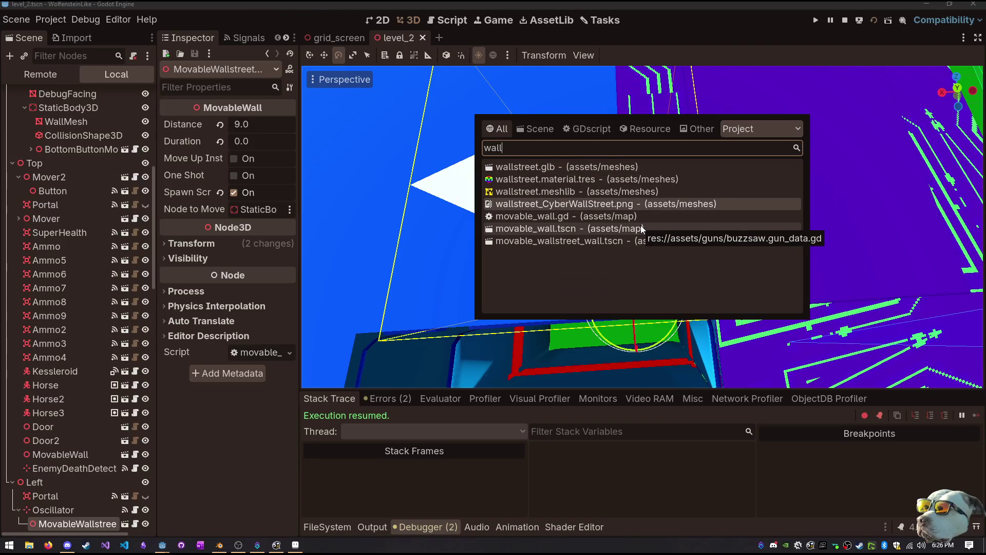
pyautogui.press('Down')
pyautogui.press('Down')
pyautogui.press('Down')
pyautogui.press('Return')
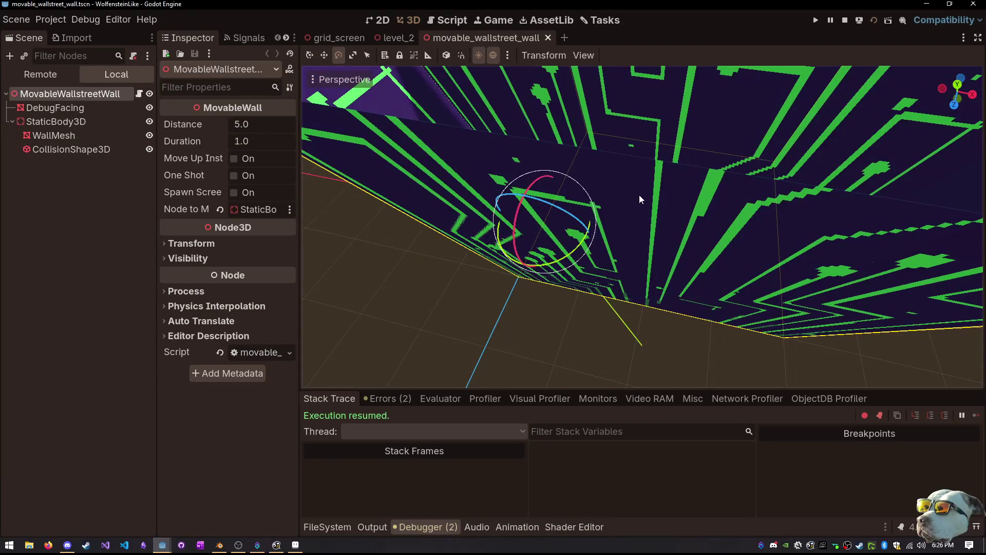
# Resume the running game from its pause menu and return to the editor
pyautogui.hotkey('alt', 'Tab')
pyautogui.press('Escape')
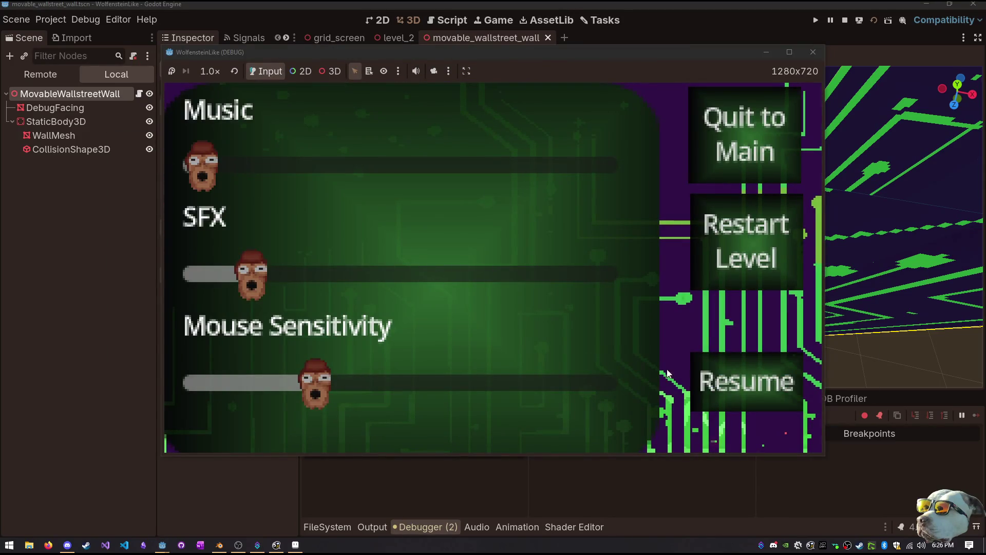
pyautogui.click(720, 382)
pyautogui.hotkey('alt', 'Tab')
# Zoom around the wall in the 3D viewport, then open its movable_wall.gd script
pyautogui.scroll(-5, 489, 222)
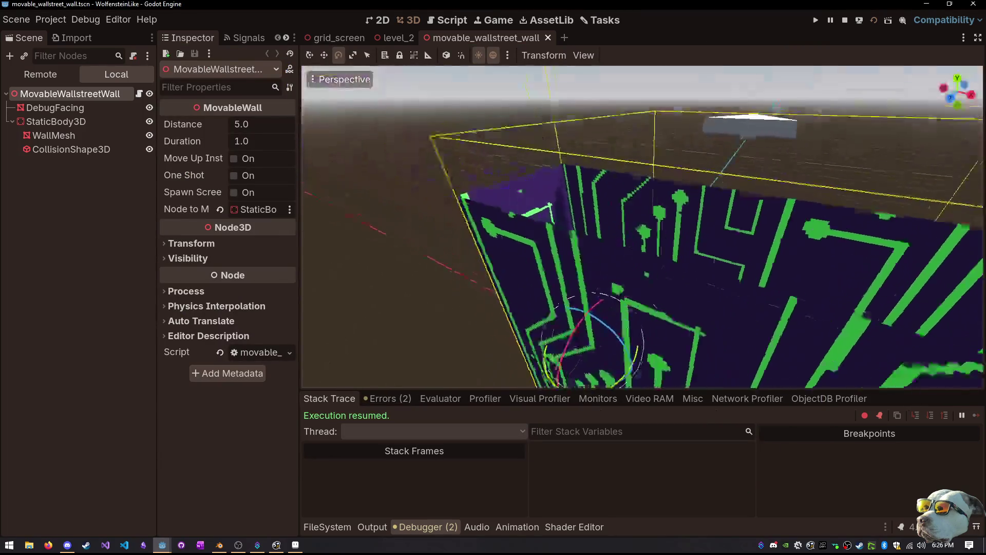
pyautogui.scroll(5, 642, 226)
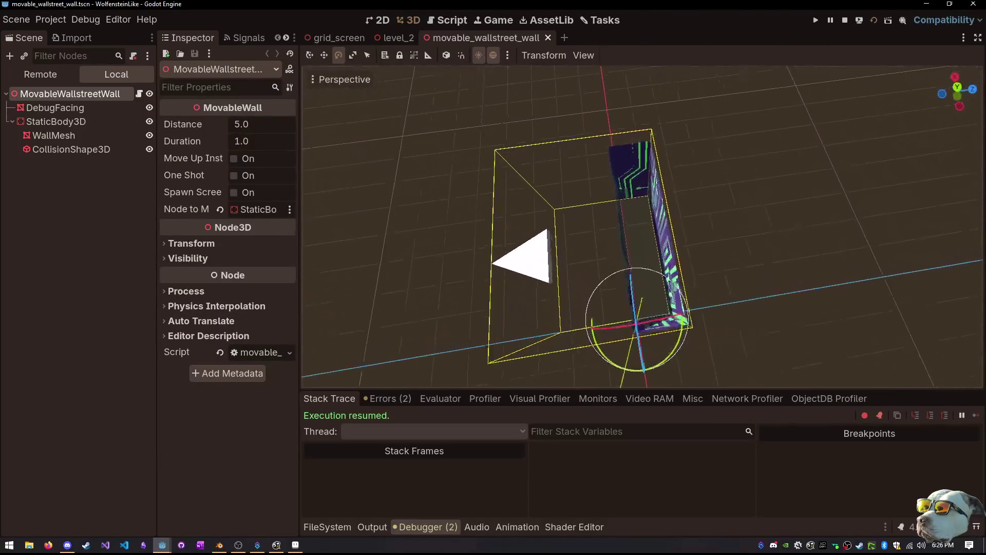
pyautogui.scroll(3, 642, 226)
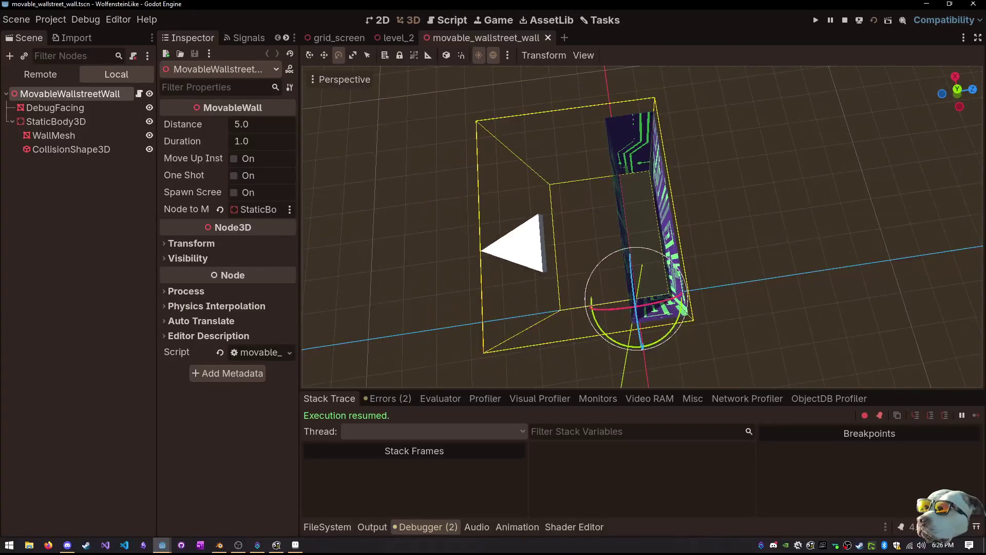
pyautogui.scroll(4, 643, 226)
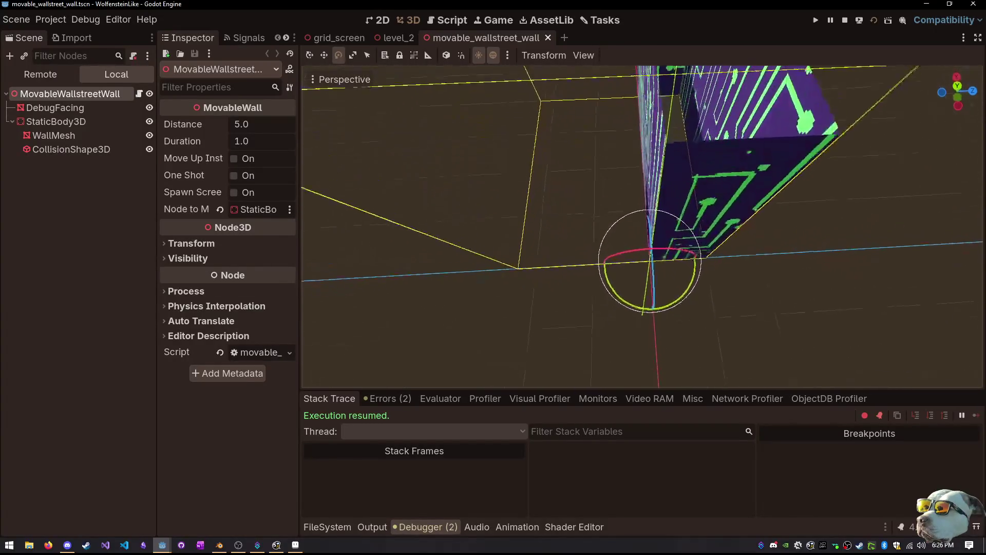
pyautogui.scroll(3, 642, 226)
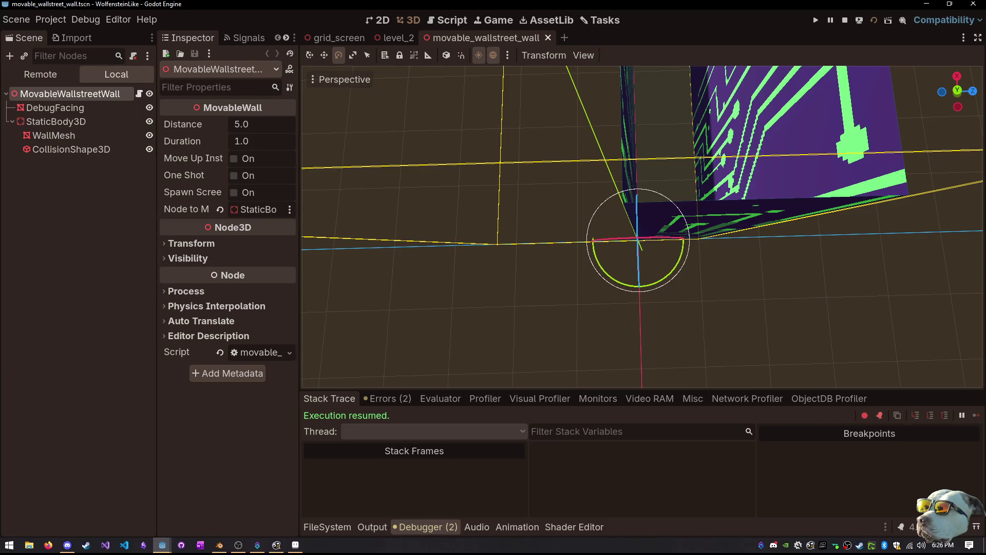
pyautogui.scroll(5, 643, 226)
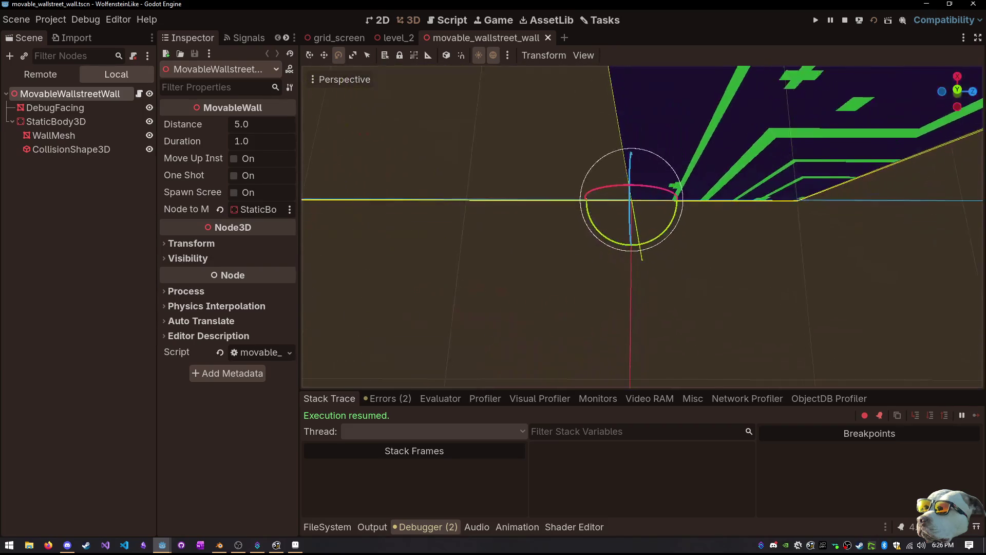
pyautogui.scroll(5, 642, 226)
pyautogui.scroll(-5, 639, 298)
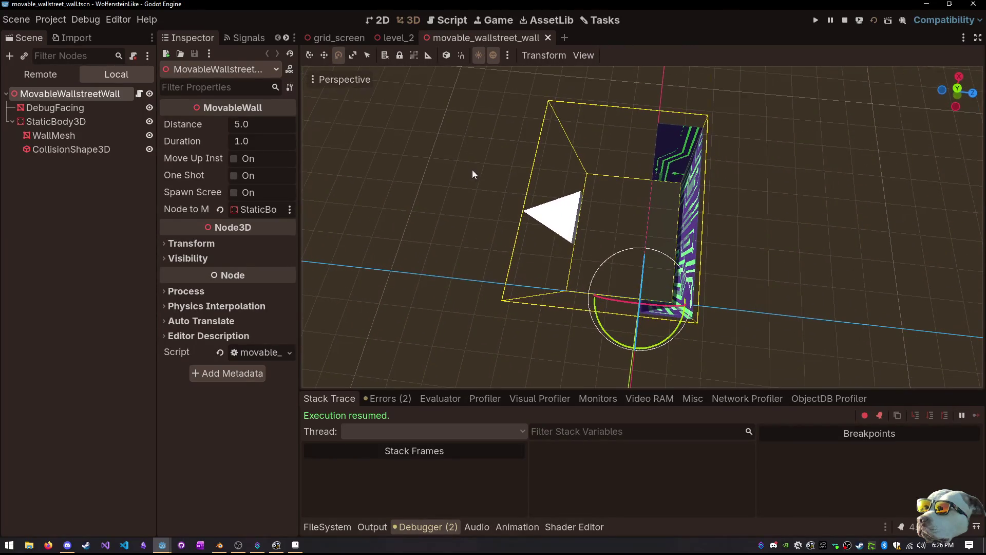
pyautogui.click(438, 21)
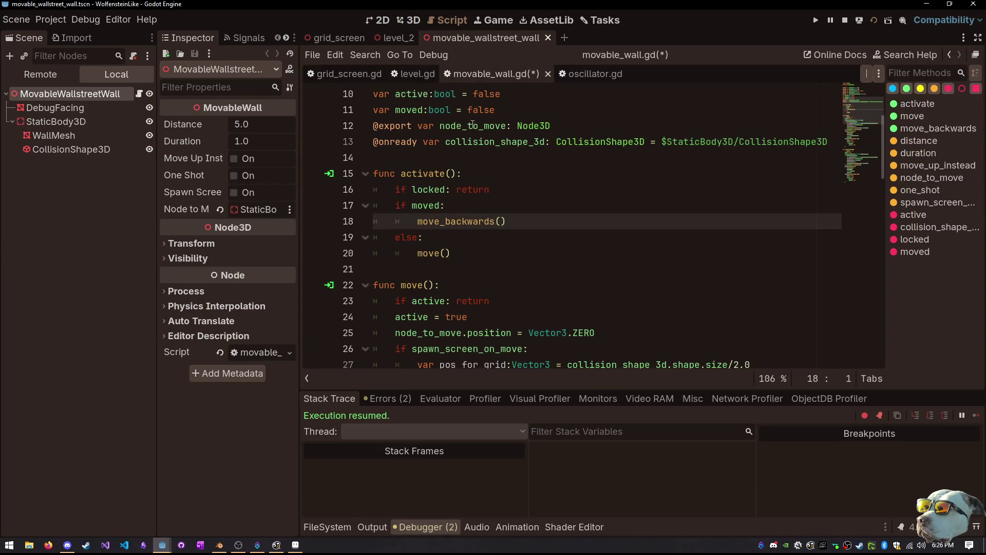
# Scroll to move(), save the scene, and select collision_shape_3d on line 27
pyautogui.scroll(-4, 535, 262)
pyautogui.hotkey('ctrl', 's')
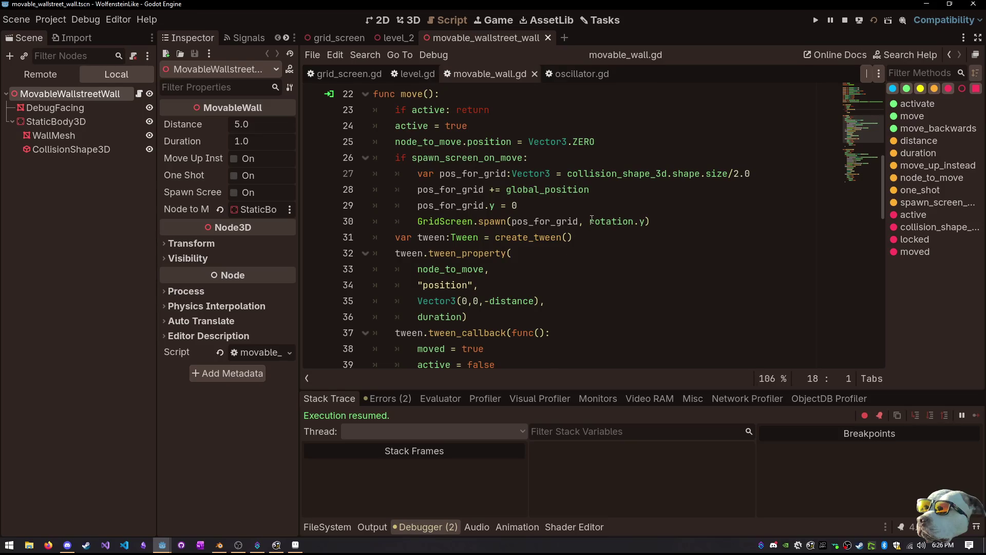
pyautogui.doubleClick(601, 178)
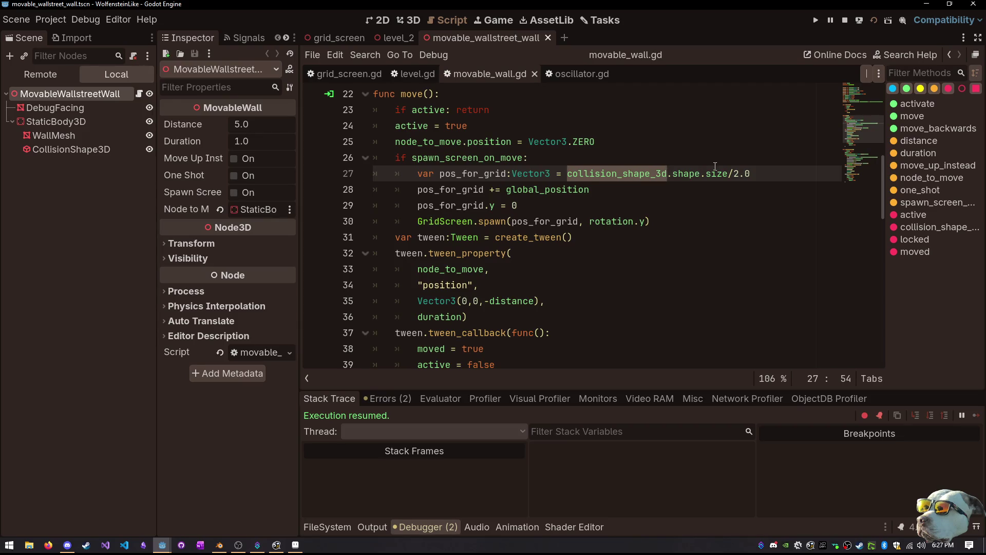
# Inspect the CollisionShape3D node's Transform values in the wall scene
pyautogui.click(413, 23)
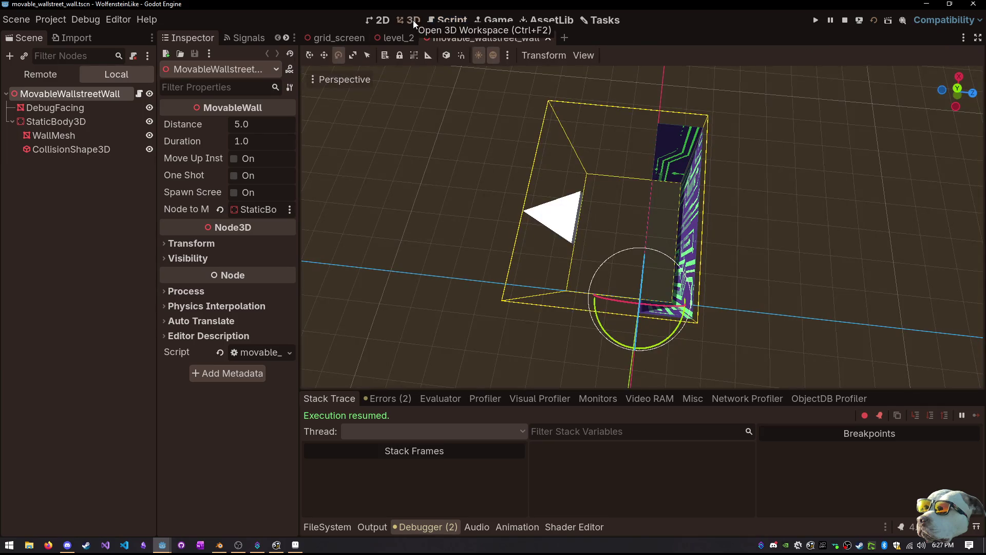
pyautogui.click(98, 150)
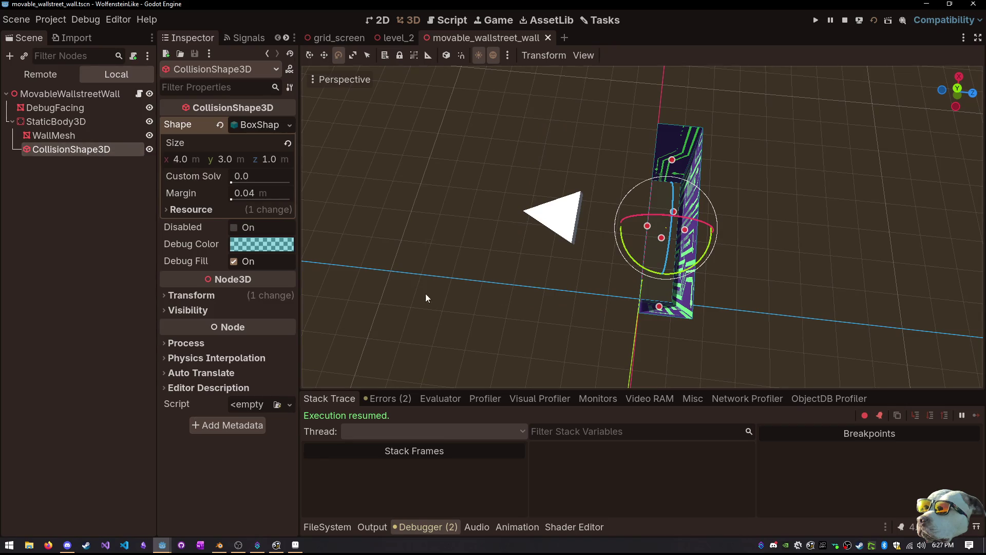
pyautogui.click(191, 296)
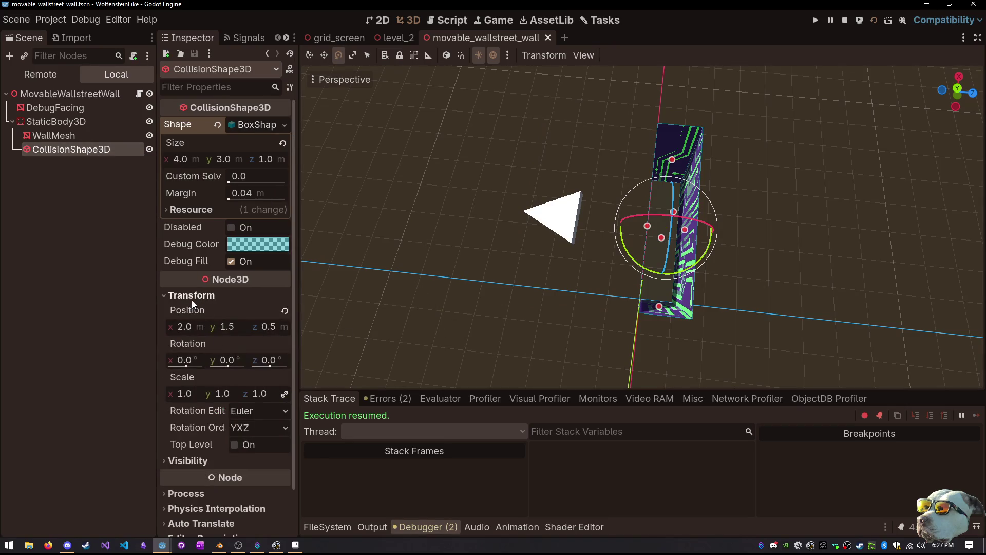
pyautogui.click(192, 299)
pyautogui.click(445, 19)
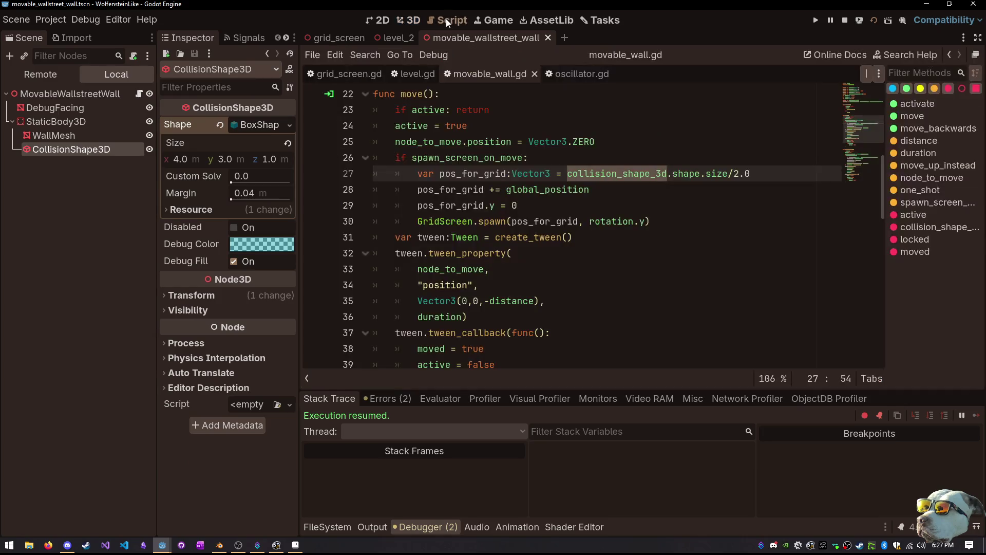
# Delete the global_position offset line, replace shape.size/2.0 with global_position, and save the script
pyautogui.click(634, 202)
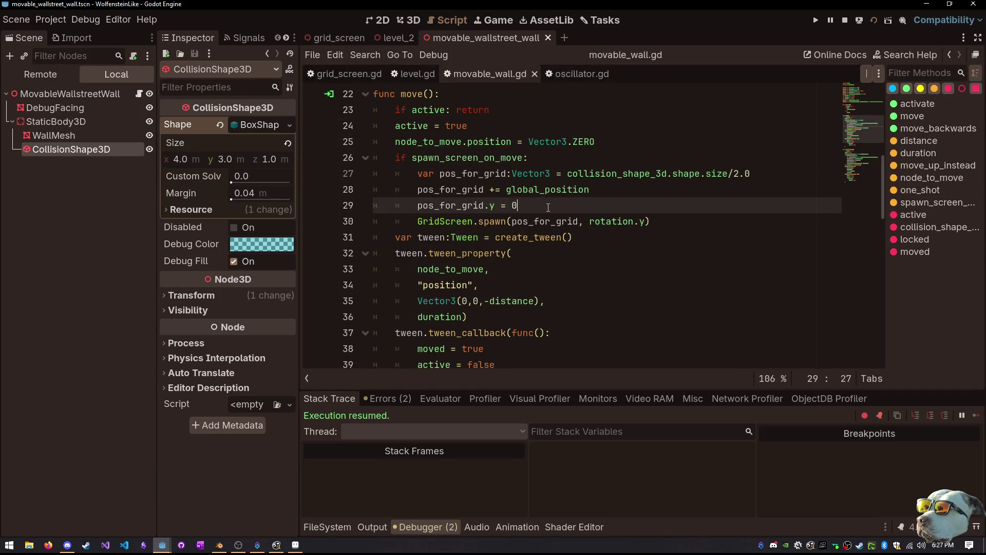
pyautogui.click(610, 192)
pyautogui.hotkey('ctrl', 'shift', 'k')
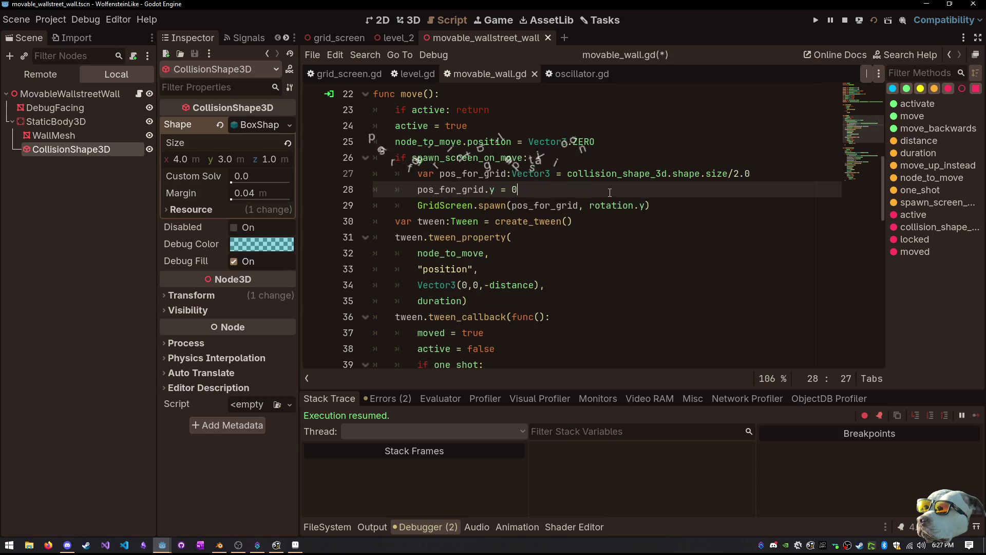
pyautogui.doubleClick(680, 173)
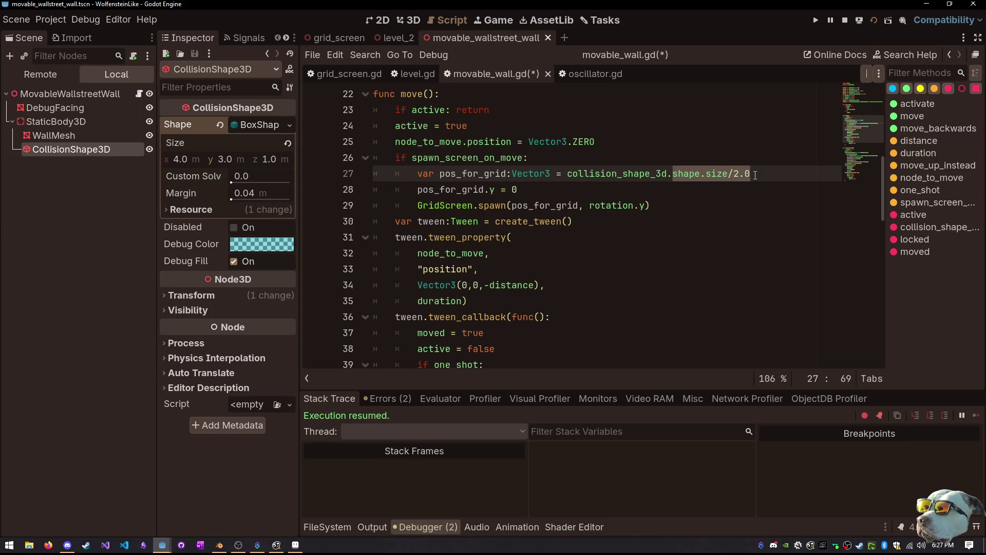
pyautogui.write('glob')
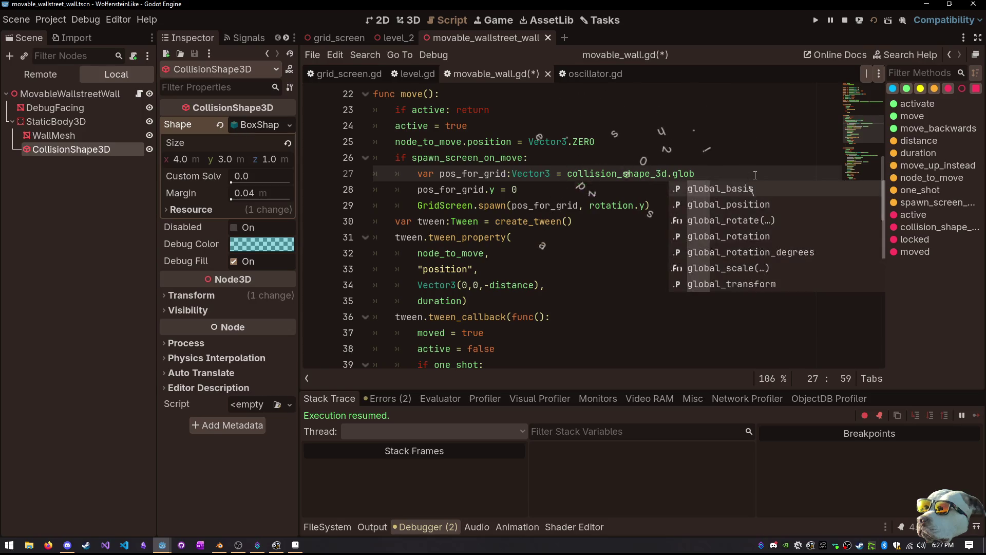
pyautogui.press('Return')
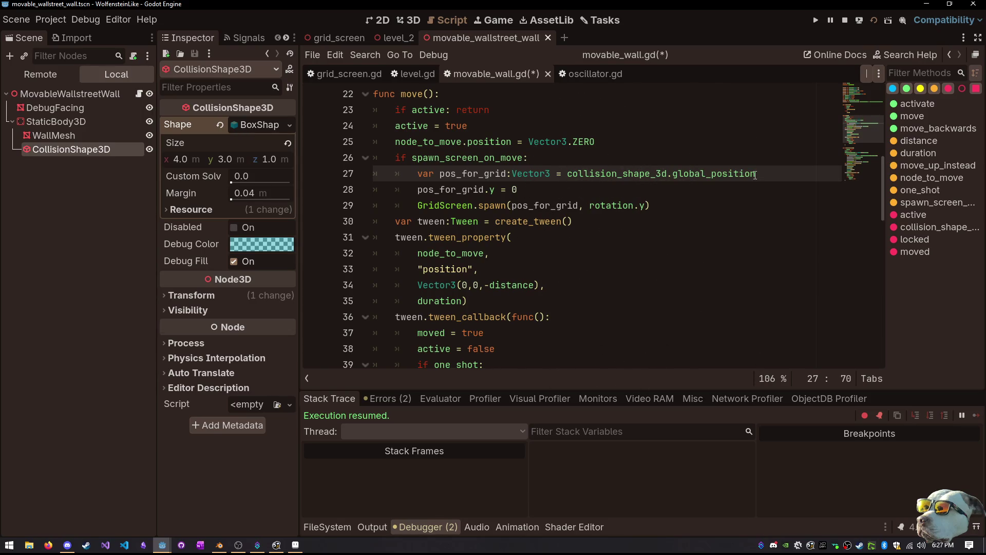
pyautogui.hotkey('ctrl', 's')
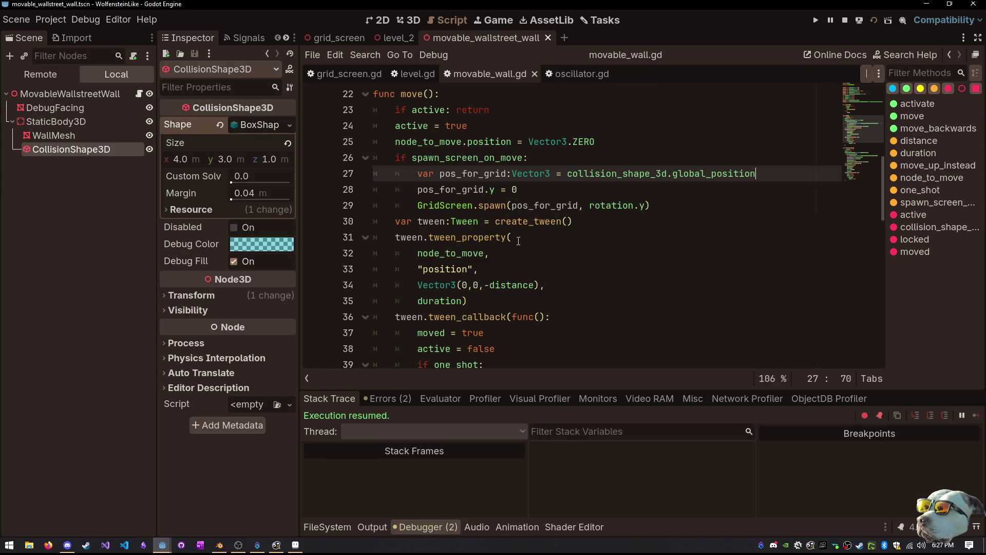
pyautogui.hotkey('alt', 'Tab')
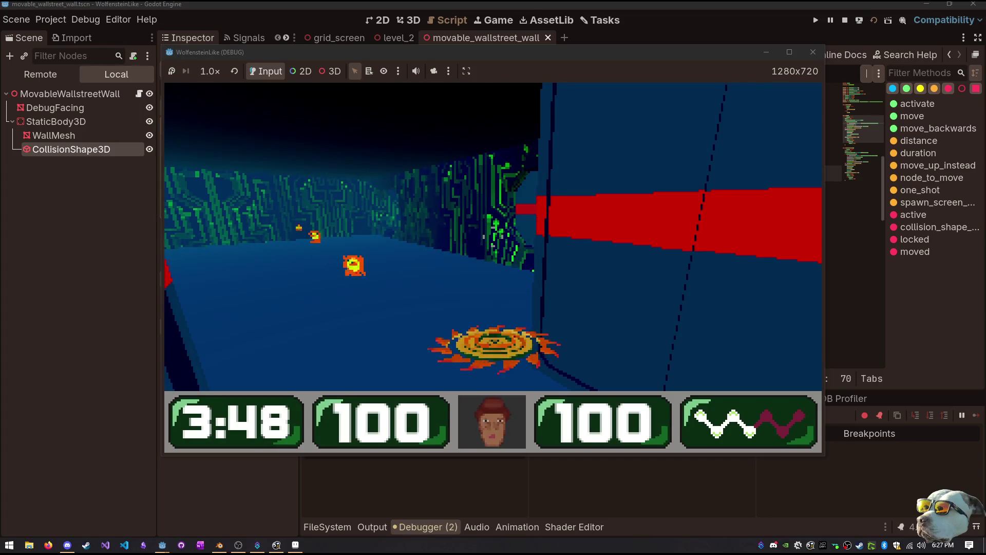
# Paste the updated grid-spawn code over lines 48–52 of movable_wall.gd
pyautogui.hotkey('alt', 'Tab')
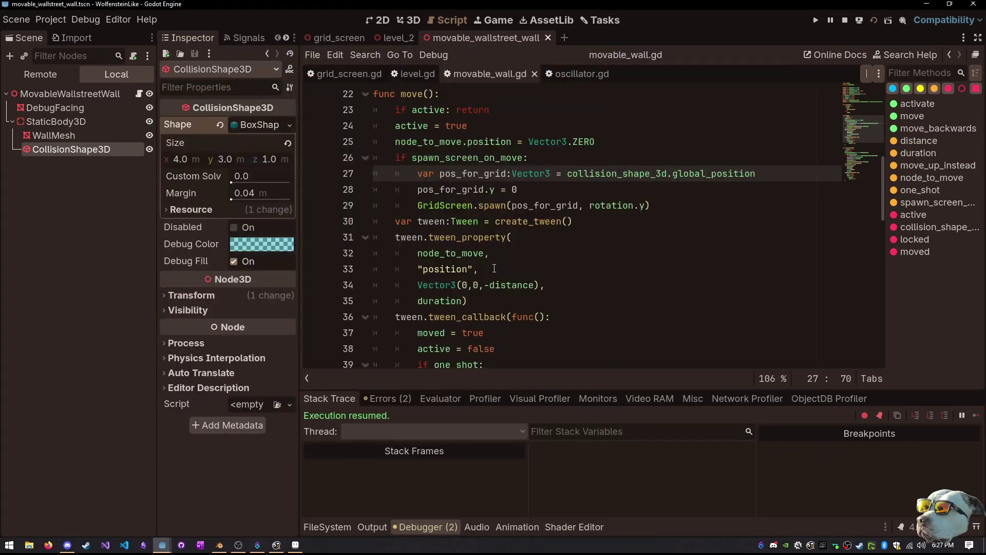
pyautogui.moveTo(650, 205)
pyautogui.mouseDown()
pyautogui.moveTo(463, 189)
pyautogui.moveTo(391, 156)
pyautogui.mouseUp()
pyautogui.hotkey('ctrl', 'c')
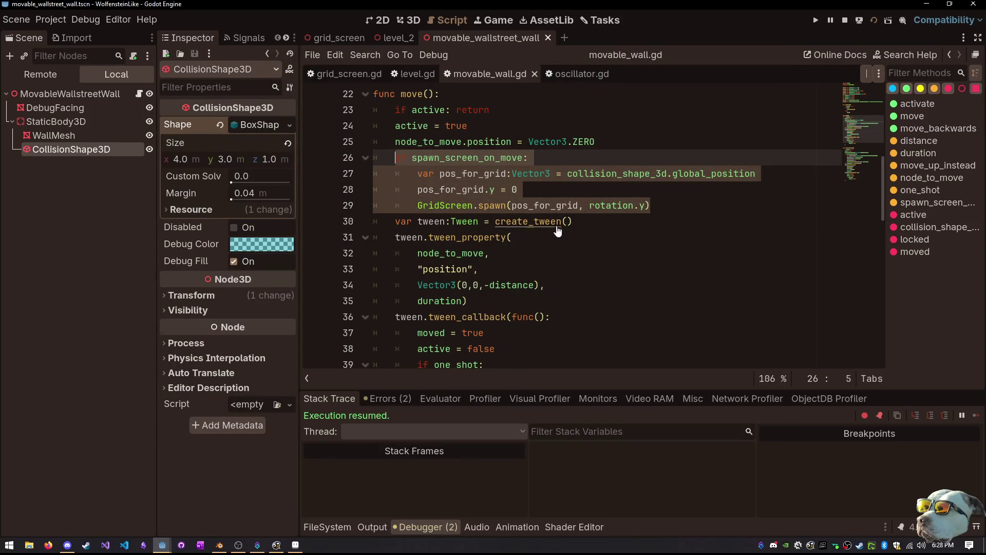
pyautogui.scroll(-6, 557, 231)
pyautogui.moveTo(651, 285)
pyautogui.mouseDown()
pyautogui.moveTo(534, 286)
pyautogui.moveTo(437, 224)
pyautogui.moveTo(406, 218)
pyautogui.mouseUp()
pyautogui.hotkey('ctrl', 'v')
# Run the game, look around the start area, and walk toward and through the doorway
pyautogui.press('F5')
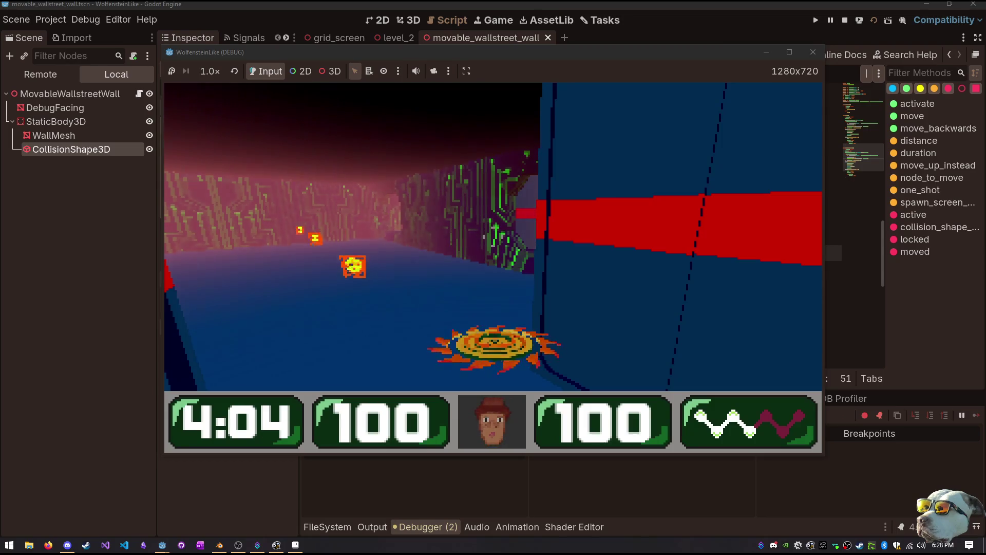
pyautogui.press('Left')
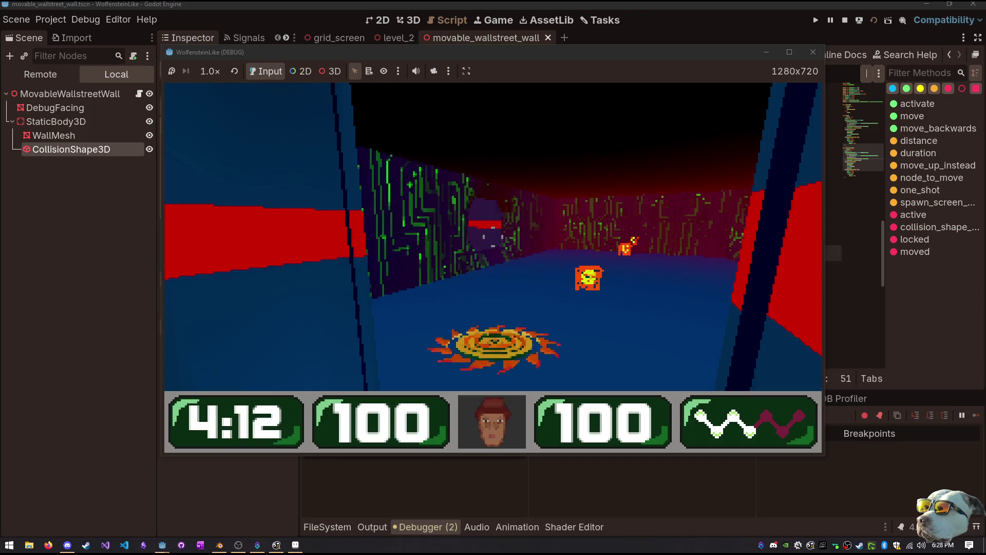
pyautogui.press('Right')
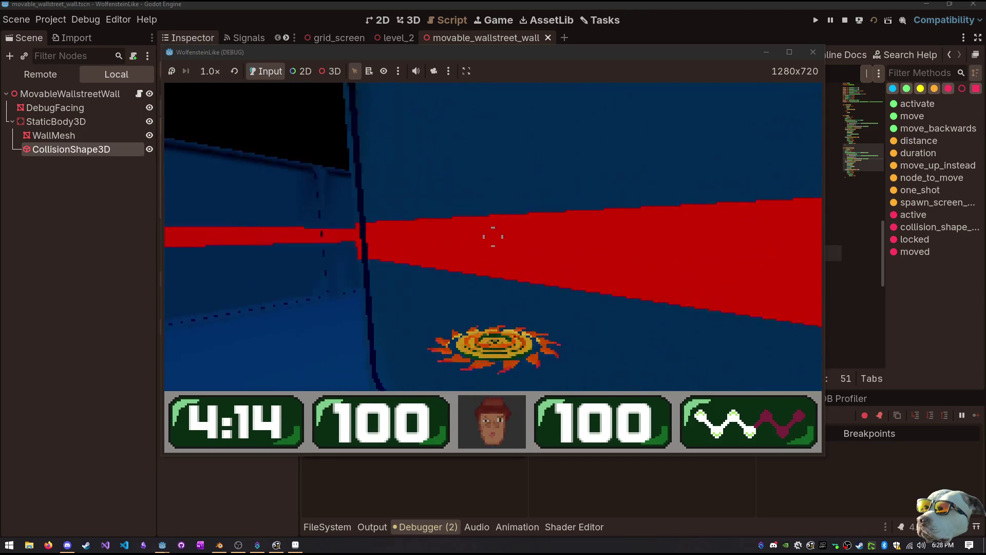
pyautogui.press('Left')
pyautogui.press('Up')
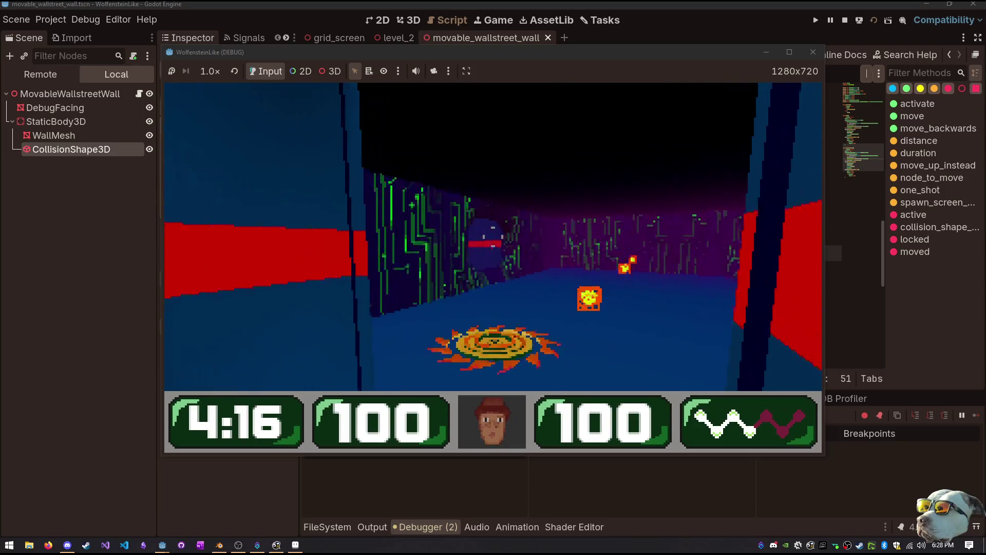
pyautogui.press('Left')
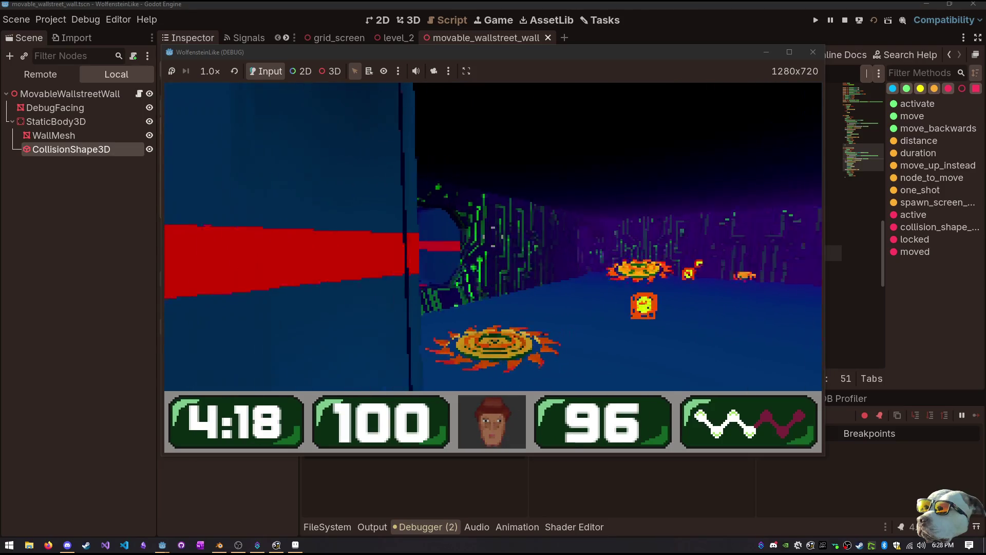
pyautogui.press('Down')
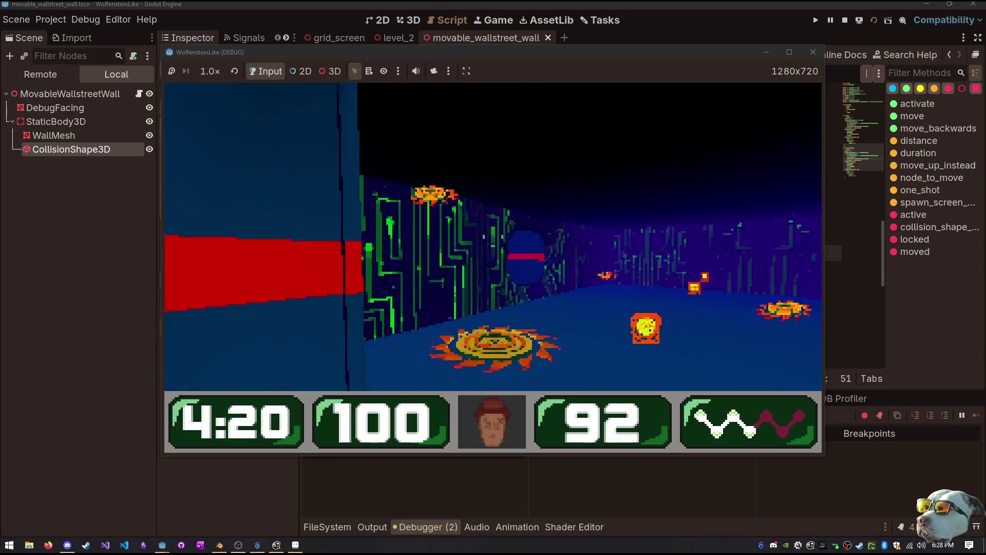
pyautogui.press('Right')
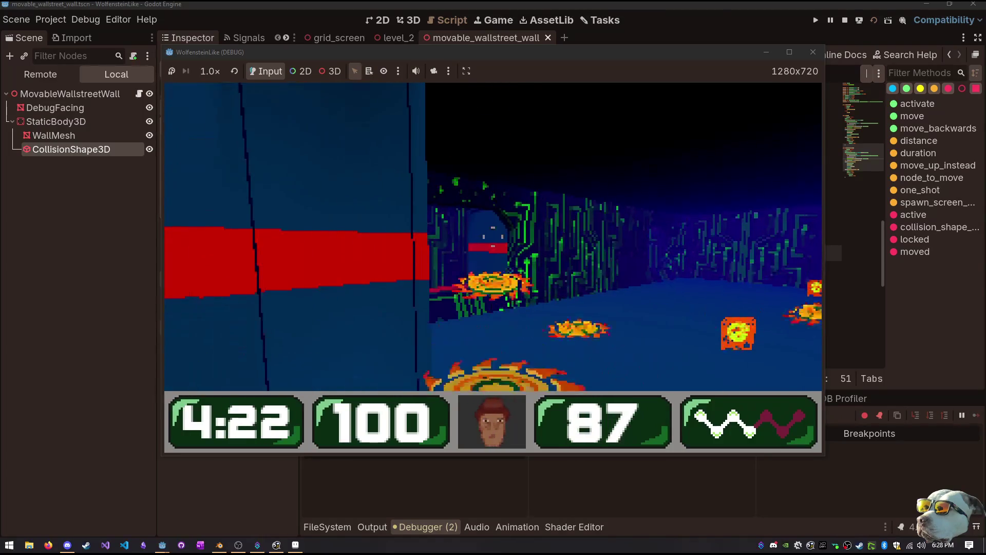
pyautogui.press('Left')
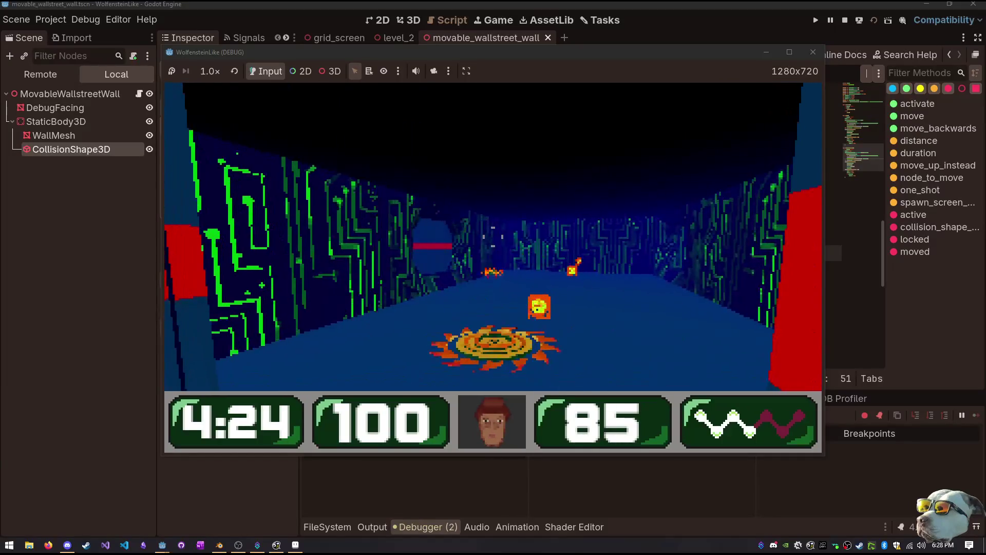
pyautogui.press('Up')
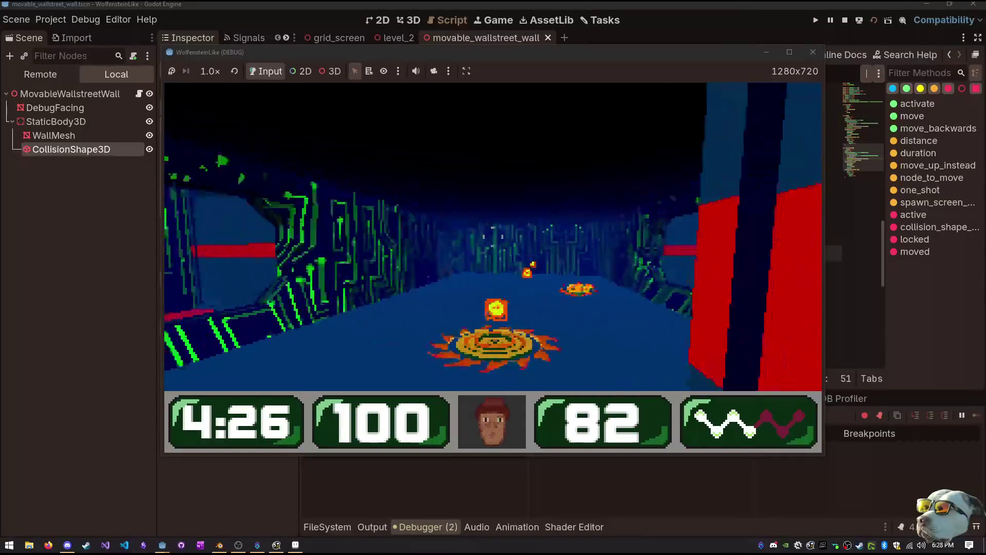
# Advance along the corridor shooting enemies and enter the green circuit corridor
pyautogui.press('Up')
pyautogui.press('Right')
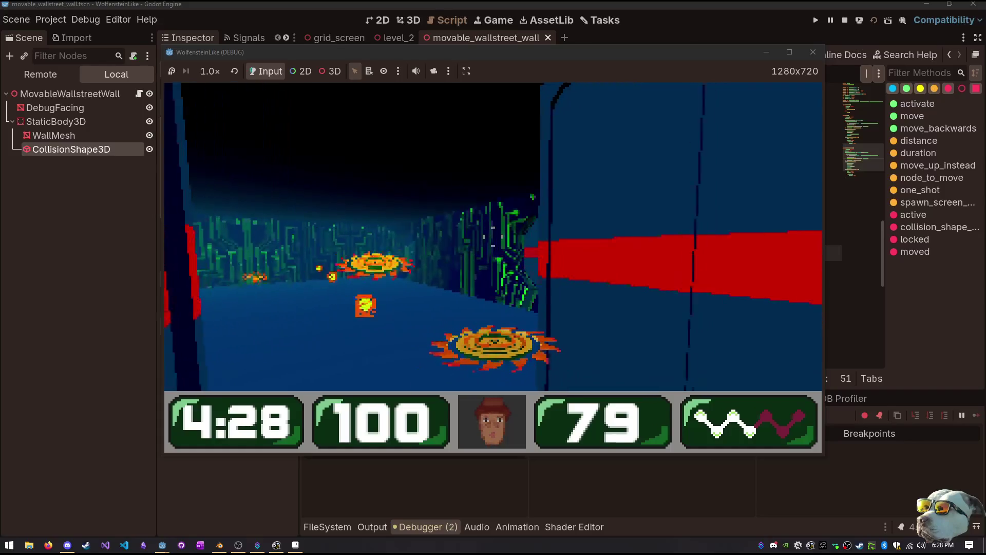
pyautogui.press('Left')
pyautogui.press('Up')
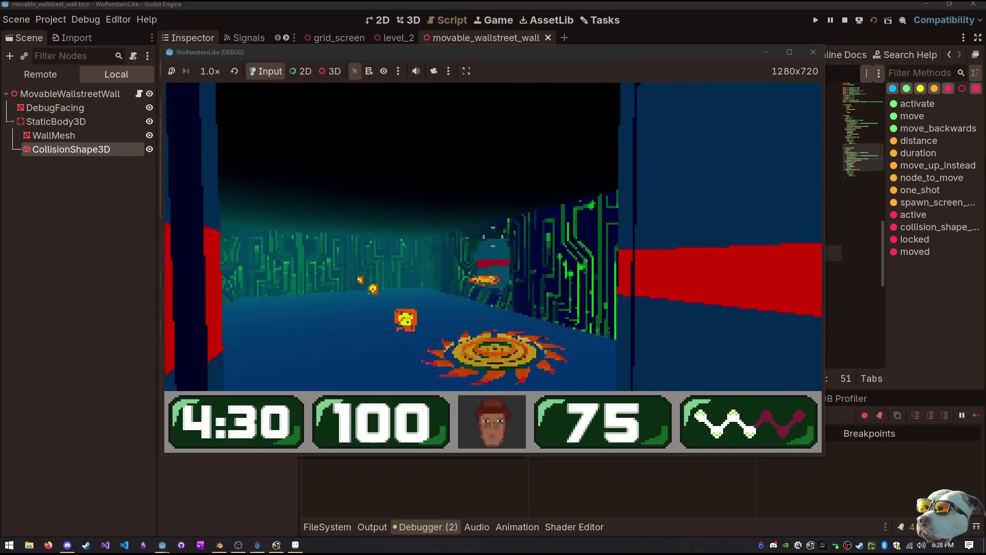
pyautogui.press('Left')
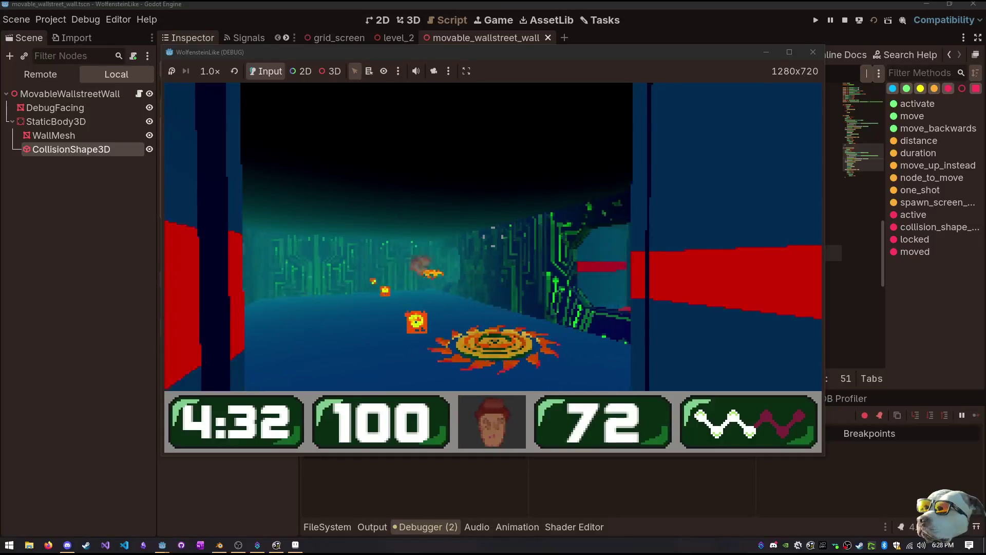
pyautogui.press('Right')
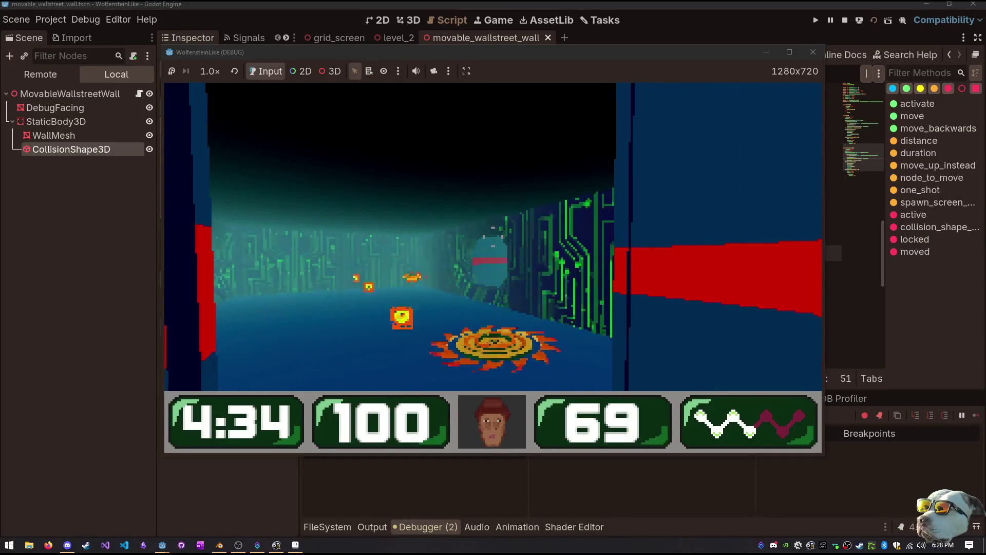
pyautogui.press('ctrl')
pyautogui.press('Right')
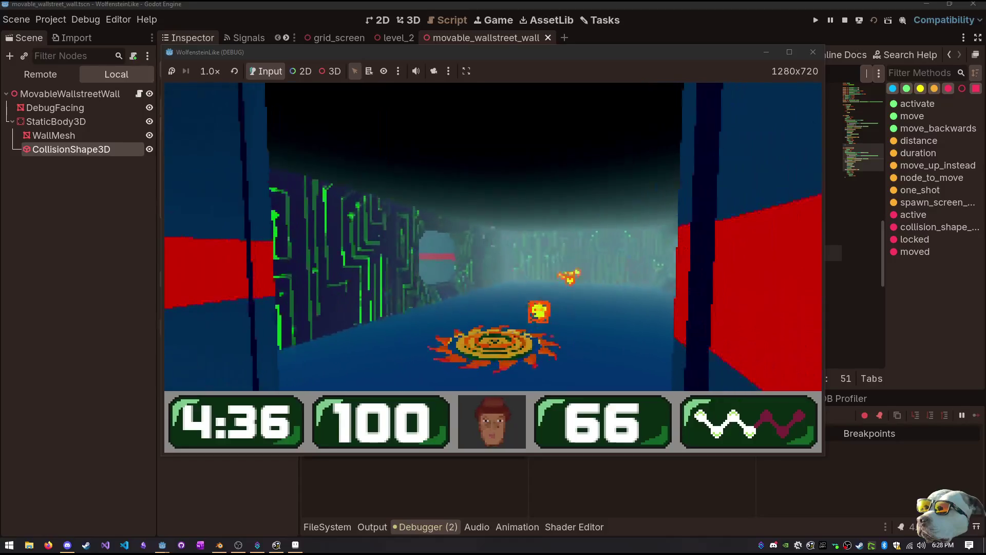
pyautogui.press('Up')
pyautogui.press('ctrl')
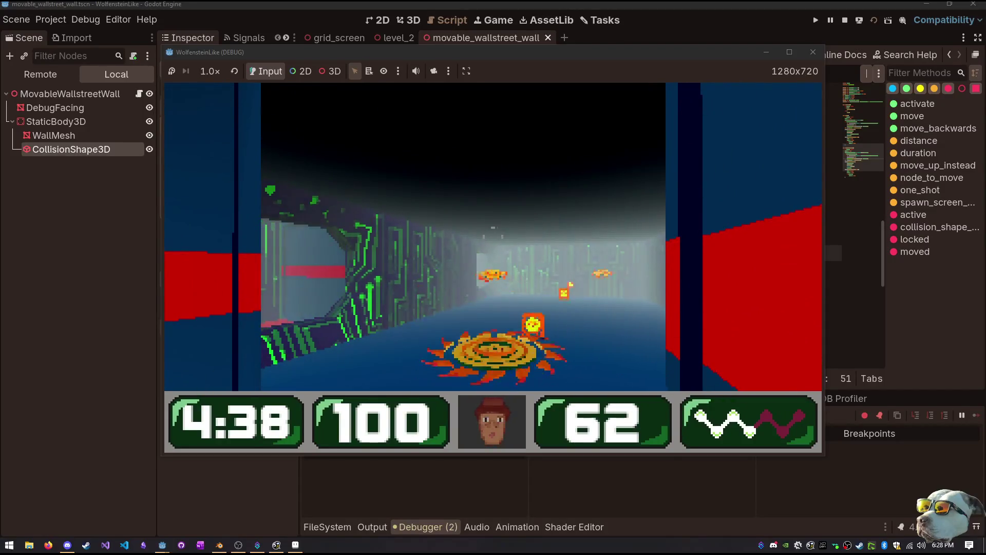
pyautogui.press('ctrl')
pyautogui.press('Left')
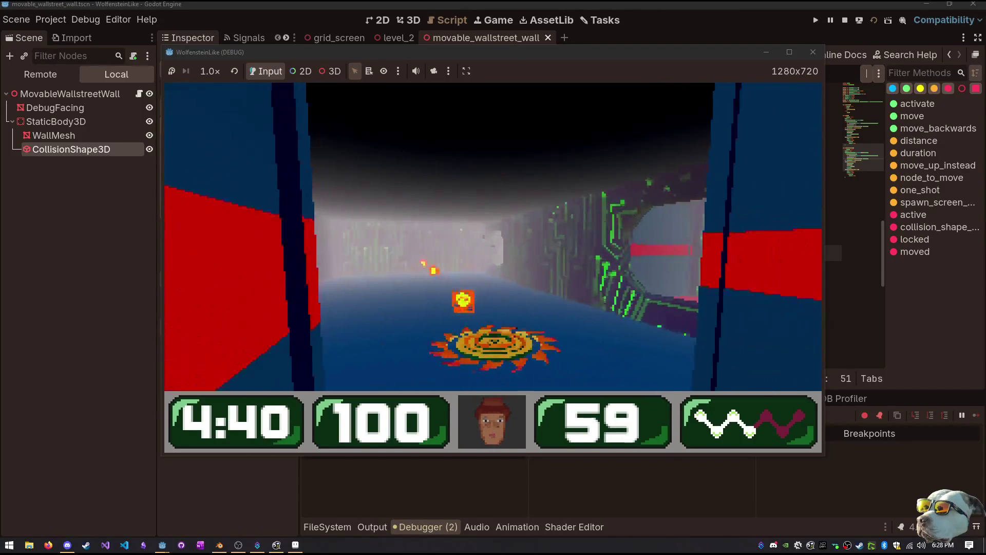
pyautogui.press('Up')
pyautogui.press('ctrl')
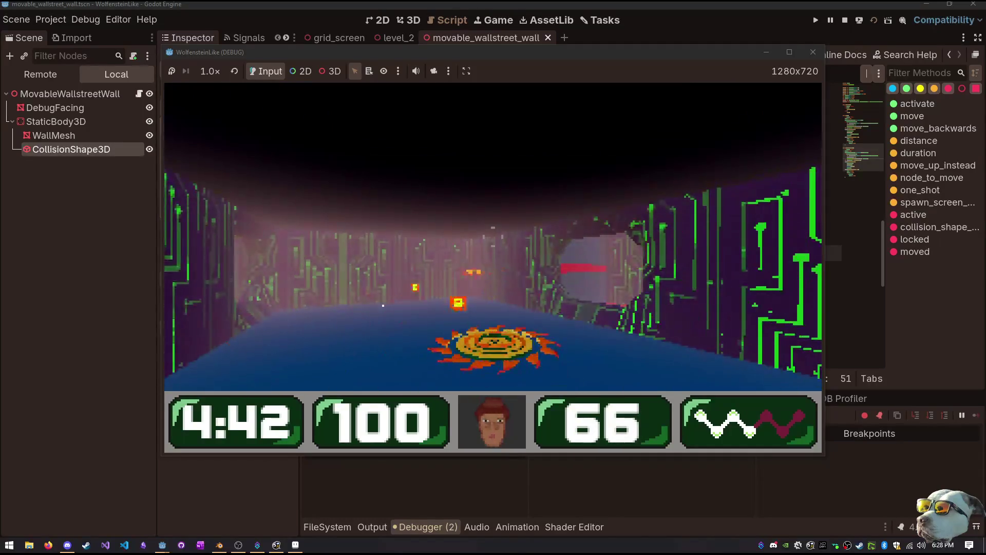
# Walk down the green corridor firing, step into the red exit portal, and stop the game
pyautogui.press('Up')
pyautogui.press('Right')
pyautogui.press('ctrl')
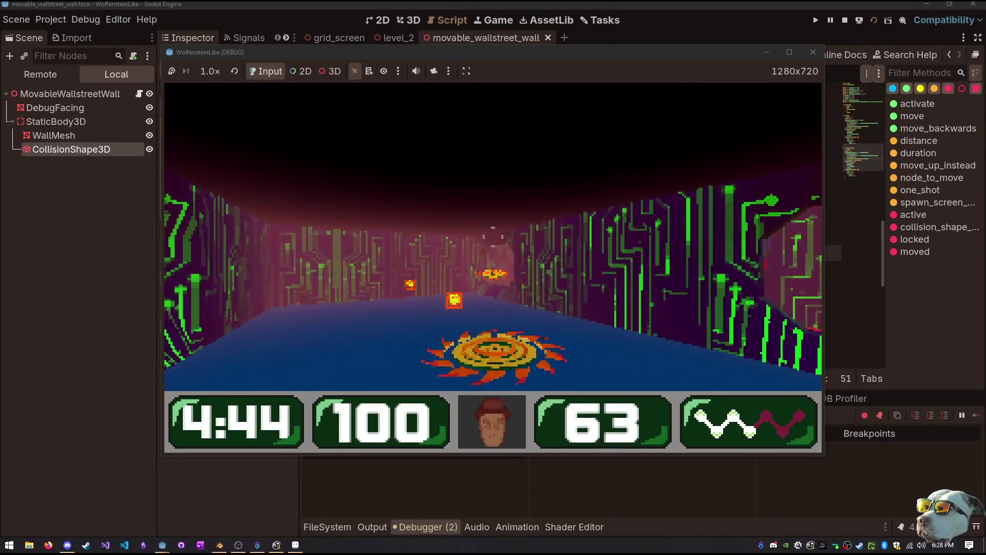
pyautogui.press('Left')
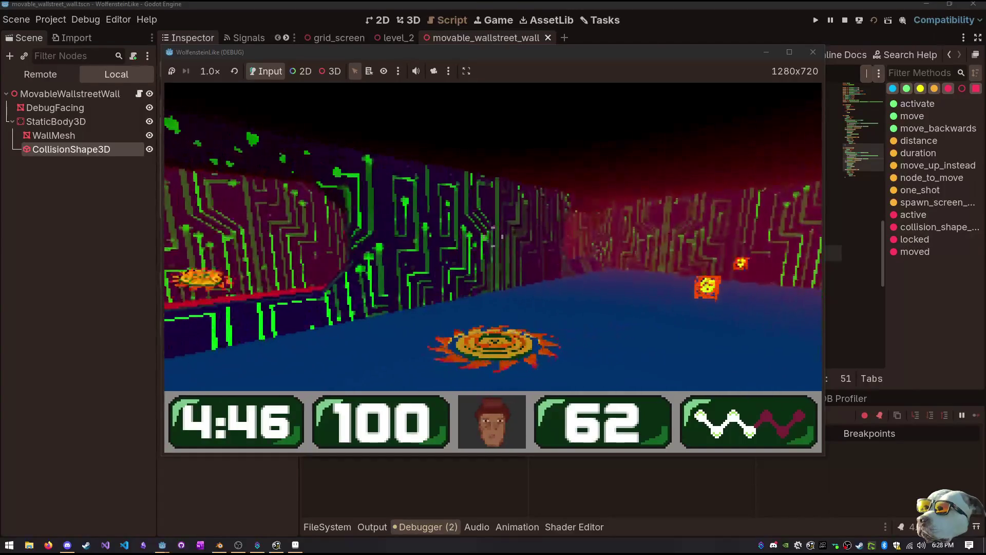
pyautogui.press('ctrl')
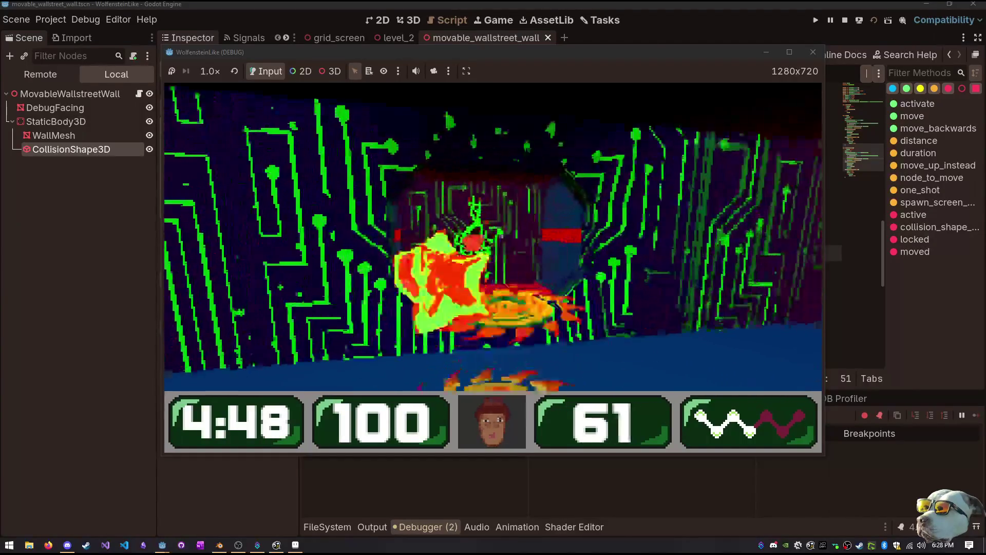
pyautogui.press('Right')
pyautogui.press('Up')
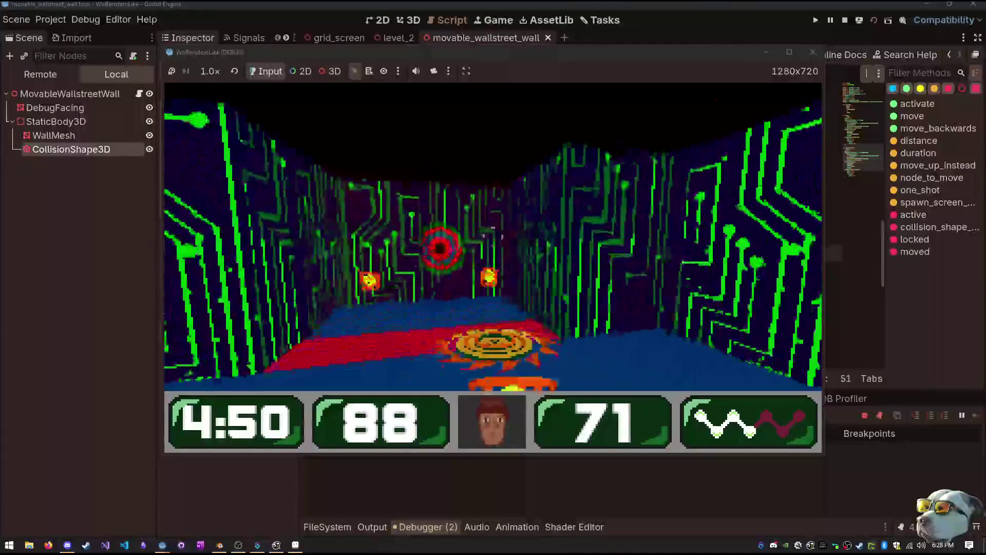
pyautogui.press('Left')
pyautogui.press('Left')
pyautogui.press('Right')
pyautogui.press('Up')
pyautogui.press('ctrl')
pyautogui.press('ctrl')
pyautogui.press('Left')
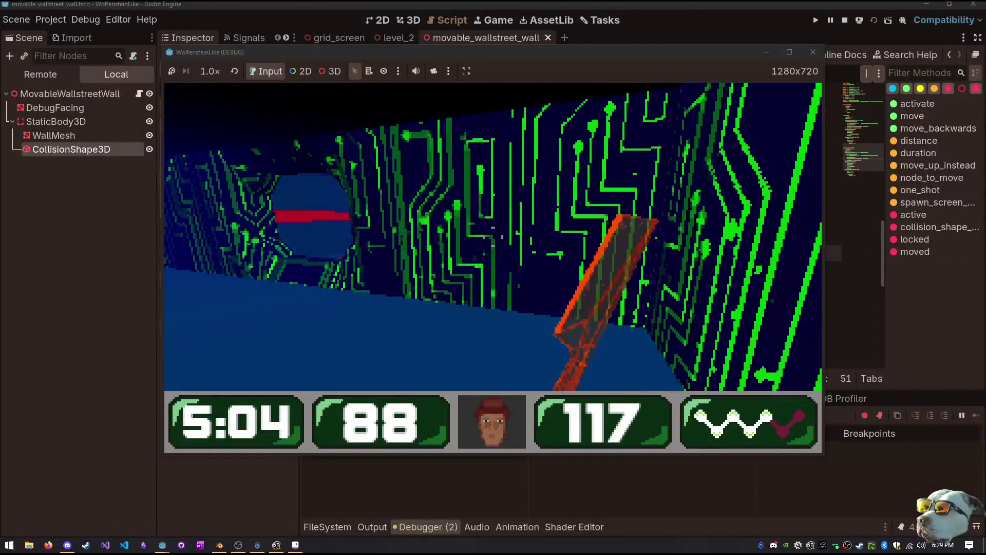
pyautogui.press('F8')
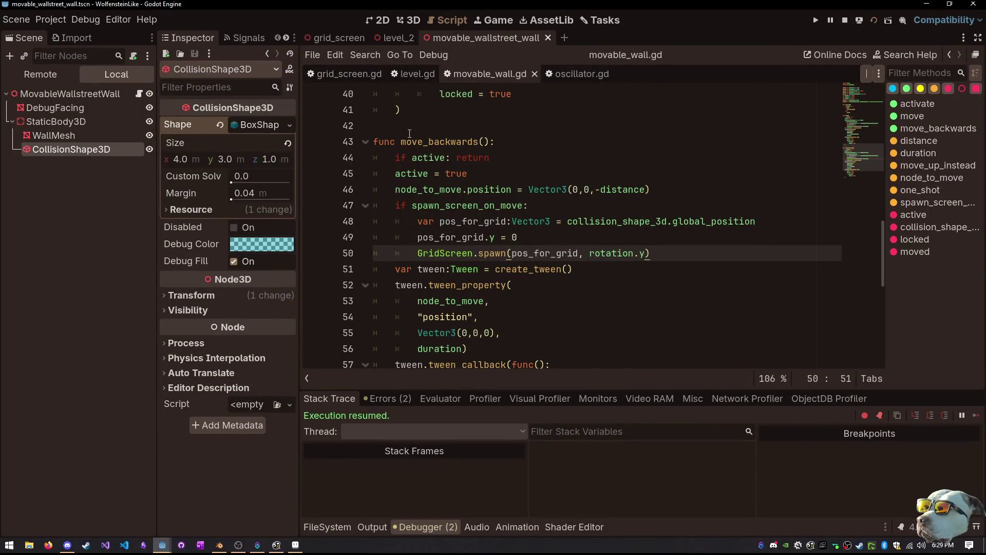
# Switch to grid_screen.gd and inspect the spawn function's parameters
pyautogui.click(362, 77)
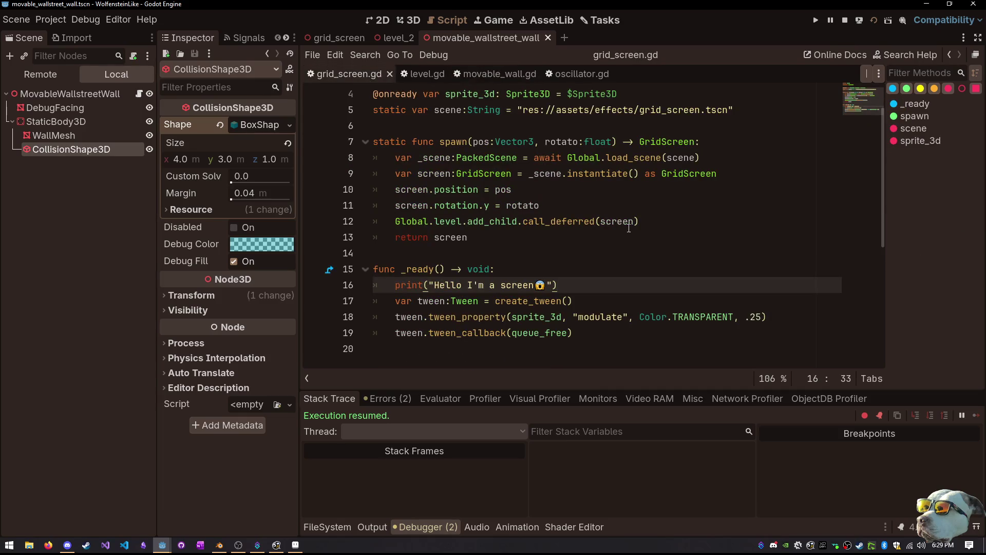
pyautogui.scroll(1, 629, 227)
pyautogui.click(619, 196)
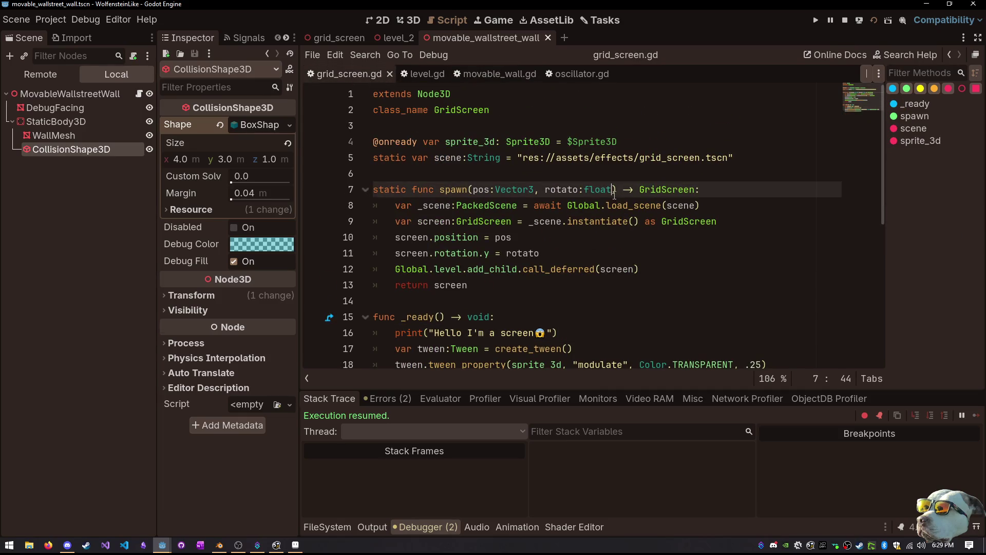
pyautogui.moveTo(614, 195)
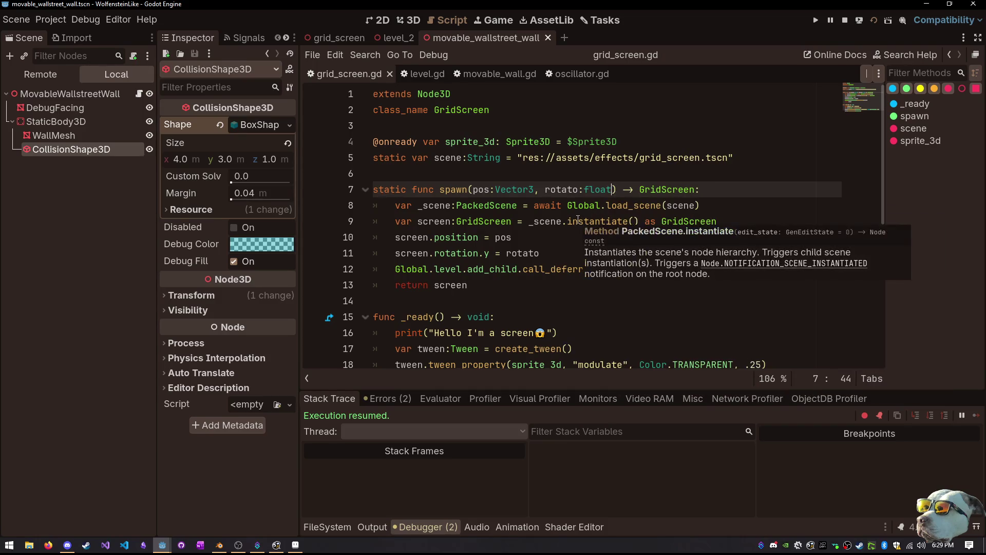
# Check movable_wall.gd, then return to grid_screen.gd with the caret on empty line 6
pyautogui.click(483, 75)
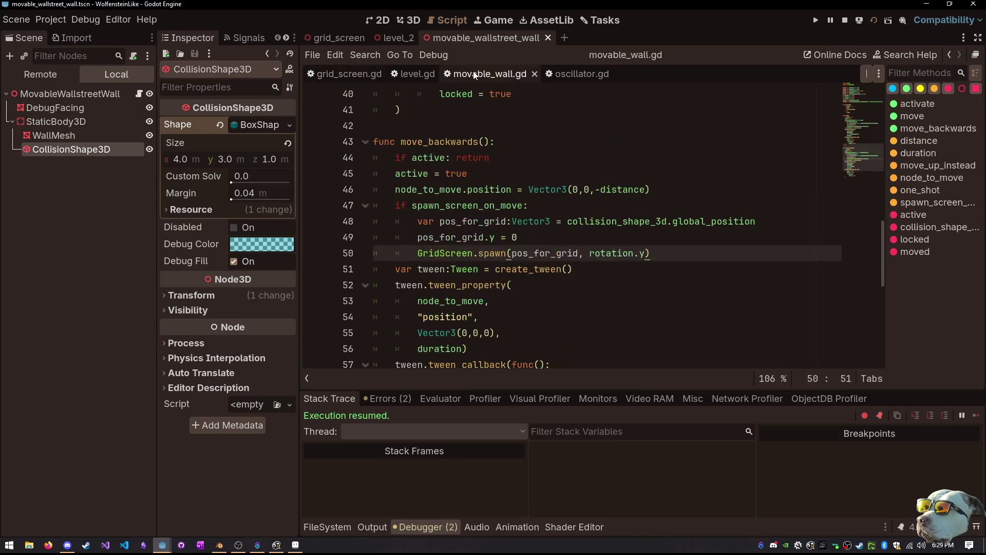
pyautogui.click(347, 75)
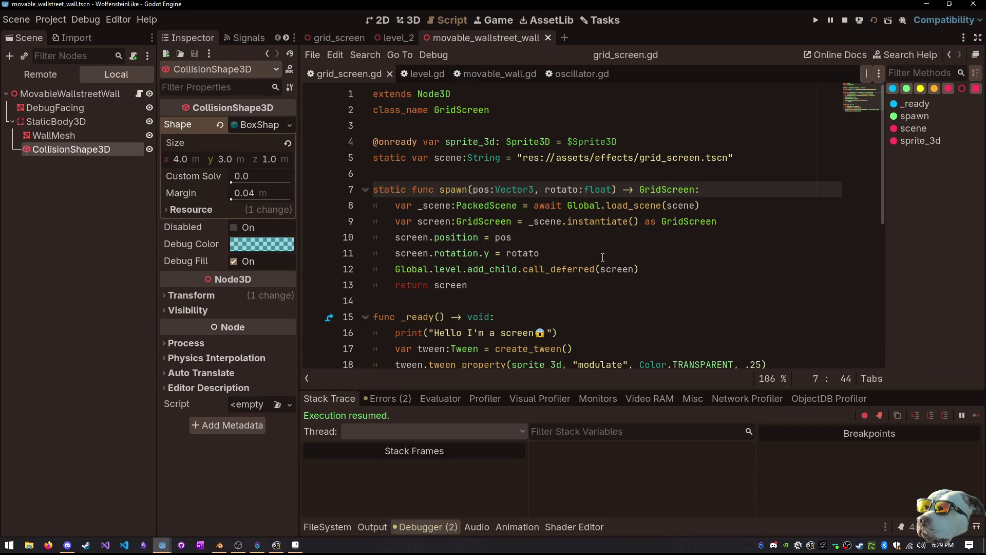
pyautogui.scroll(-1, 602, 258)
pyautogui.scroll(1, 601, 260)
pyautogui.click(563, 125)
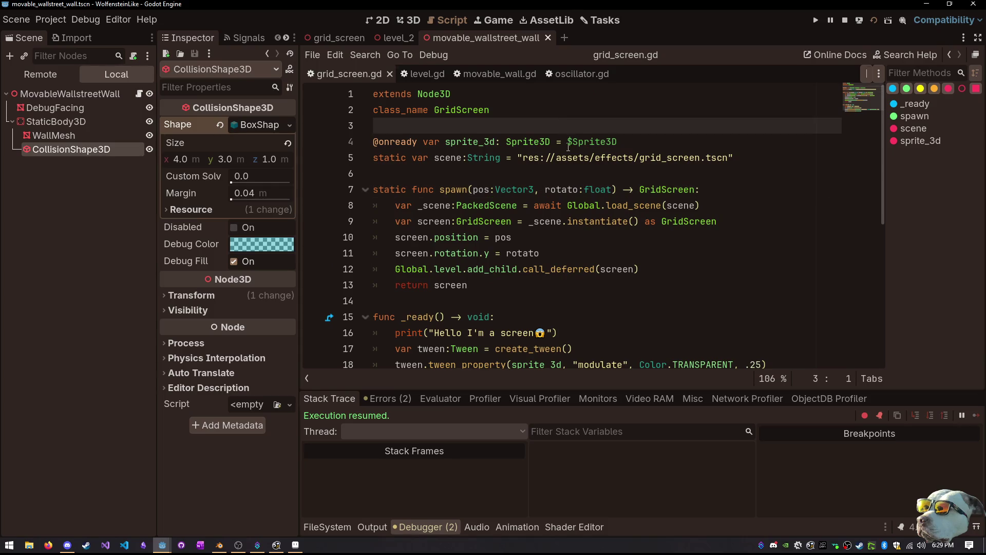
pyautogui.click(556, 159)
pyautogui.click(555, 168)
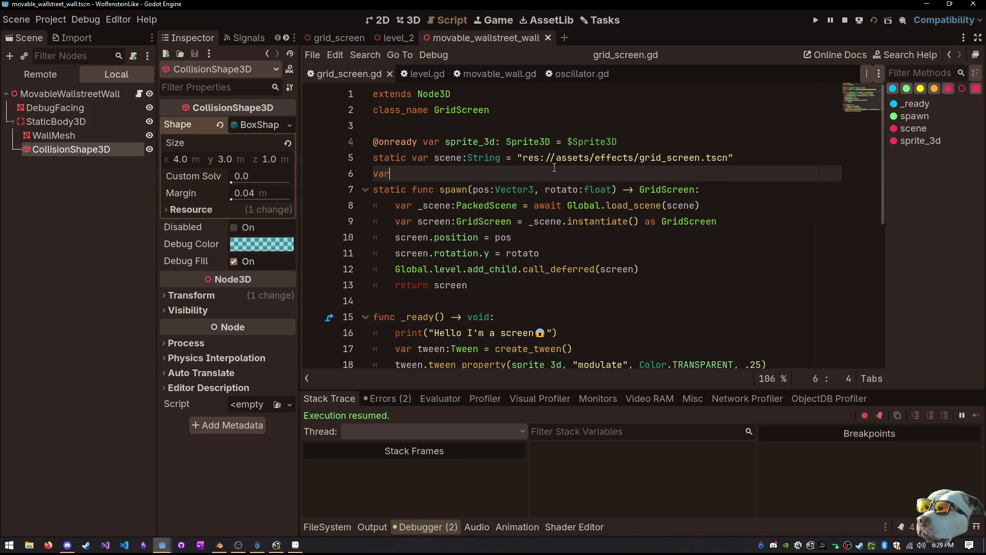
# Declare a duration variable above the scene declaration in grid_screen.gd and save
pyautogui.write('duration:f')
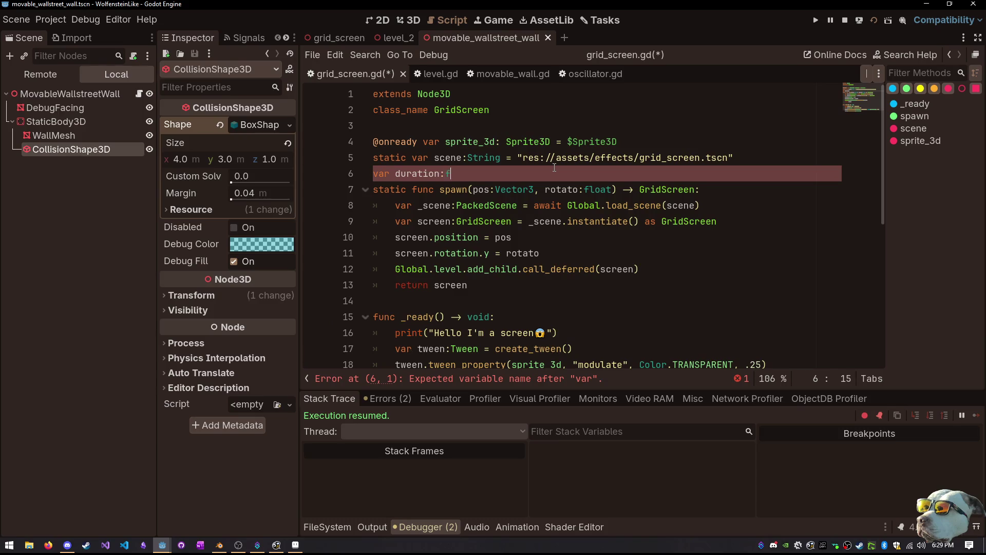
pyautogui.write(' = 0.25')
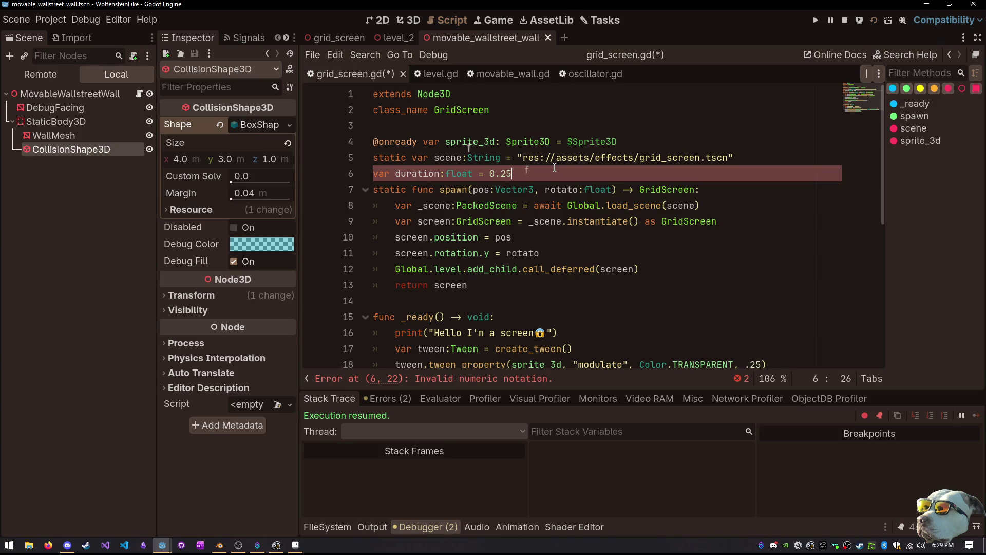
pyautogui.press('Home')
pyautogui.hotkey('alt', 'Up')
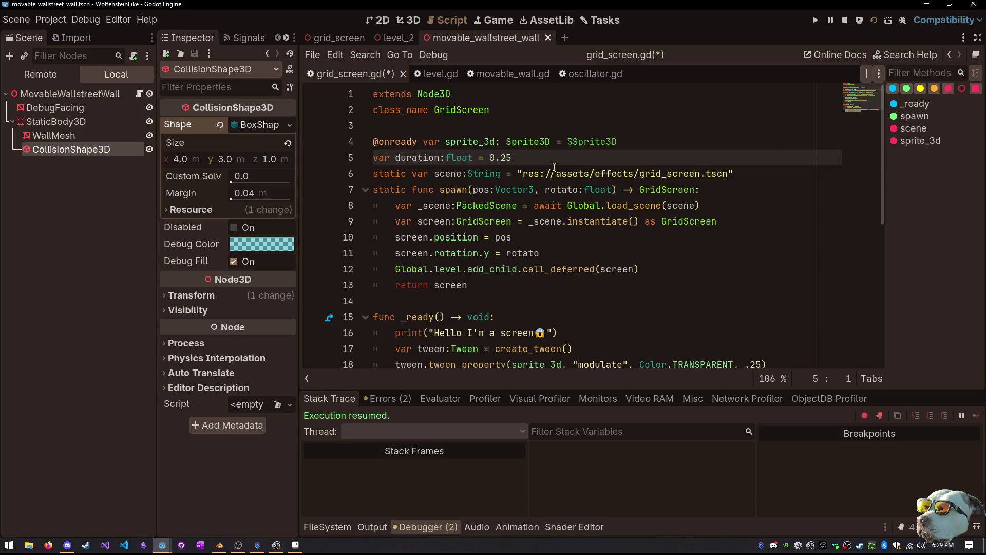
pyautogui.hotkey('ctrl', 's')
pyautogui.press('Down')
pyautogui.press('End')
pyautogui.press('Return')
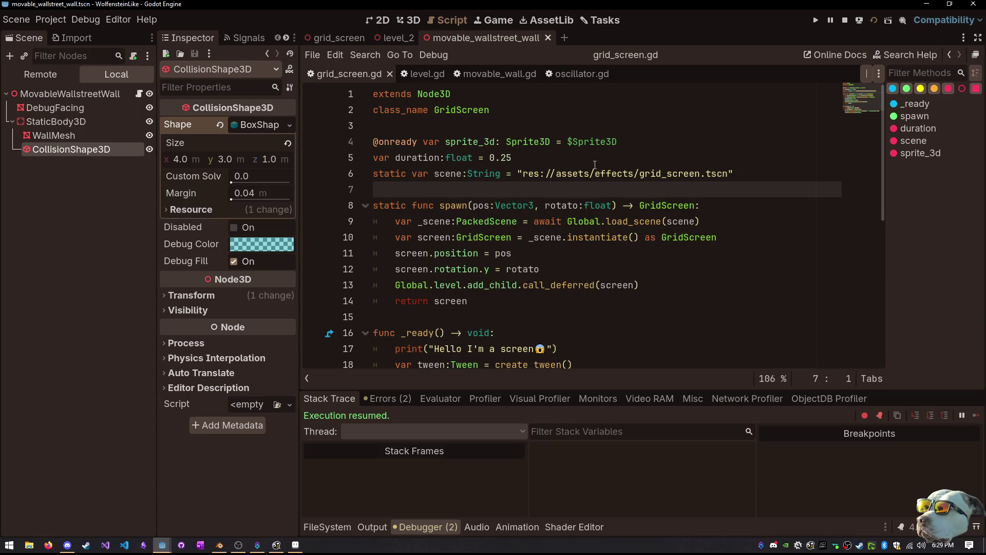
pyautogui.press('Up')
pyautogui.press('Up')
pyautogui.hotkey('ctrl', 'Right')
pyautogui.hotkey('ctrl', 'Right')
pyautogui.scroll(-3, 669, 233)
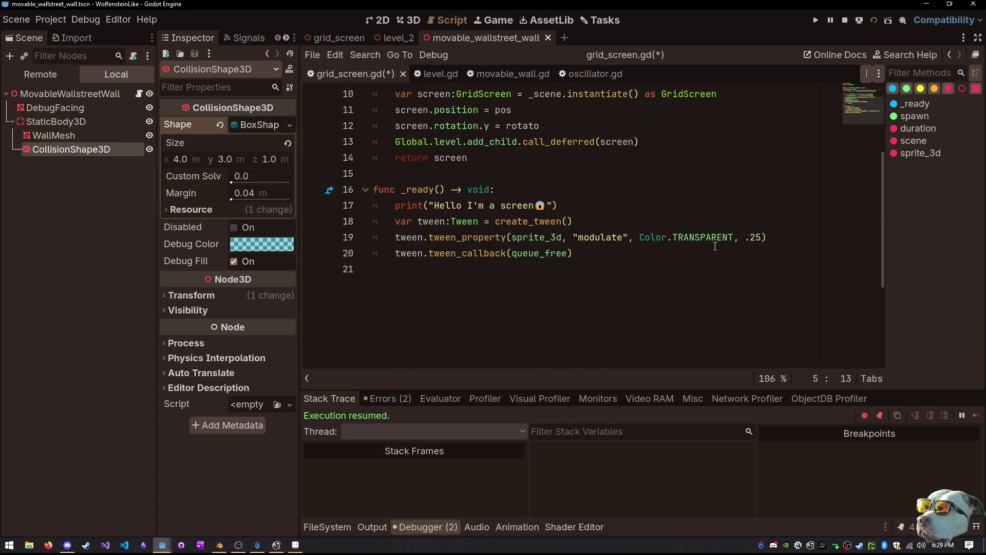
# Replace the hard-coded .25 fade time on line 19 with duration and save
pyautogui.click(750, 238)
pyautogui.doubleClick(754, 238)
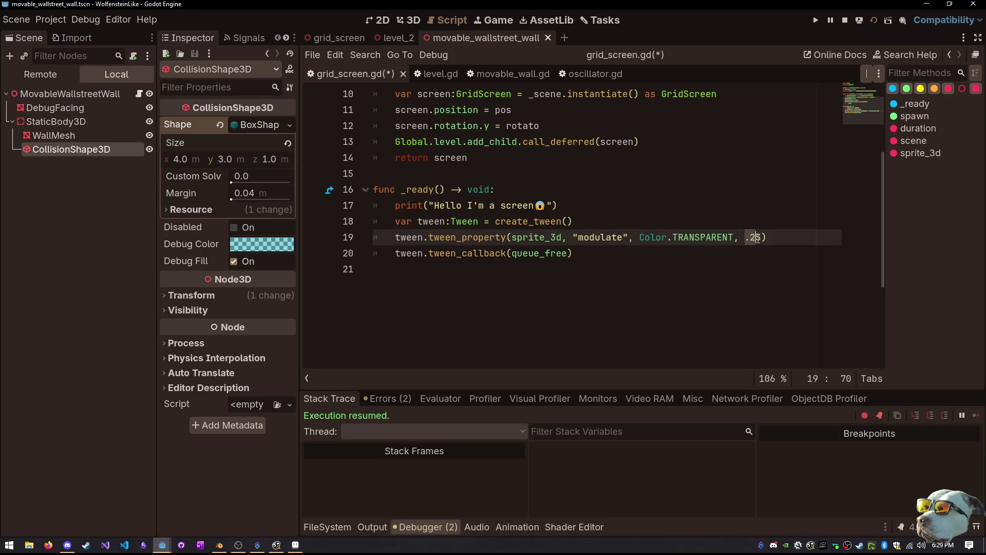
pyautogui.write('duration')
pyautogui.hotkey('ctrl', 's')
pyautogui.scroll(1, 752, 222)
pyautogui.scroll(1, 745, 224)
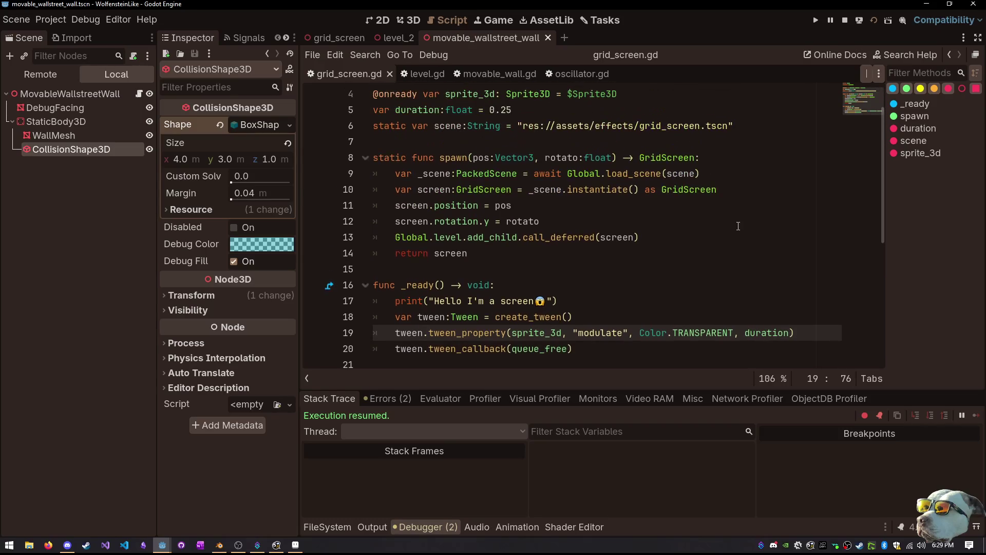
pyautogui.click(613, 159)
# Add an optional _duration:float = 0.25 parameter to spawn()
pyautogui.write(', duration')
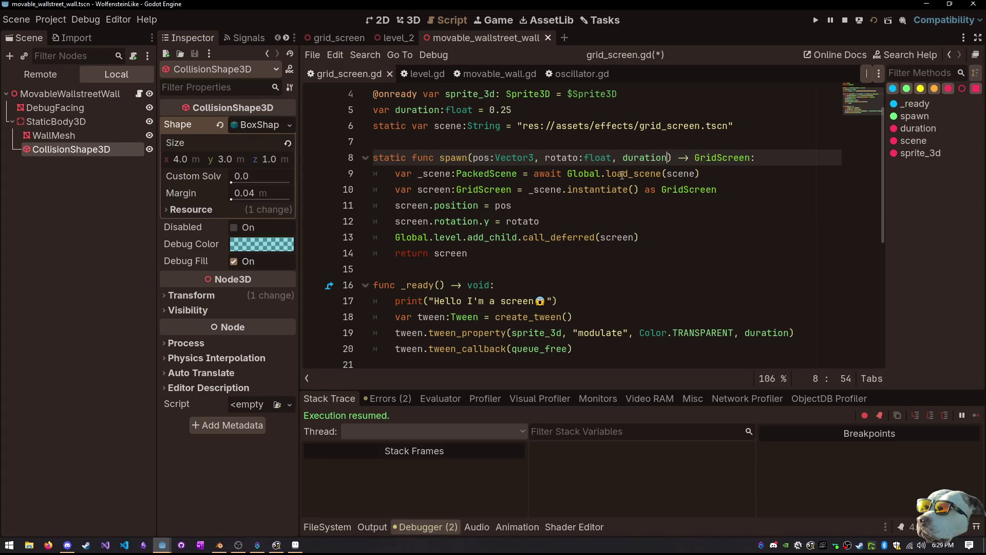
pyautogui.press('BackSpace')
pyautogui.press('BackSpace')
pyautogui.press('BackSpace')
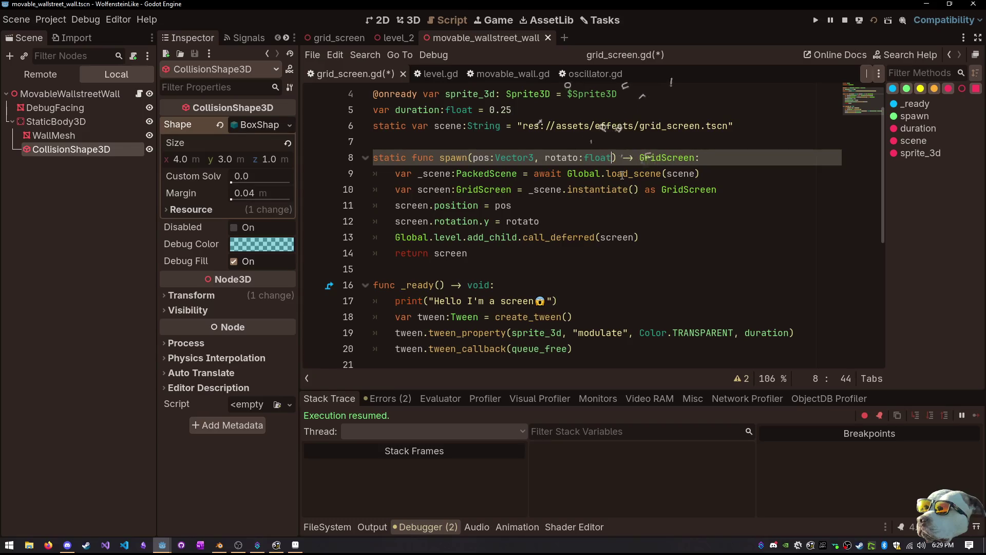
pyautogui.press('BackSpace')
pyautogui.press('BackSpace')
pyautogui.write('_duration:float')
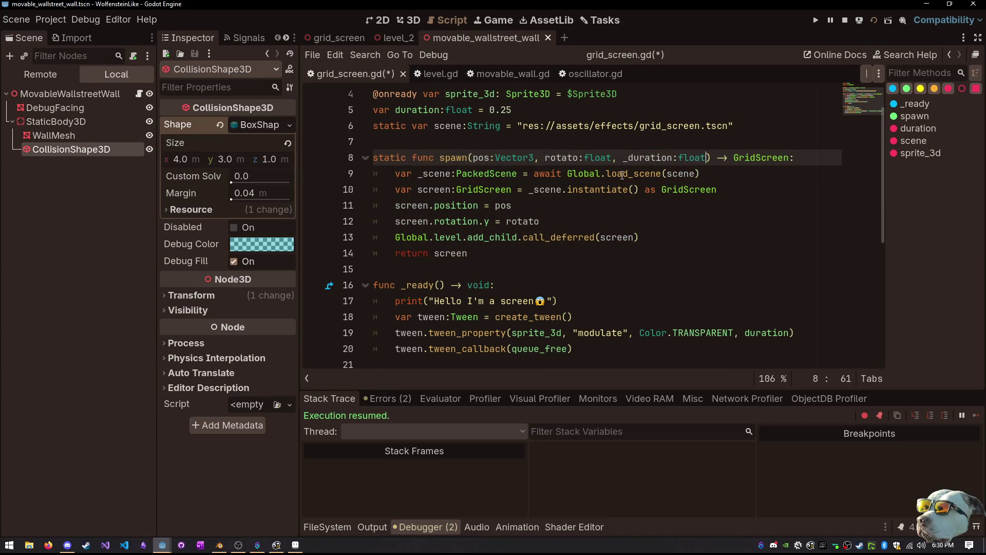
pyautogui.press('Down')
pyautogui.press('Down')
pyautogui.press('Up')
pyautogui.press('Up')
pyautogui.write('= d')
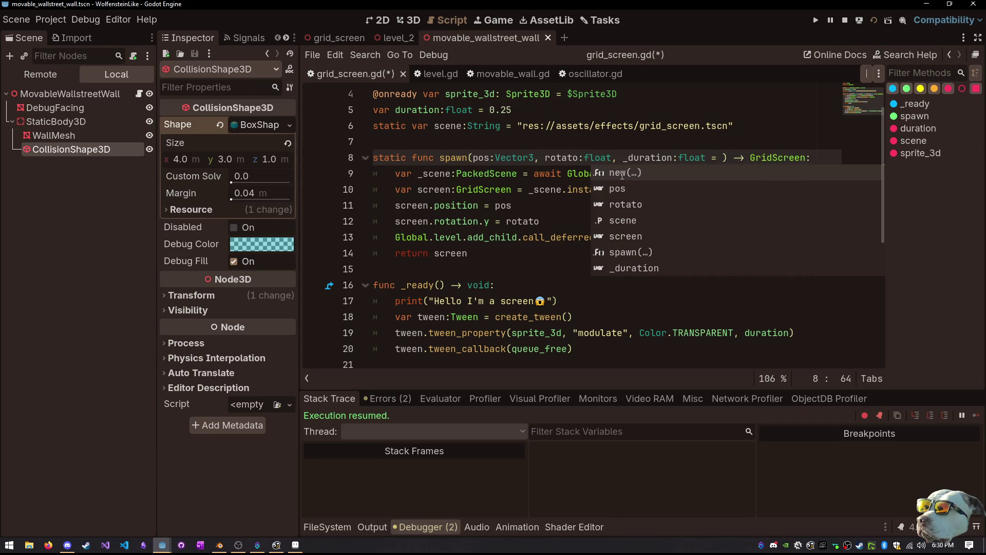
pyautogui.write('uration')
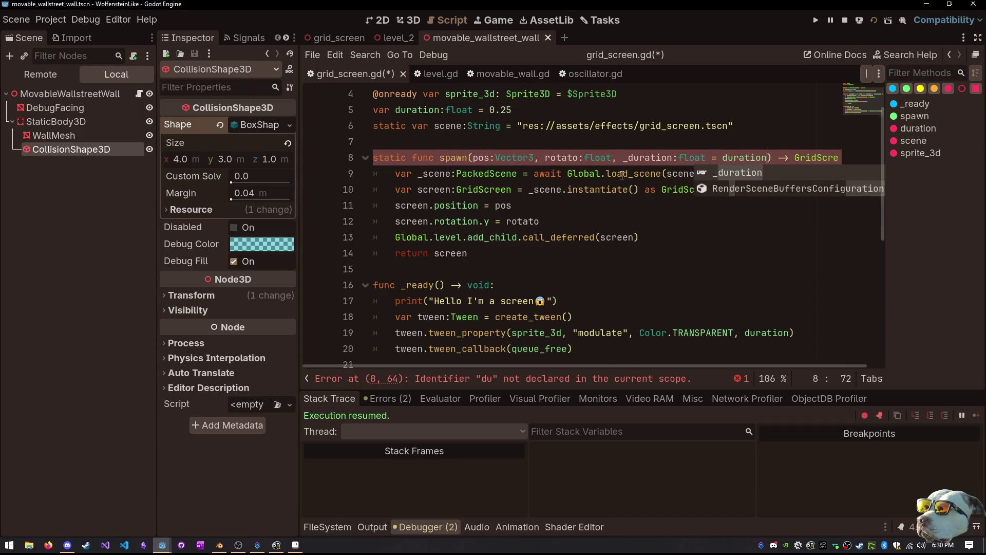
pyautogui.press('BackSpace')
pyautogui.press('BackSpace')
pyautogui.press('BackSpace')
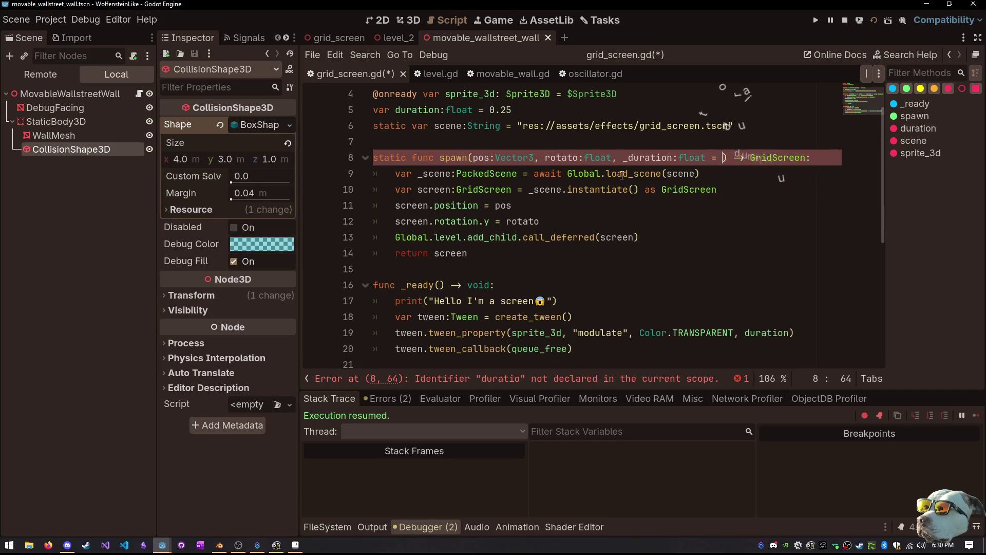
pyautogui.write('0.25')
pyautogui.press('Left')
pyautogui.press('BackSpace')
pyautogui.press('Left')
pyautogui.write('2')
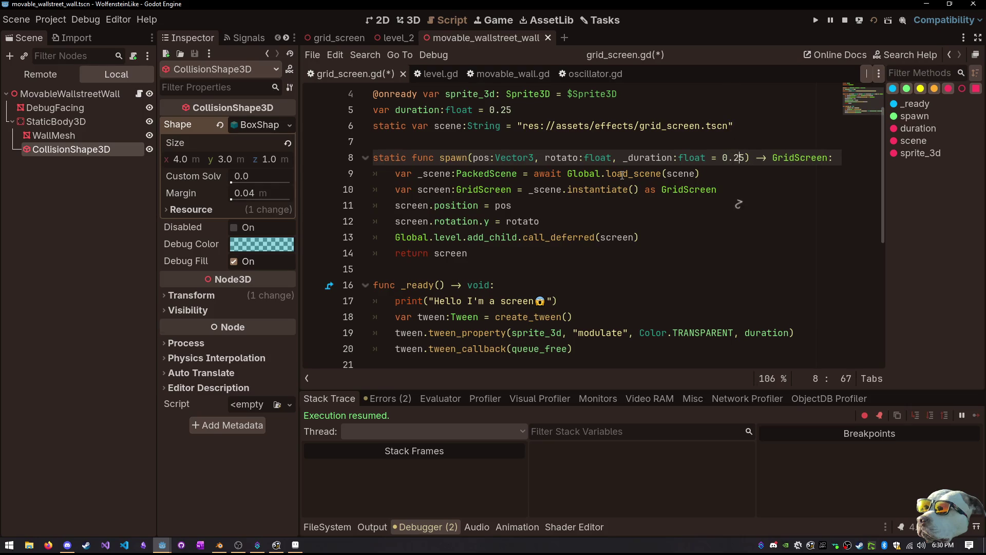
# Set screen.duration = _duration in spawn(), save, and run the game from movable_wall.gd
pyautogui.click(606, 222)
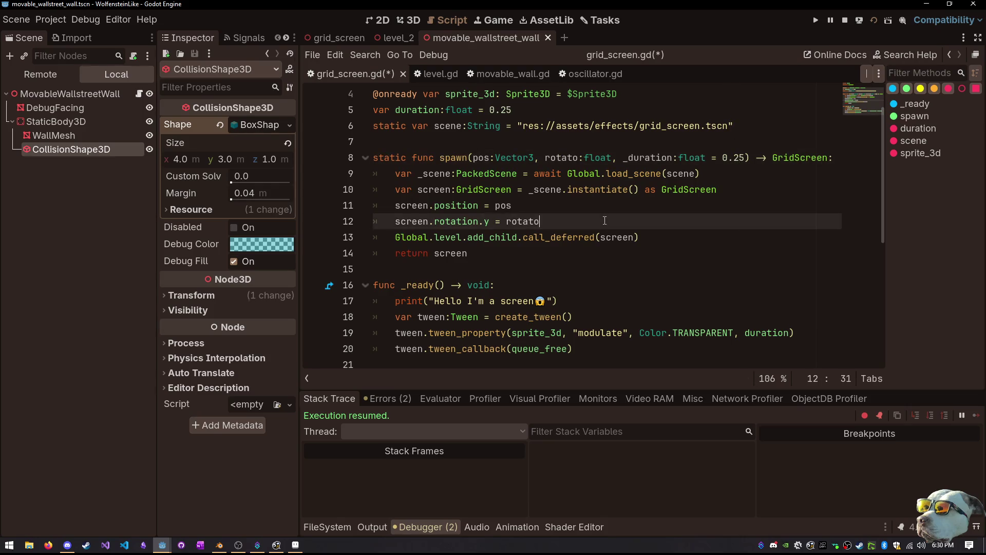
pyautogui.press('Return')
pyautogui.write('dur')
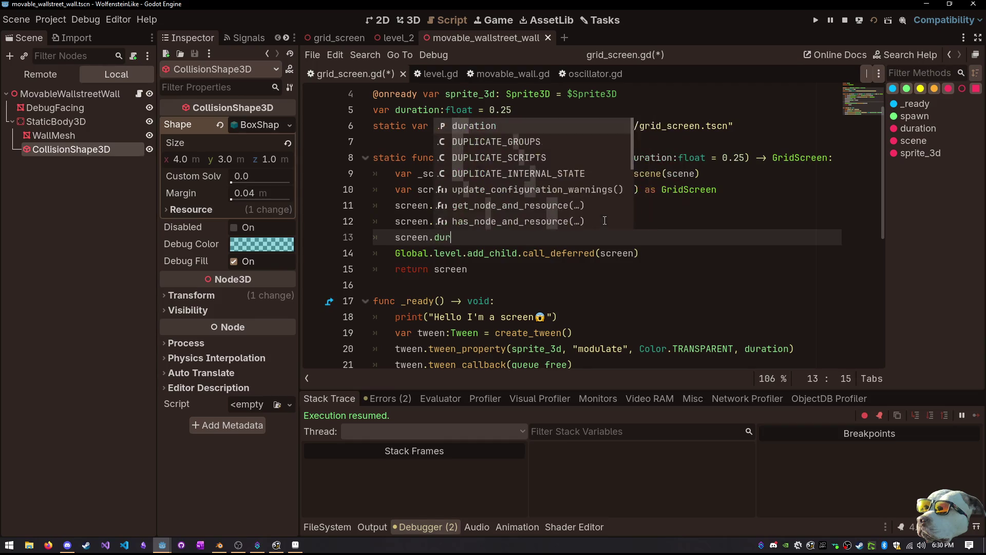
pyautogui.press('Return')
pyautogui.write('= ')
pyautogui.write('_+')
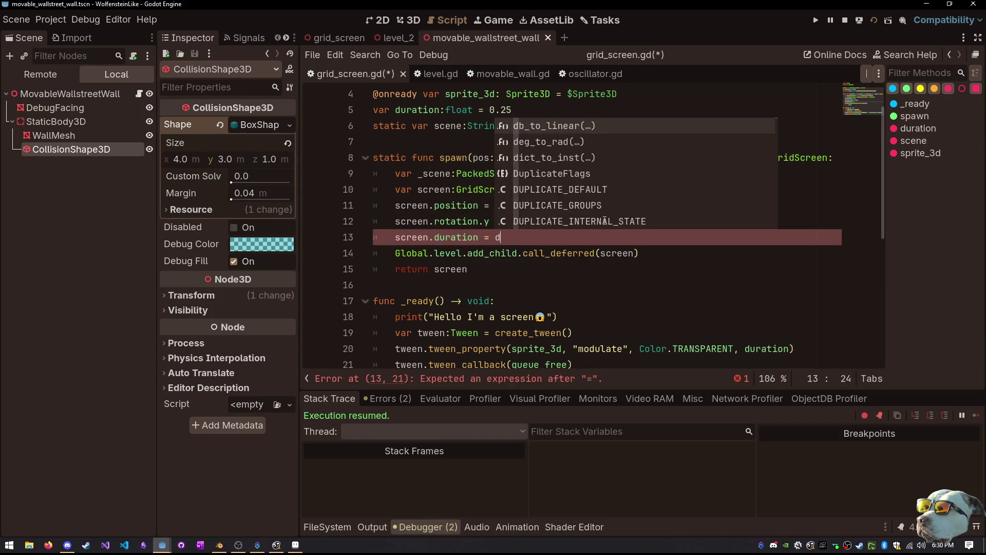
pyautogui.press('Return')
pyautogui.hotkey('ctrl', 's')
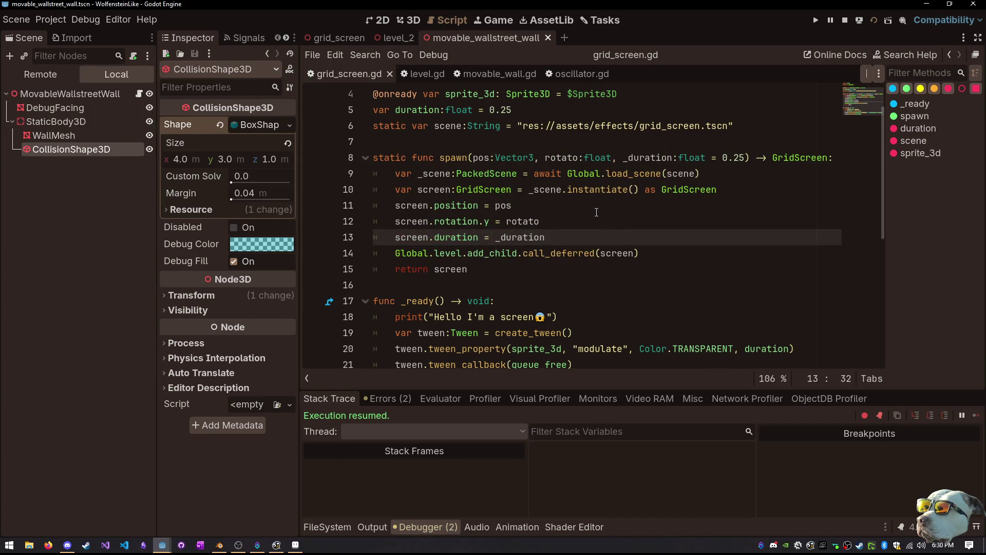
pyautogui.click(497, 74)
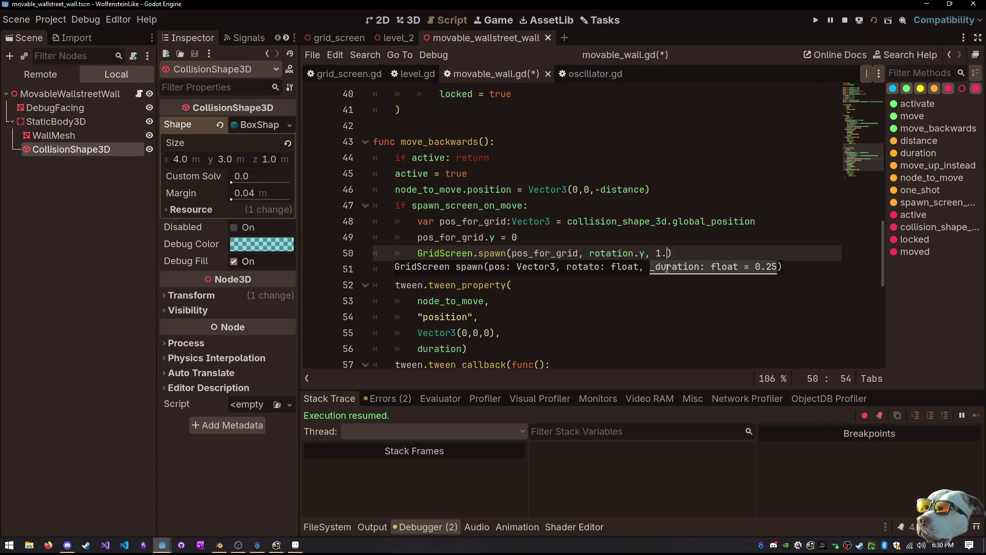
pyautogui.press('F5')
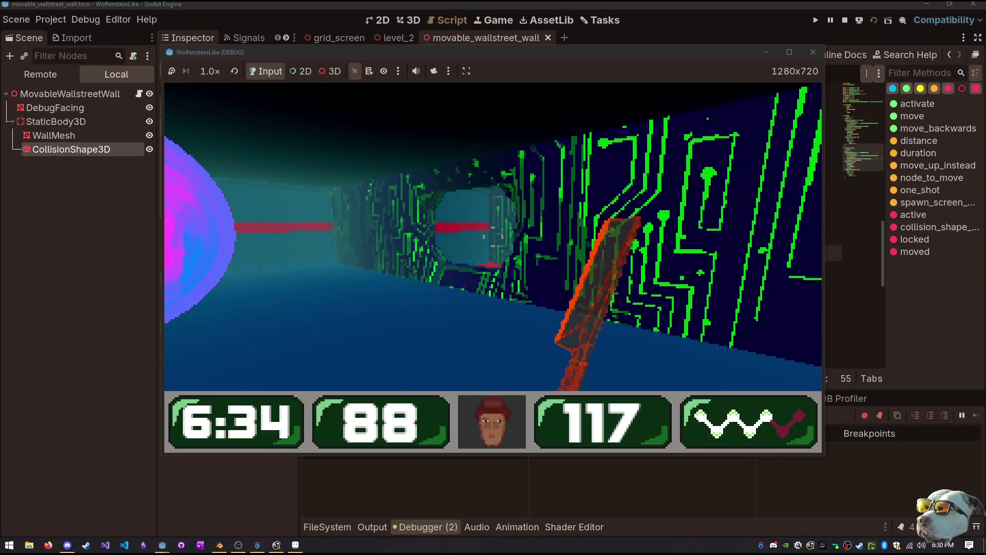
# Playtest by turning toward the grid wall, then return to the script editor
pyautogui.press('Left')
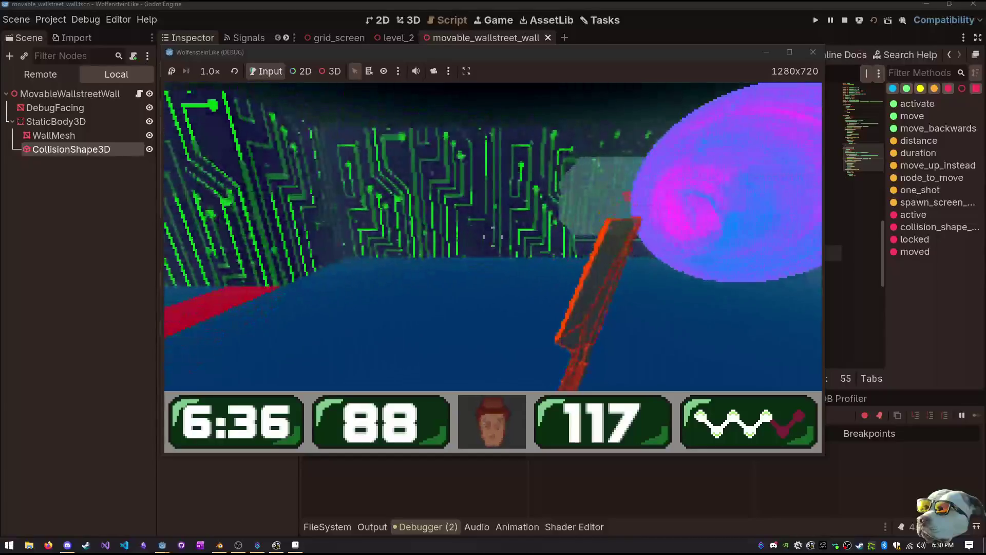
pyautogui.press('Right')
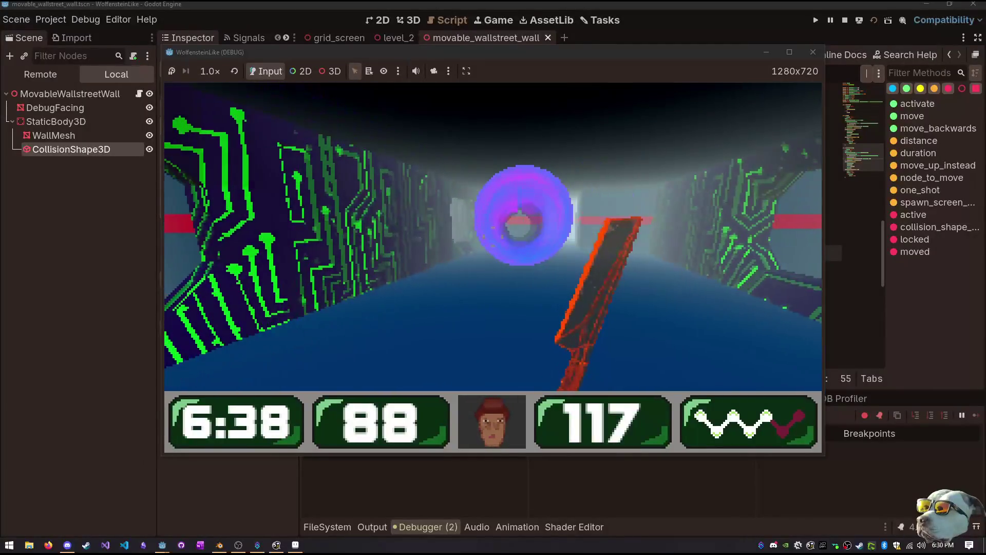
pyautogui.hotkey('alt', 'Tab')
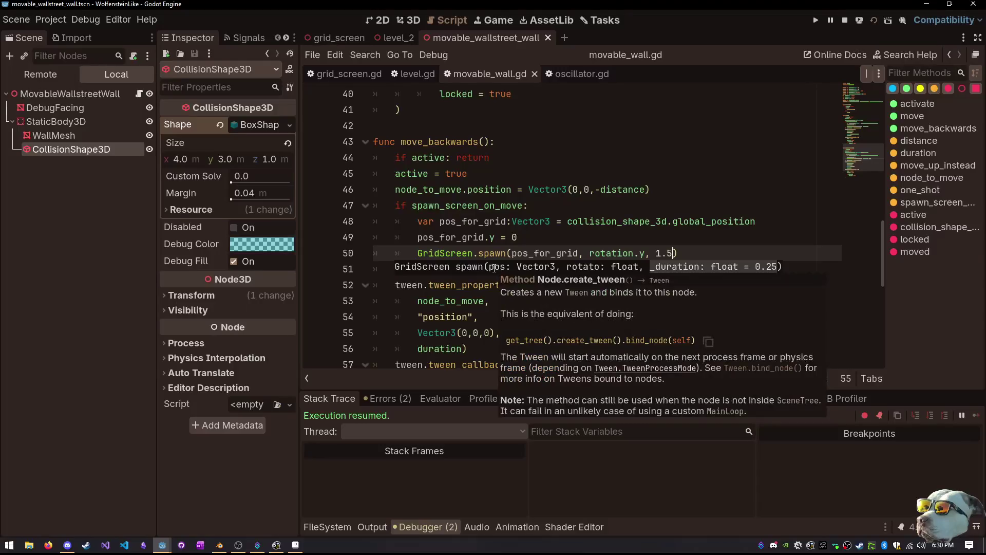
pyautogui.hotkey('alt', 'Tab')
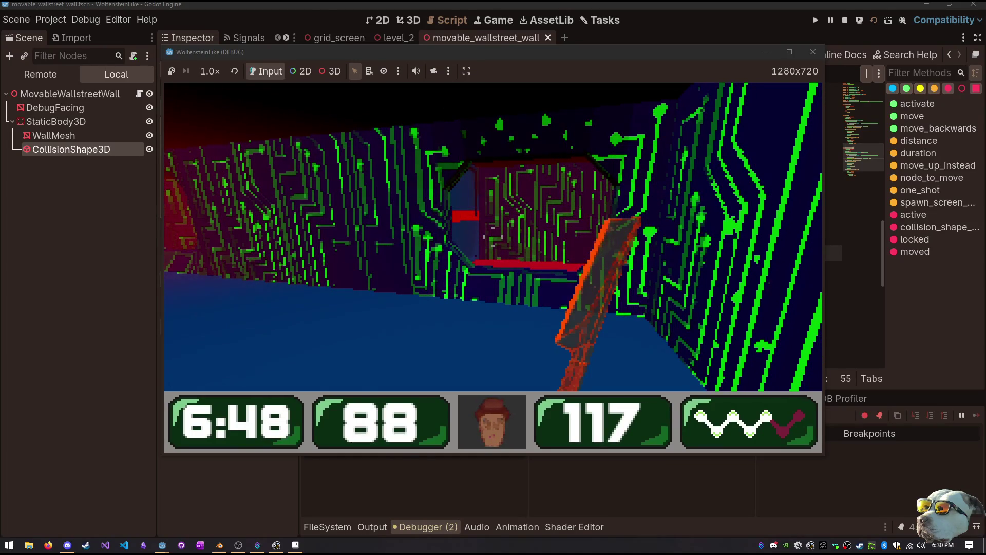
pyautogui.hotkey('alt', 'Tab')
# Append a 1.0 duration to the spawn call in move() and relaunch to check it
pyautogui.click(467, 239)
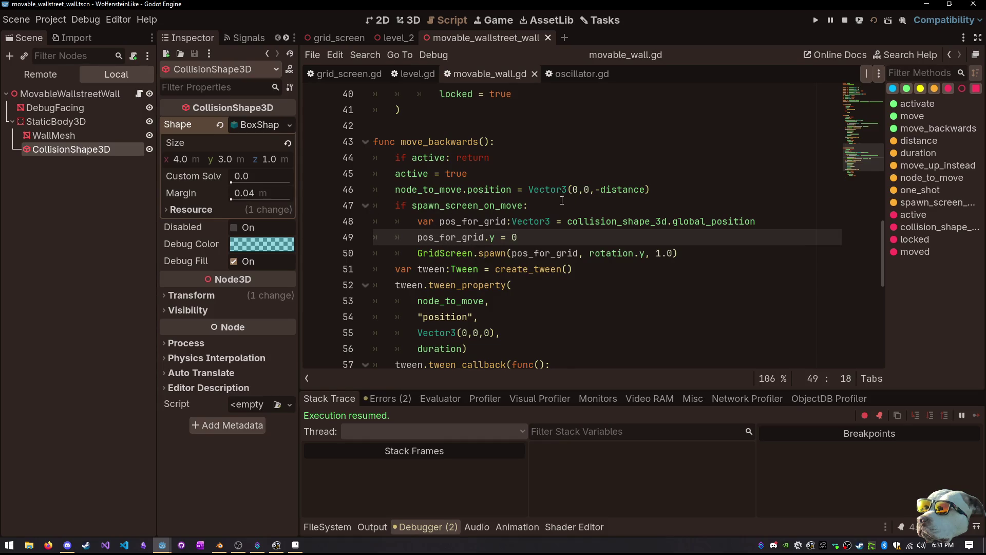
pyautogui.moveTo(696, 250); pyautogui.dragTo(394, 205)
pyautogui.scroll(6, 519, 239)
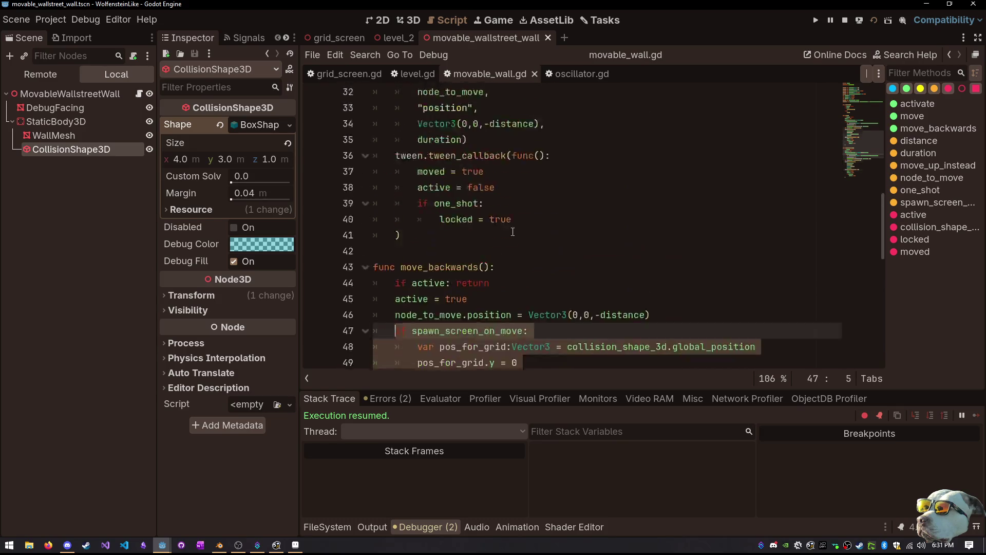
pyautogui.moveTo(671, 207); pyautogui.dragTo(617, 159)
pyautogui.click(648, 206)
pyautogui.write(', 1.0')
pyautogui.hotkey('ctrl', 'F4')
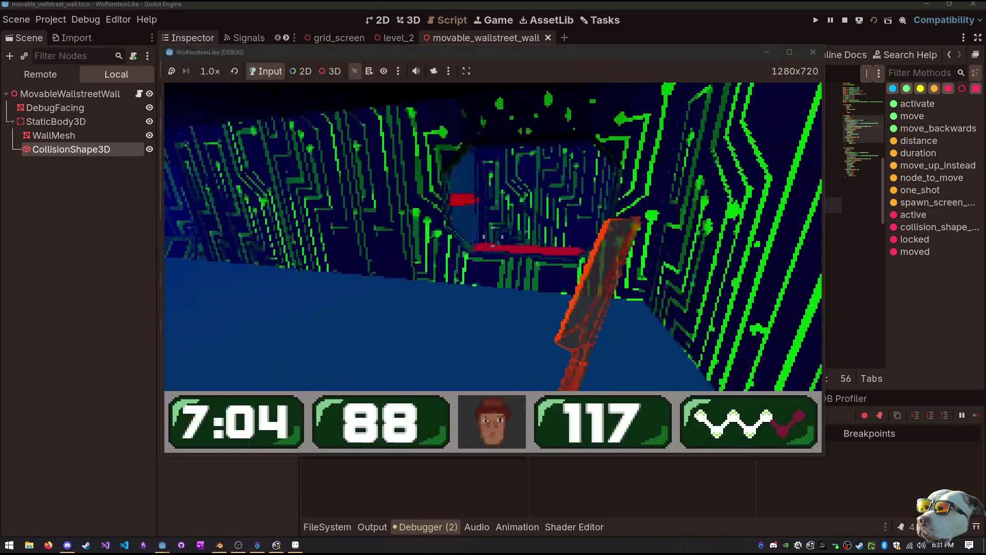
pyautogui.hotkey('ctrl', 'F3')
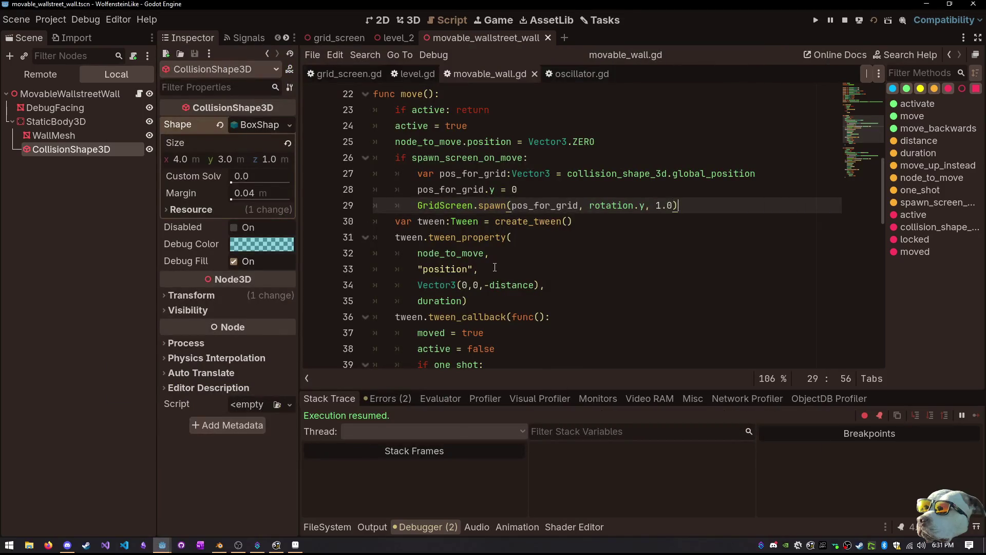
pyautogui.scroll(-10, 488, 252)
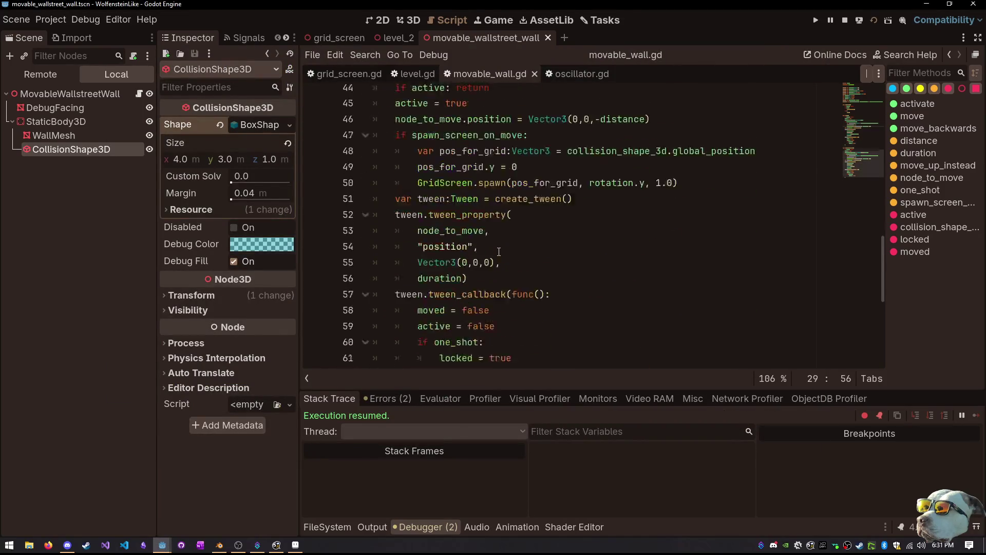
pyautogui.click(492, 268)
# Create a spawn_grid_screen function at the script's end containing the grid-spawning lines
pyautogui.press('Return')
pyautogui.write('func spawn_g')
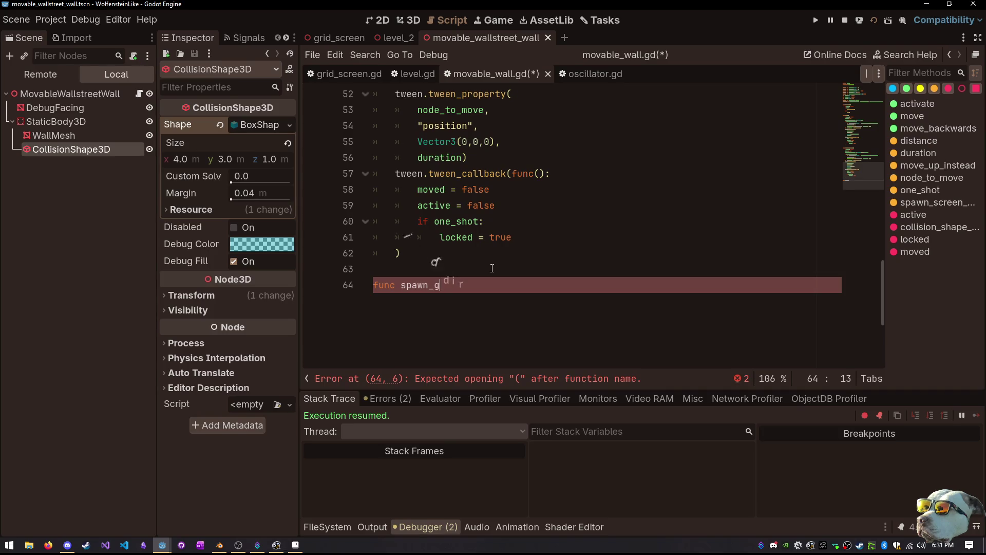
pyautogui.write('rid_screen():')
pyautogui.press('Return')
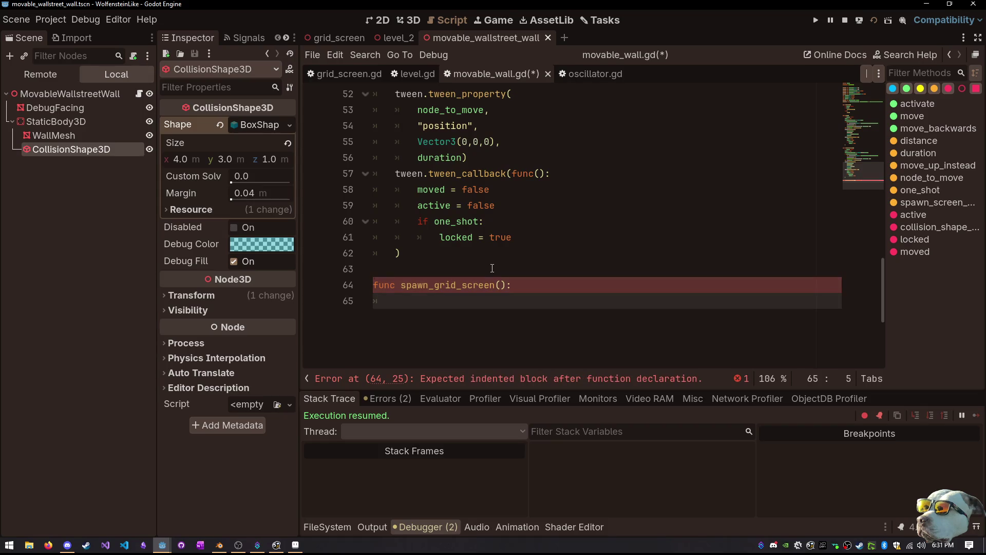
pyautogui.scroll(5, 492, 268)
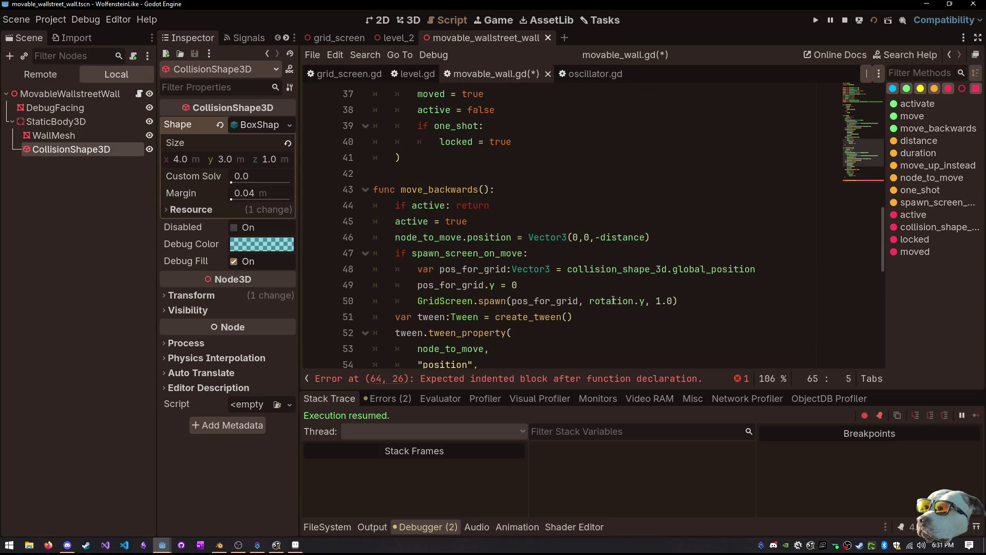
pyautogui.moveTo(677, 301)
pyautogui.mouseDown()
pyautogui.moveTo(406, 270)
pyautogui.moveTo(395, 253)
pyautogui.mouseUp()
pyautogui.hotkey('ctrl', 'c')
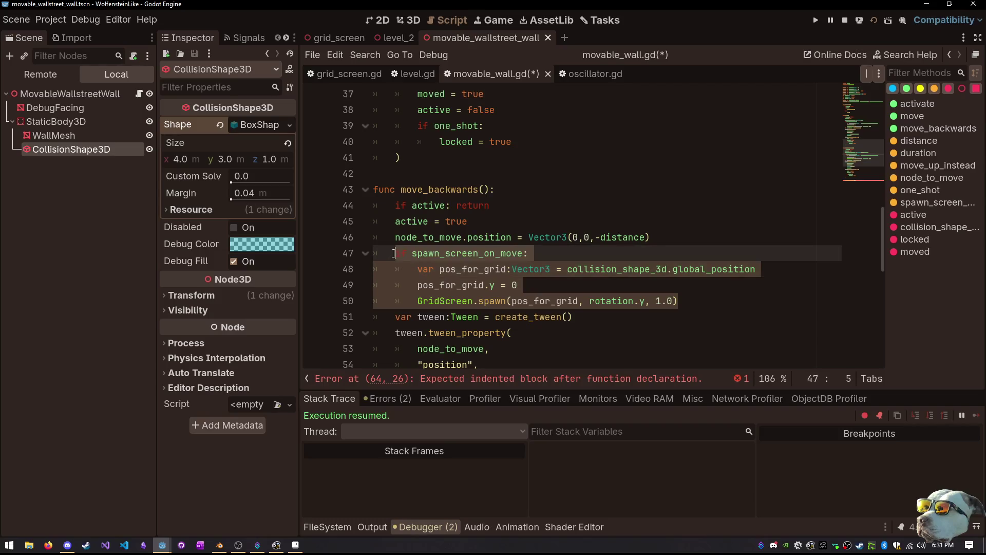
pyautogui.scroll(-5, 493, 297)
pyautogui.click(492, 299)
pyautogui.hotkey('ctrl', 'v')
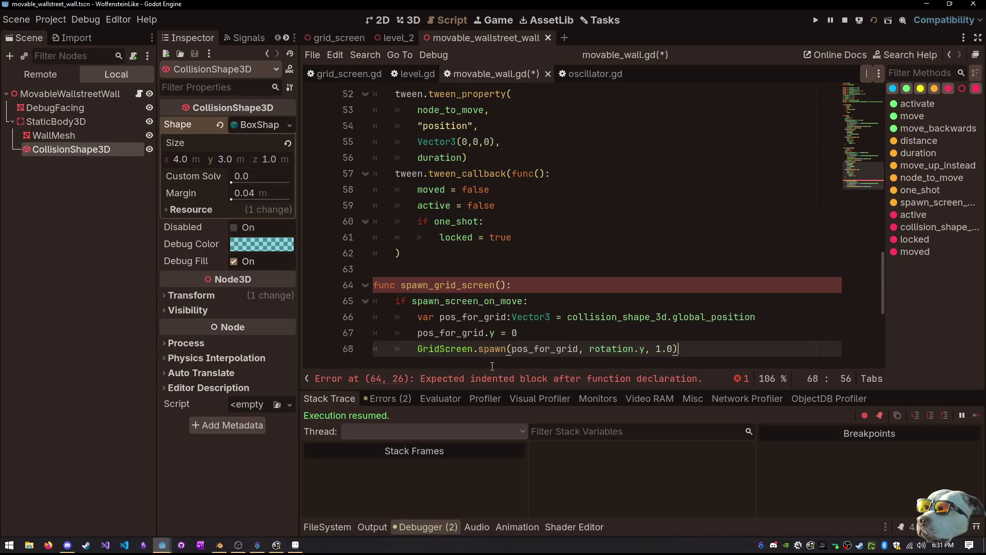
# Replace the duplicated spawning blocks in move_backwards and move with spawn_grid_screen() calls
pyautogui.doubleClick(475, 284)
pyautogui.hotkey('ctrl', 'c')
pyautogui.scroll(4, 565, 268)
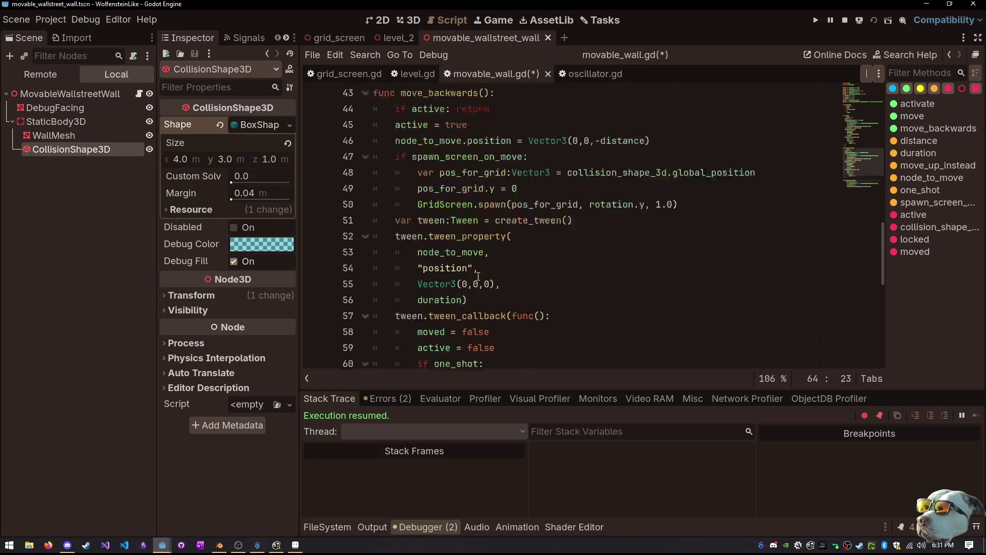
pyautogui.click(689, 252)
pyautogui.moveTo(689, 251); pyautogui.dragTo(392, 203)
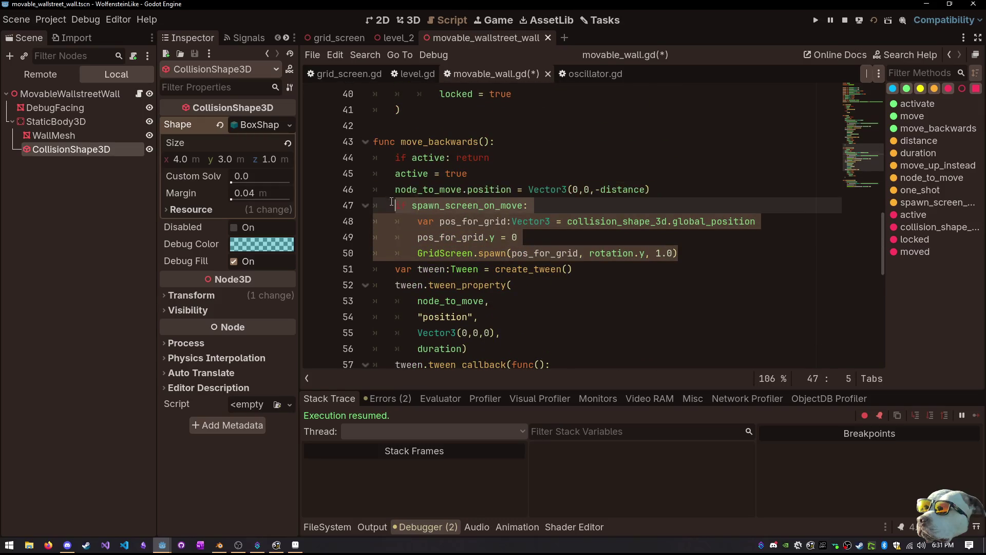
pyautogui.hotkey('ctrl', 'v')
pyautogui.write('()')
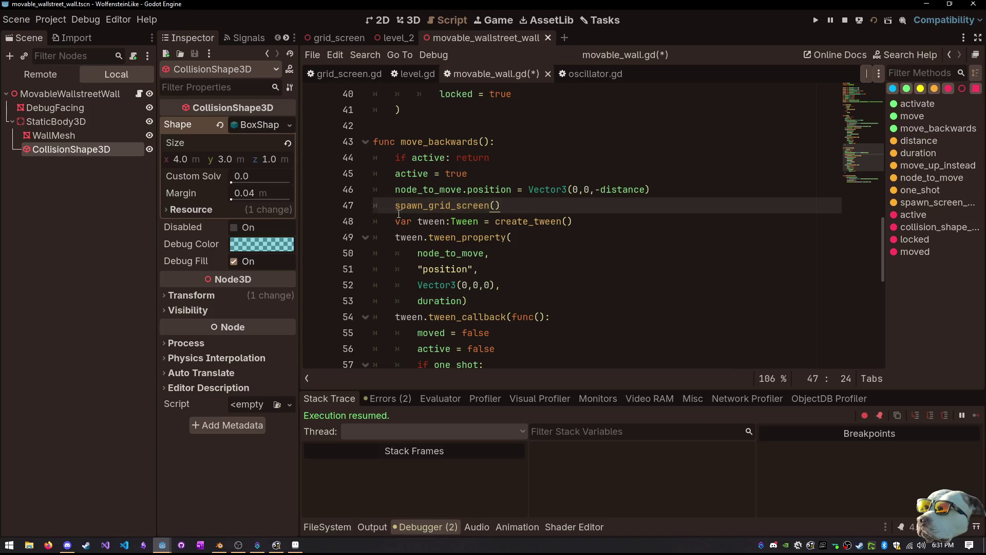
pyautogui.scroll(5, 464, 167)
pyautogui.moveTo(678, 207); pyautogui.dragTo(393, 159)
pyautogui.hotkey('ctrl', 'v')
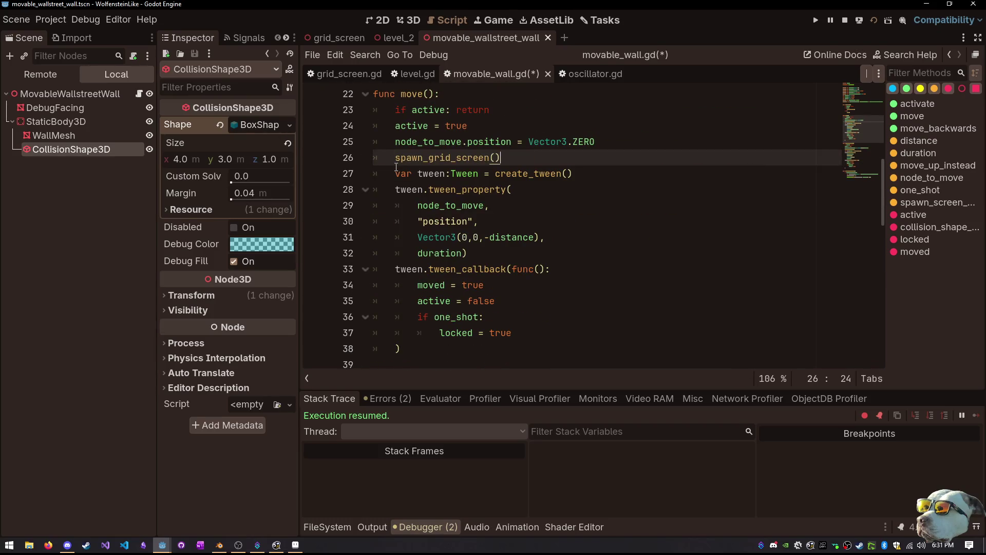
# Run the game and activate the circuit wall twice with E to test it
pyautogui.press('F5')
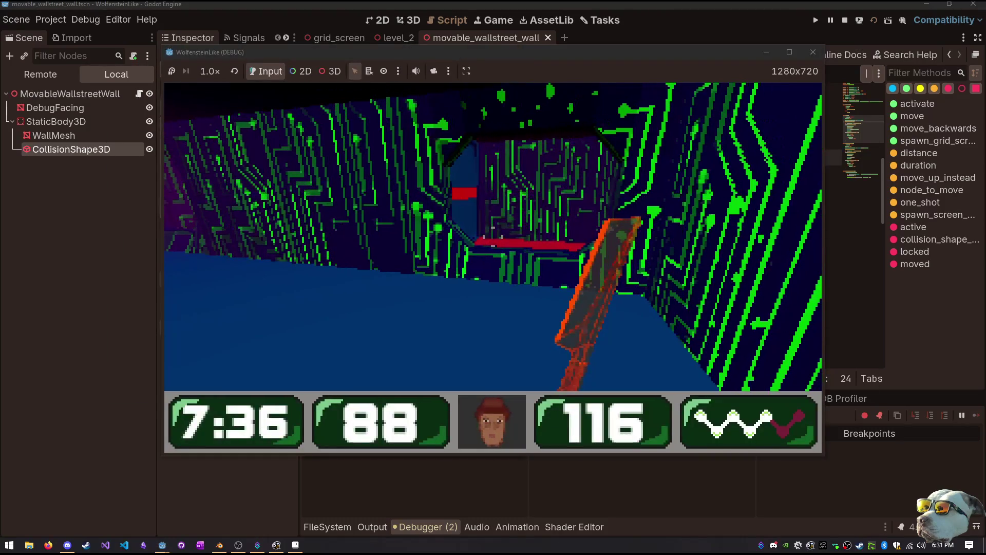
pyautogui.press('e')
pyautogui.press('Left')
pyautogui.press('Left')
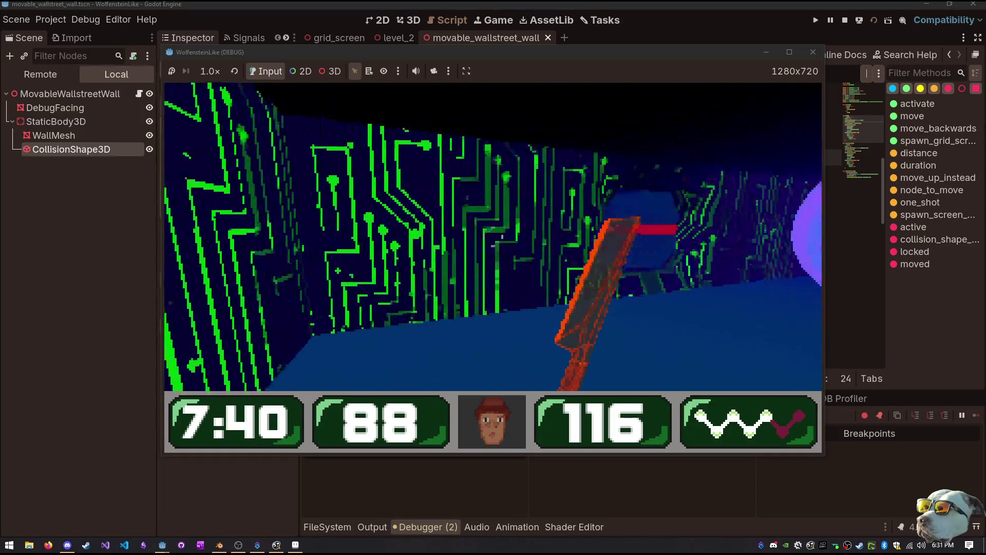
pyautogui.press('e')
pyautogui.press('F8')
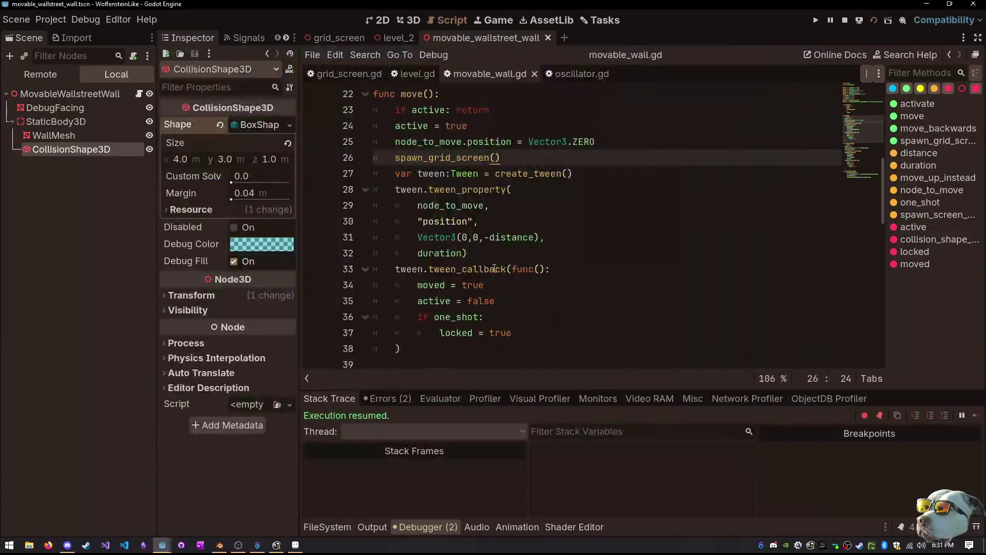
pyautogui.click(403, 40)
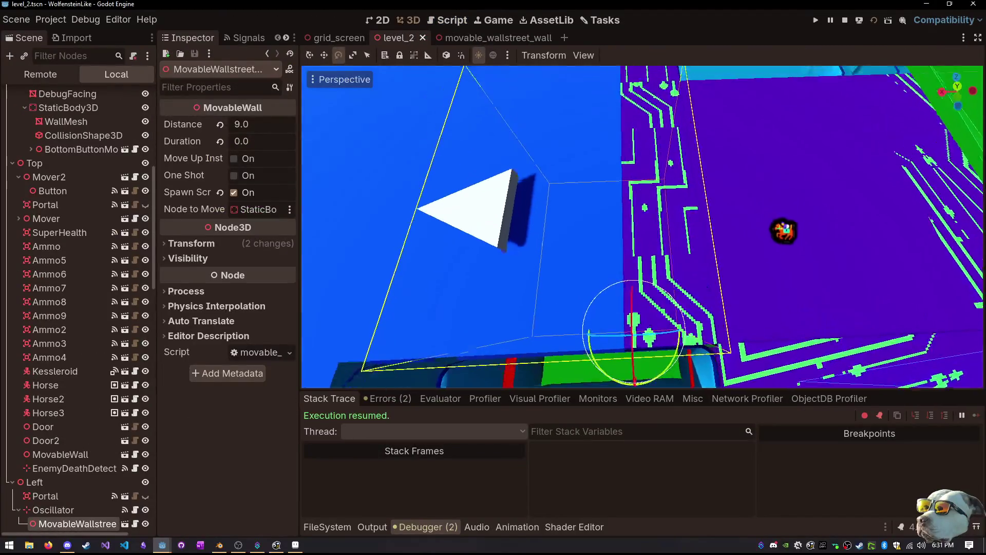
# In level_2, select DebugFacing and then BottomMovableWall, and launch the scene
pyautogui.press('s')
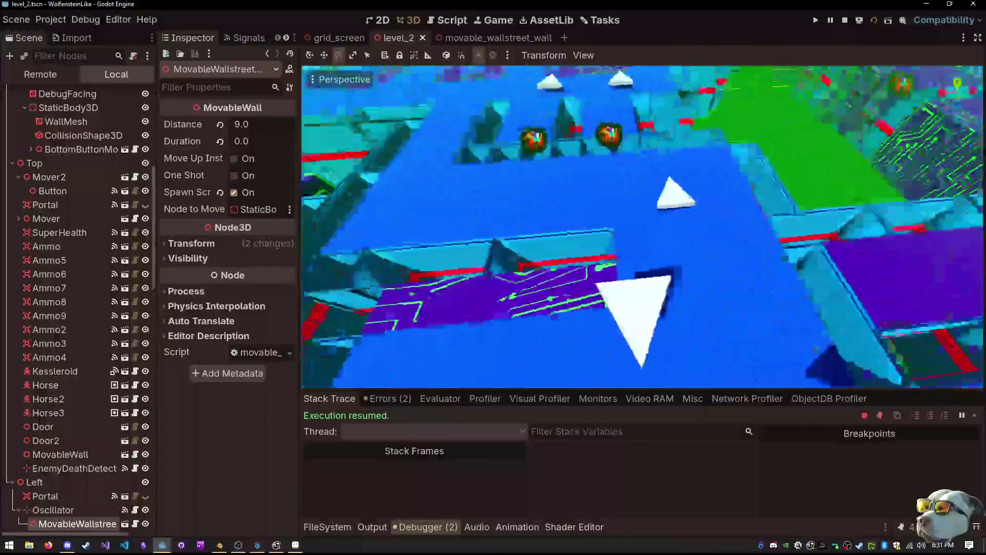
pyautogui.click(613, 162)
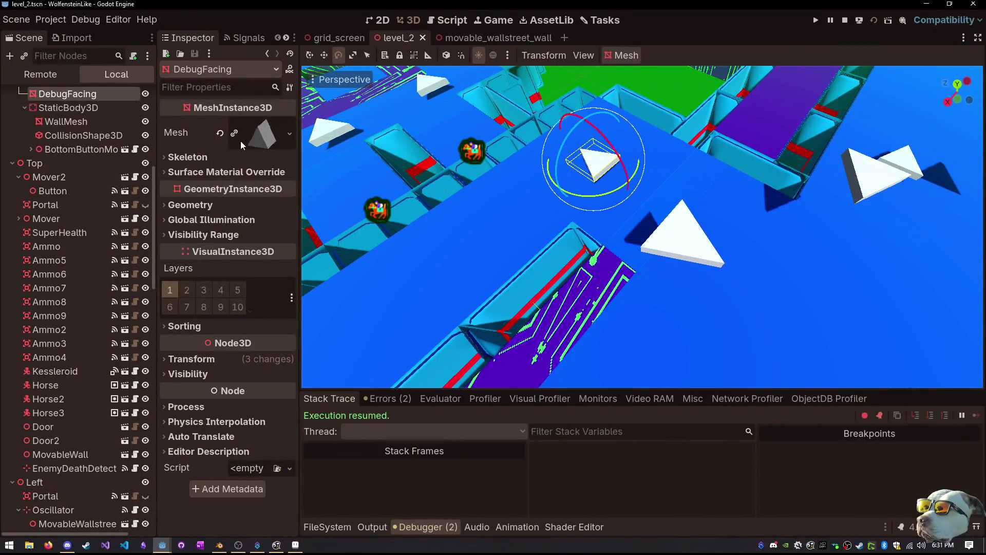
pyautogui.scroll(4, 83, 138)
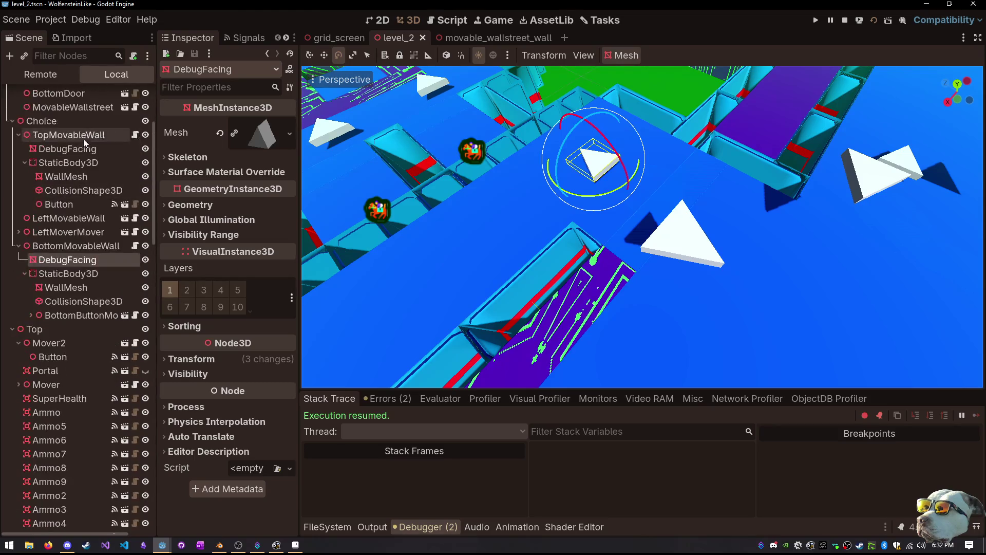
pyautogui.click(62, 249)
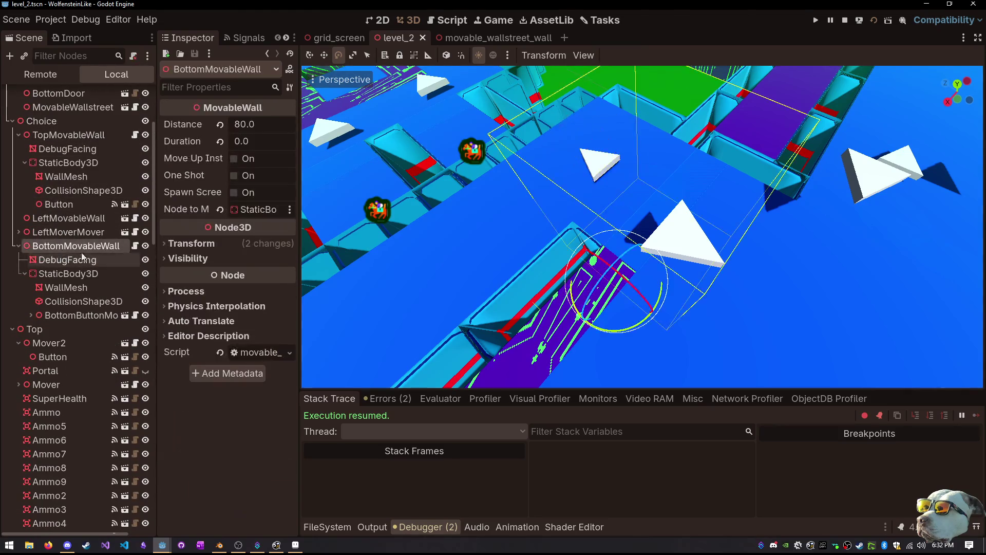
pyautogui.press('F6')
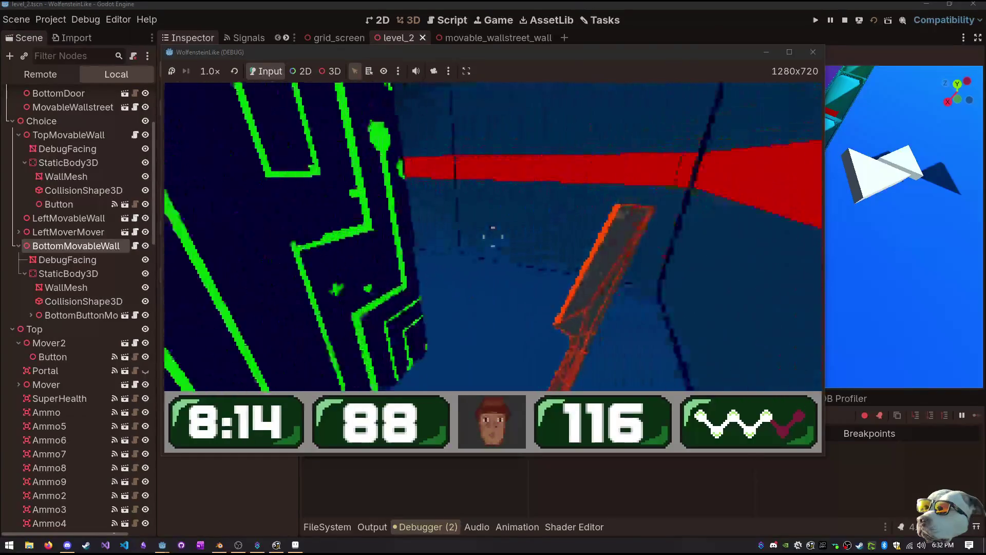
# Turn the player to view the corridor, red bar and circuit wall, then close the game
pyautogui.press('Left')
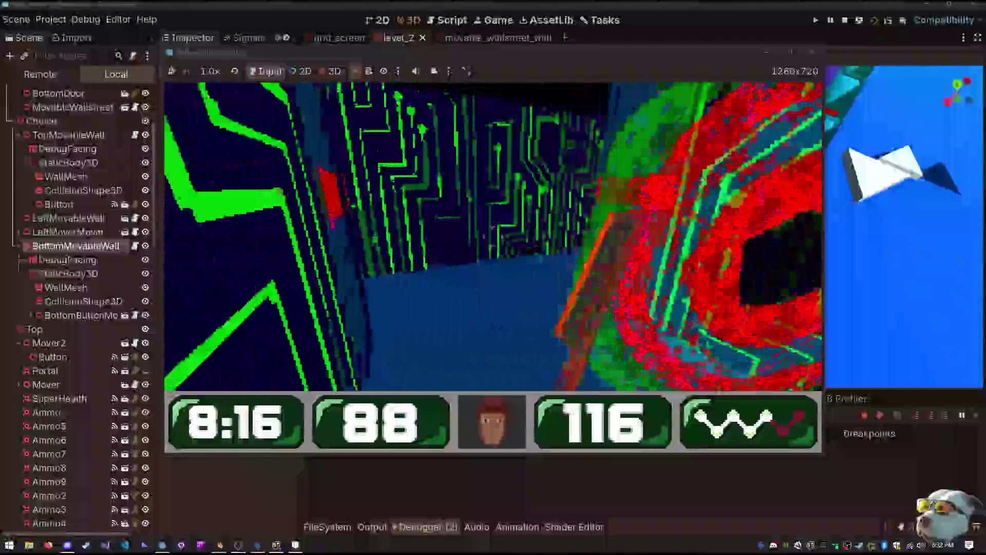
pyautogui.press('Right')
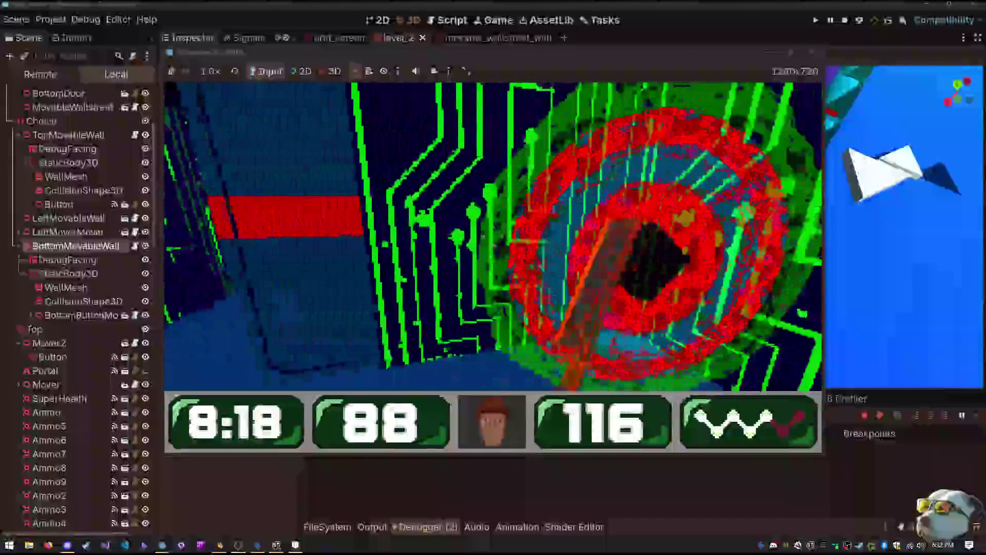
pyautogui.press('Right')
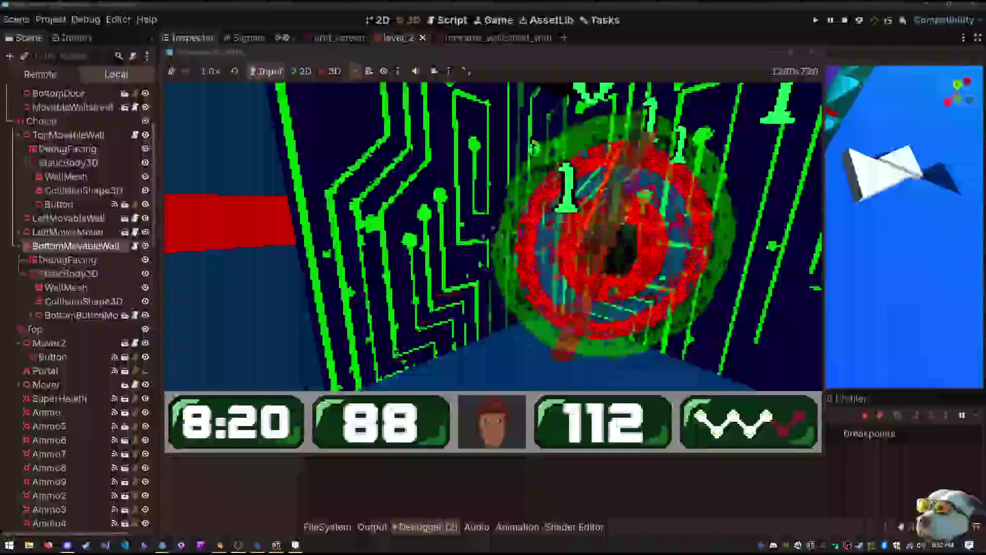
pyautogui.press('Left')
pyautogui.press('Right')
pyautogui.press('Right')
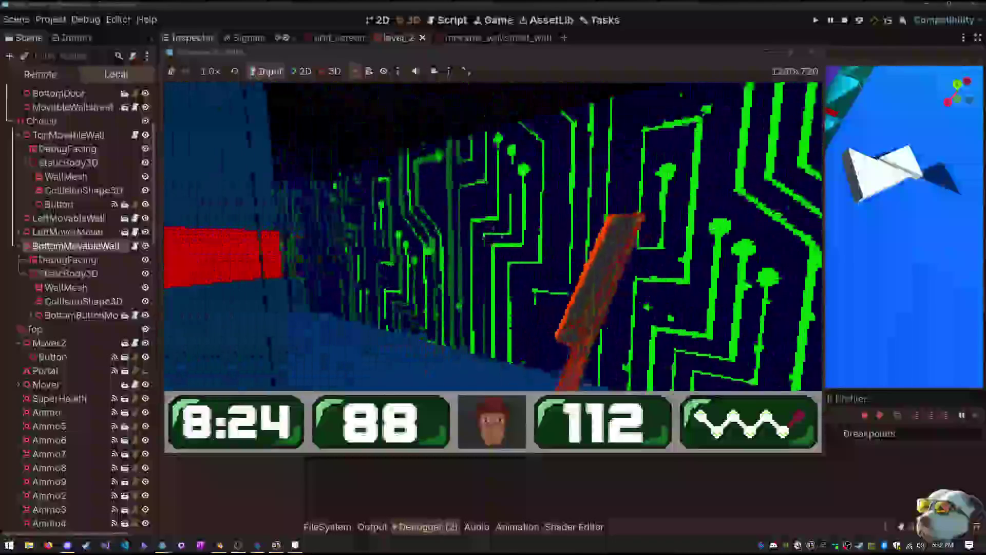
pyautogui.press('Left')
pyautogui.press('Right')
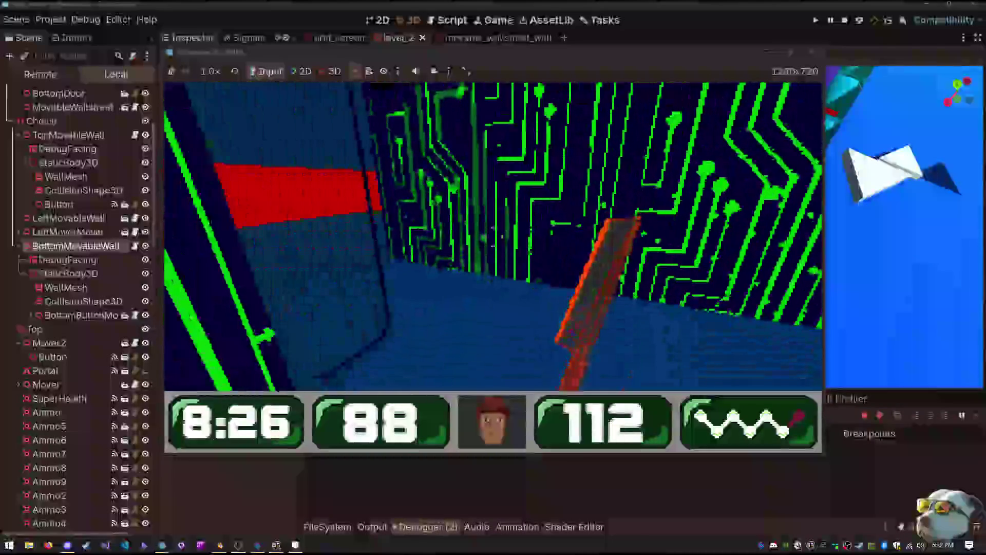
pyautogui.press('Up')
pyautogui.click(813, 50)
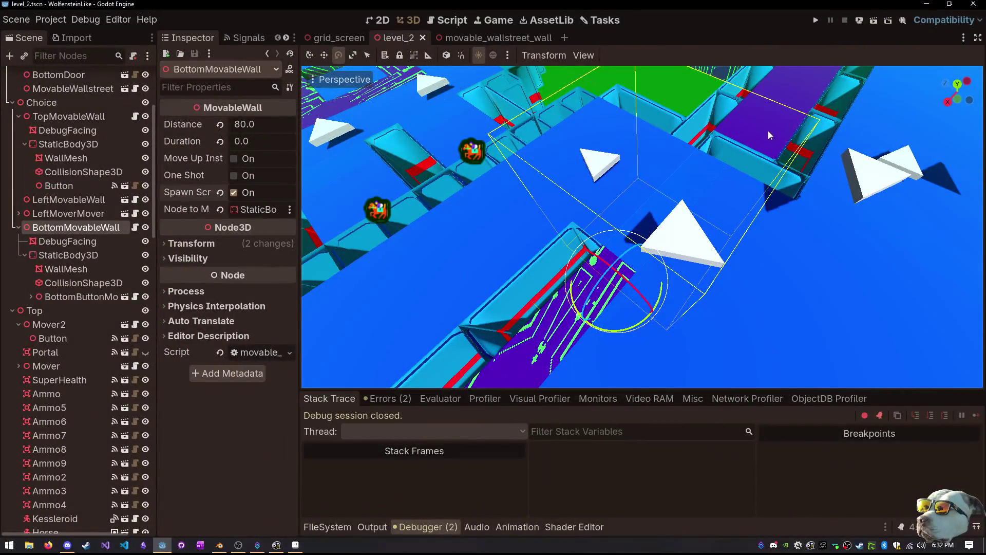
pyautogui.scroll(-10, 760, 155)
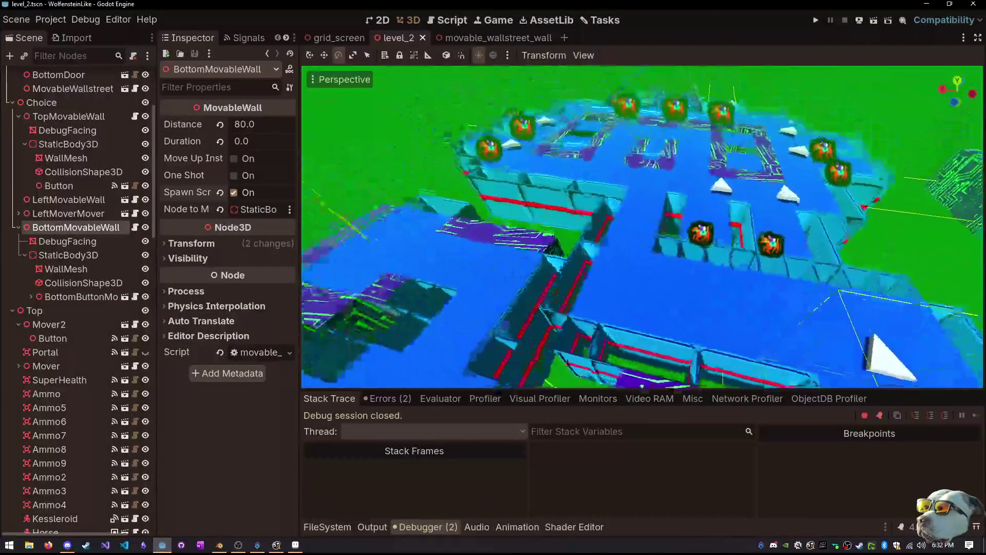
pyautogui.moveTo(738, 158); pyautogui.dragTo(738, 157)
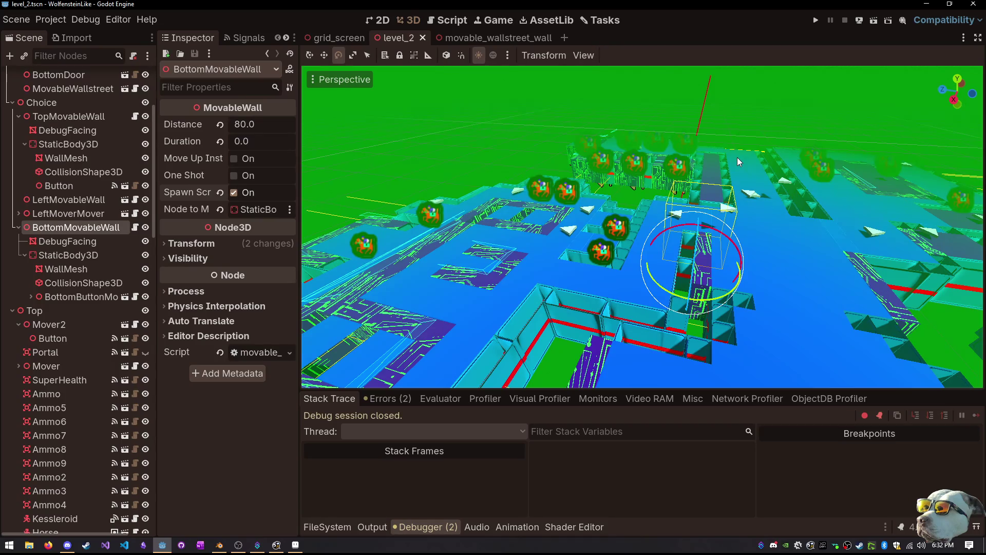
pyautogui.hotkey('shift', 'alt', 'o')
pyautogui.write('wall')
# Quick-open level_1.tscn and select Enemy3 and the enemy to its right
pyautogui.hotkey('ctrl', 'a')
pyautogui.write('levele')
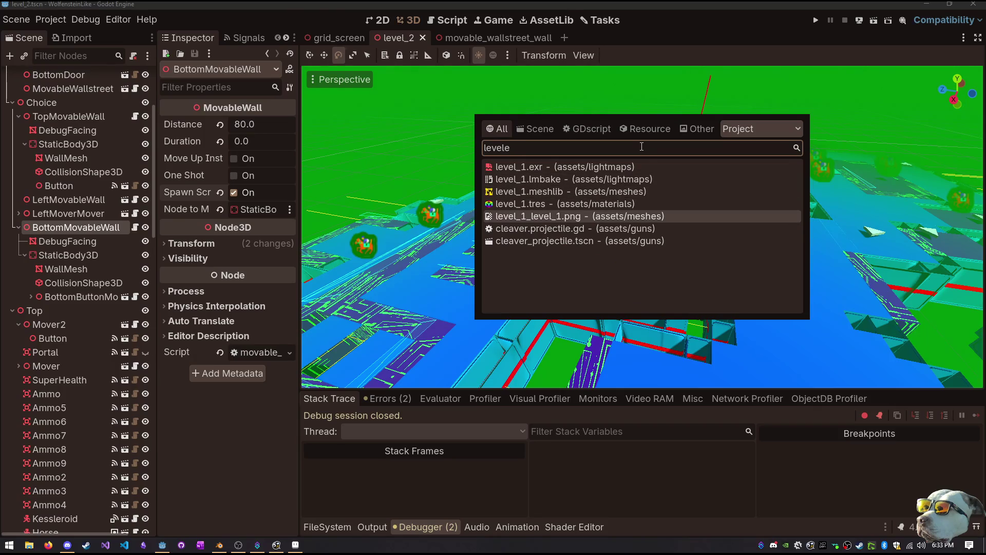
pyautogui.press('BackSpace')
pyautogui.write('_1.tscn')
pyautogui.press('Return')
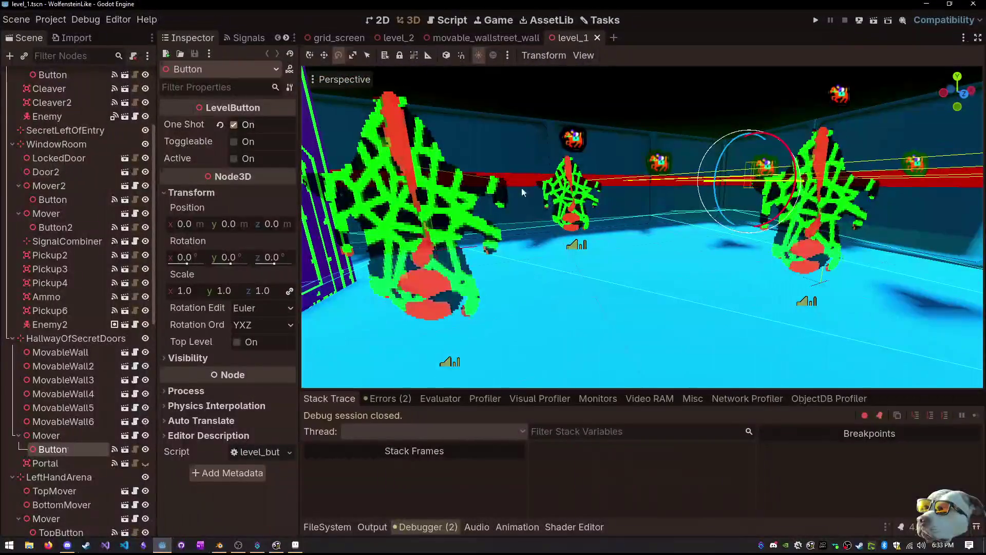
pyautogui.click(417, 207)
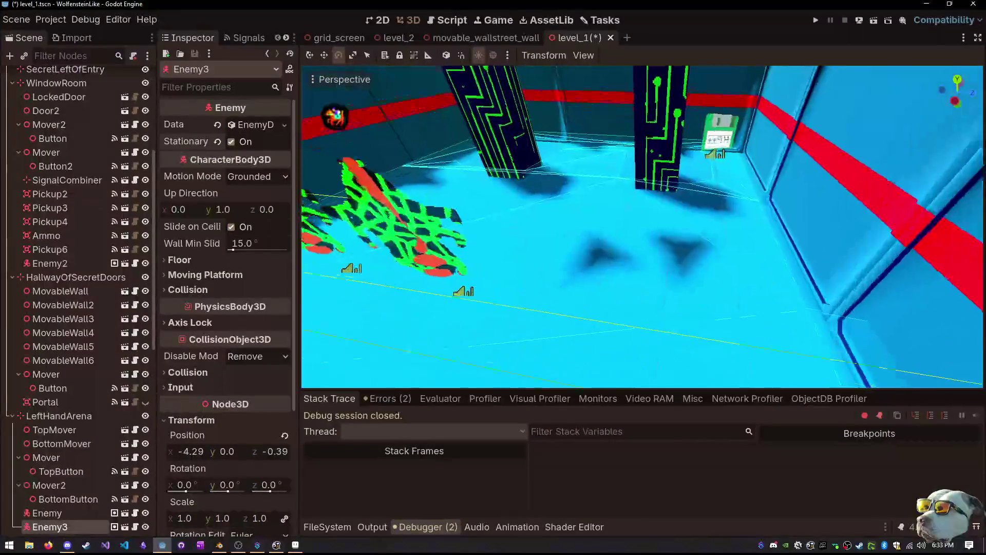
pyautogui.click(670, 200)
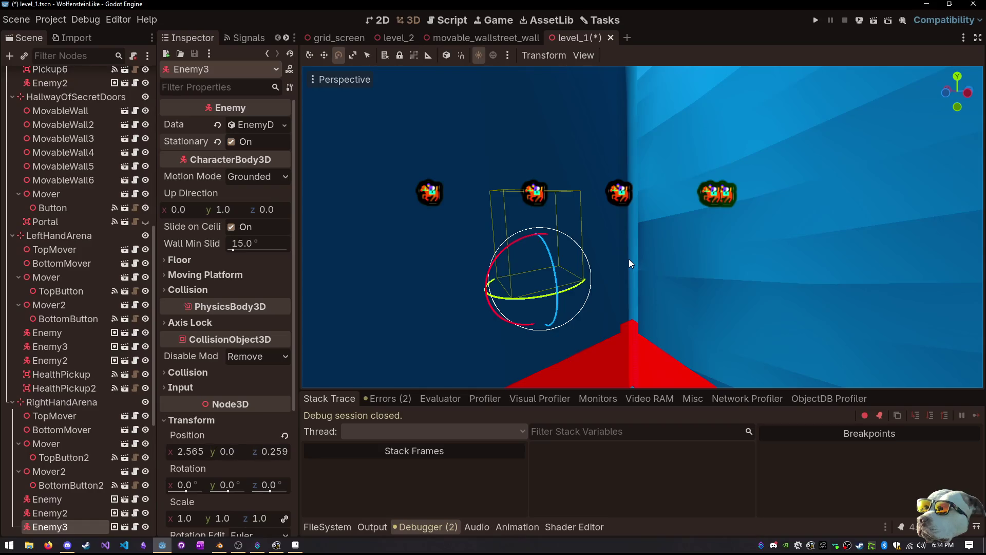
# Fly the view around the hallway enemies, then back out to a high overview of the level
pyautogui.press('s')
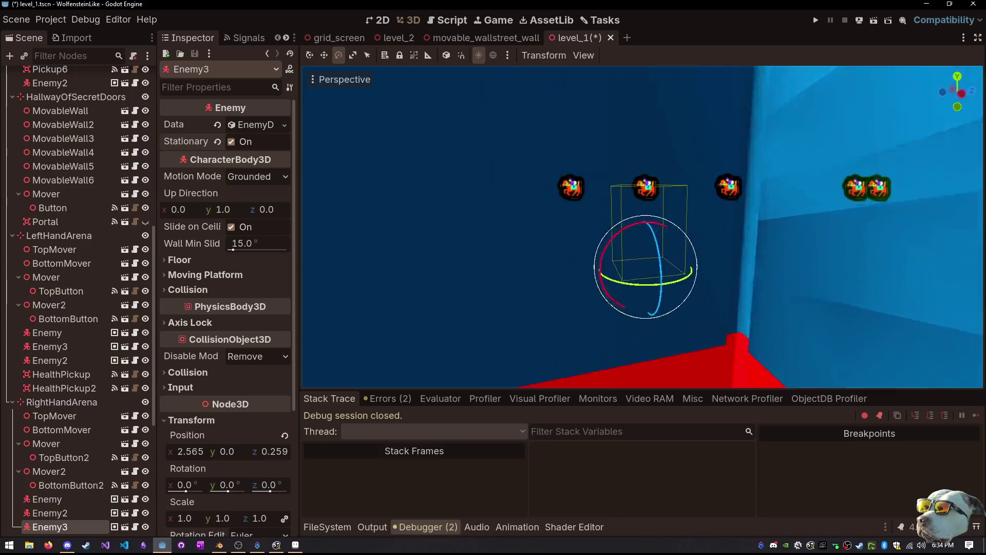
pyautogui.press('w')
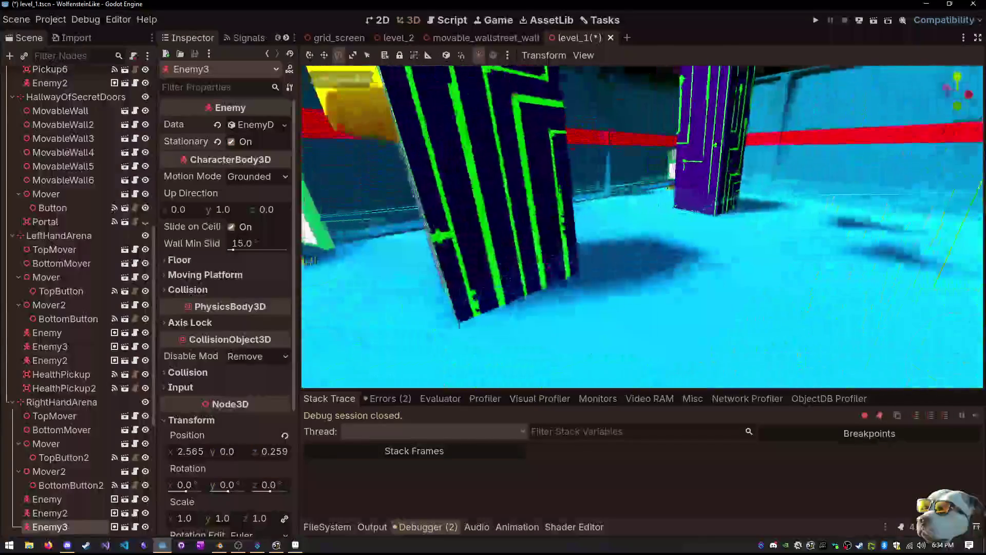
pyautogui.press('w')
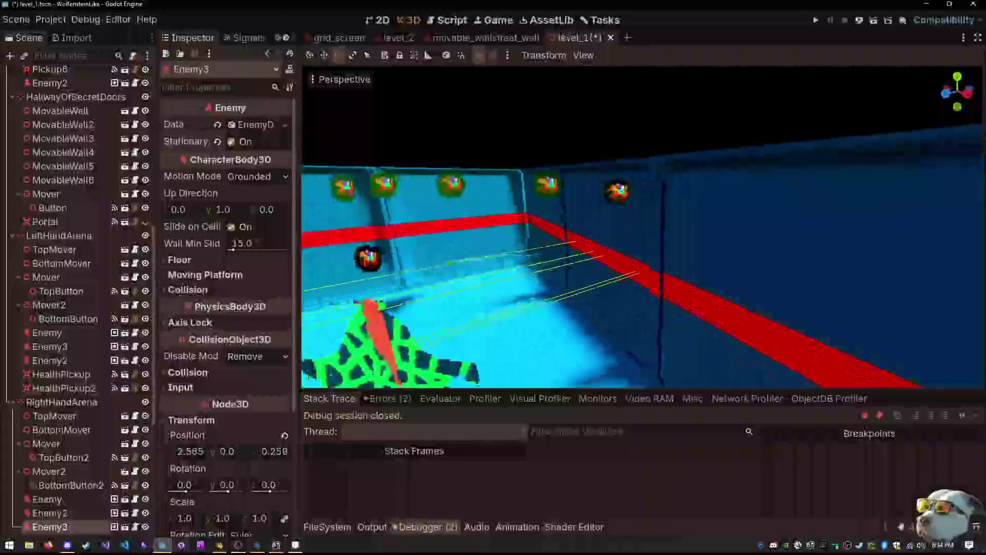
pyautogui.press('w')
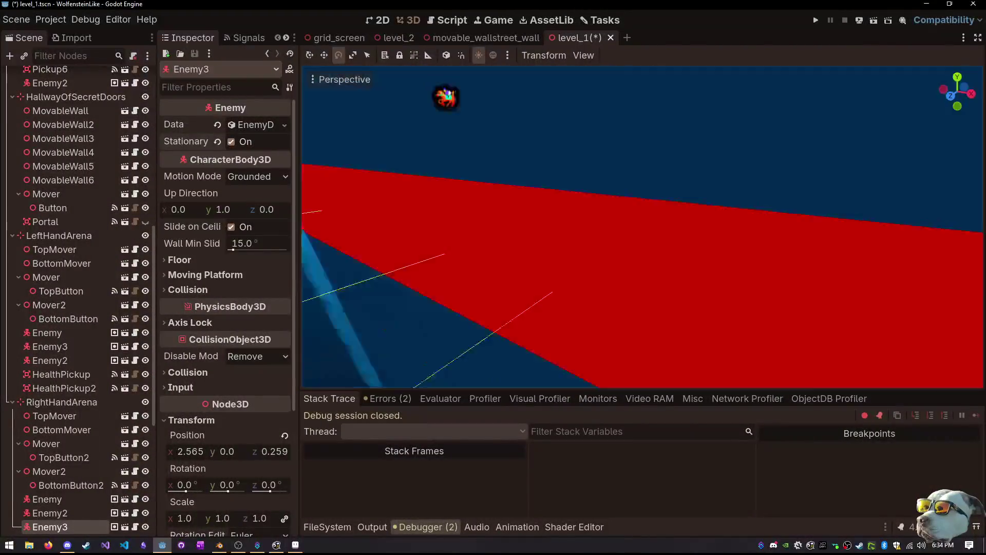
pyautogui.press('w')
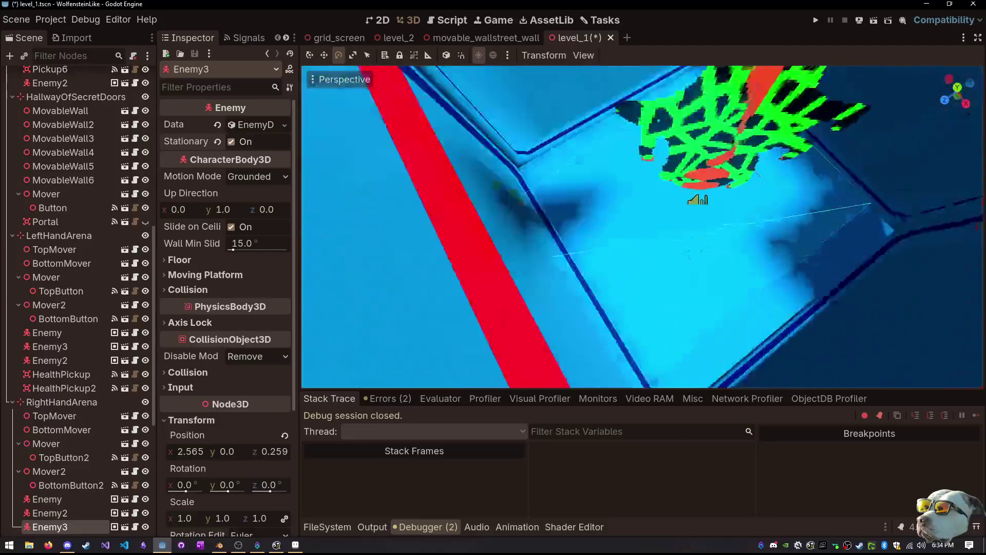
pyautogui.press('s')
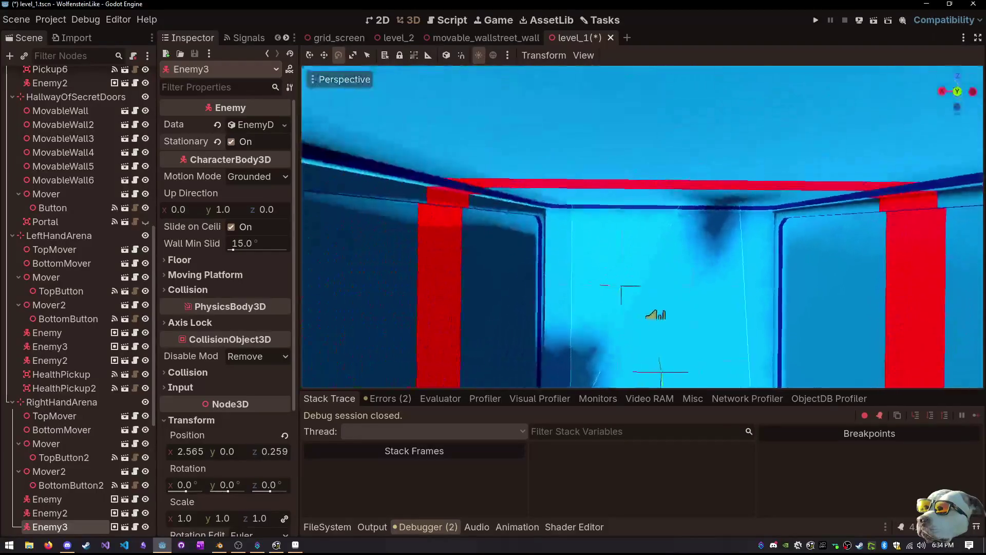
pyautogui.press('s')
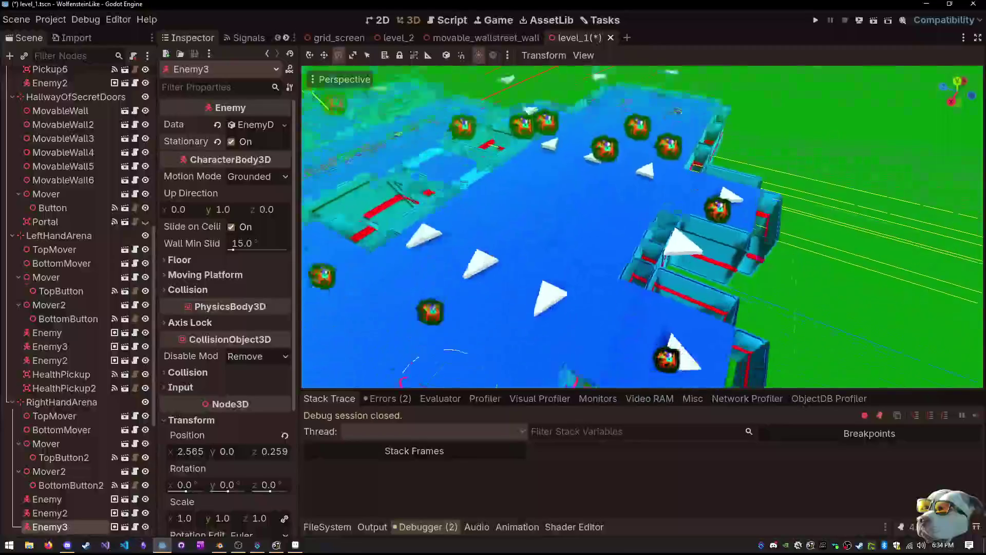
# Select the right arena's TopMover wall and fly in to the enemy in the top-right cubby
pyautogui.click(675, 294)
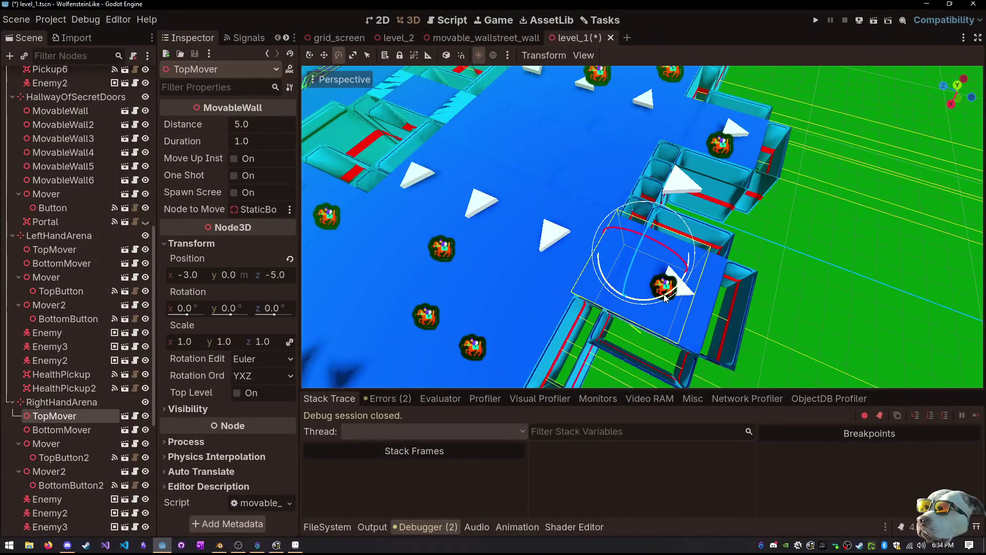
pyautogui.press('w')
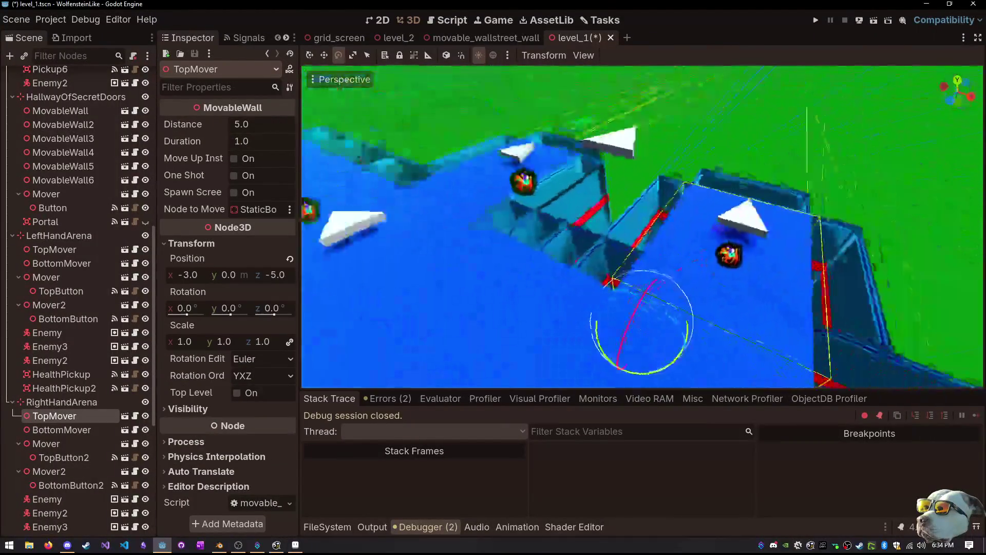
pyautogui.press('s')
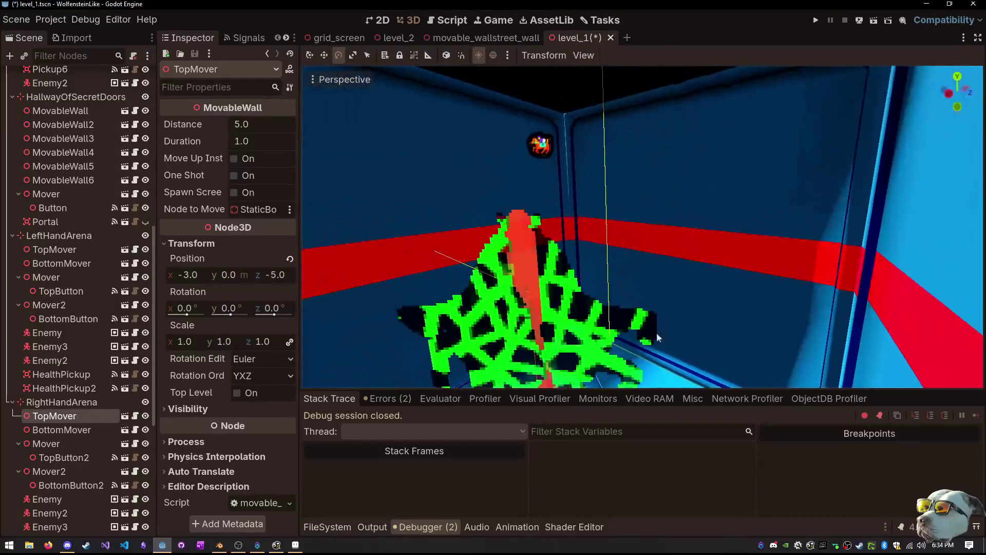
pyautogui.click(562, 310)
# Fly up to overlook the whole level, then skim across the floor in close to the enemy
pyautogui.scroll(-3, 115, 372)
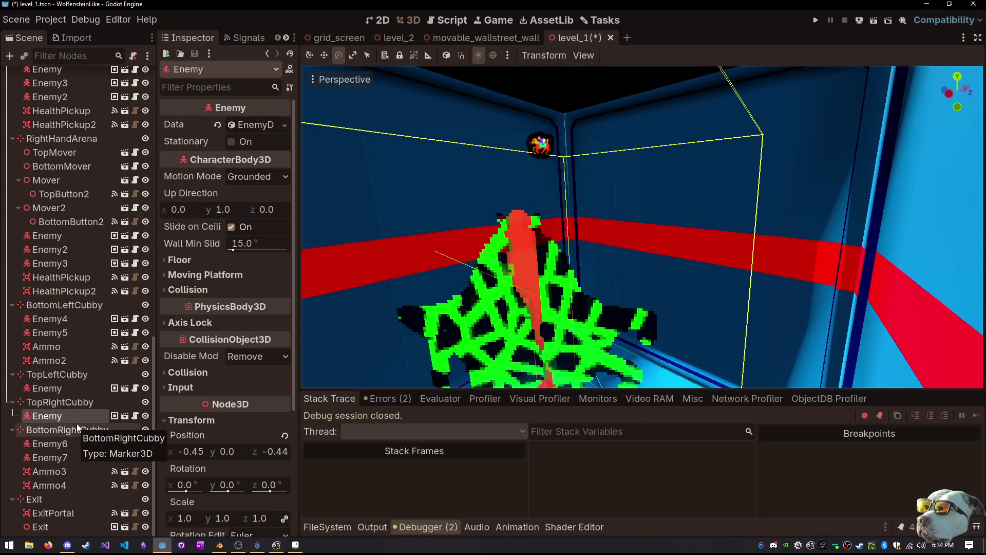
pyautogui.press('s')
pyautogui.press('a')
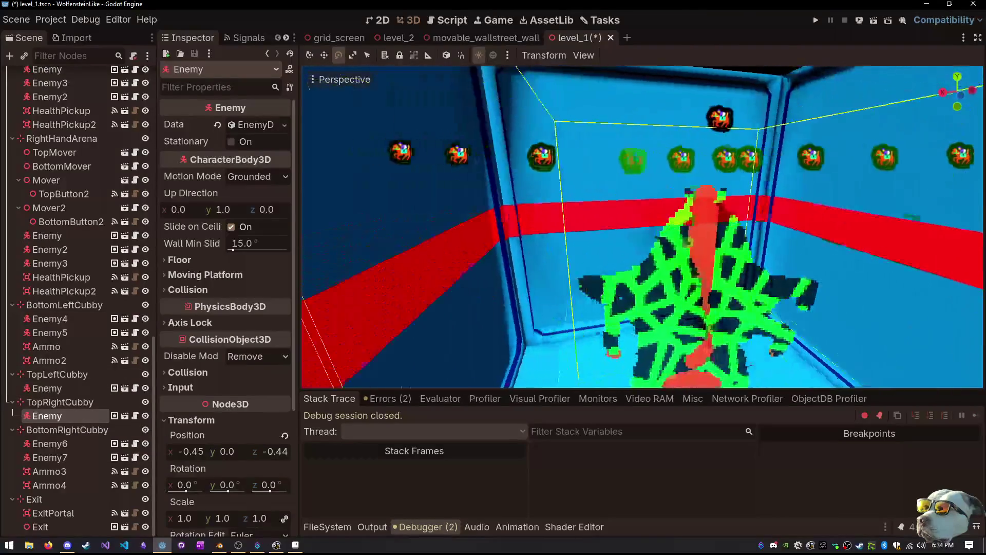
pyautogui.press('e')
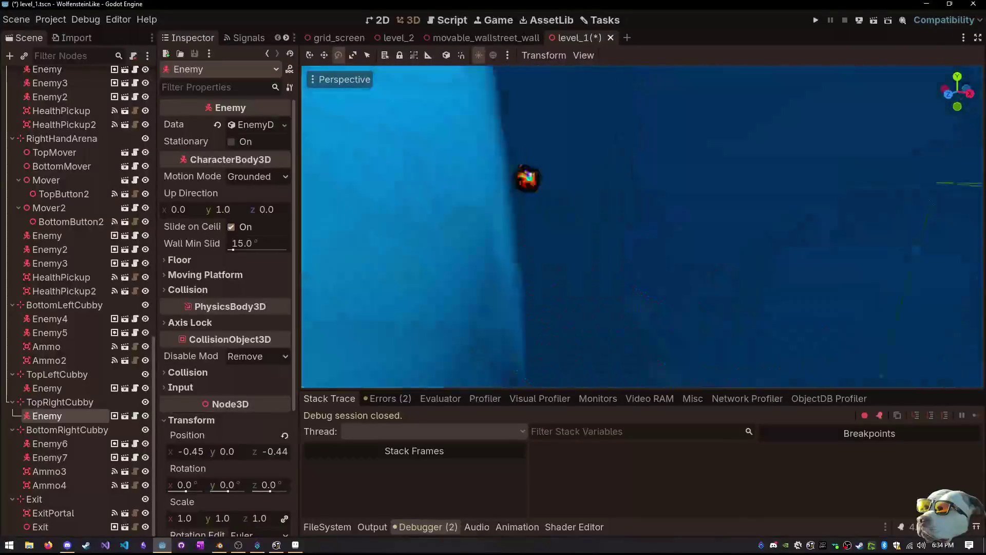
pyautogui.press('e')
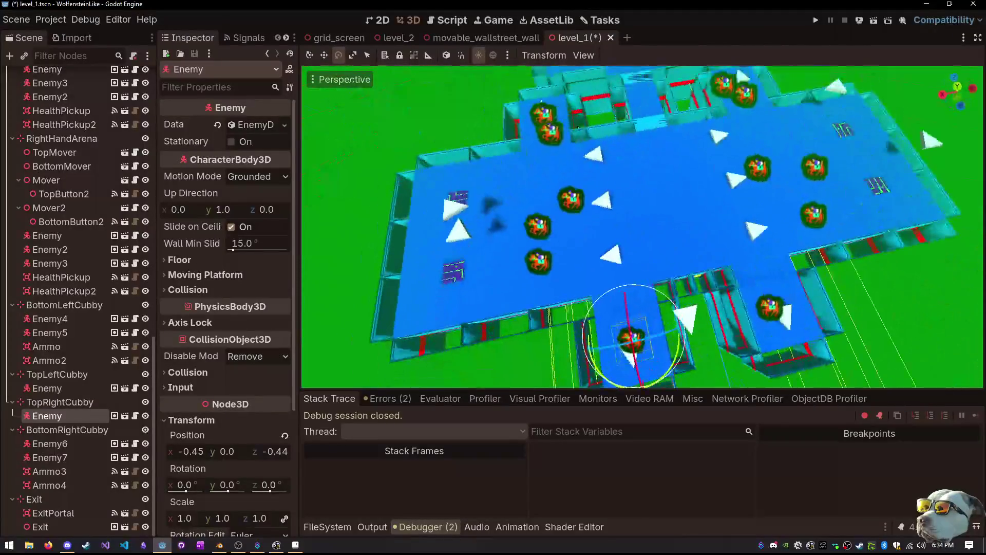
pyautogui.press('w')
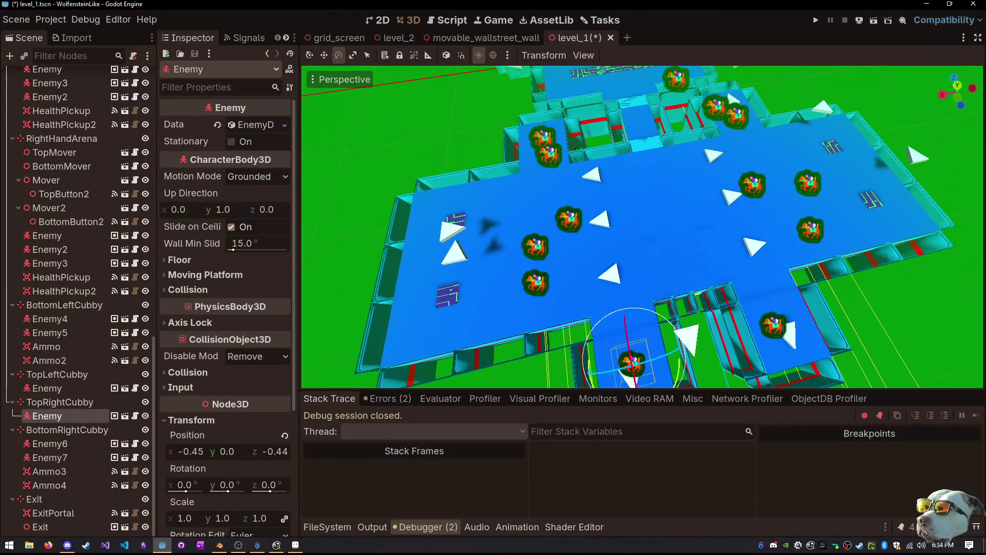
pyautogui.press('w')
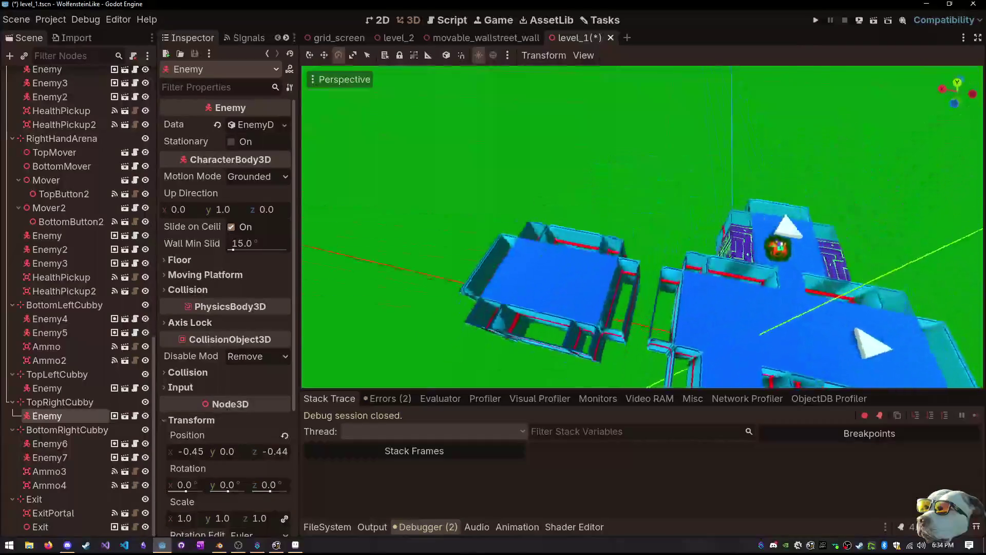
pyautogui.press('w')
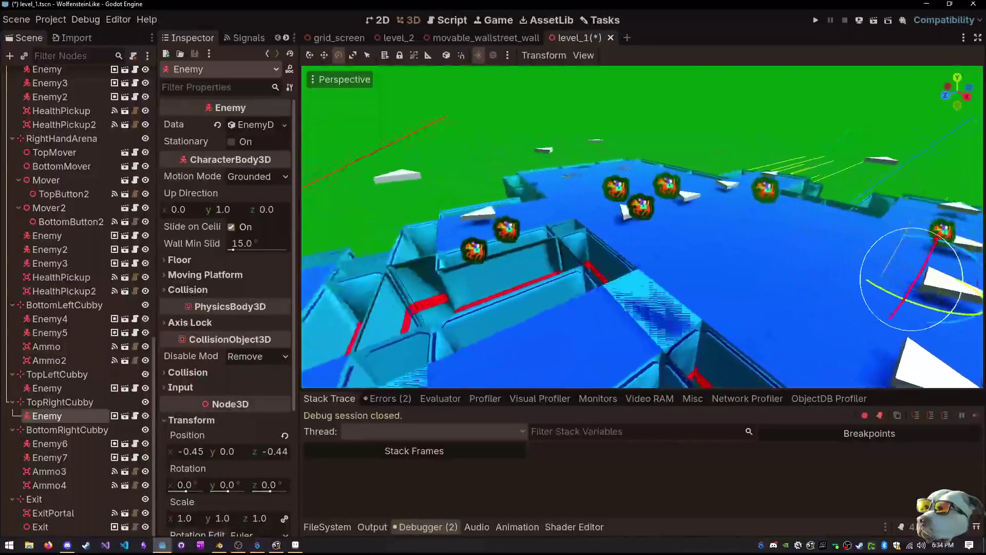
pyautogui.press('w')
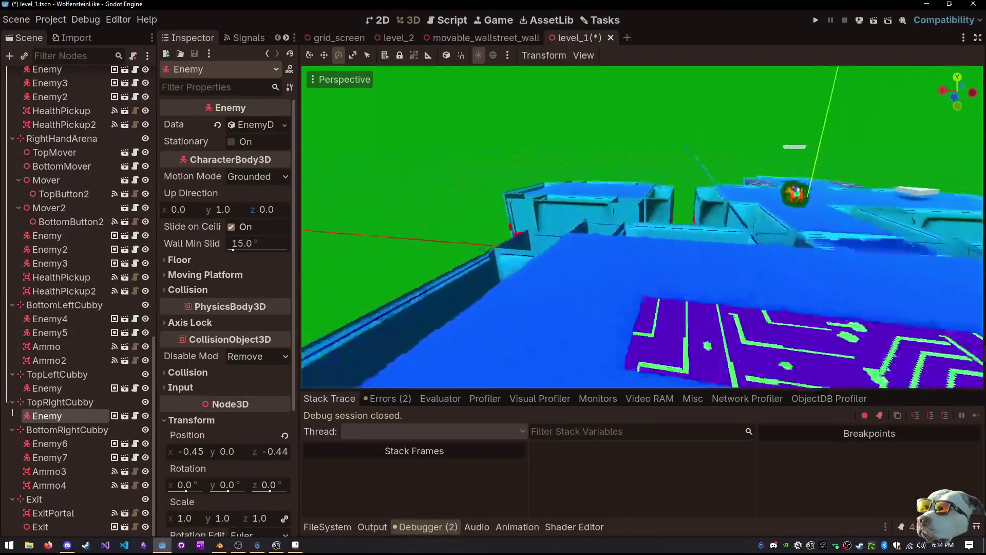
pyautogui.press('w')
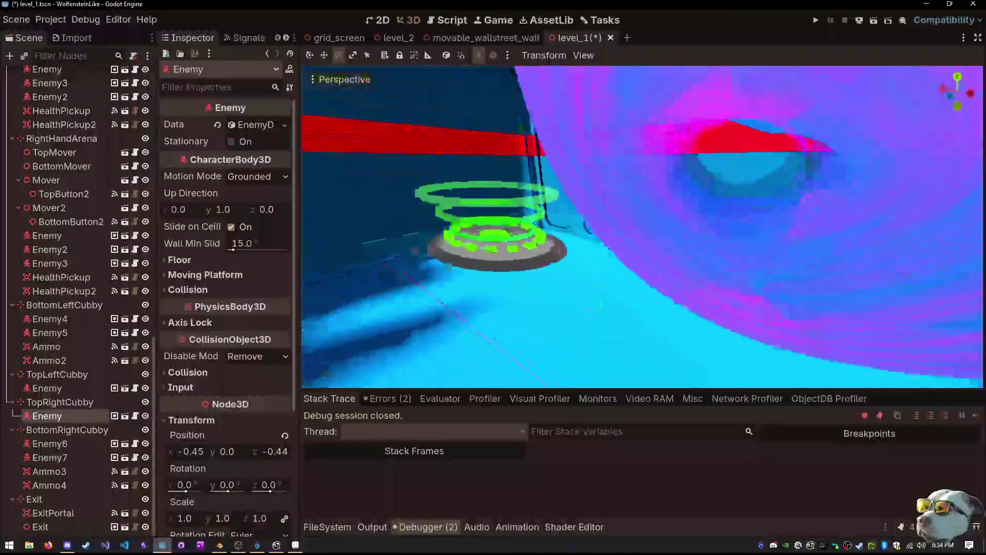
# Fly through the red-striped wall corridor toward the purple sphere and back out
pyautogui.press('s')
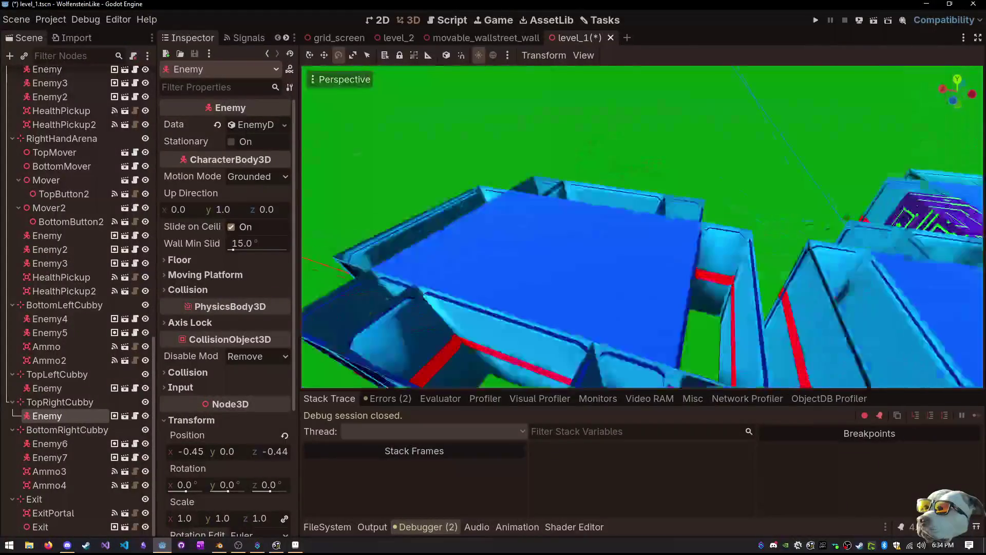
pyautogui.press('w')
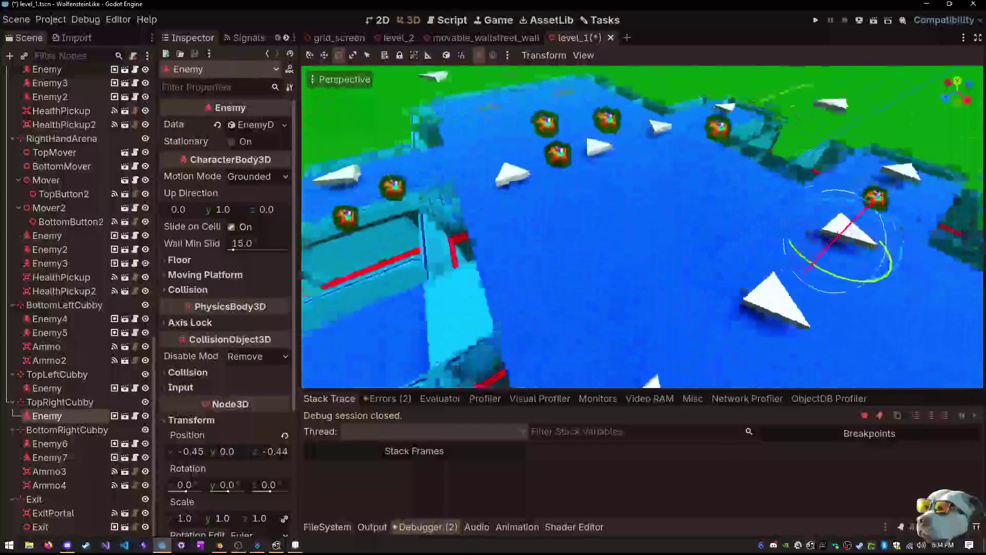
pyautogui.press('s')
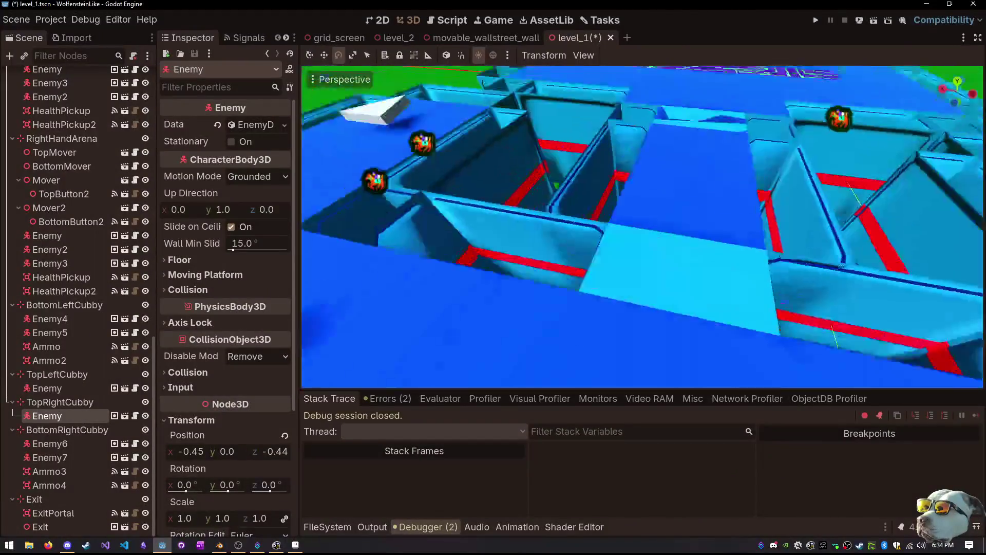
pyautogui.press('w')
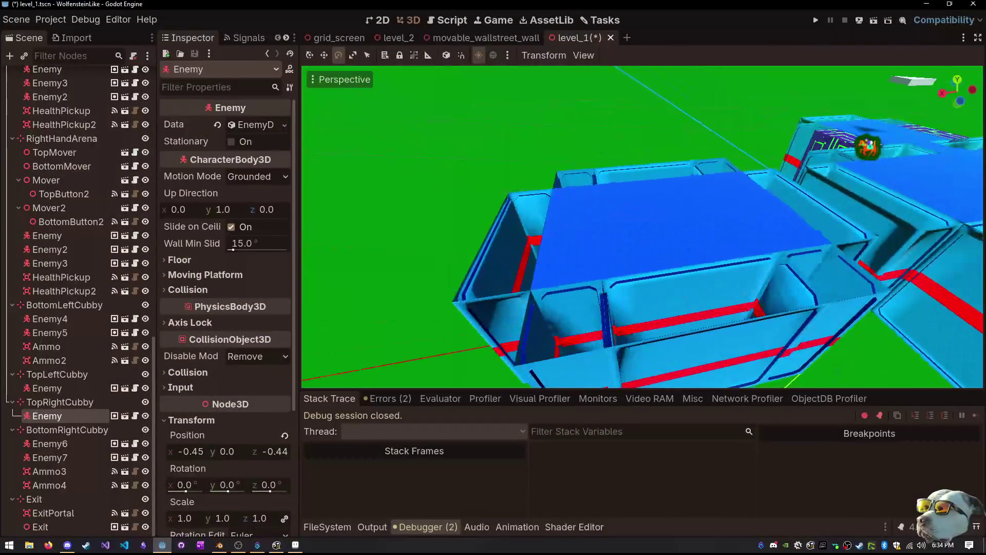
pyautogui.press('w')
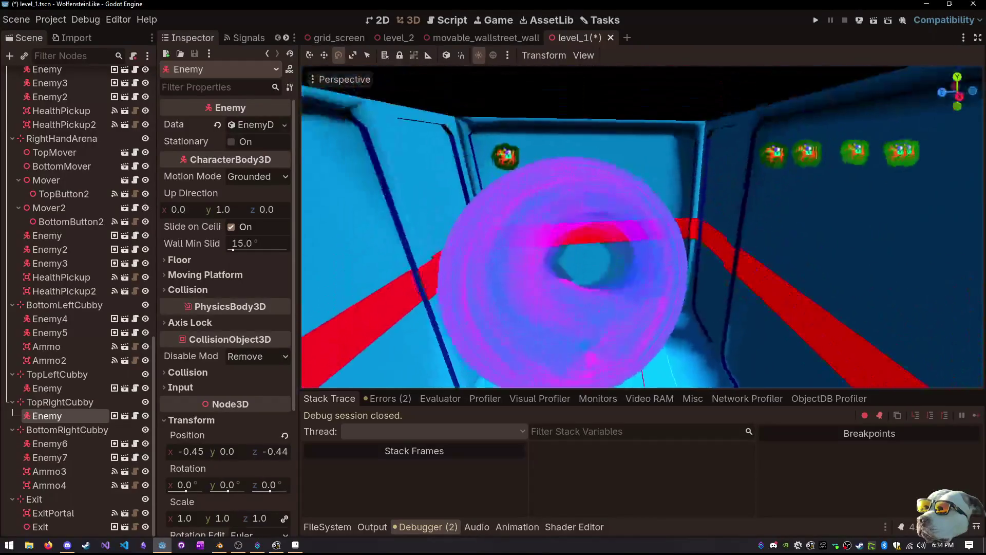
pyautogui.press('s')
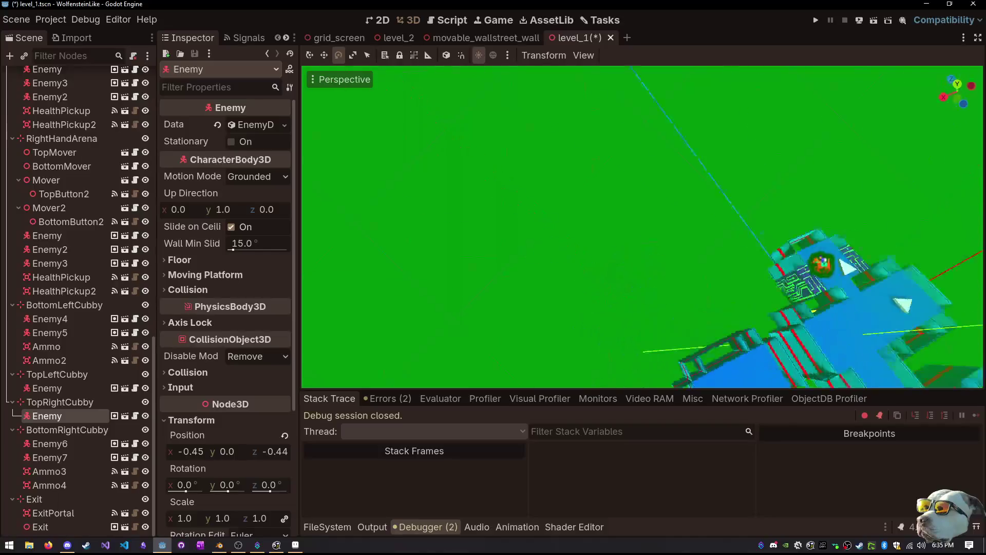
# Fly over the cubby blocks and dive in and out of the corridor near the exit cube
pyautogui.press('w')
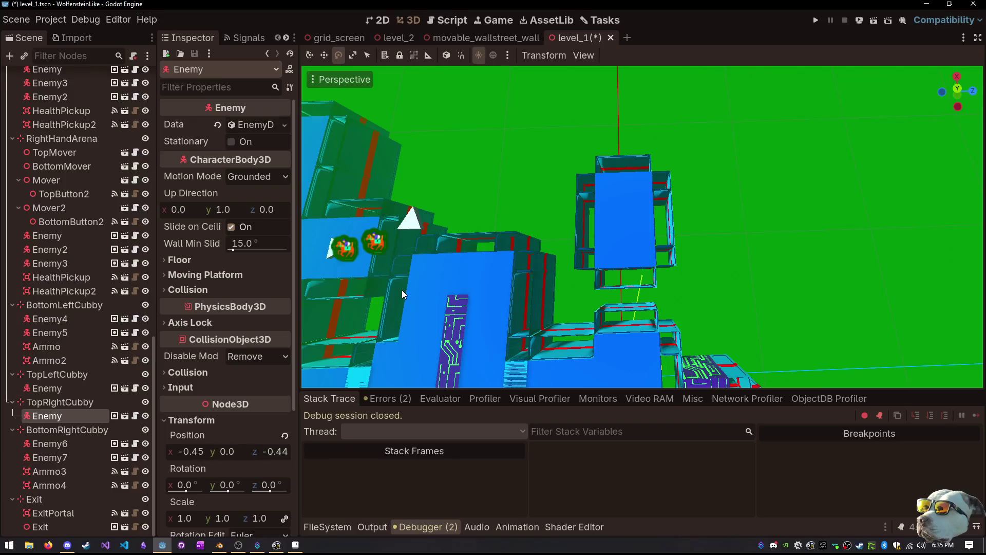
pyautogui.press('s')
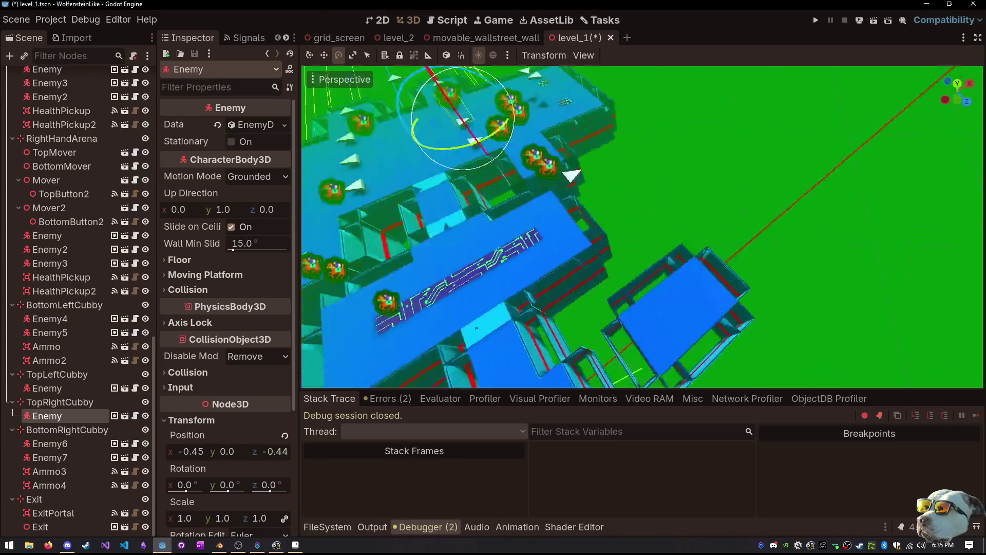
pyautogui.press('w')
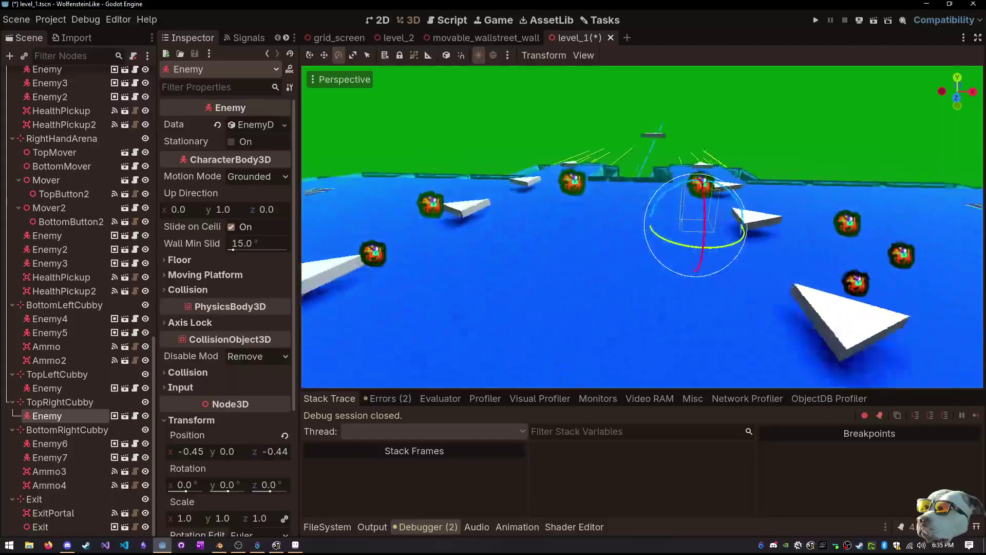
pyautogui.press('s')
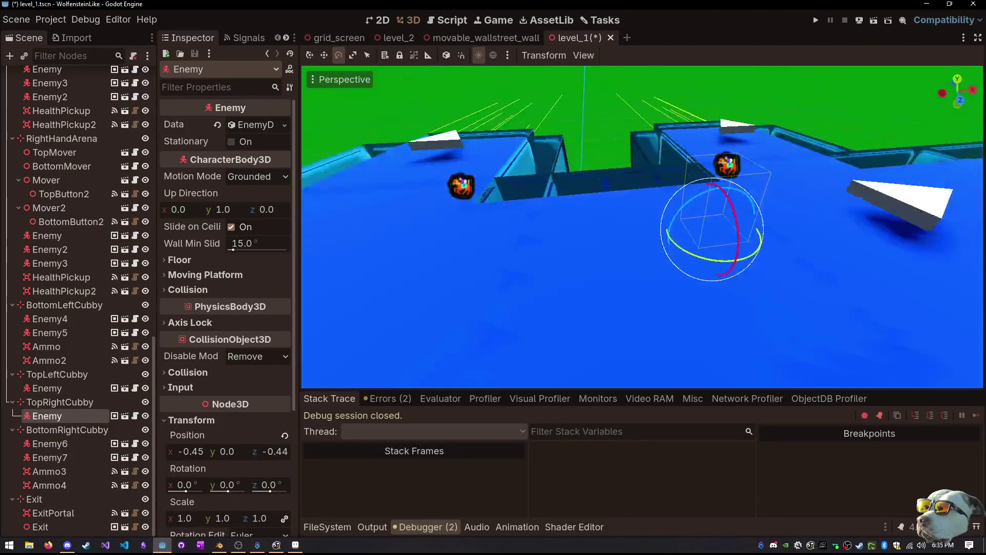
pyautogui.press('s')
pyautogui.press('w')
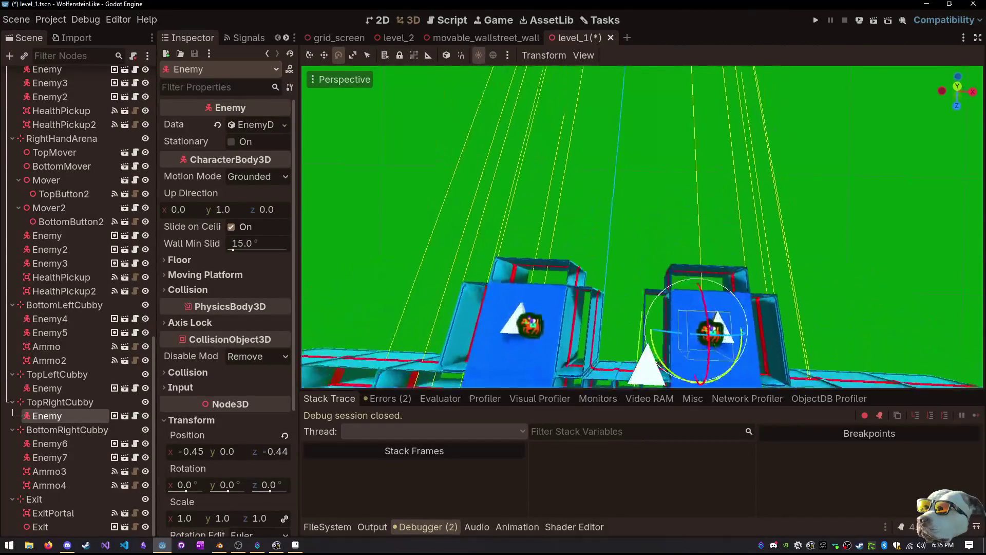
pyautogui.press('w')
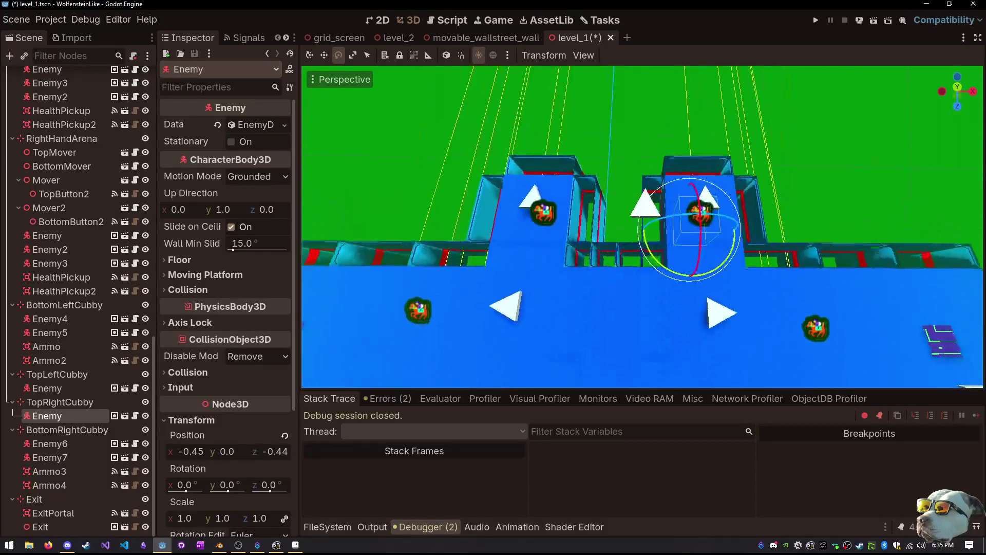
pyautogui.press('w')
pyautogui.press('s')
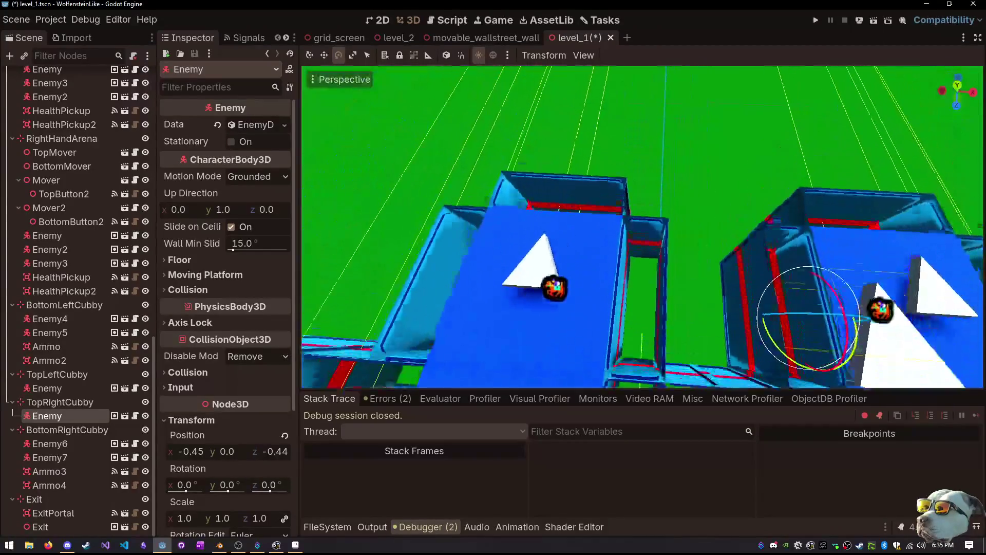
pyautogui.press('s')
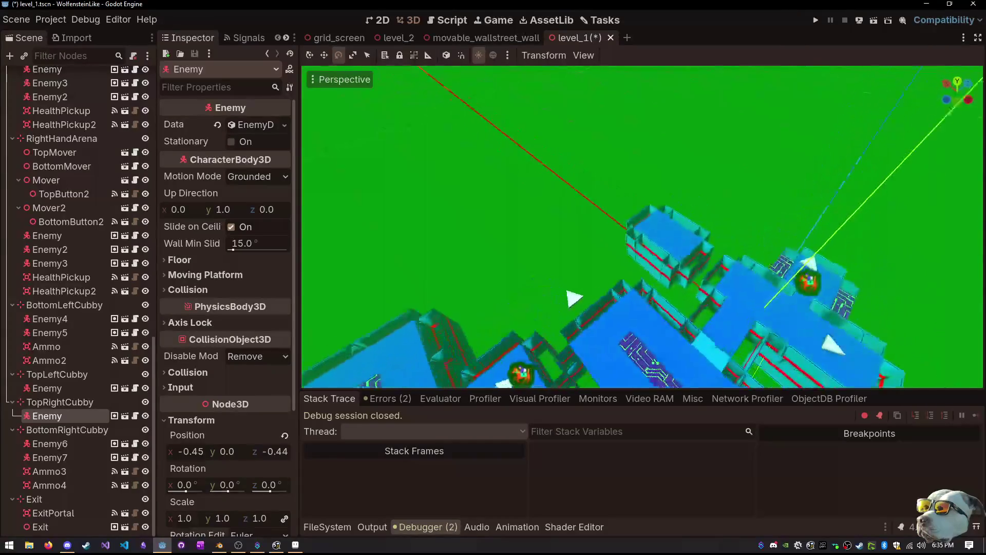
# Fly along the blue blocks and through the purple and cyan portal mesh, ending above the level
pyautogui.press('w')
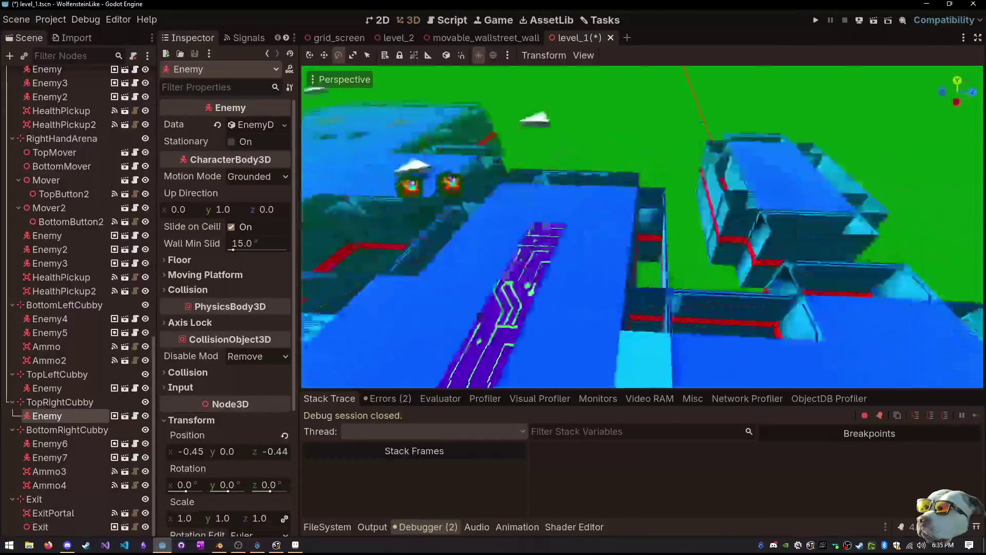
pyautogui.press('w')
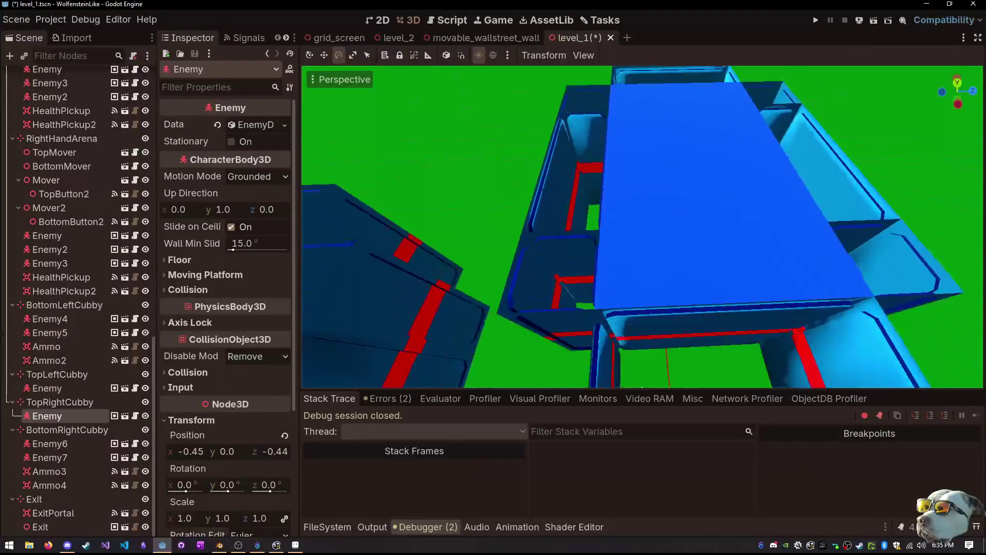
pyautogui.press('w')
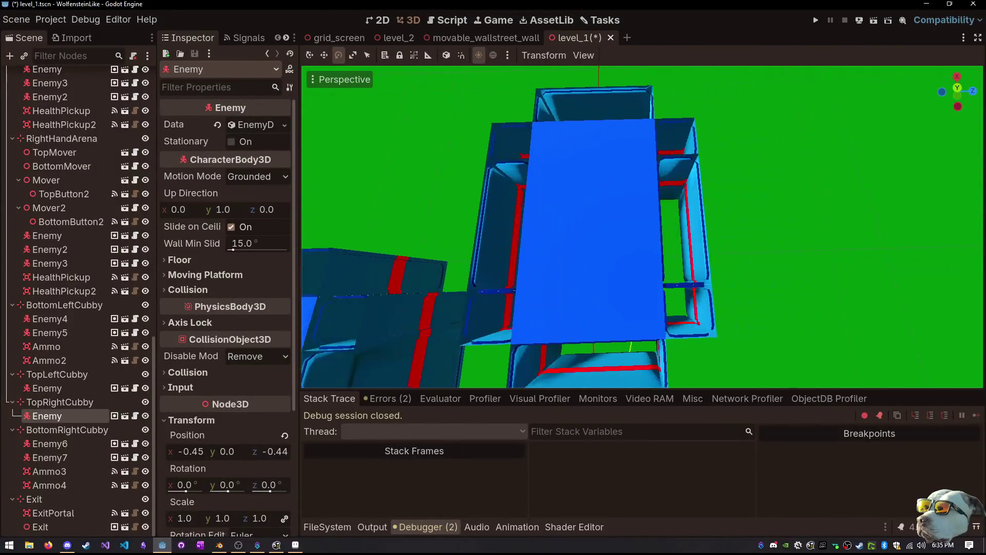
pyautogui.press('w')
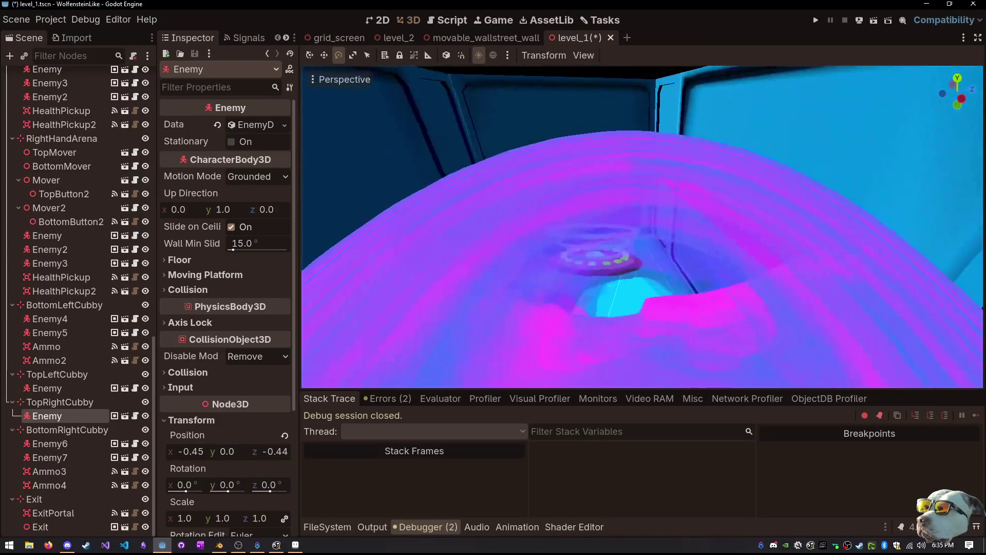
pyautogui.press('w')
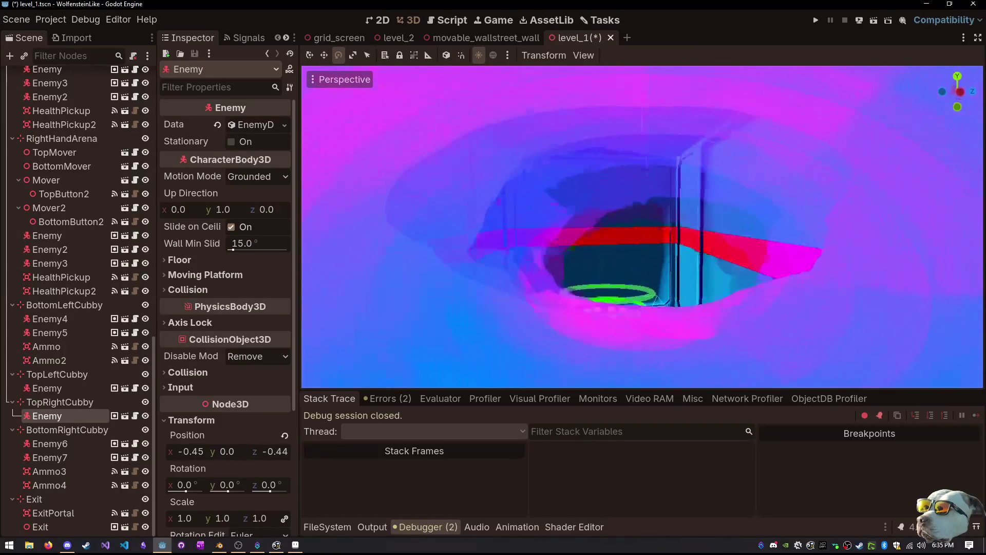
pyautogui.press('w')
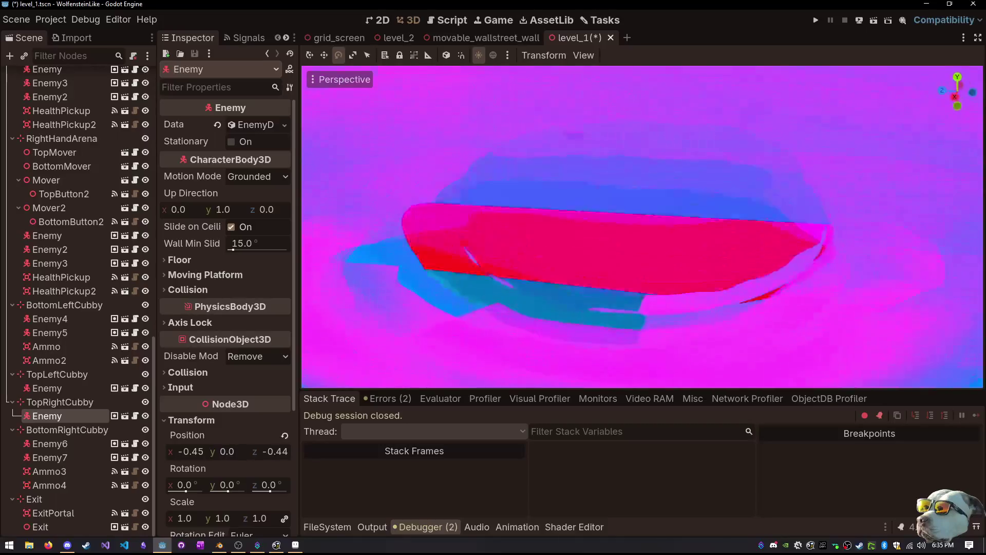
pyautogui.press('w')
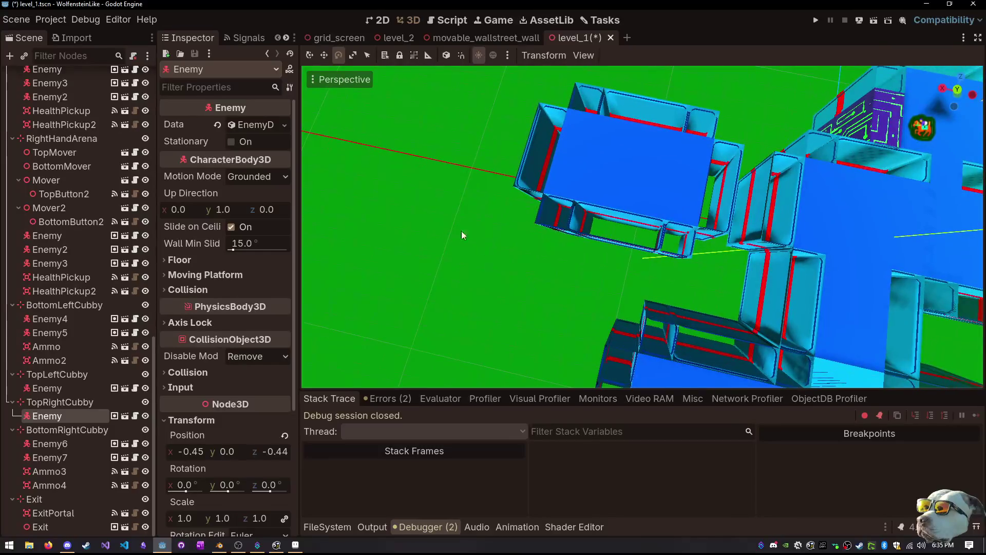
pyautogui.scroll(10, 121, 188)
# Clear WorldEnvironment's foggy environment and load default.environment.tres instead
pyautogui.click(81, 90)
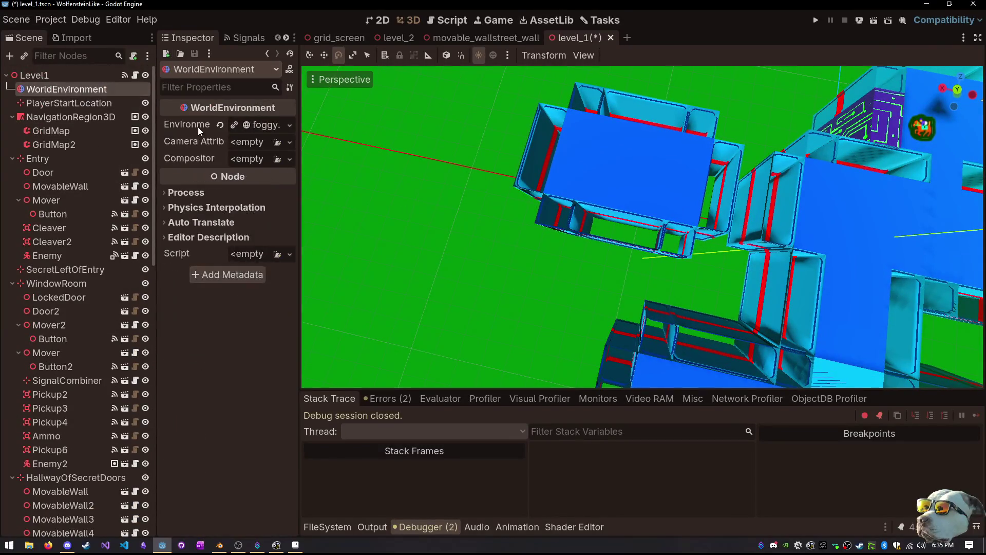
pyautogui.click(223, 124)
pyautogui.click(288, 126)
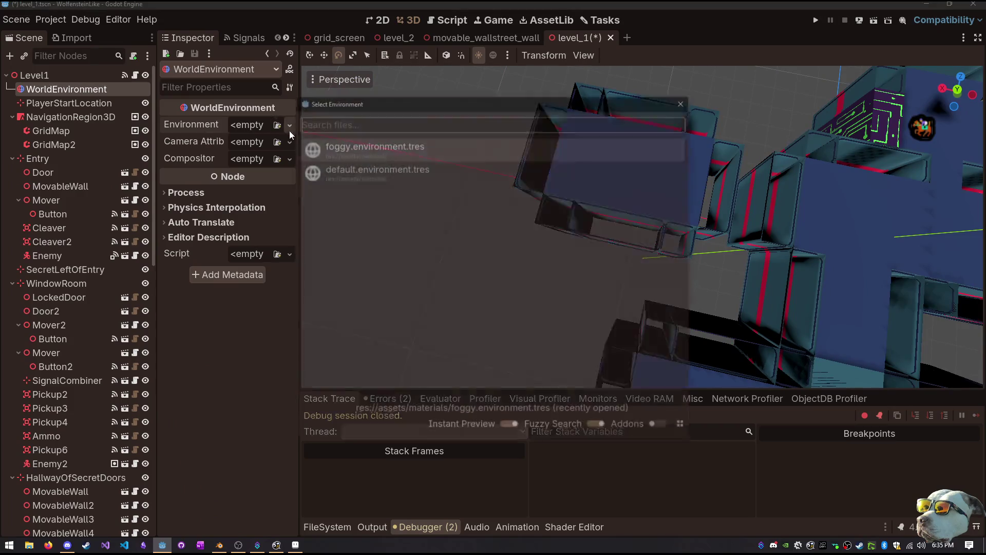
pyautogui.click(357, 169)
pyautogui.click(356, 180)
pyautogui.doubleClick(357, 174)
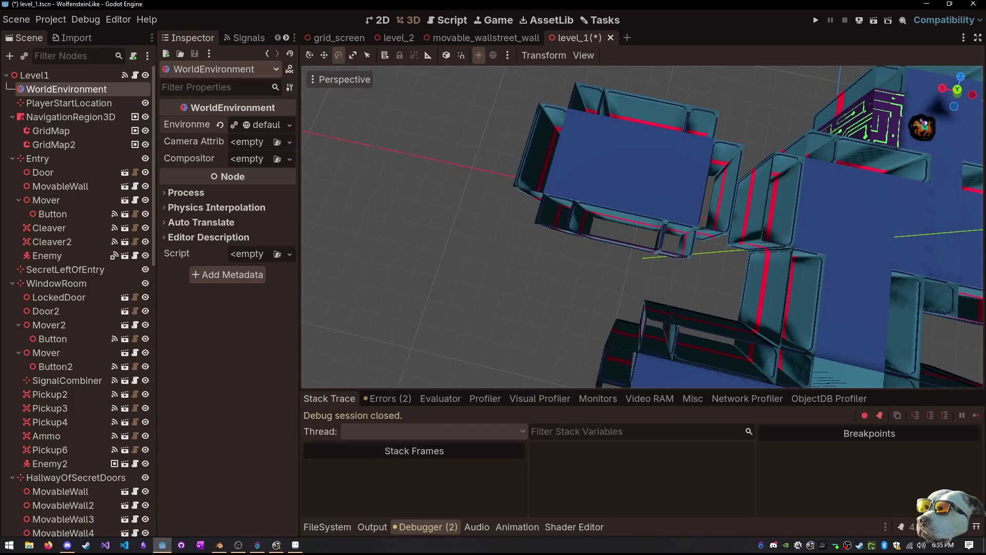
# In top view, select the GridMap and erase two wall pieces of the right-hand room
pyautogui.press('KP_7')
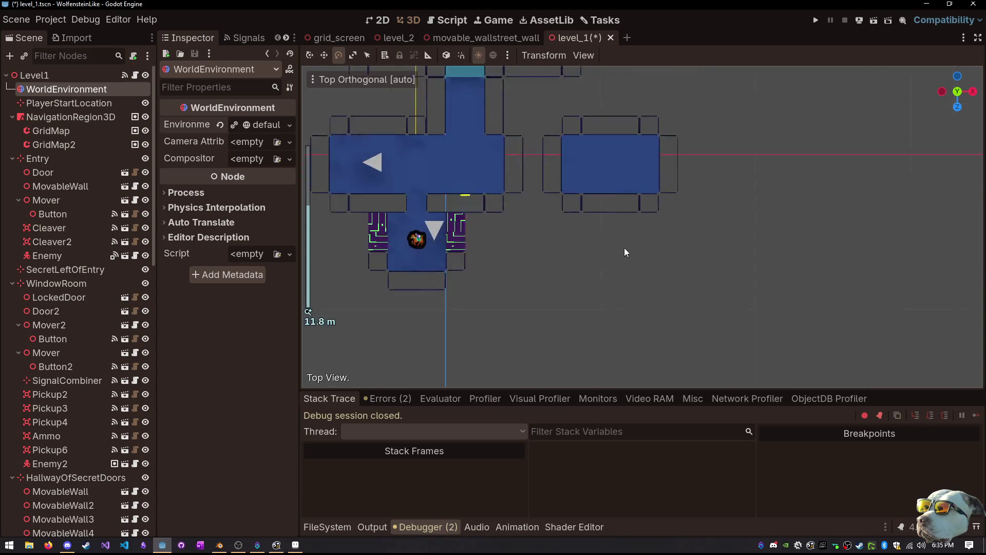
pyautogui.scroll(2, 625, 252)
pyautogui.scroll(3, 653, 279)
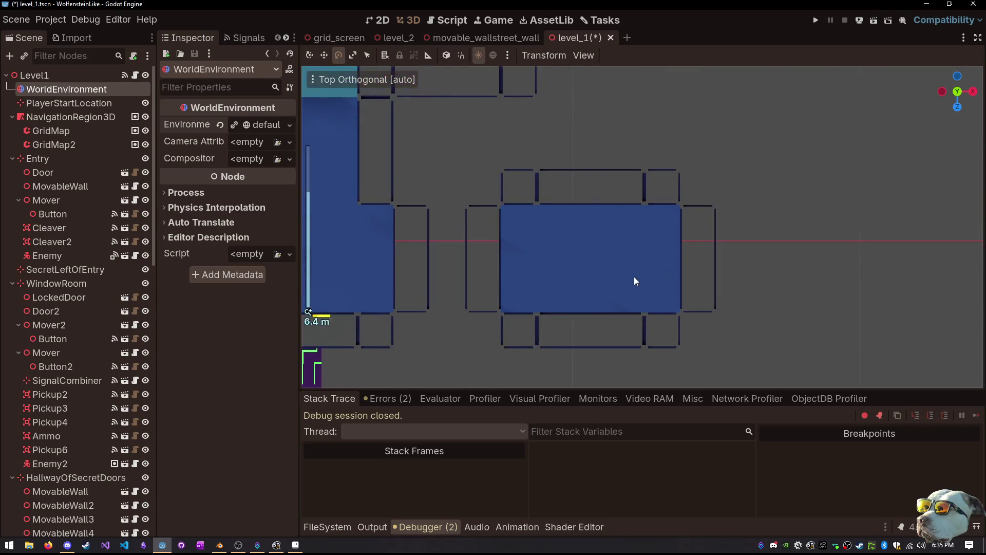
pyautogui.click(52, 131)
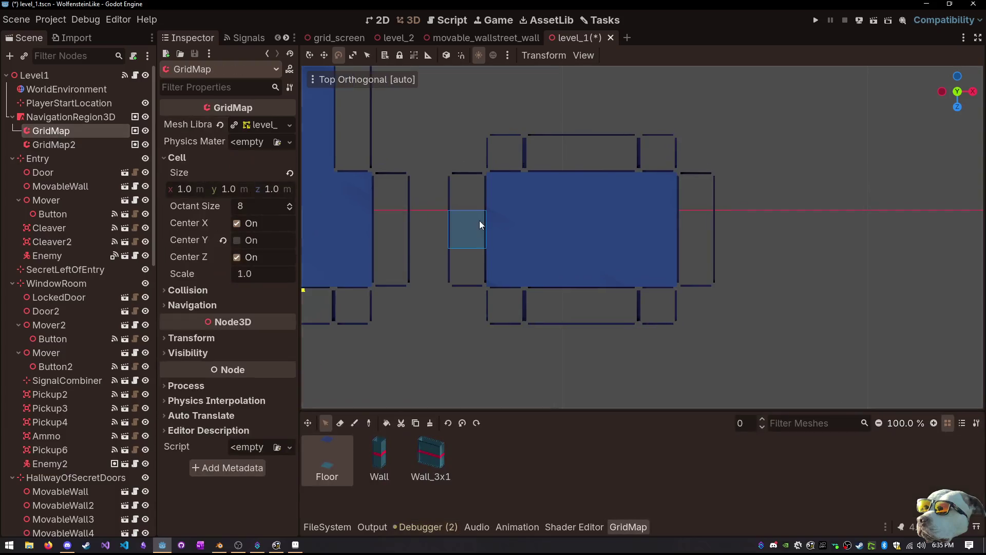
pyautogui.press('w')
pyautogui.press('e')
pyautogui.press('w')
pyautogui.click(578, 141)
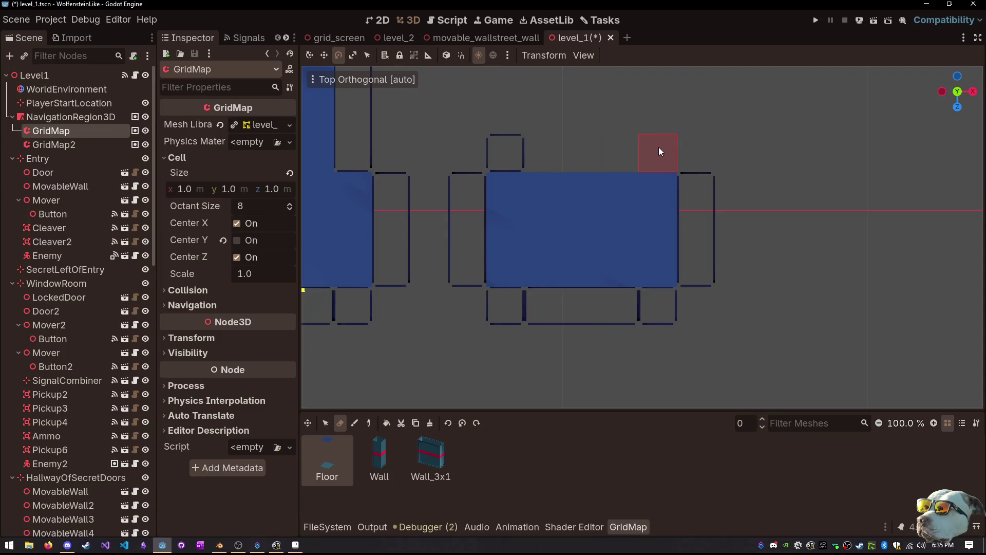
pyautogui.click(667, 295)
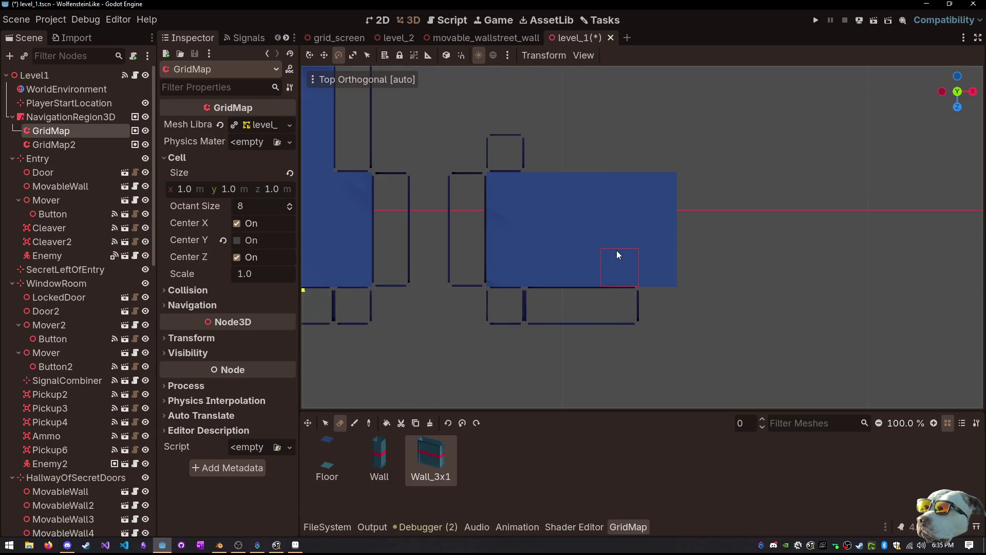
# Fill a long strip to the right of the room with Floor tiles
pyautogui.moveTo(620, 165)
pyautogui.mouseDown()
pyautogui.moveTo(657, 184)
pyautogui.moveTo(525, 189)
pyautogui.moveTo(500, 238)
pyautogui.mouseUp()
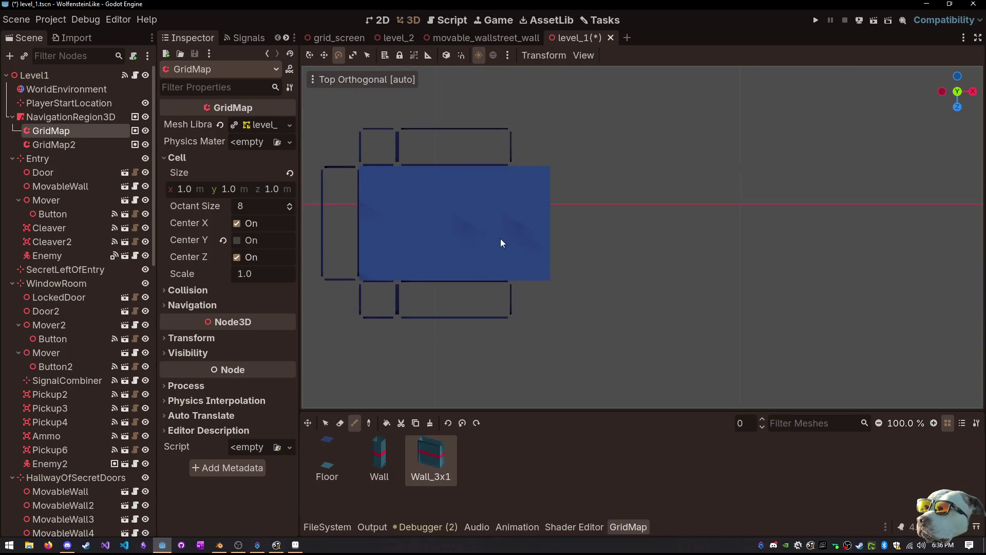
pyautogui.click(343, 438)
pyautogui.press('q')
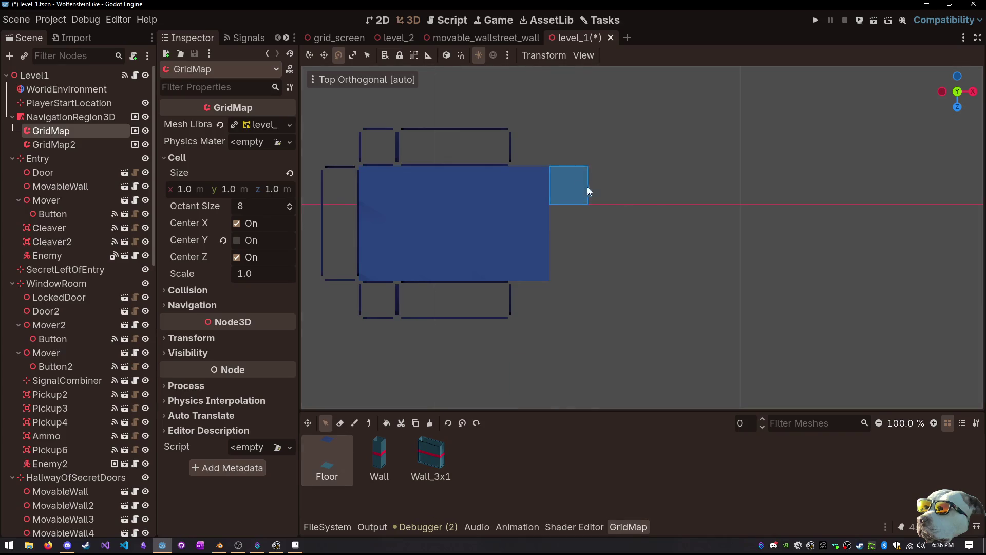
pyautogui.moveTo(581, 184); pyautogui.dragTo(905, 280)
pyautogui.press('z')
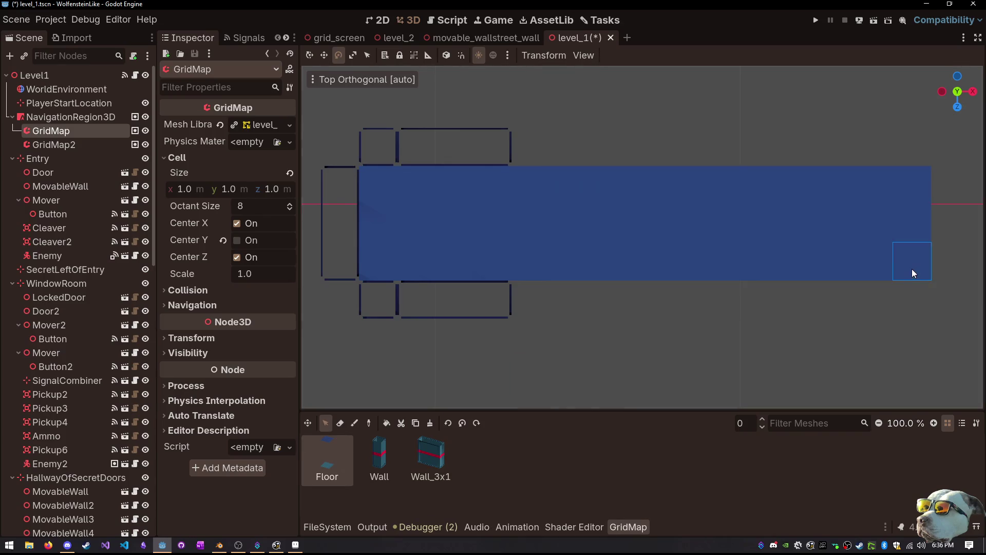
# Paint Wall_3x1 pieces along the corridor's top and bottom edges
pyautogui.click(445, 455)
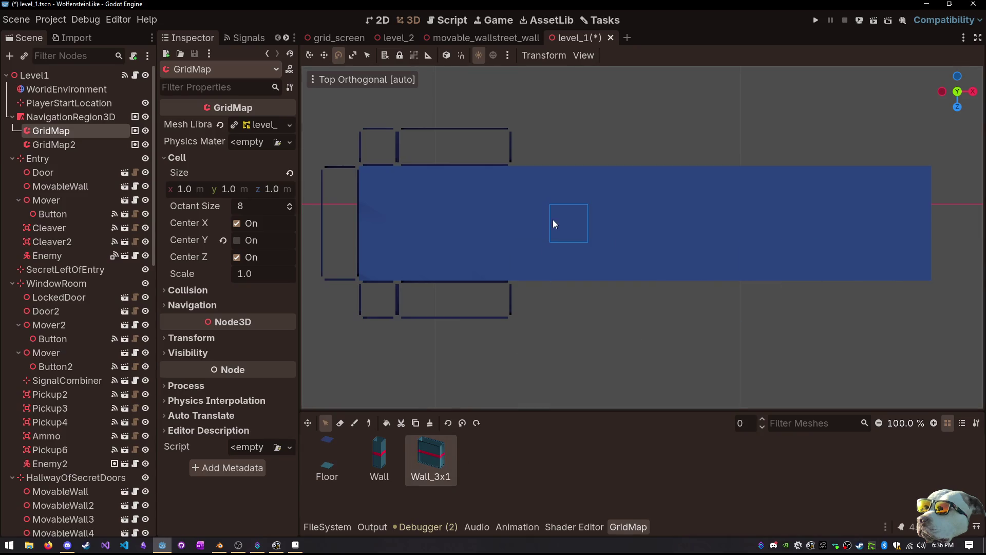
pyautogui.click(567, 155)
pyautogui.click(557, 288)
pyautogui.click(702, 139)
pyautogui.click(688, 289)
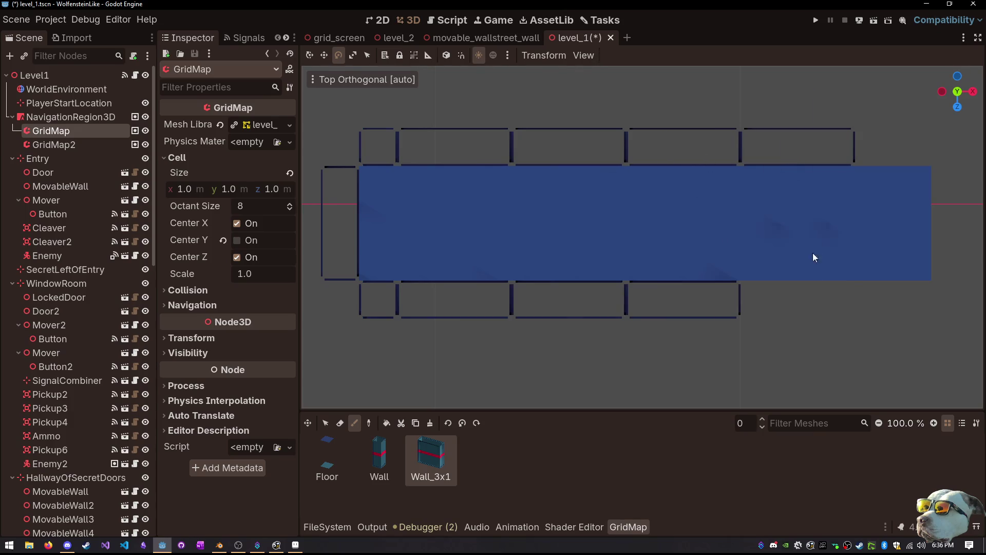
# Replace a misplaced top wall, add more wall pieces and turn one crosswise to cap the corridor
pyautogui.moveTo(815, 283)
pyautogui.mouseDown()
pyautogui.moveTo(628, 269)
pyautogui.moveTo(594, 330)
pyautogui.moveTo(562, 316)
pyautogui.mouseUp()
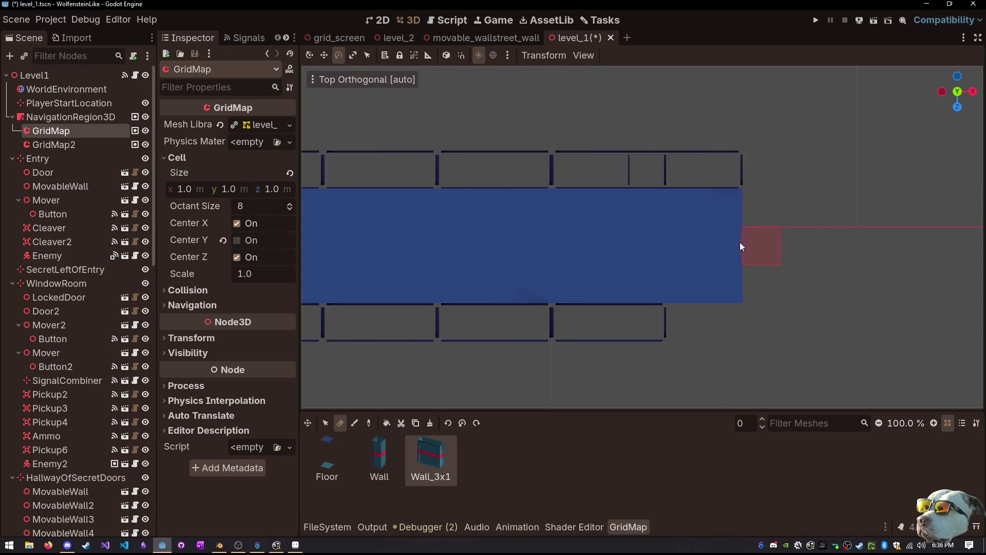
pyautogui.click(687, 168)
pyautogui.press('e')
pyautogui.click(708, 174)
pyautogui.click(722, 324)
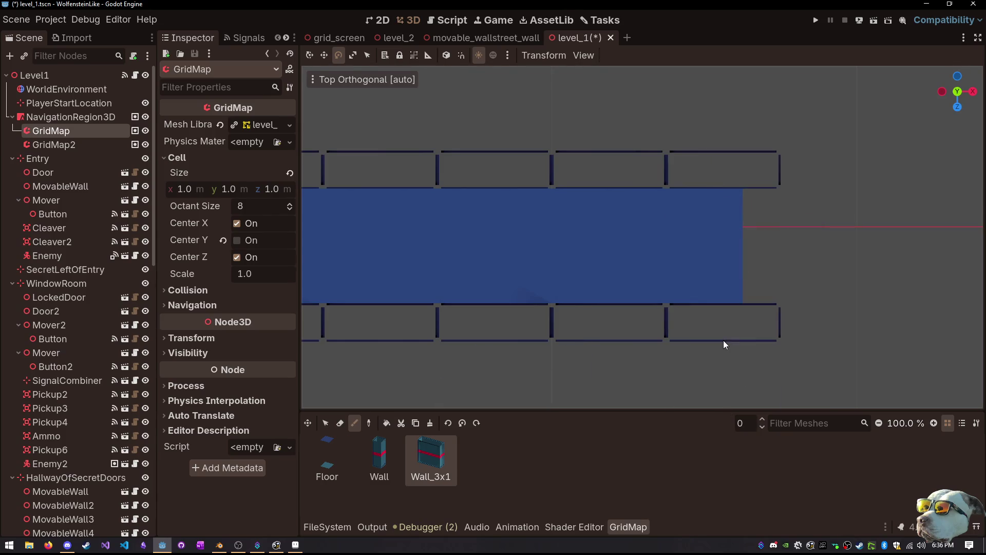
pyautogui.press('s')
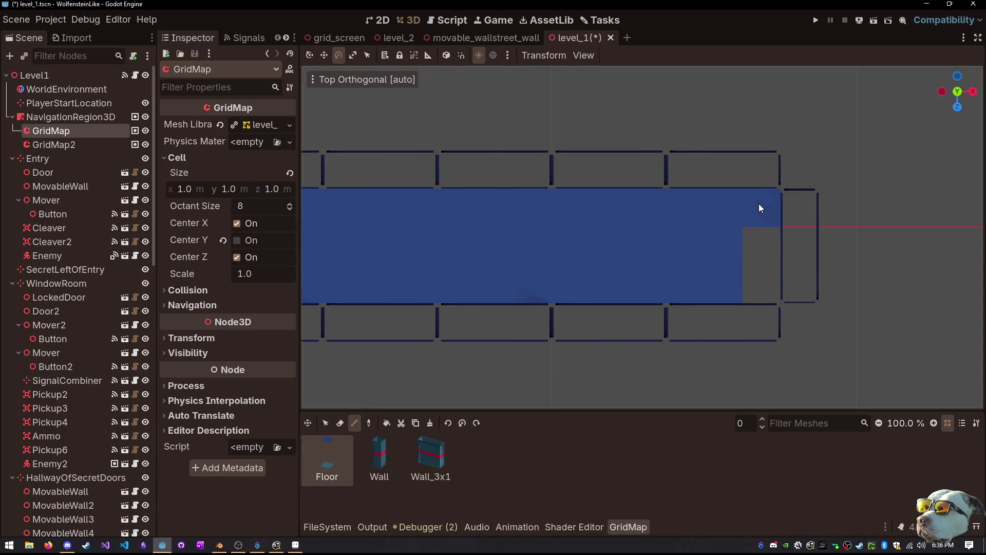
pyautogui.moveTo(756, 280)
pyautogui.mouseDown()
pyautogui.moveTo(585, 230)
pyautogui.moveTo(668, 158)
pyautogui.moveTo(600, 94)
pyautogui.mouseUp()
pyautogui.scroll(-15, 639, 187)
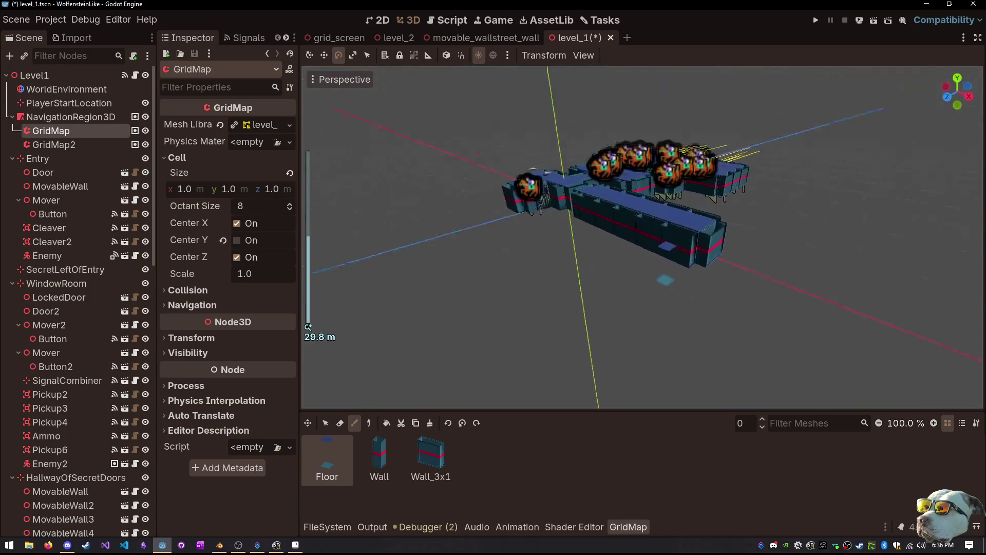
# Slide the Exit node along X to about 11.54 down the corridor, then save and run with F5
pyautogui.scroll(15, 632, 192)
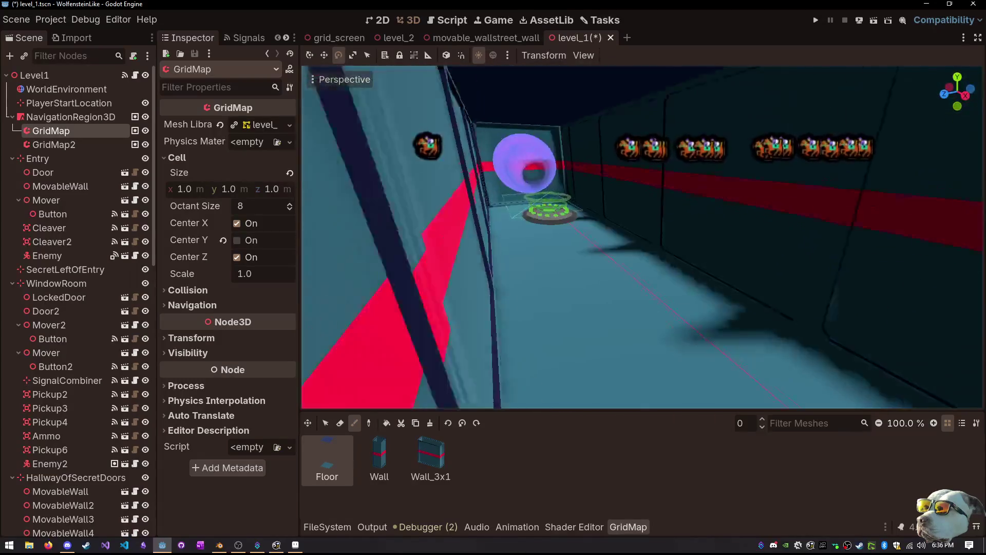
pyautogui.scroll(-10, 136, 141)
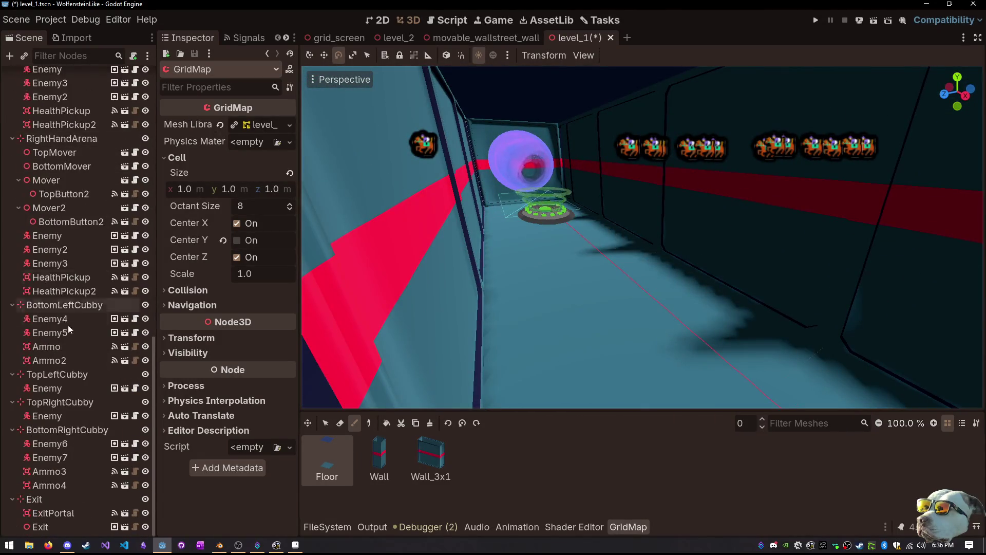
pyautogui.click(60, 512)
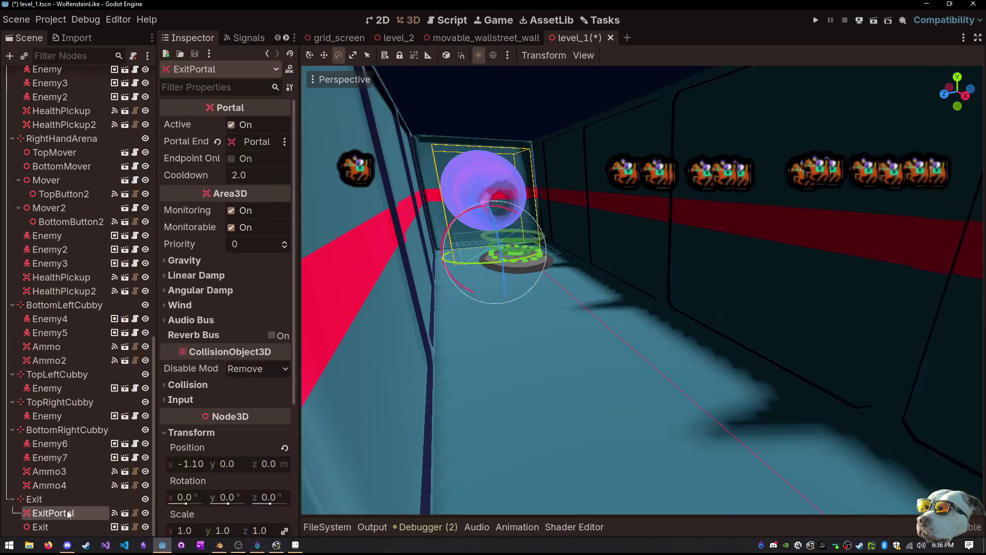
pyautogui.moveTo(514, 335); pyautogui.dragTo(393, 366)
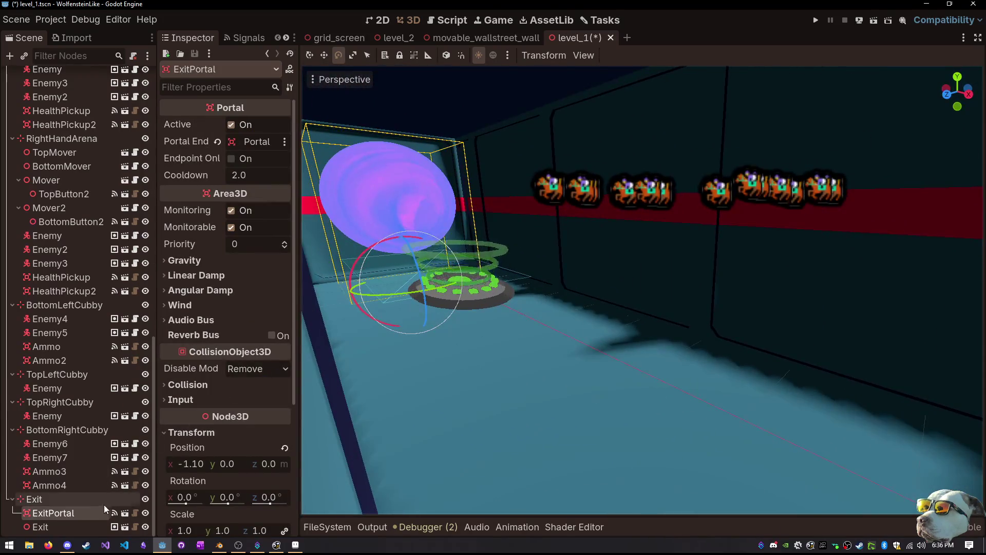
pyautogui.click(81, 525)
pyautogui.press('w')
pyautogui.moveTo(498, 321)
pyautogui.mouseDown()
pyautogui.moveTo(647, 415)
pyautogui.moveTo(769, 472)
pyautogui.moveTo(578, 374)
pyautogui.moveTo(664, 206)
pyautogui.moveTo(704, 151)
pyautogui.mouseUp()
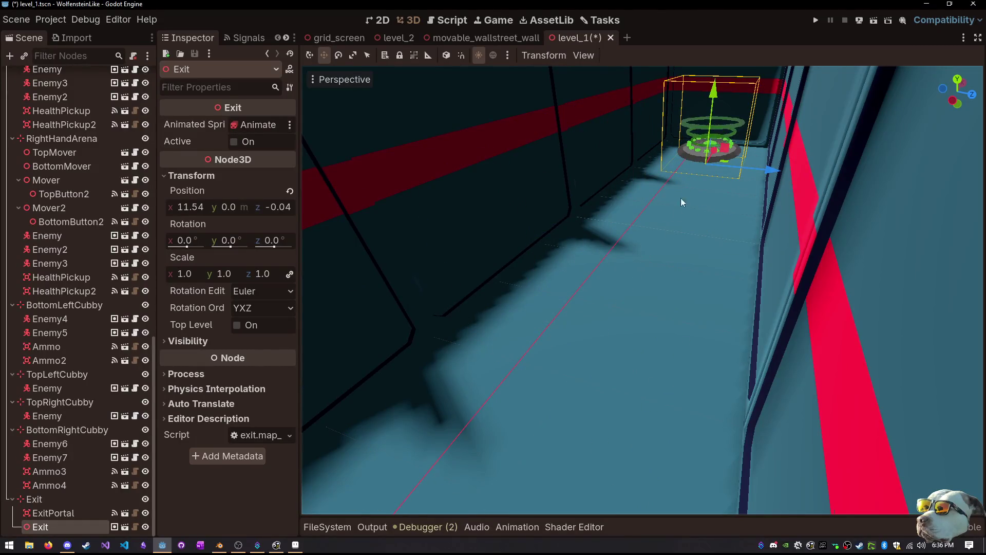
pyautogui.press('F5')
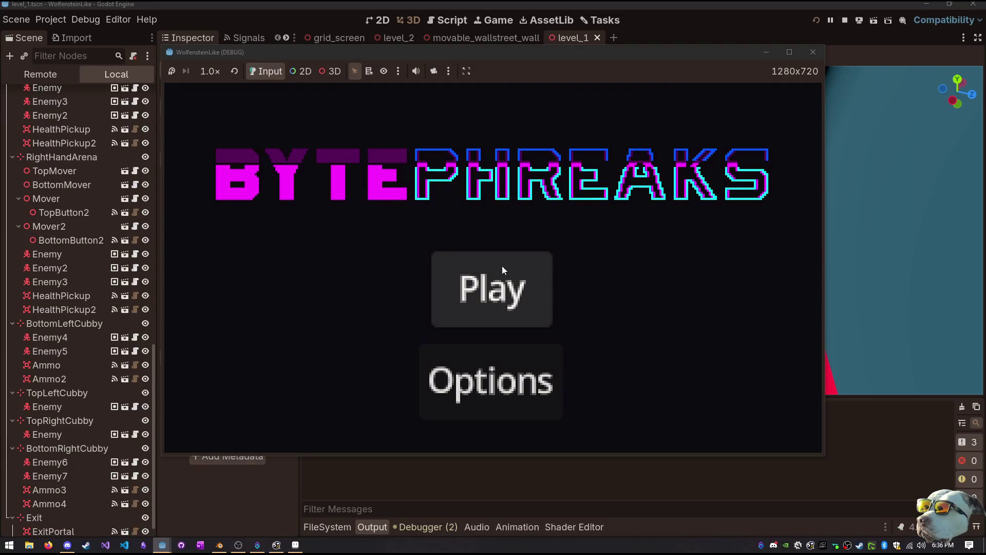
# Start the playtest, open the marked hidden wall for ammo, and shoot the spawned enemies
pyautogui.click(502, 273)
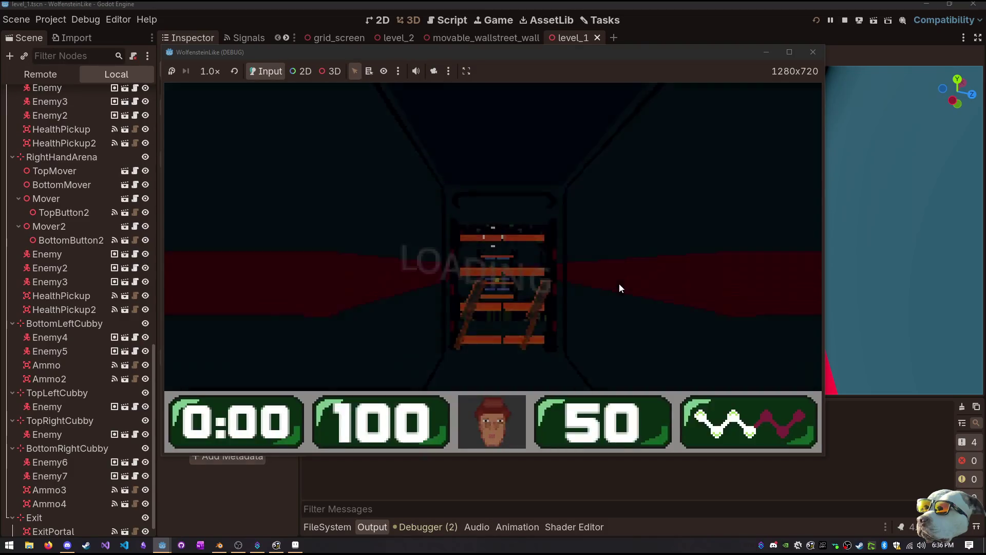
pyautogui.press('w')
pyautogui.press('e')
pyautogui.press('w')
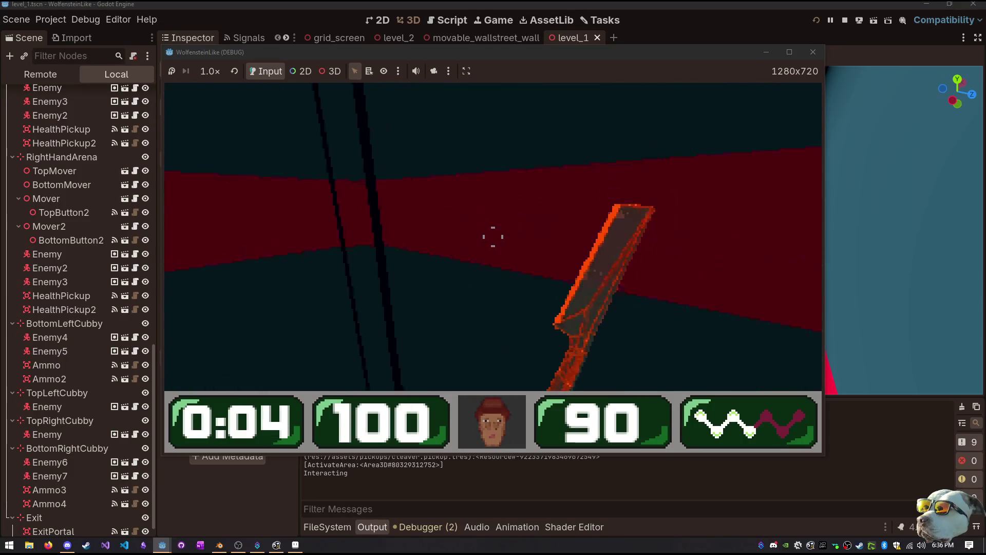
pyautogui.click(494, 236)
pyautogui.click(493, 237)
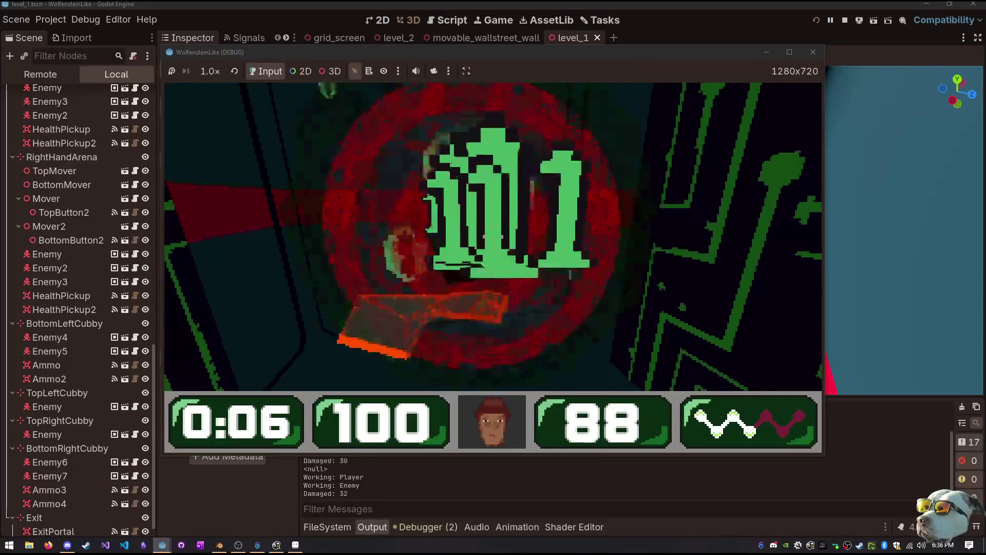
pyautogui.click(494, 236)
pyautogui.click(494, 236)
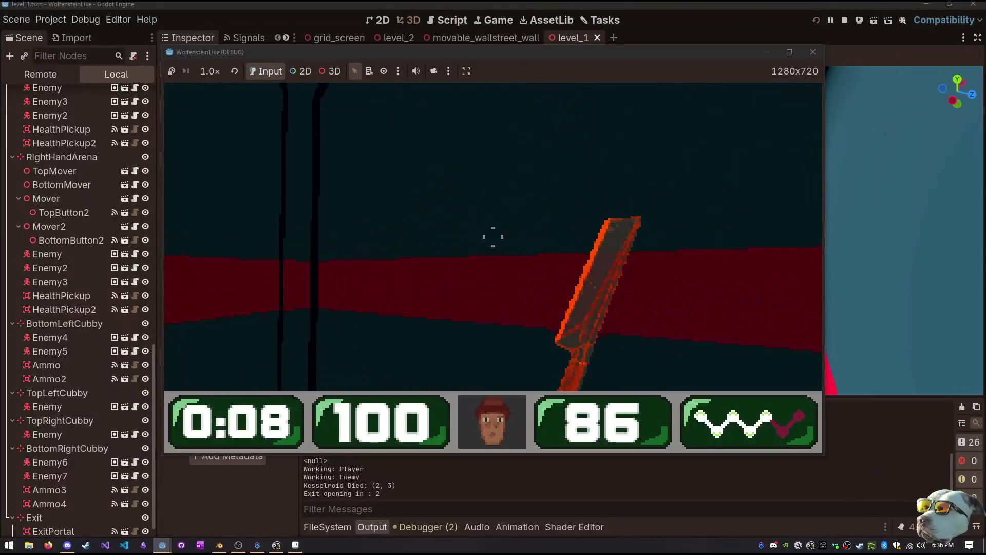
# Move through the level, opening doors and picking up ammo in the corridor
pyautogui.press('w')
pyautogui.press('e')
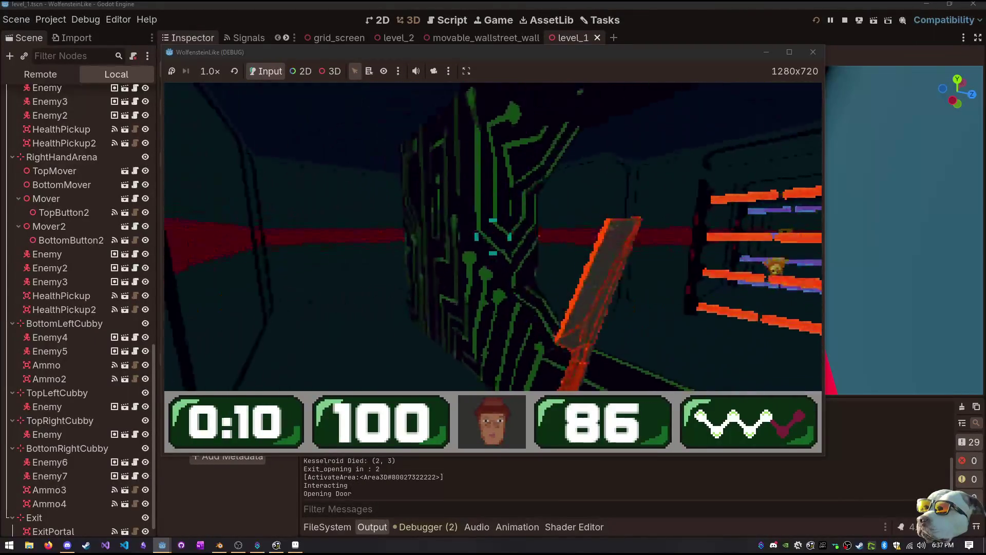
pyautogui.press('w')
pyautogui.click(493, 236)
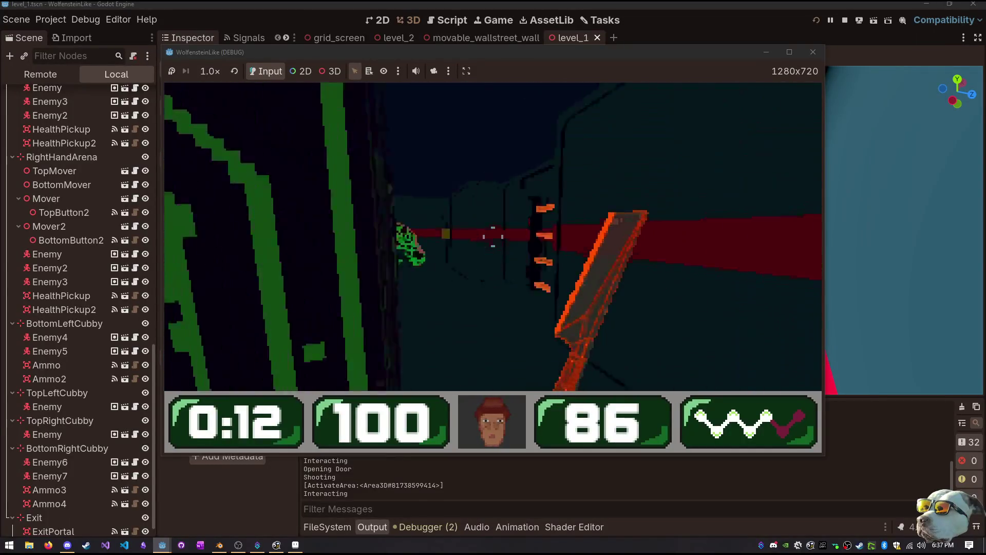
pyautogui.press('e')
pyautogui.press('w')
pyautogui.click(494, 236)
pyautogui.click(493, 237)
pyautogui.press('e')
pyautogui.press('w')
pyautogui.click(493, 236)
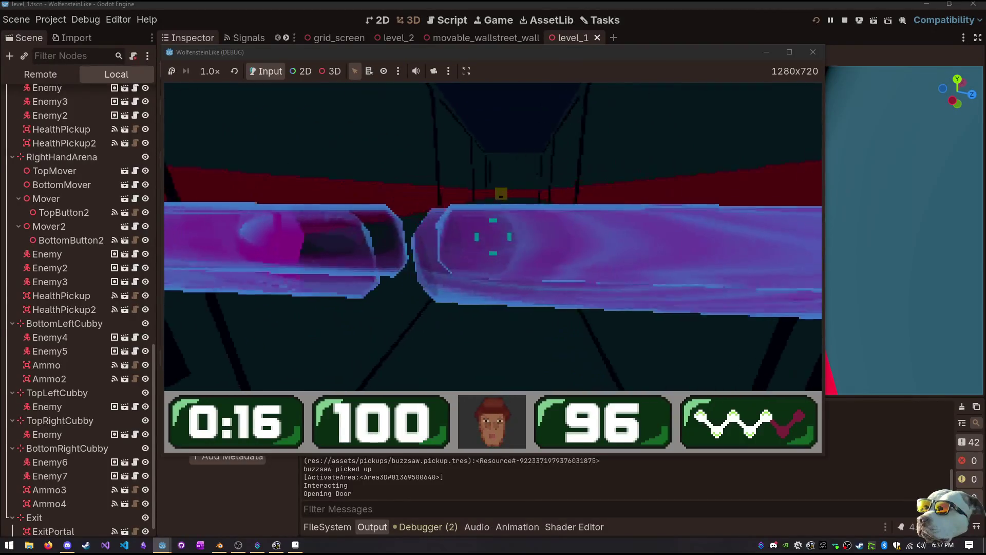
pyautogui.press('e')
pyautogui.press('w')
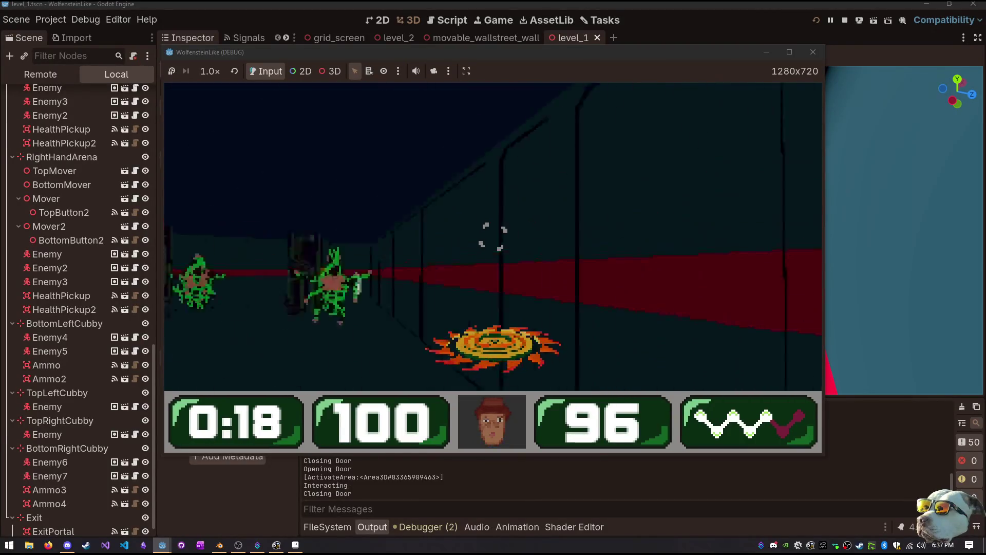
# Fight off the groups of enemies in the room until they're destroyed
pyautogui.press('w')
pyautogui.click(493, 236)
pyautogui.click(494, 236)
pyautogui.click(493, 237)
pyautogui.click(493, 237)
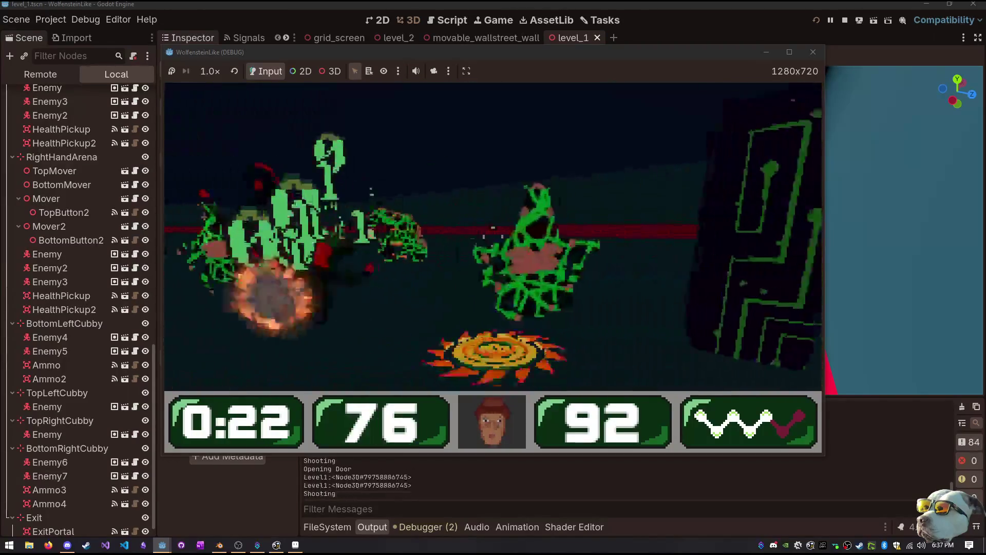
pyautogui.click(493, 236)
pyautogui.click(493, 236)
pyautogui.click(494, 237)
pyautogui.click(493, 236)
pyautogui.click(494, 237)
pyautogui.click(493, 236)
pyautogui.click(493, 237)
pyautogui.click(494, 236)
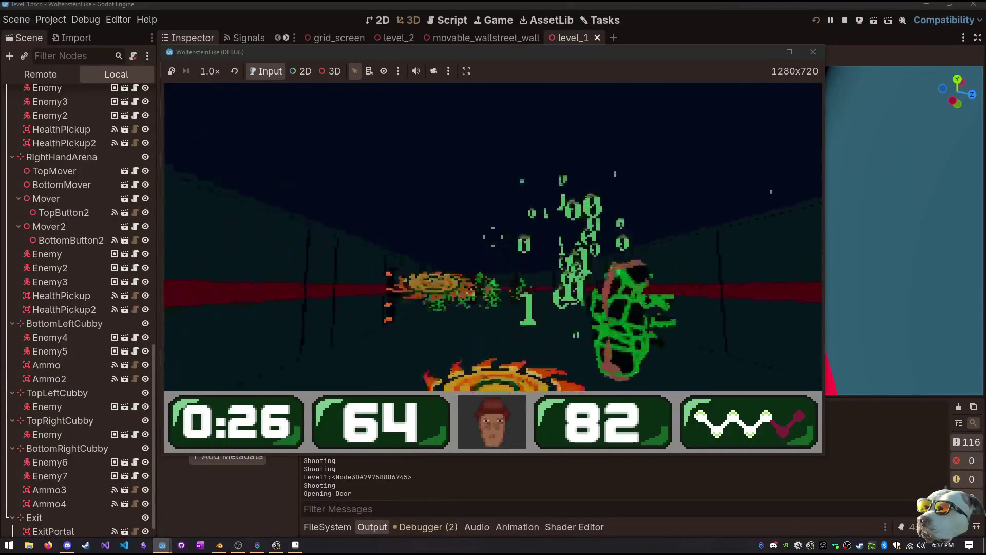
pyautogui.click(493, 237)
pyautogui.click(493, 237)
pyautogui.click(493, 236)
pyautogui.click(493, 237)
pyautogui.click(494, 236)
pyautogui.click(494, 236)
pyautogui.click(493, 237)
pyautogui.click(493, 236)
pyautogui.click(493, 236)
pyautogui.click(493, 236)
pyautogui.click(494, 237)
pyautogui.click(493, 237)
pyautogui.click(494, 237)
pyautogui.click(494, 237)
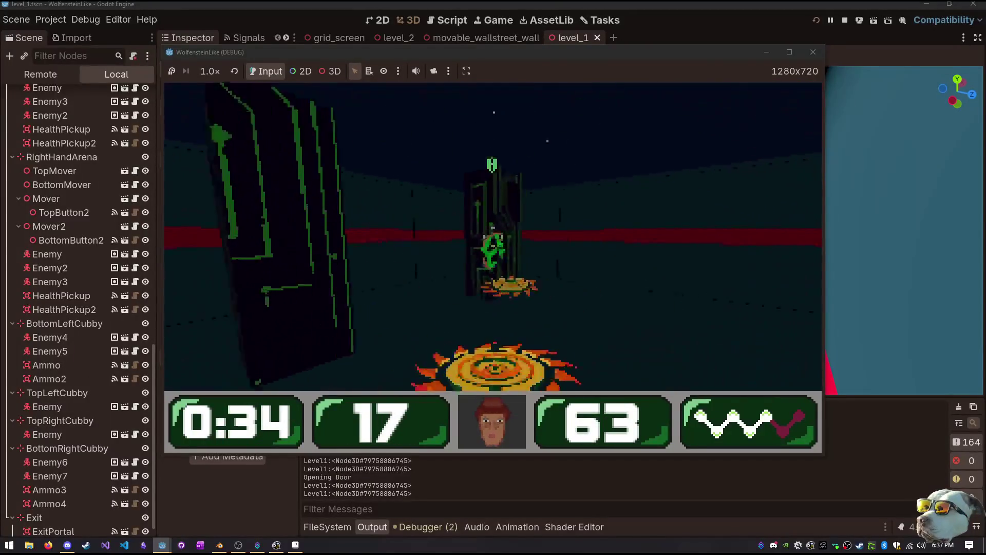
# Open the next door and shoot the enemy down the corridor
pyautogui.press('e')
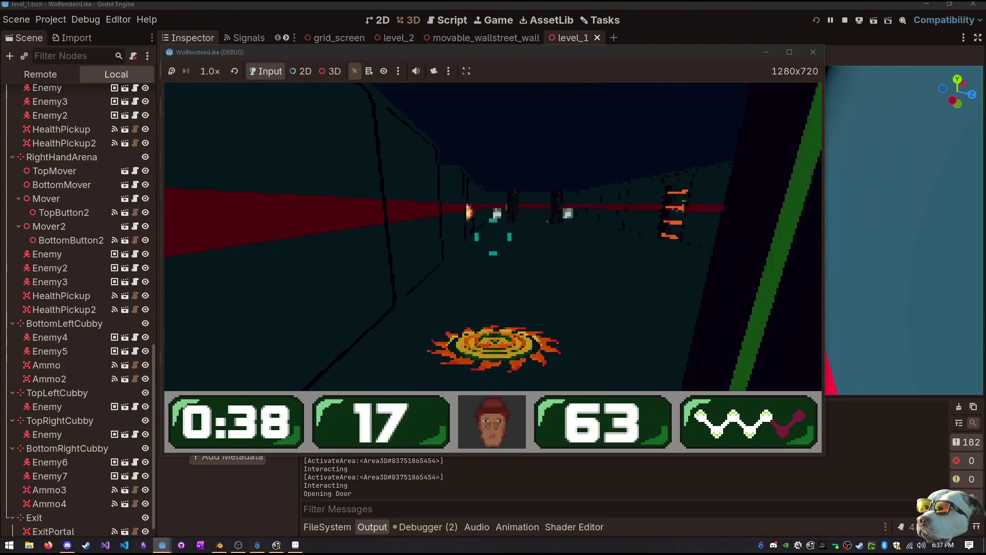
pyautogui.click(493, 236)
pyautogui.click(494, 236)
pyautogui.click(493, 237)
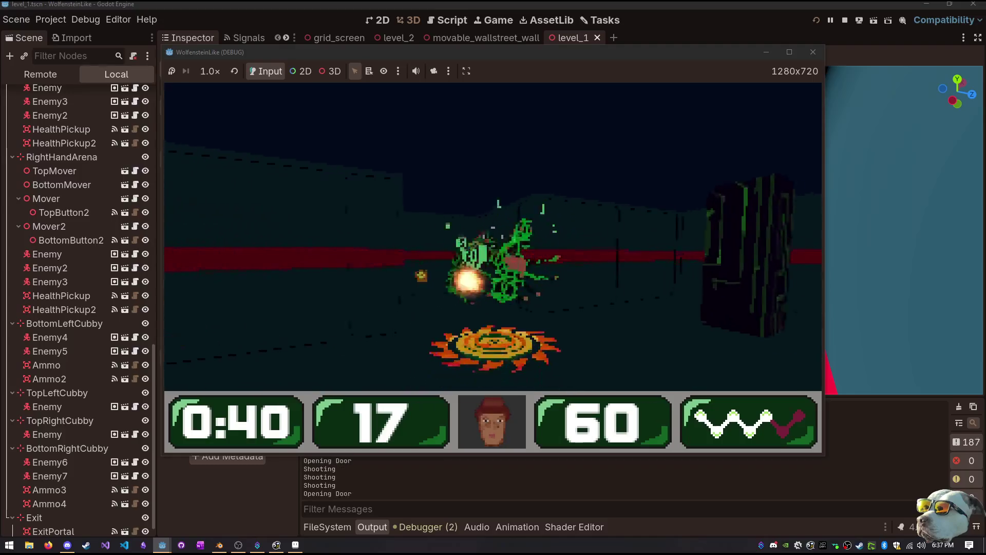
pyautogui.click(493, 237)
pyautogui.click(493, 237)
pyautogui.click(493, 236)
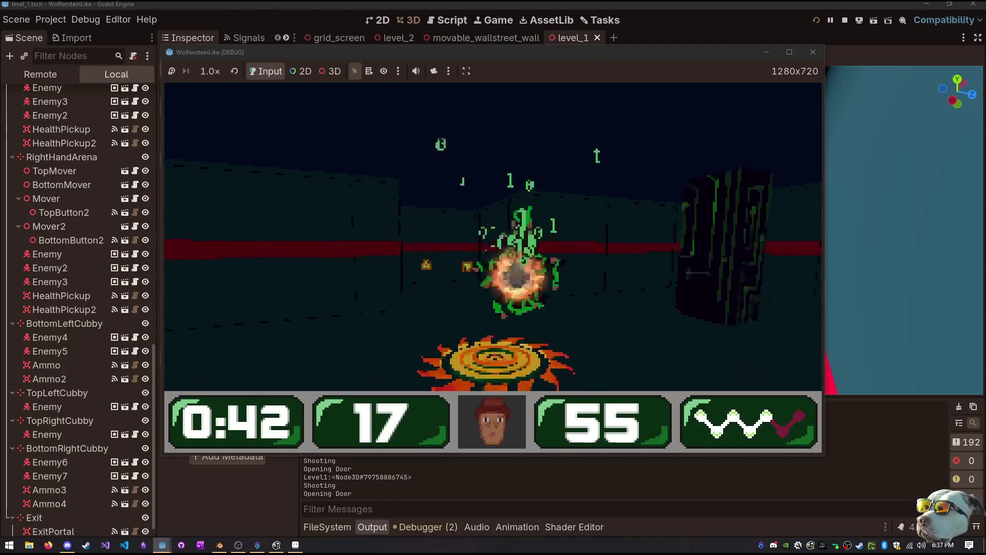
# Advance toward the cubbies while firing, and grab the first pickup
pyautogui.press('w')
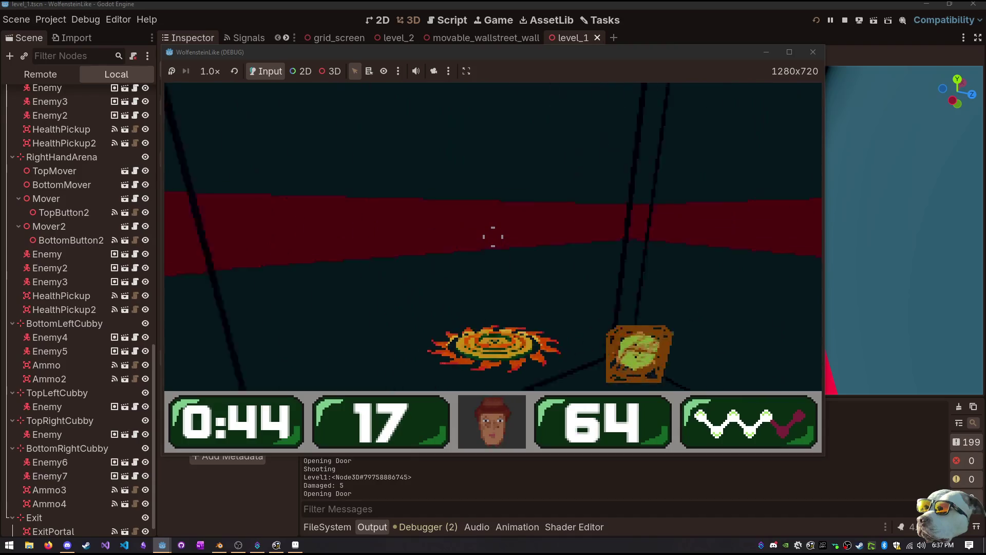
pyautogui.click(493, 236)
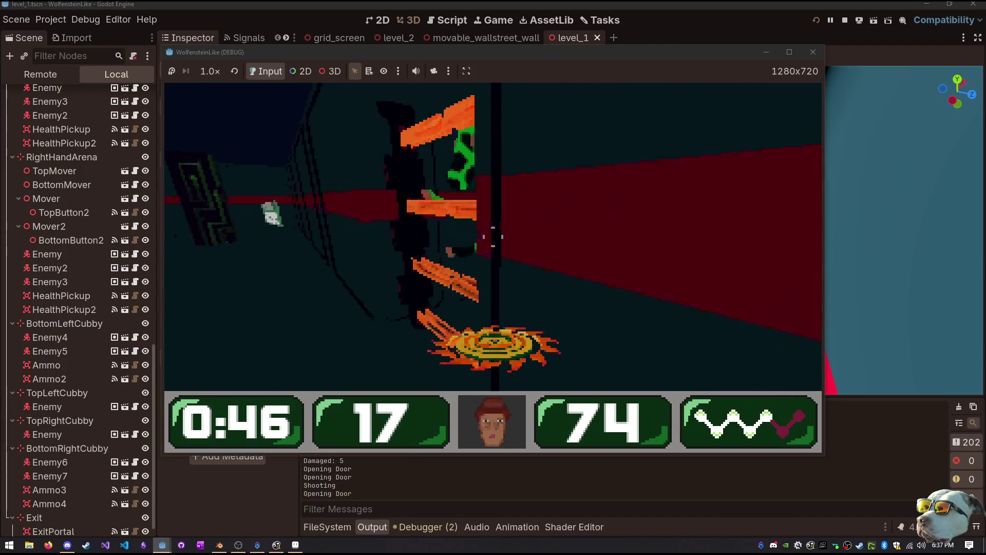
pyautogui.click(493, 237)
pyautogui.click(494, 237)
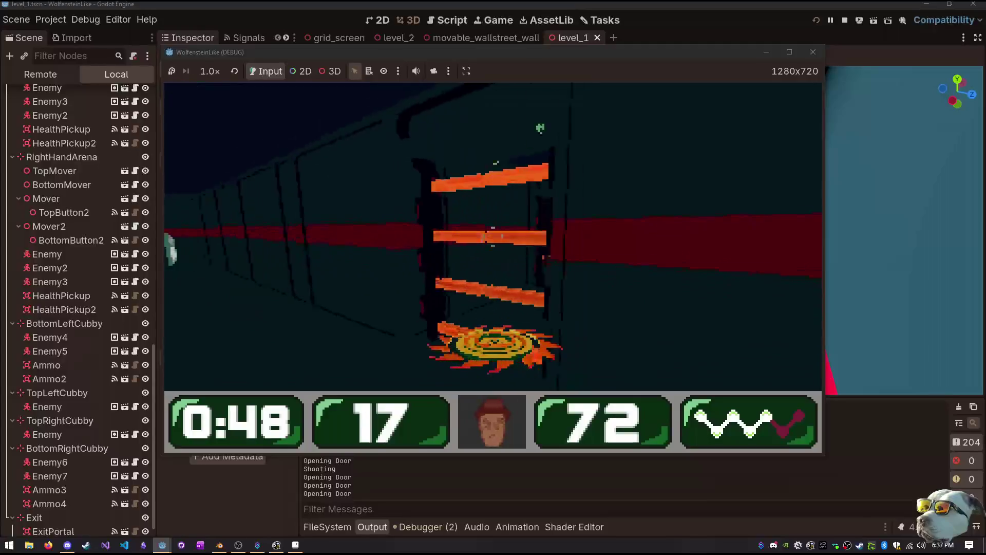
pyautogui.press('w')
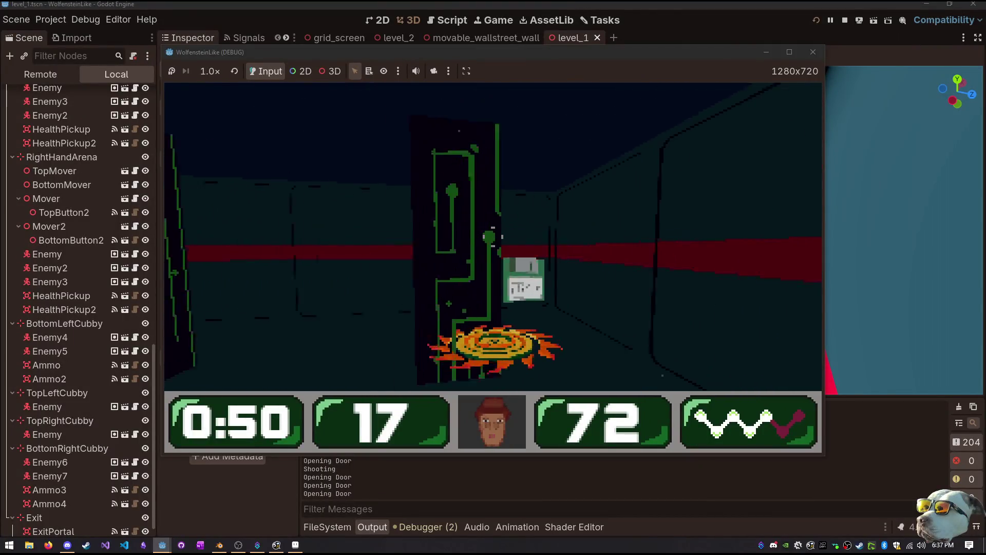
# Open the cubby walls, shoot the cubby enemy, and collect the pickups
pyautogui.press('e')
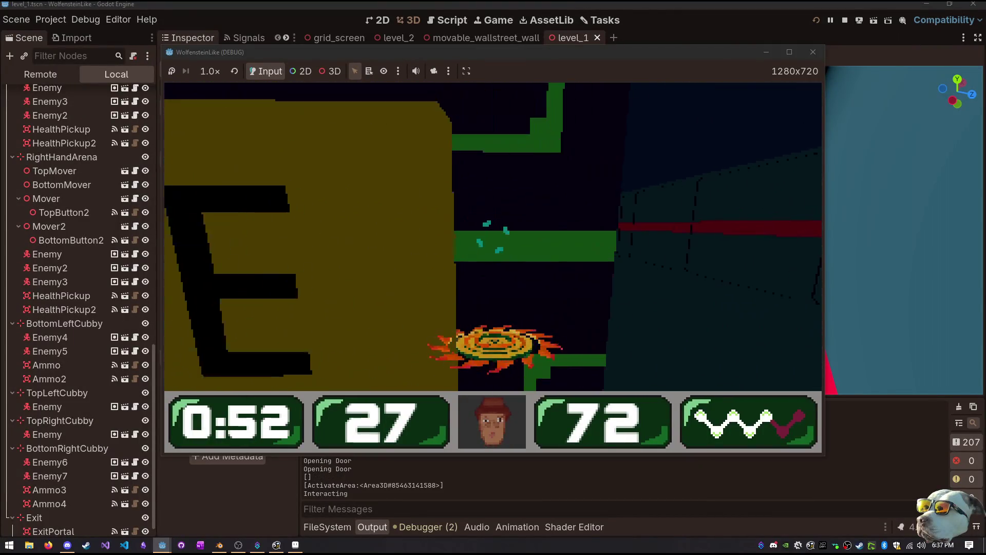
pyautogui.click(493, 236)
pyautogui.click(493, 236)
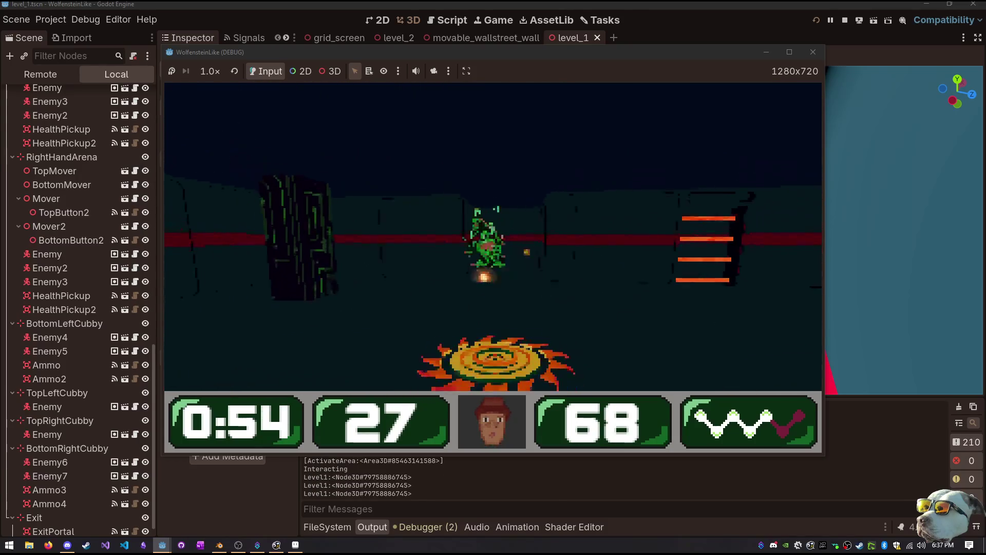
pyautogui.click(493, 236)
pyautogui.click(493, 237)
pyautogui.click(493, 237)
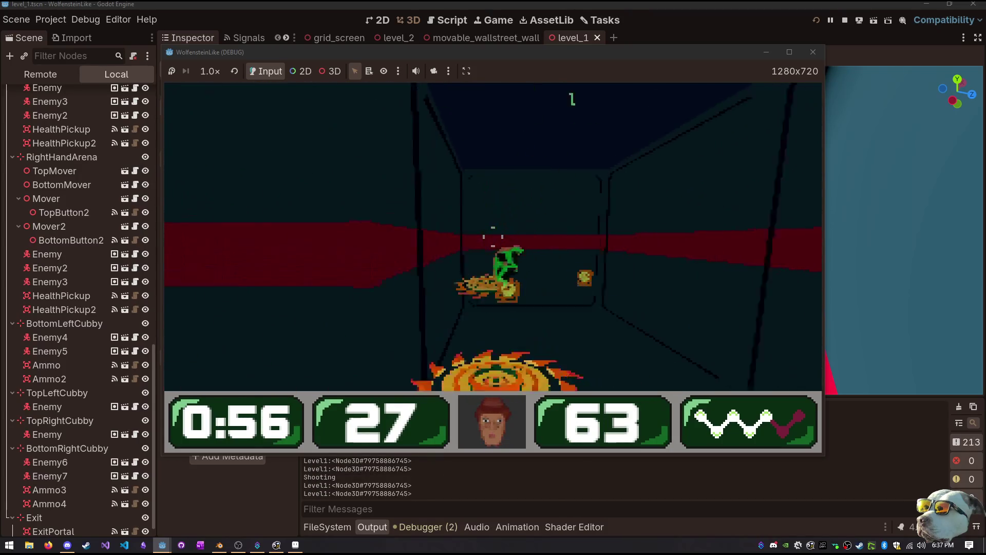
pyautogui.press('w')
pyautogui.press('w')
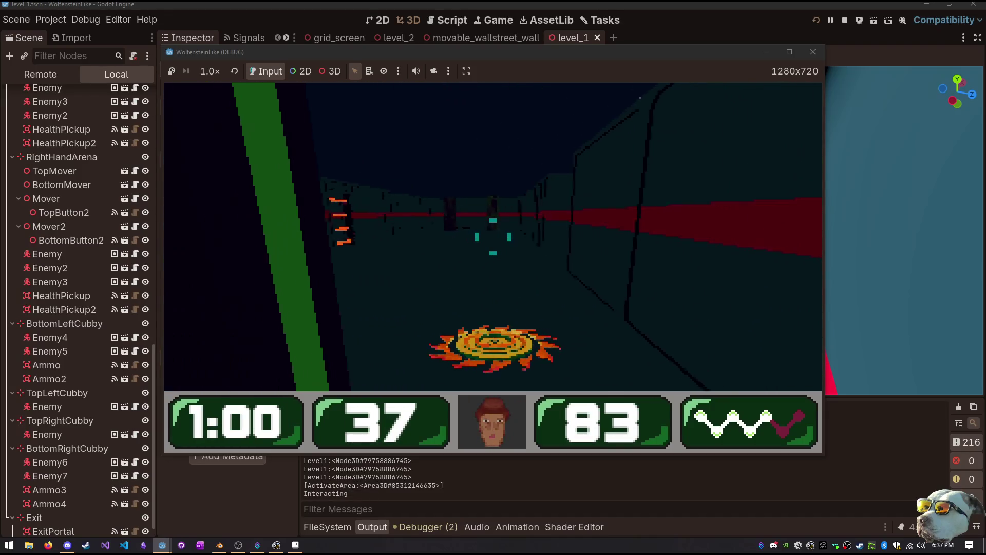
pyautogui.press('e')
pyautogui.press('e')
# Destroy the ring enemies along the corridor while dodging their attacks
pyautogui.press('w')
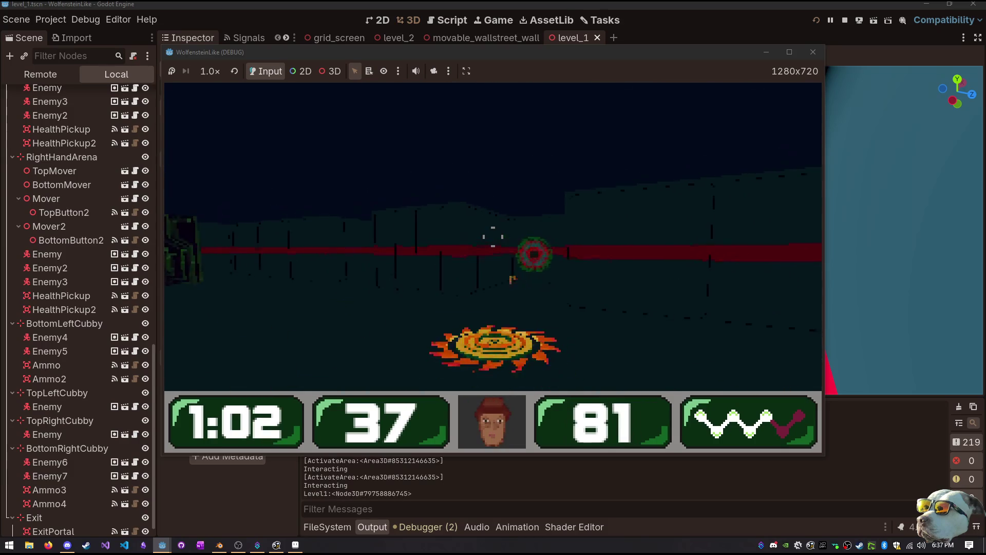
pyautogui.press('w')
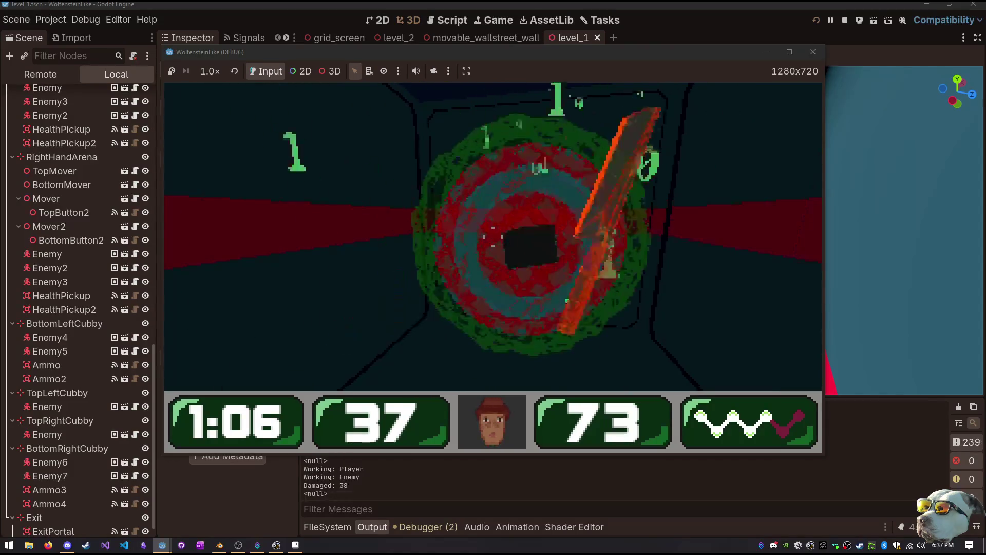
pyautogui.click(493, 236)
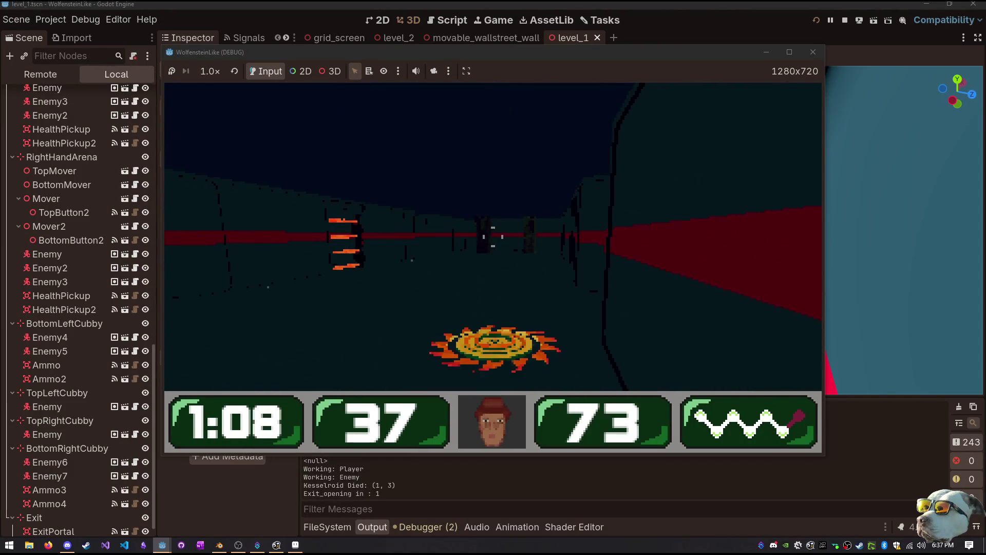
pyautogui.press('w')
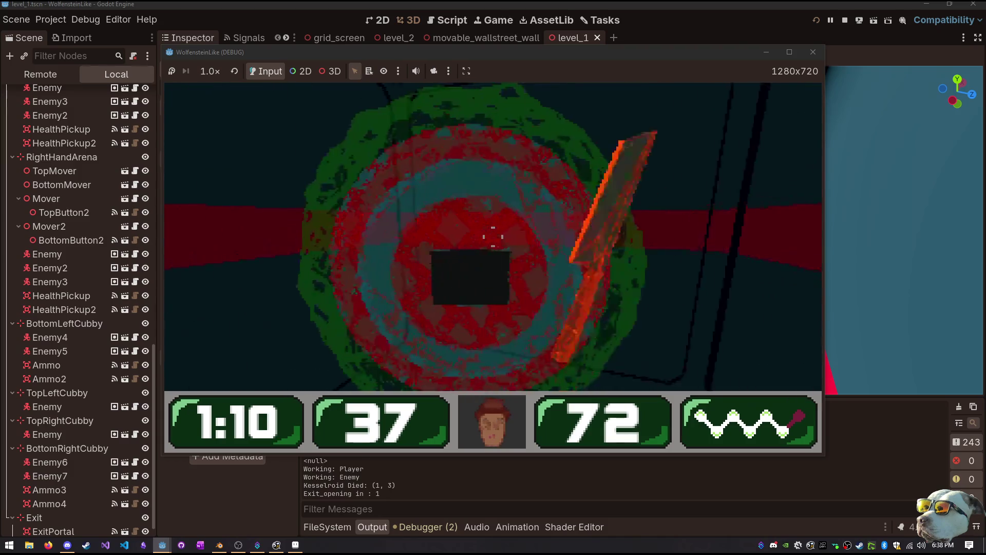
pyautogui.press('a')
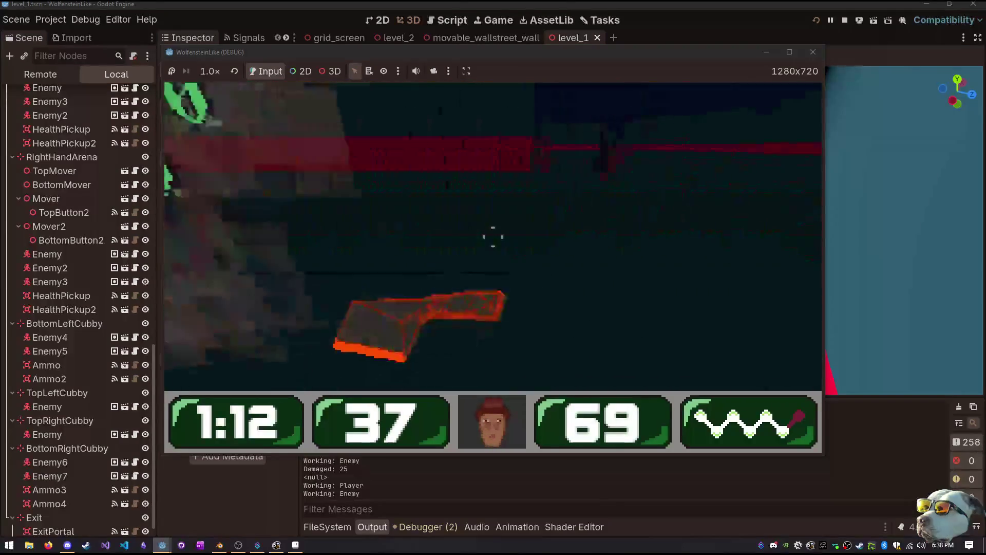
# Go through the opened exit portal to the exit pad, then stop the game
pyautogui.press('d')
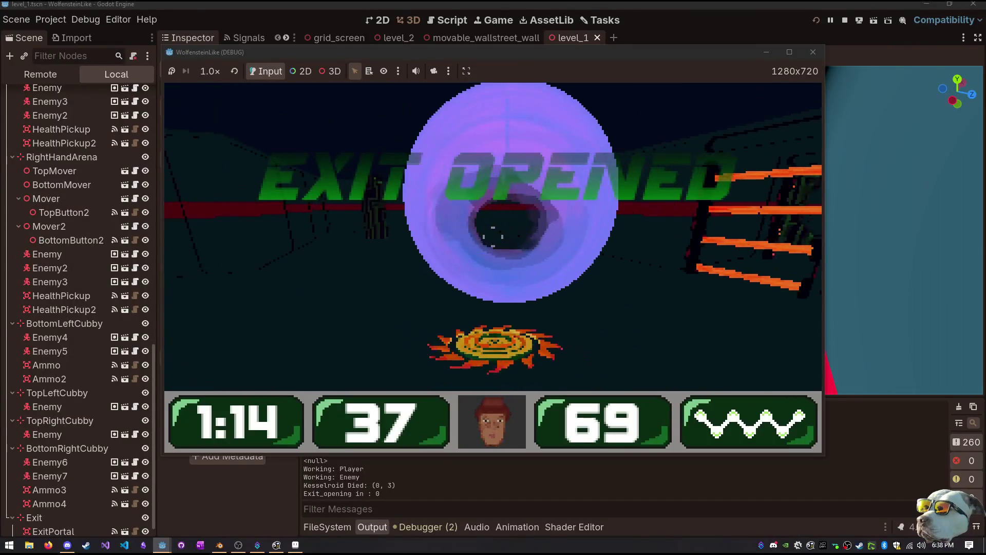
pyautogui.press('w')
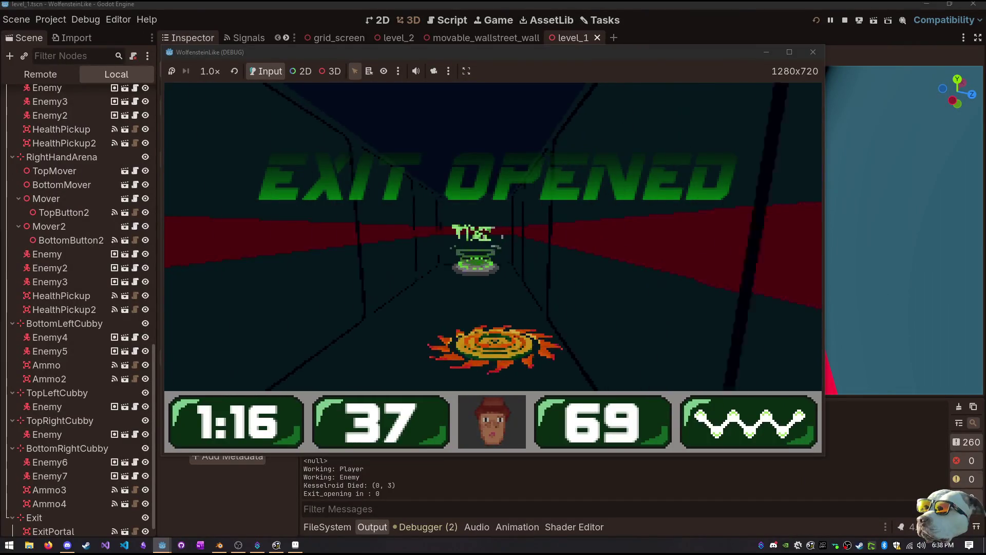
pyautogui.press('d')
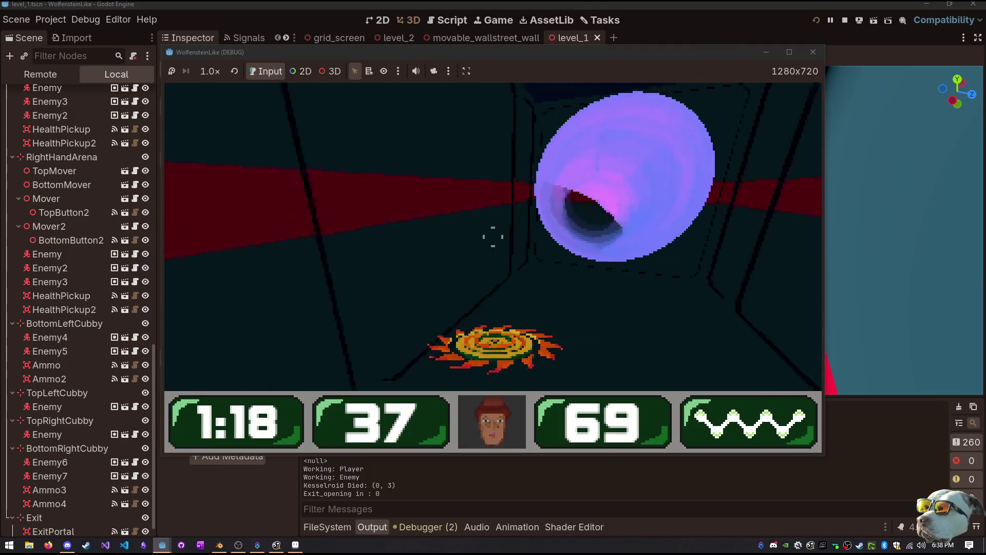
pyautogui.press('a')
pyautogui.press('w')
pyautogui.press('d')
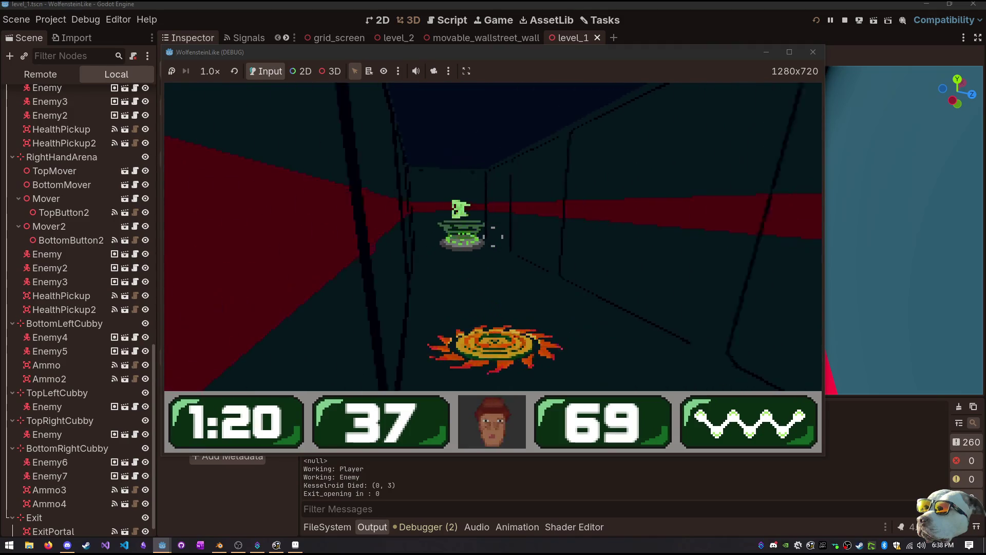
pyautogui.press('d')
pyautogui.press('w')
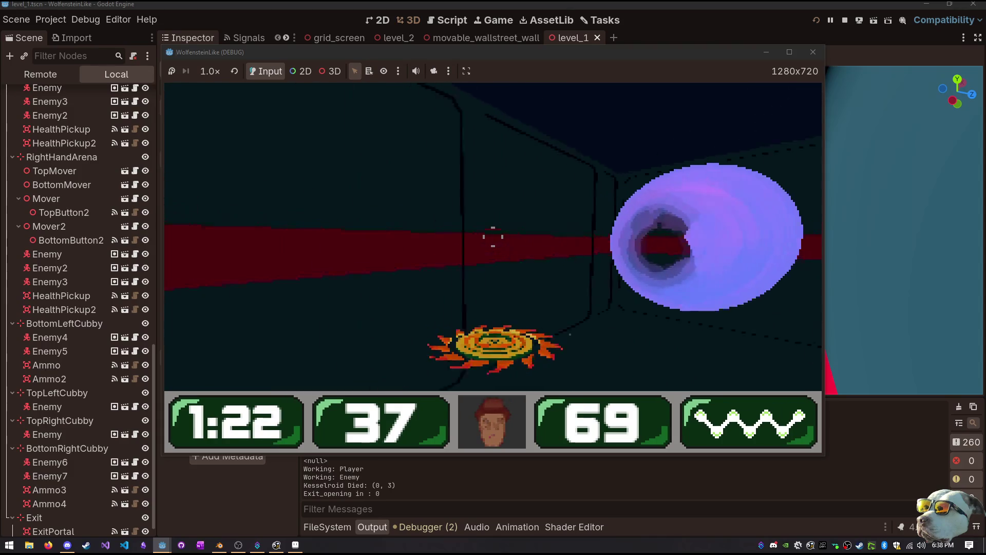
pyautogui.press('a')
pyautogui.press('d')
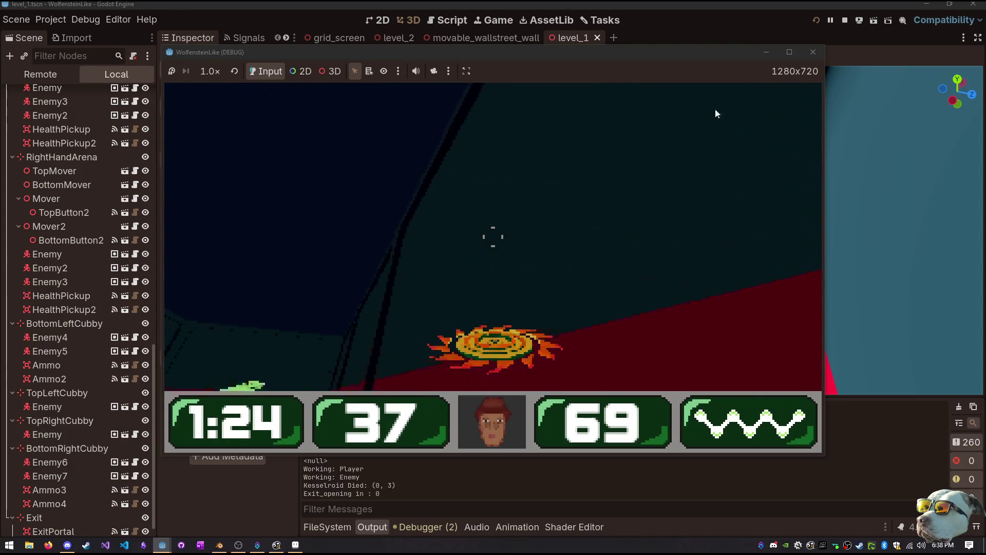
pyautogui.click(816, 58)
# Drag the Exit past the right-hand corridor's end to x 12.54, z -12.0
pyautogui.scroll(-5, 668, 180)
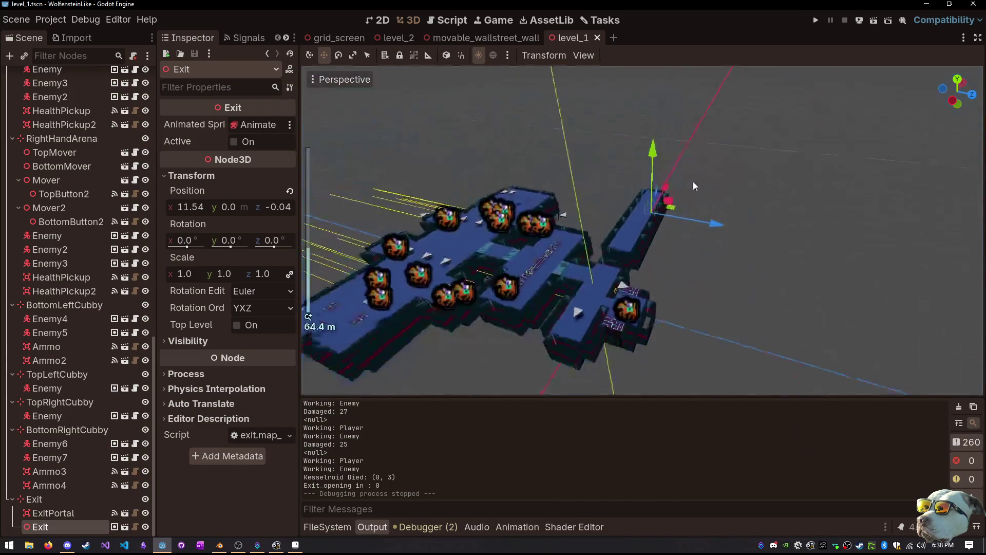
pyautogui.scroll(4, 693, 182)
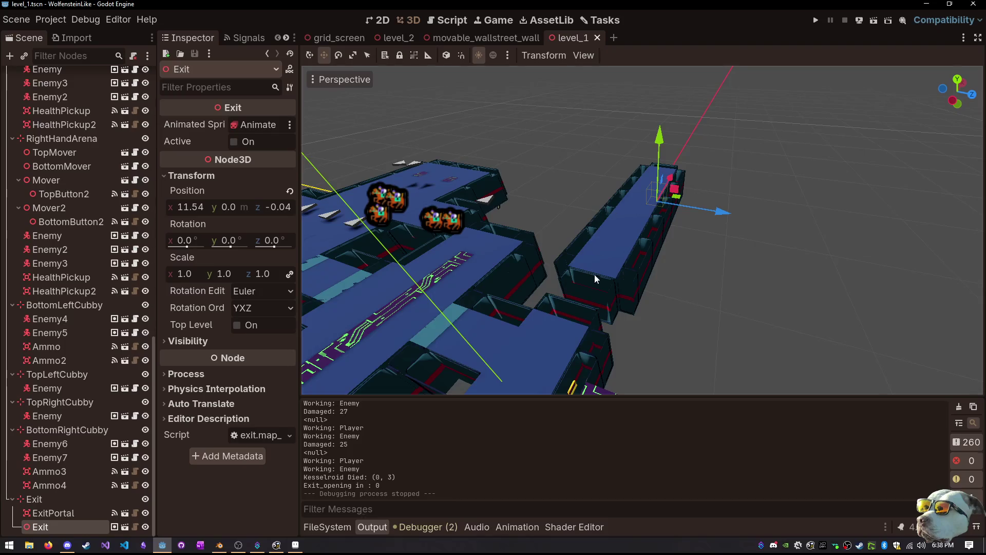
pyautogui.moveTo(590, 254)
pyautogui.mouseDown()
pyautogui.moveTo(545, 263)
pyautogui.moveTo(524, 242)
pyautogui.moveTo(645, 236)
pyautogui.mouseUp()
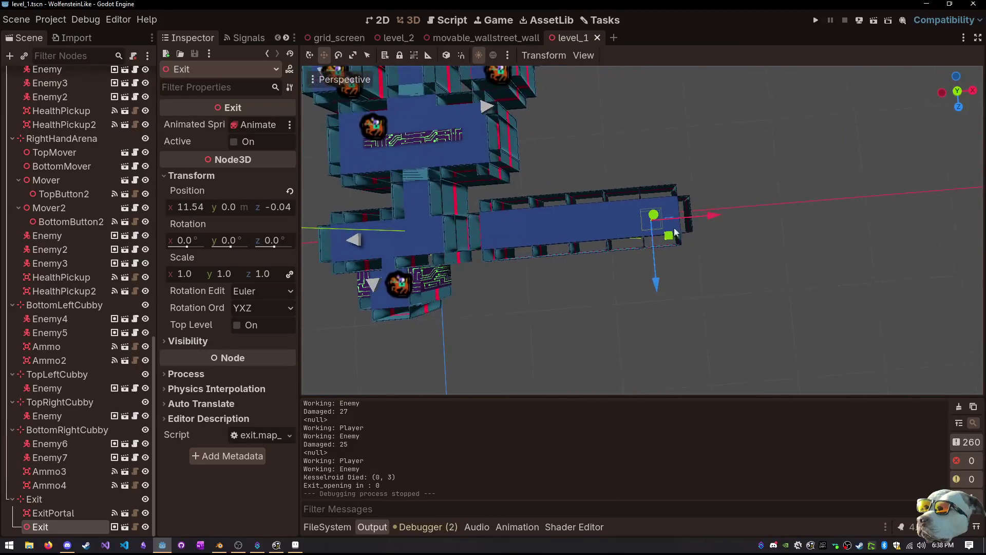
pyautogui.moveTo(657, 183); pyautogui.dragTo(669, 113)
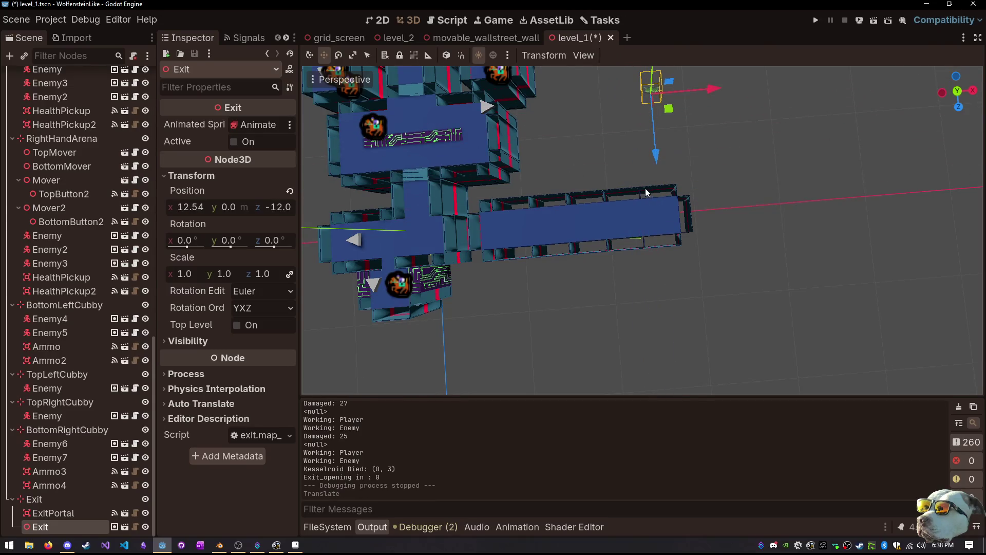
# Switch to Top view, zoom in on the corridor, and select the GridMap node
pyautogui.scroll(15, 65, 179)
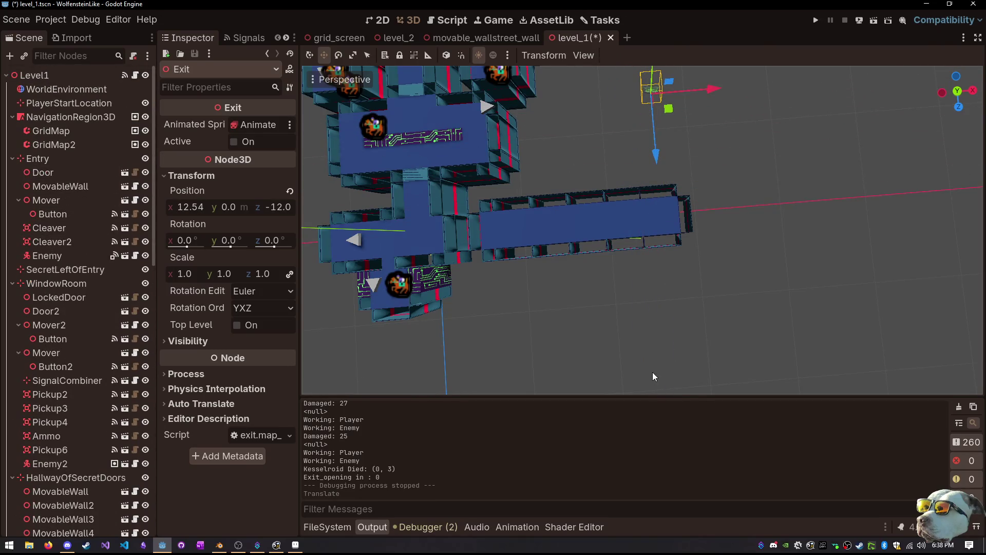
pyautogui.press('KP_7')
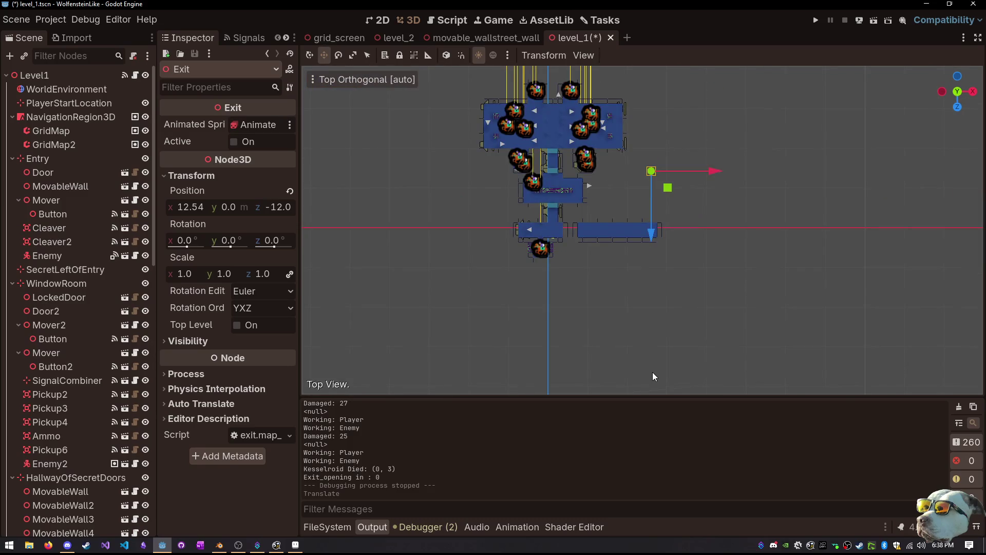
pyautogui.scroll(5, 714, 264)
pyautogui.scroll(2, 706, 253)
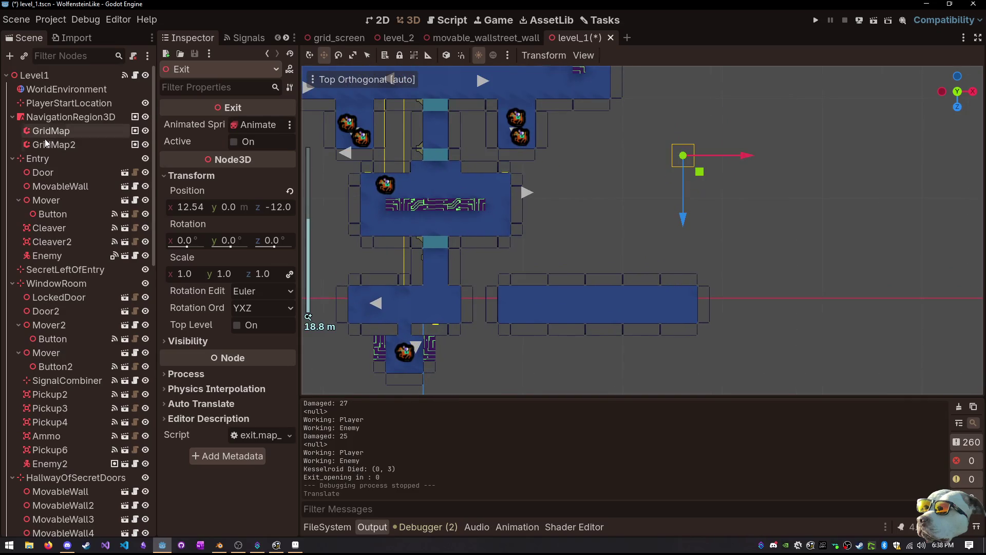
pyautogui.click(47, 135)
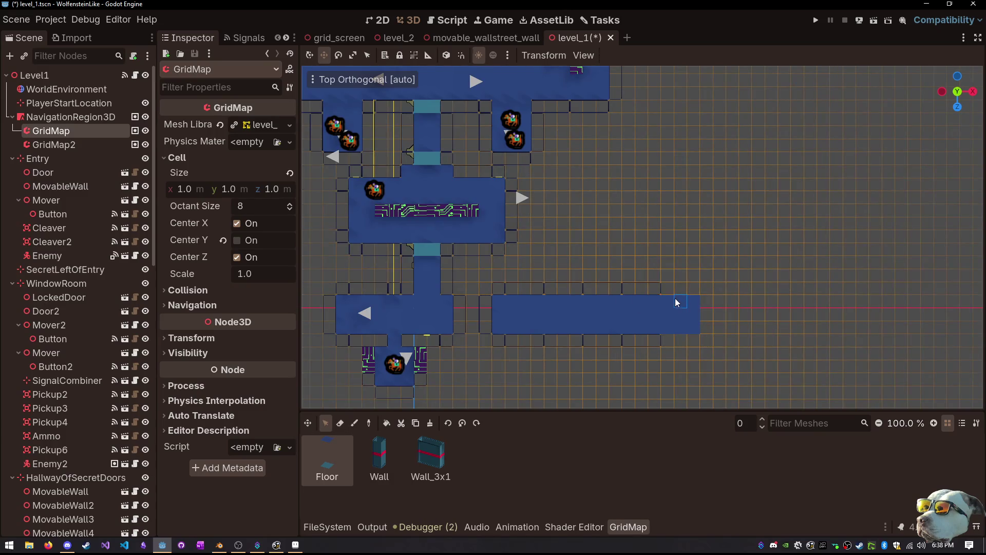
# Fill a three-cell-wide strip of Floor tiles running up from the corridor end
pyautogui.moveTo(672, 286); pyautogui.dragTo(698, 119)
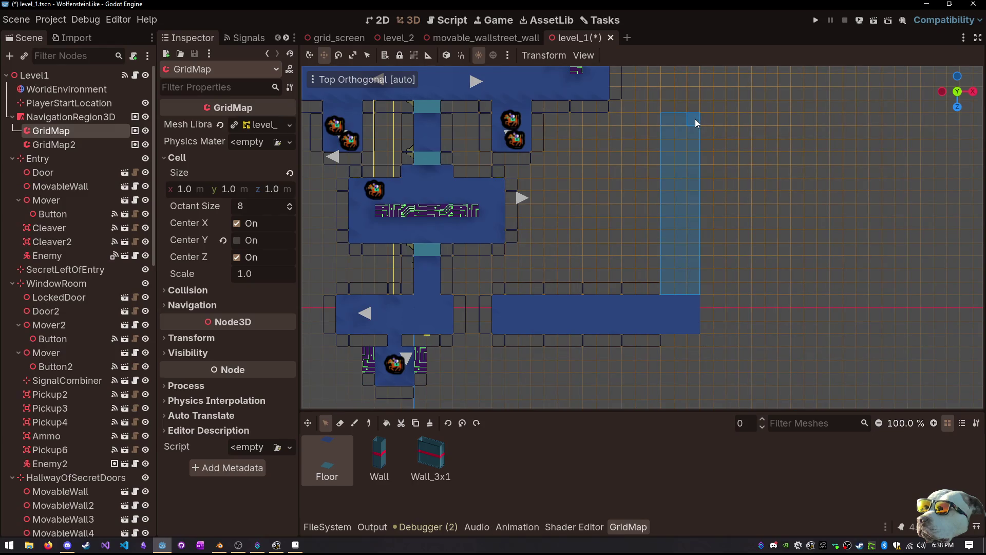
pyautogui.click(387, 423)
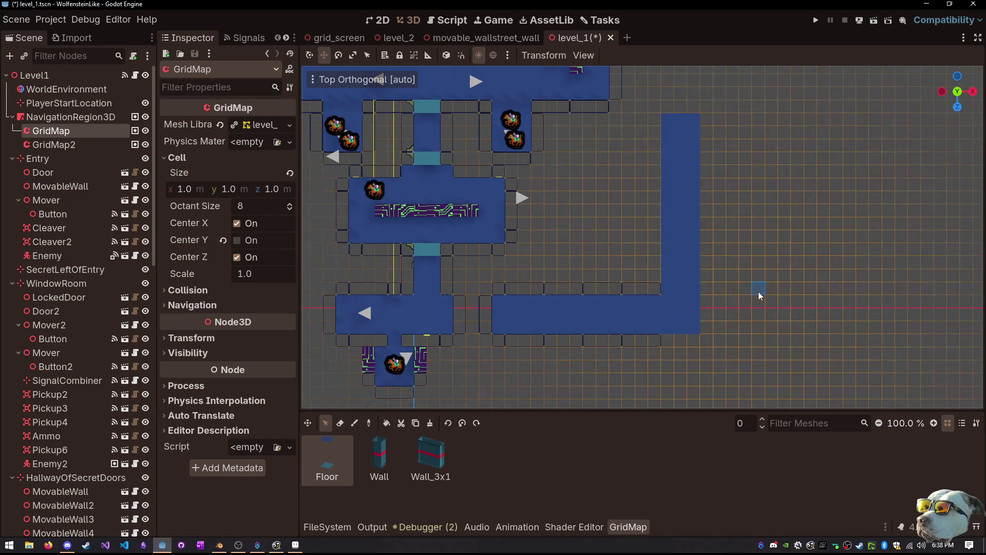
pyautogui.scroll(2, 720, 260)
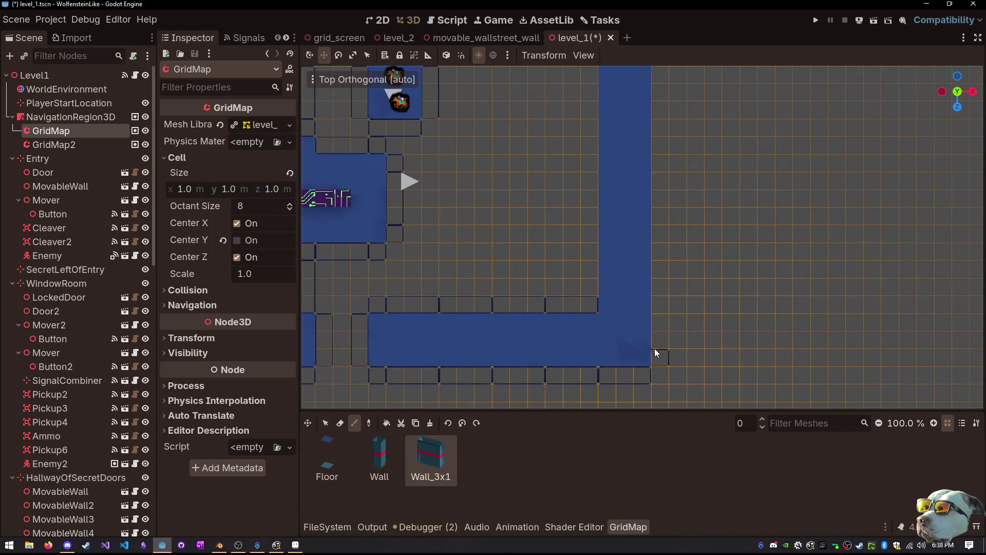
# Line the new corridor's right edge with Wall_3x1 pieces, then select the single Wall piece
pyautogui.moveTo(662, 333); pyautogui.dragTo(667, 279)
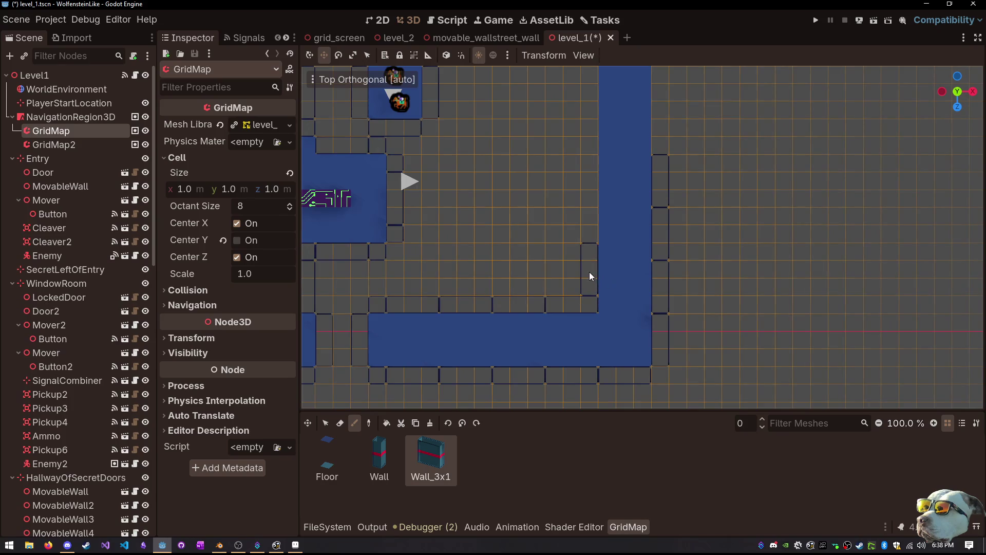
pyautogui.moveTo(632, 158)
pyautogui.mouseDown()
pyautogui.moveTo(601, 274)
pyautogui.moveTo(576, 219)
pyautogui.mouseUp()
pyautogui.press('KP_7')
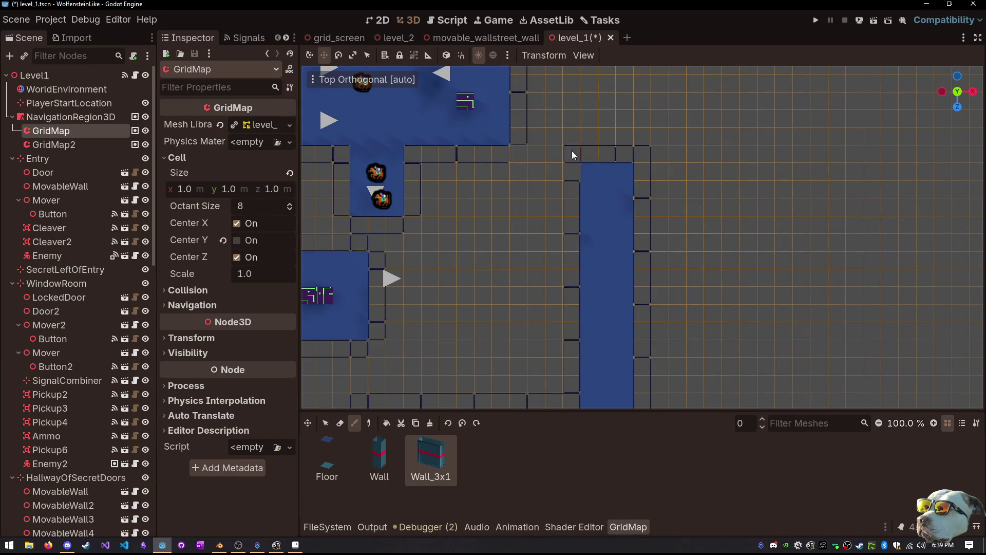
pyautogui.click(378, 457)
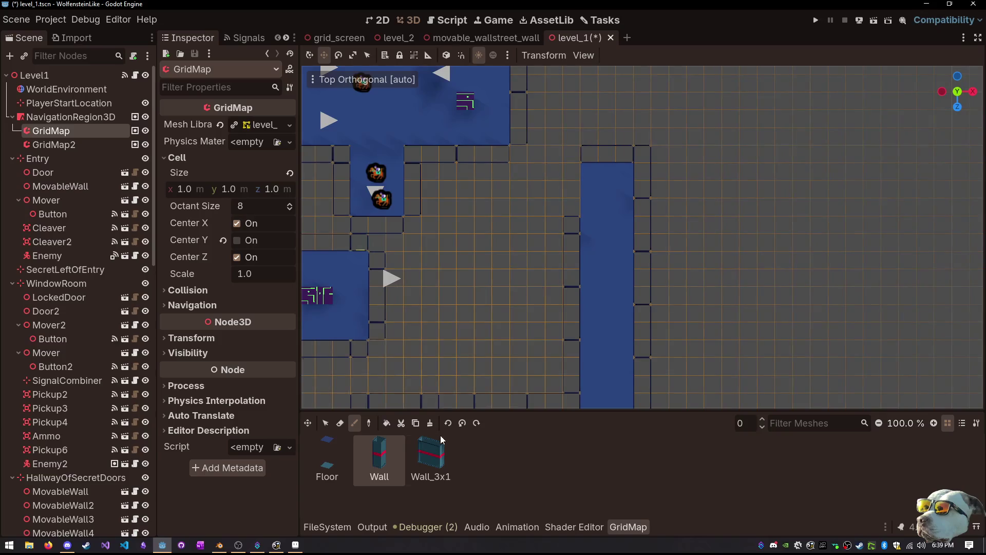
pyautogui.moveTo(581, 200); pyautogui.dragTo(643, 260)
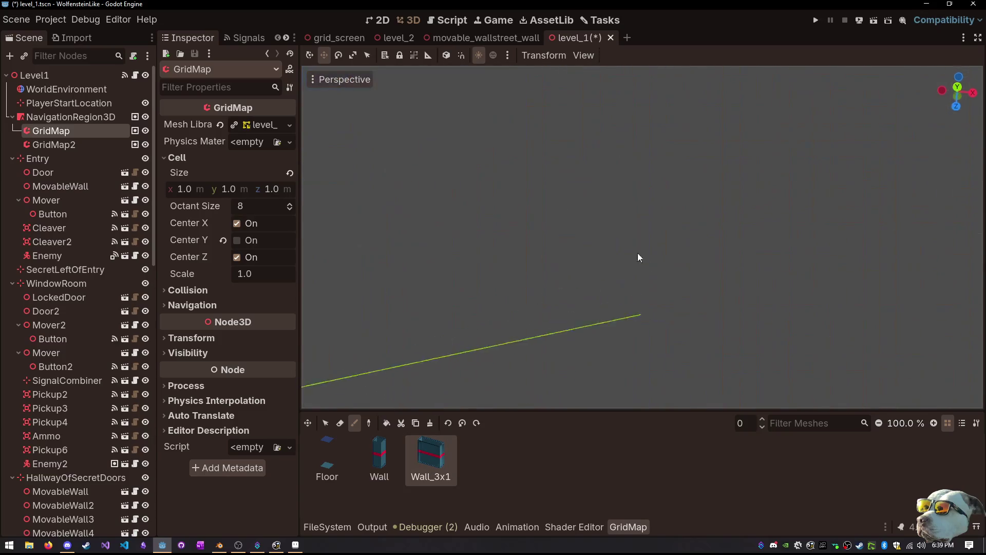
pyautogui.moveTo(582, 262); pyautogui.dragTo(643, 174)
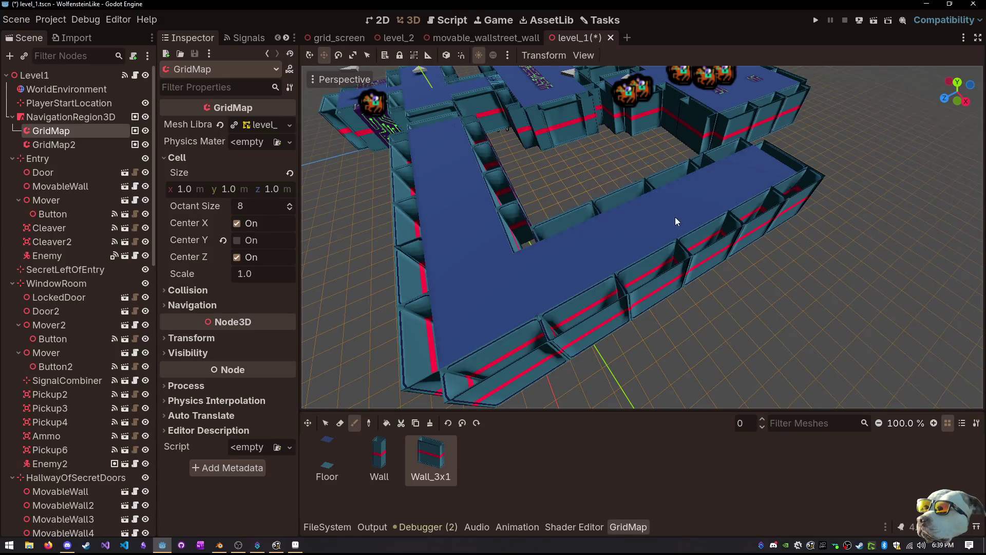
pyautogui.moveTo(665, 215); pyautogui.dragTo(643, 226)
pyautogui.press('w')
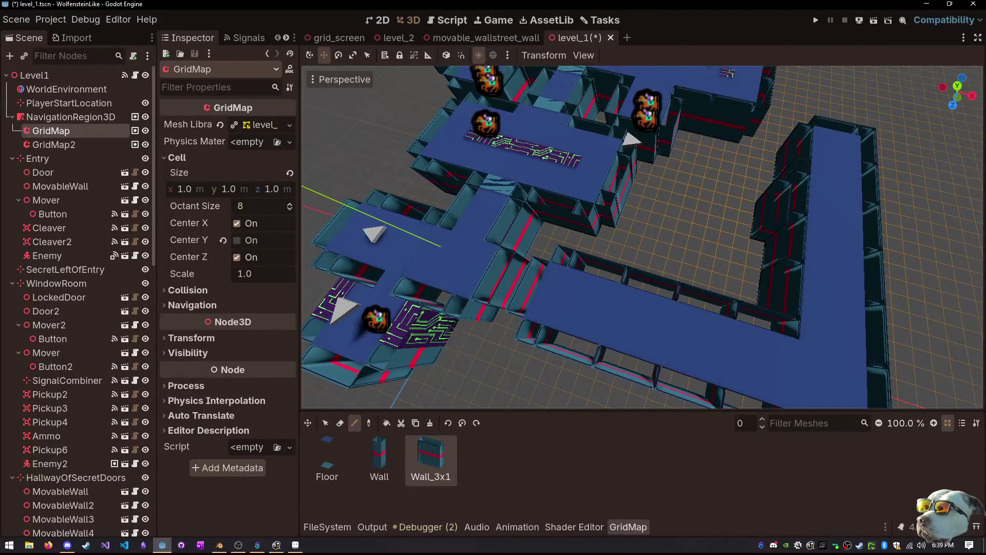
pyautogui.press('d')
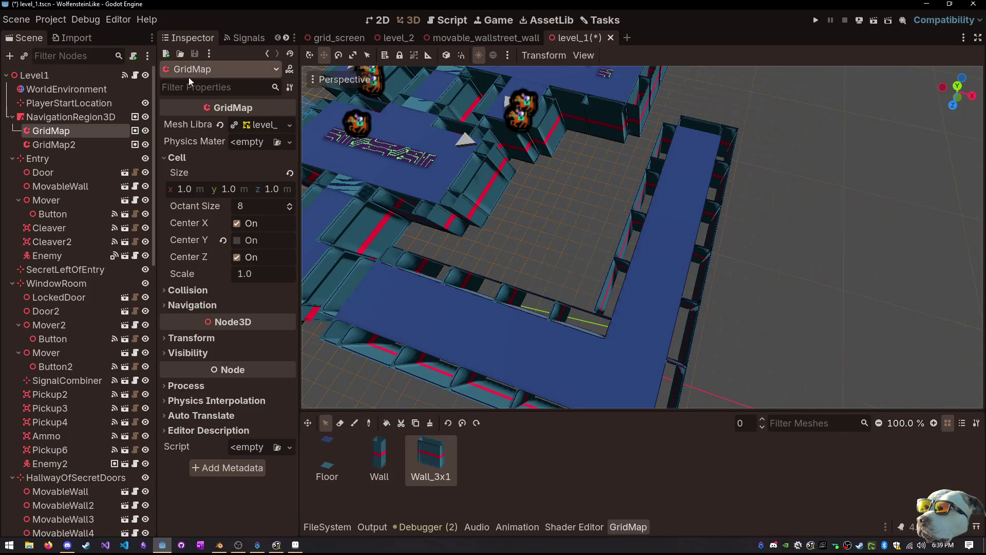
pyautogui.scroll(-15, 91, 297)
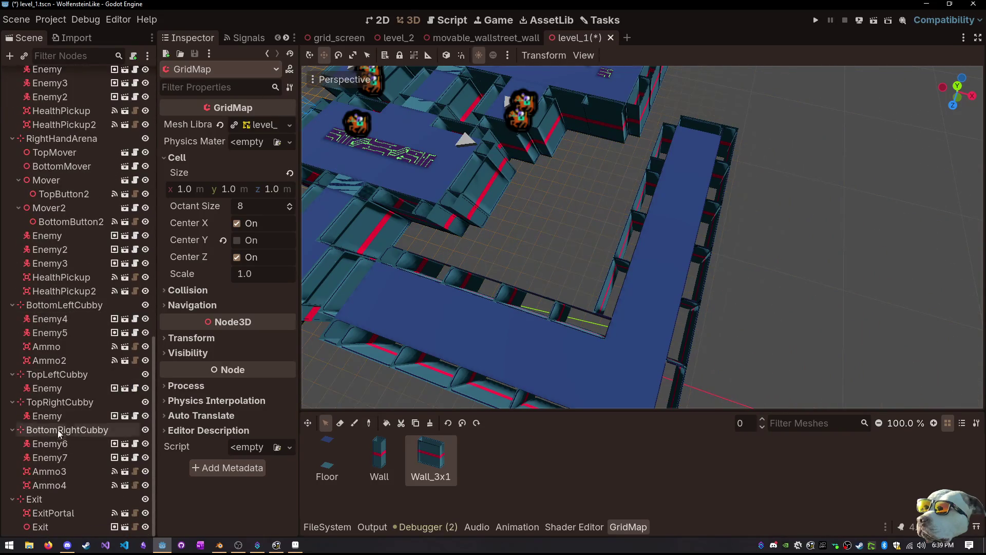
pyautogui.doubleClick(66, 390)
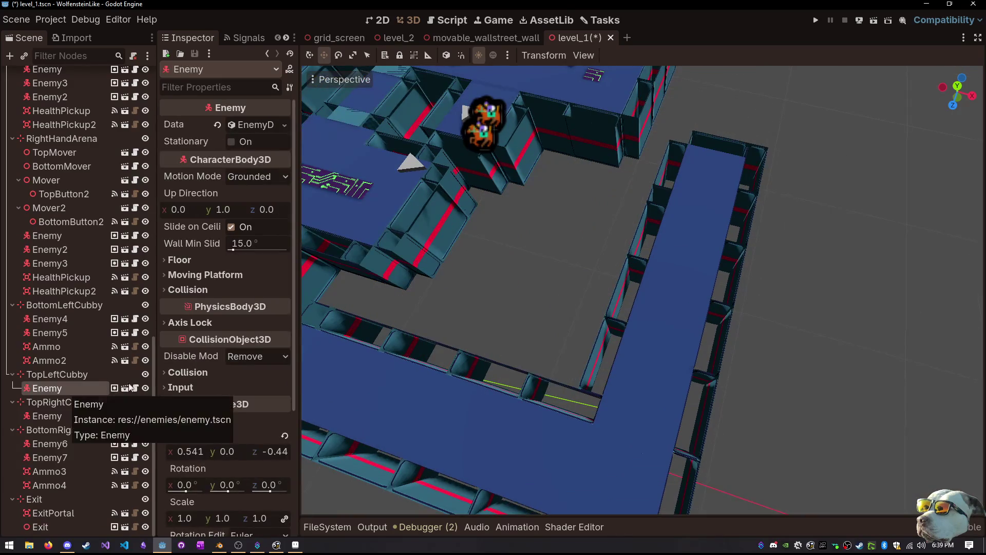
pyautogui.press('s')
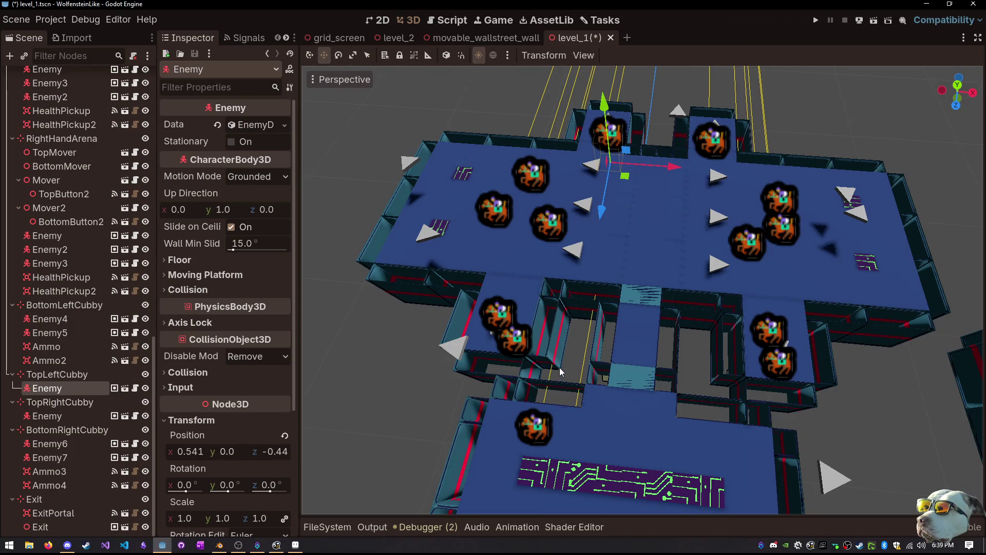
pyautogui.click(520, 352)
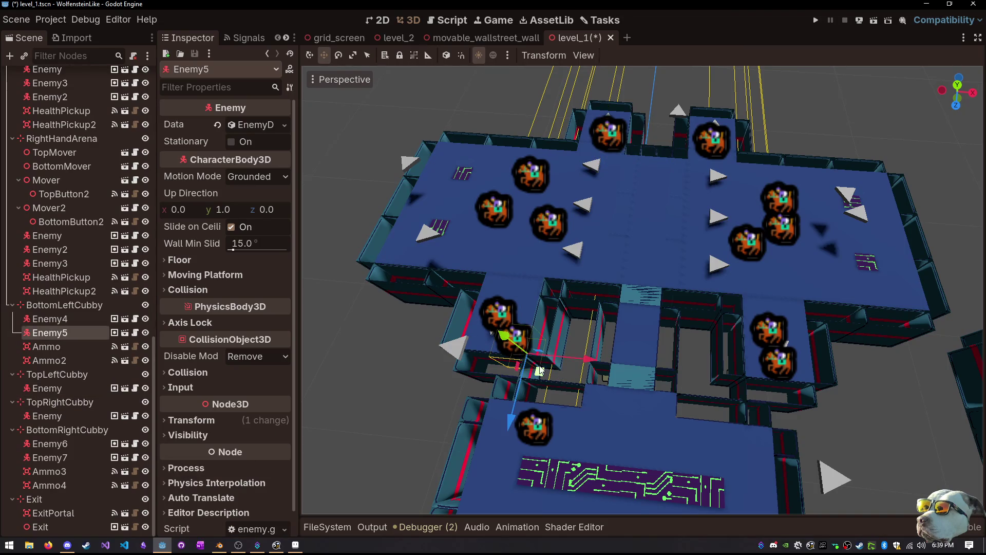
pyautogui.press('KP_7')
pyautogui.scroll(5, 649, 282)
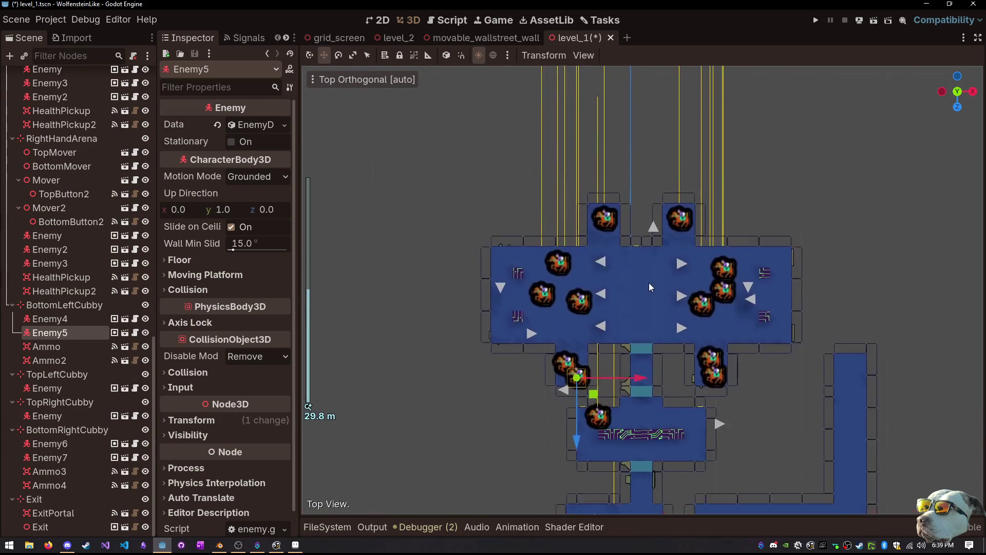
pyautogui.click(85, 385)
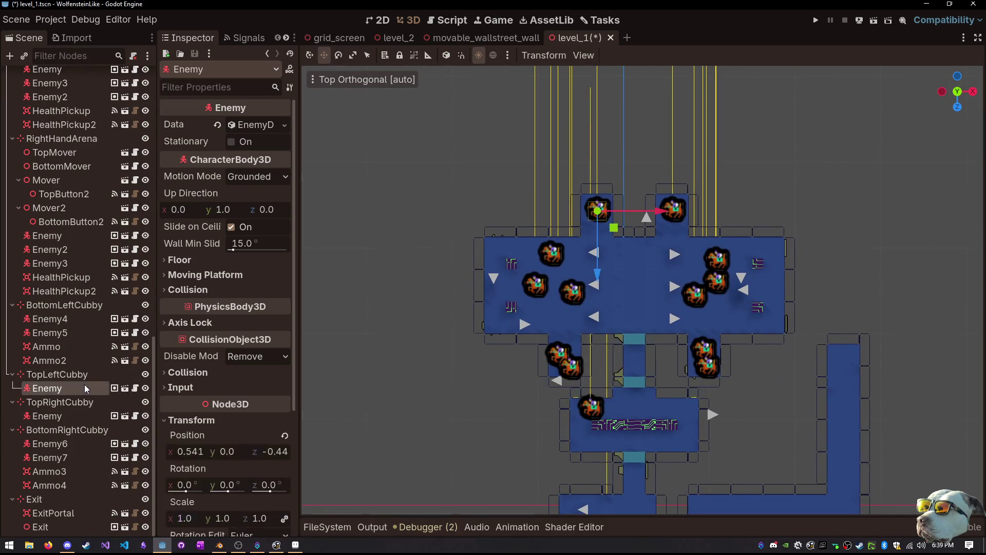
pyautogui.click(42, 318)
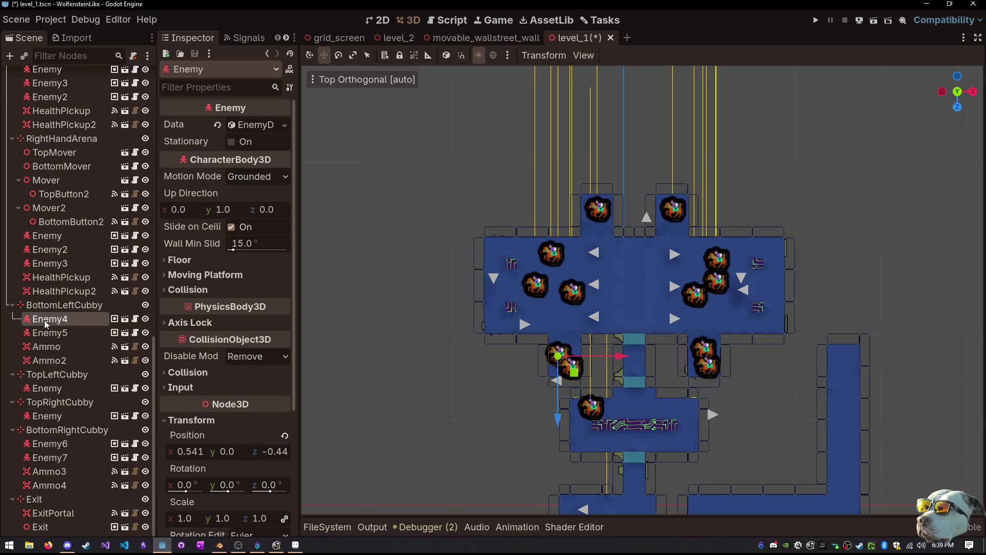
pyautogui.click(54, 333)
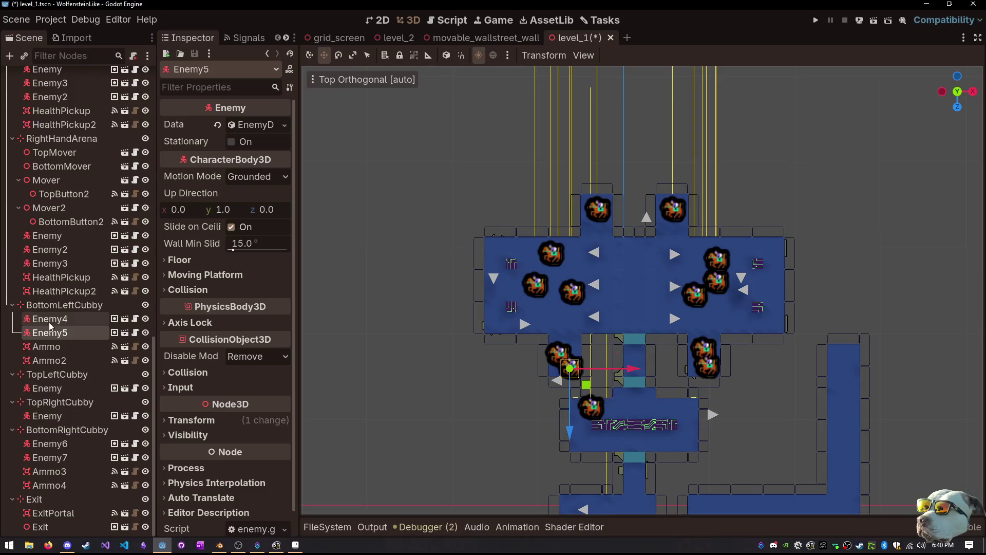
# Paste a copy of Enemy4 and place it in the right corridor
pyautogui.click(67, 497)
pyautogui.hotkey('ctrl', 'v')
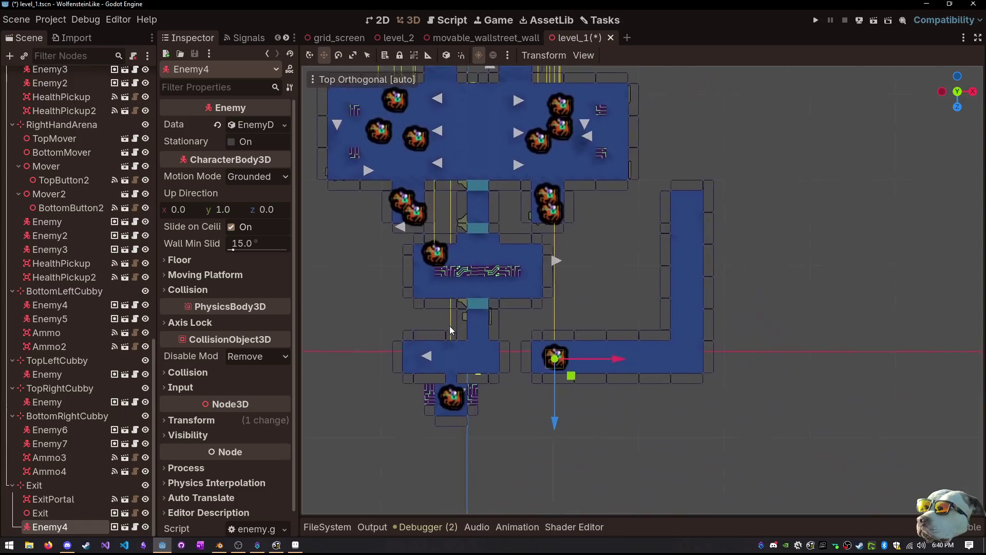
pyautogui.moveTo(572, 380)
pyautogui.mouseDown()
pyautogui.moveTo(704, 306)
pyautogui.moveTo(705, 236)
pyautogui.moveTo(703, 273)
pyautogui.moveTo(704, 258)
pyautogui.mouseUp()
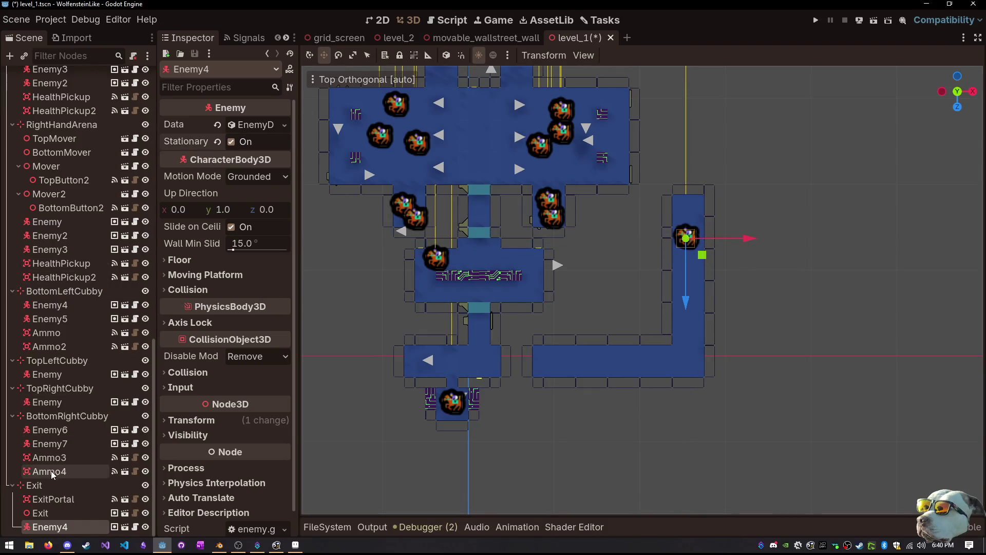
# Move the Exit up the right corridor to z -14.3, then save and run the game
pyautogui.click(39, 513)
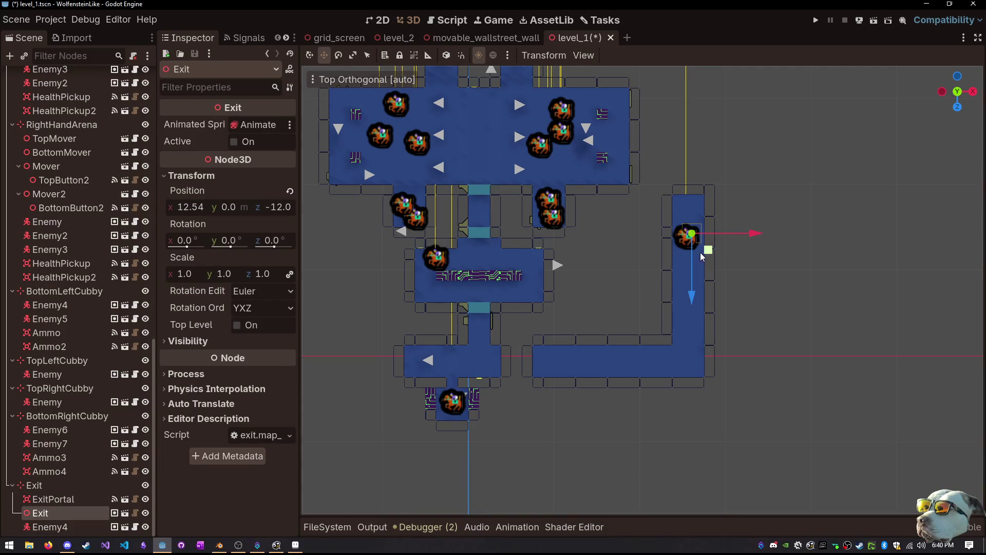
pyautogui.moveTo(708, 254); pyautogui.dragTo(706, 229)
pyautogui.moveTo(674, 332)
pyautogui.mouseDown()
pyautogui.moveTo(650, 382)
pyautogui.moveTo(704, 249)
pyautogui.moveTo(678, 359)
pyautogui.mouseUp()
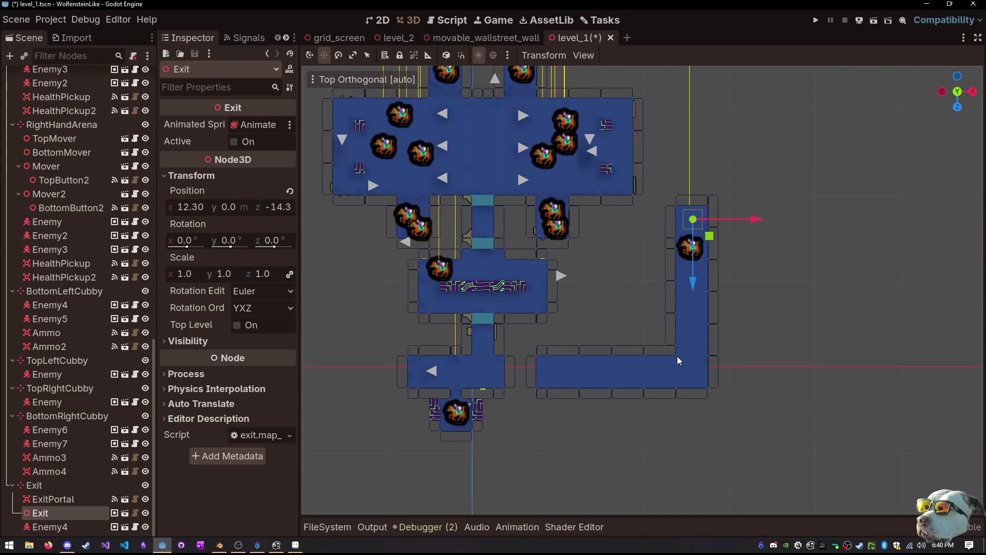
pyautogui.press('F5')
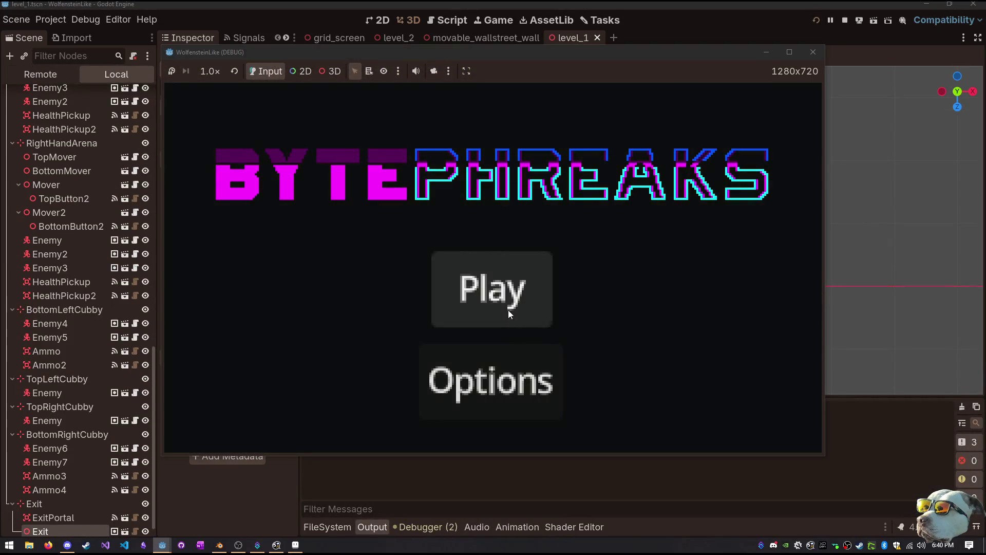
# Start the game from the main menu, shoot the green enemy and open the barred door
pyautogui.click(523, 320)
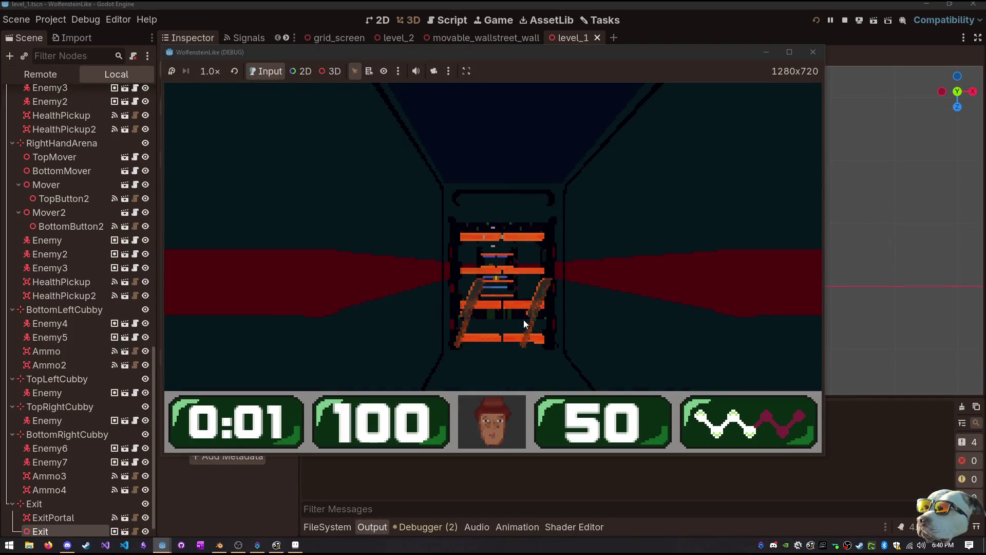
pyautogui.press('w')
pyautogui.press('w')
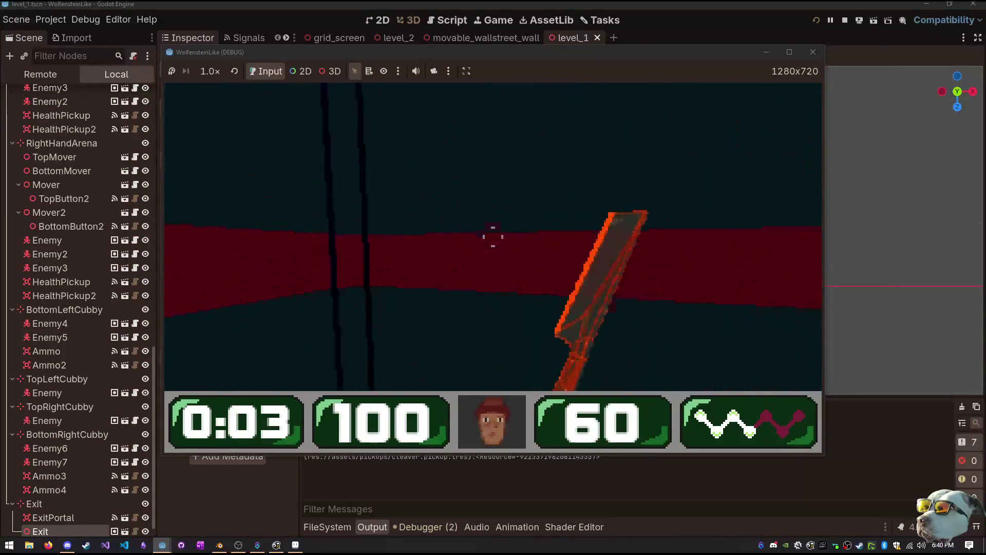
pyautogui.press('w')
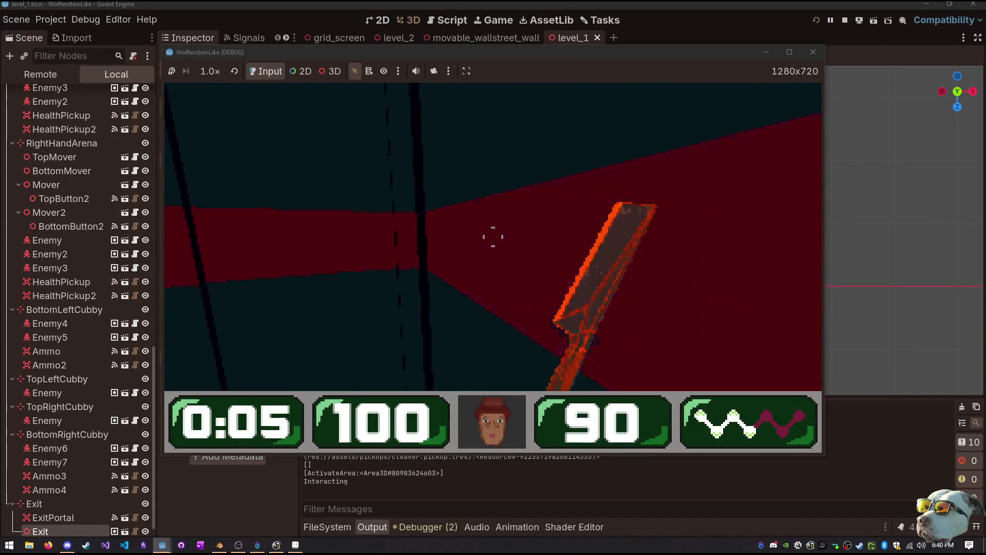
pyautogui.click(494, 237)
pyautogui.click(493, 236)
pyautogui.click(493, 236)
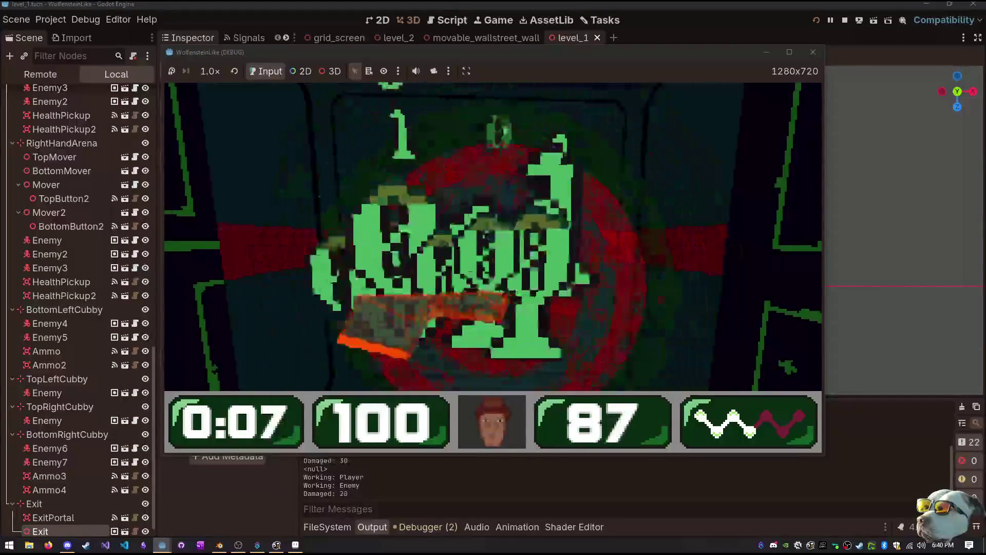
pyautogui.click(493, 236)
pyautogui.click(493, 236)
pyautogui.press('w')
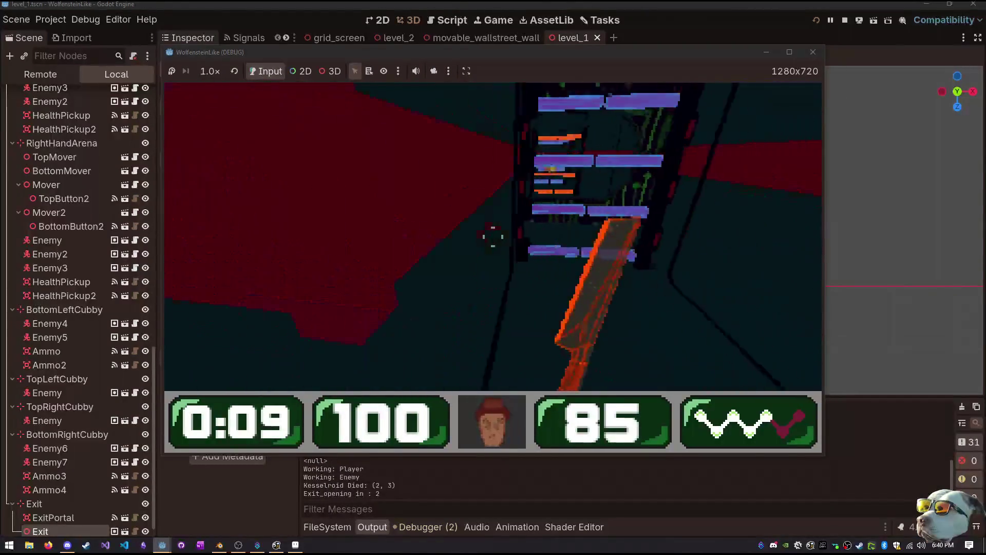
pyautogui.press('e')
# Shoot the doorway enemy, grab the buzzsaw and open the door down the corridor
pyautogui.press('e')
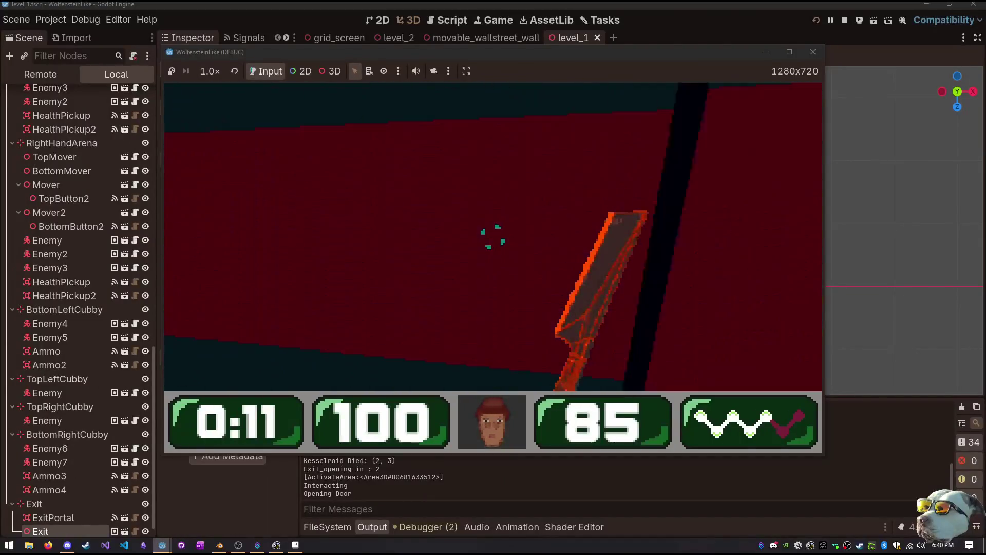
pyautogui.click(493, 237)
pyautogui.press('e')
pyautogui.press('w')
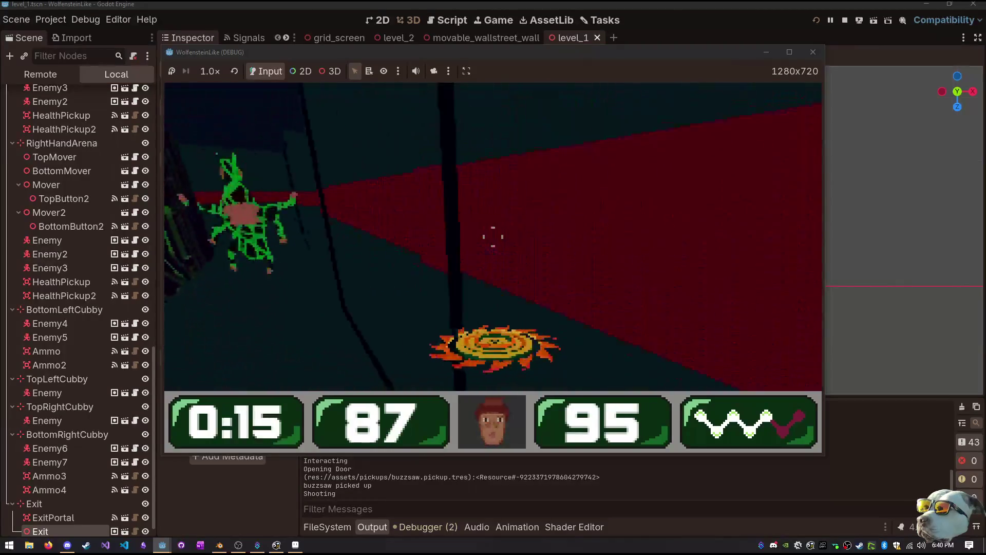
pyautogui.click(493, 236)
pyautogui.click(493, 236)
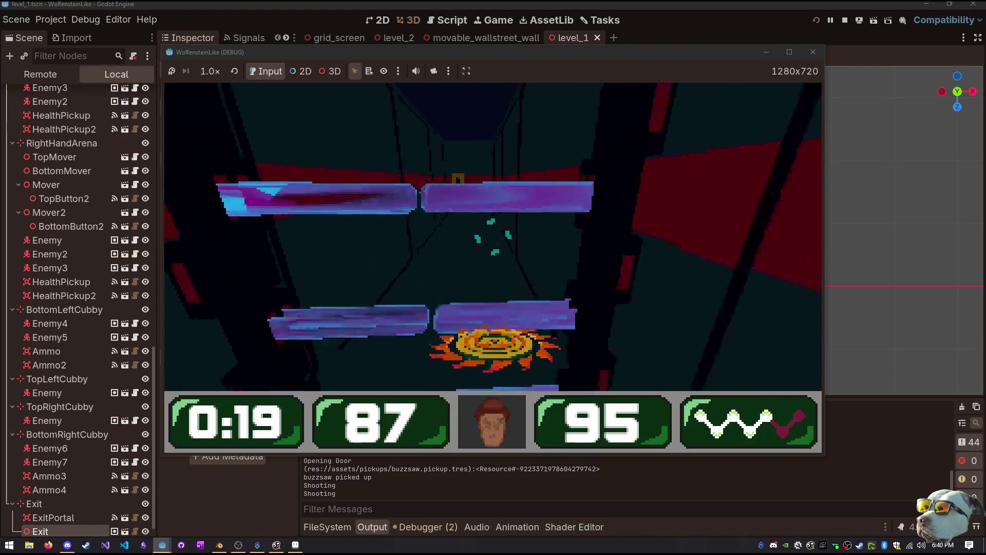
pyautogui.press('e')
pyautogui.press('e')
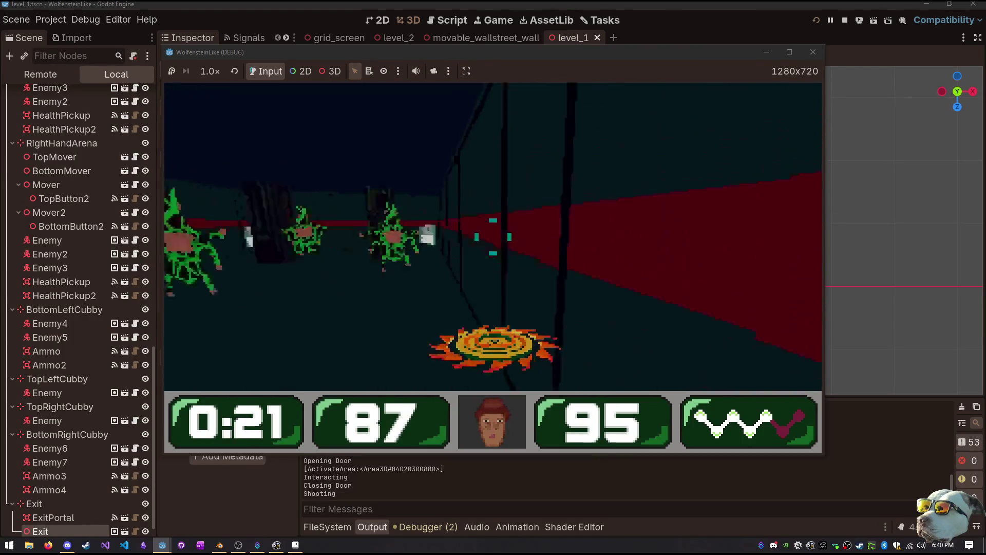
pyautogui.click(493, 236)
pyautogui.click(493, 237)
pyautogui.click(493, 236)
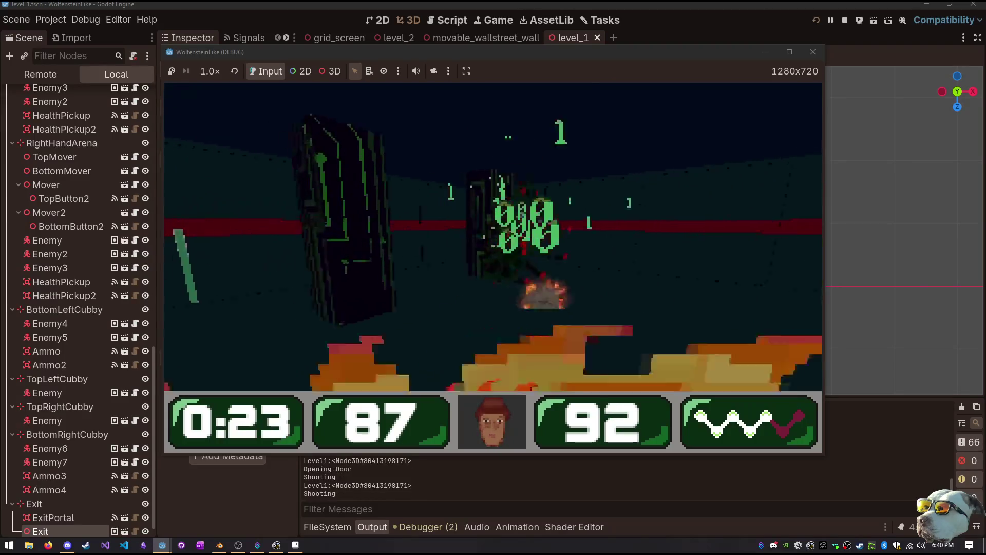
pyautogui.click(493, 236)
# Fire at the enemies down the corridor and across the arena
pyautogui.click(494, 236)
pyautogui.click(494, 236)
pyautogui.click(493, 236)
pyautogui.click(493, 236)
pyautogui.click(493, 237)
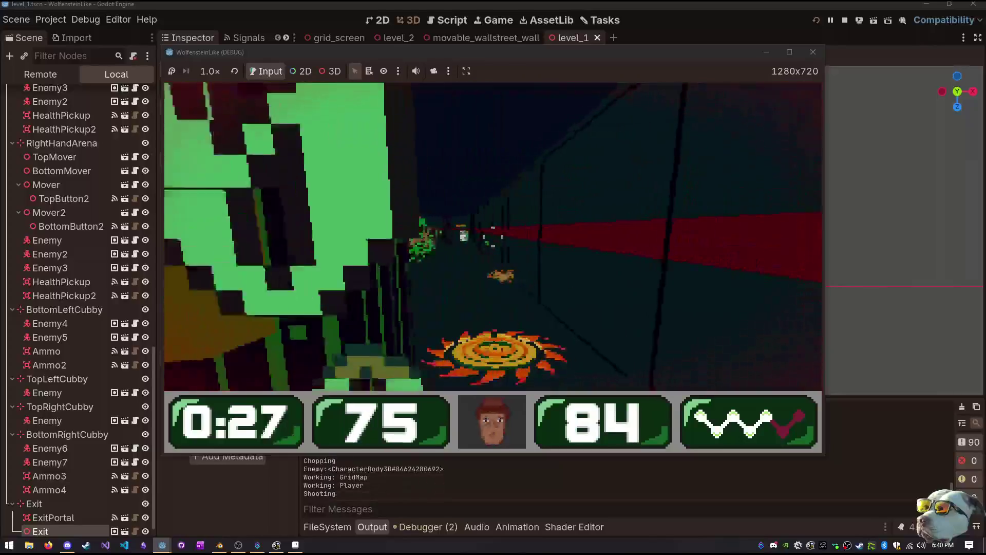
pyautogui.click(493, 236)
pyautogui.click(493, 236)
pyautogui.click(493, 236)
pyautogui.click(494, 237)
pyautogui.click(493, 236)
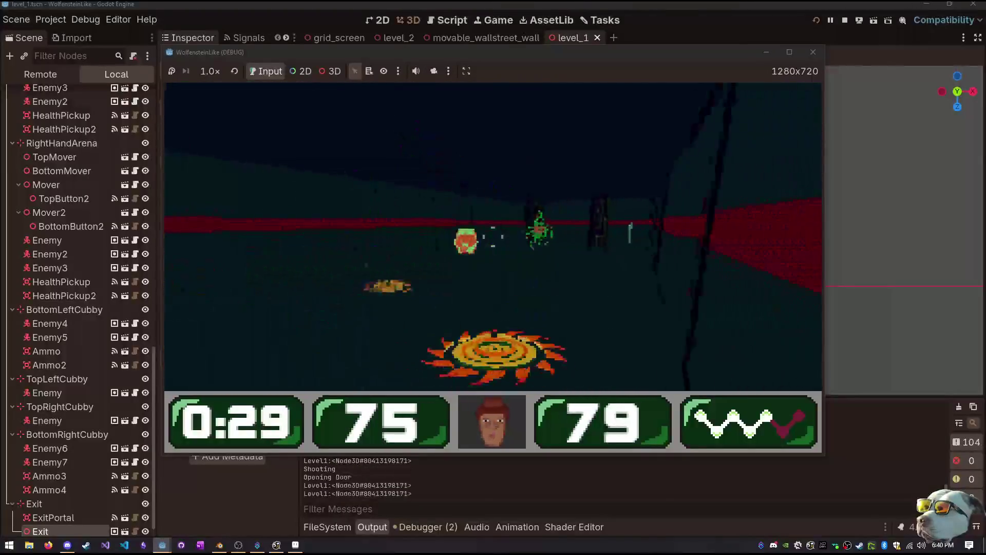
pyautogui.click(493, 236)
pyautogui.click(494, 237)
pyautogui.click(493, 236)
pyautogui.click(493, 236)
pyautogui.click(493, 237)
pyautogui.click(493, 236)
pyautogui.click(494, 236)
pyautogui.click(493, 236)
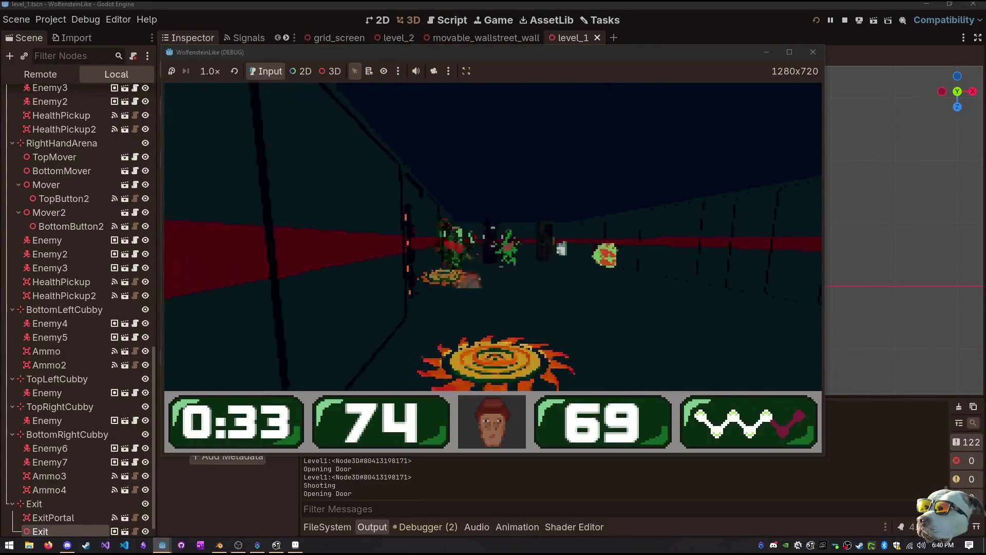
pyautogui.click(493, 236)
pyautogui.click(493, 236)
pyautogui.click(493, 236)
pyautogui.click(493, 237)
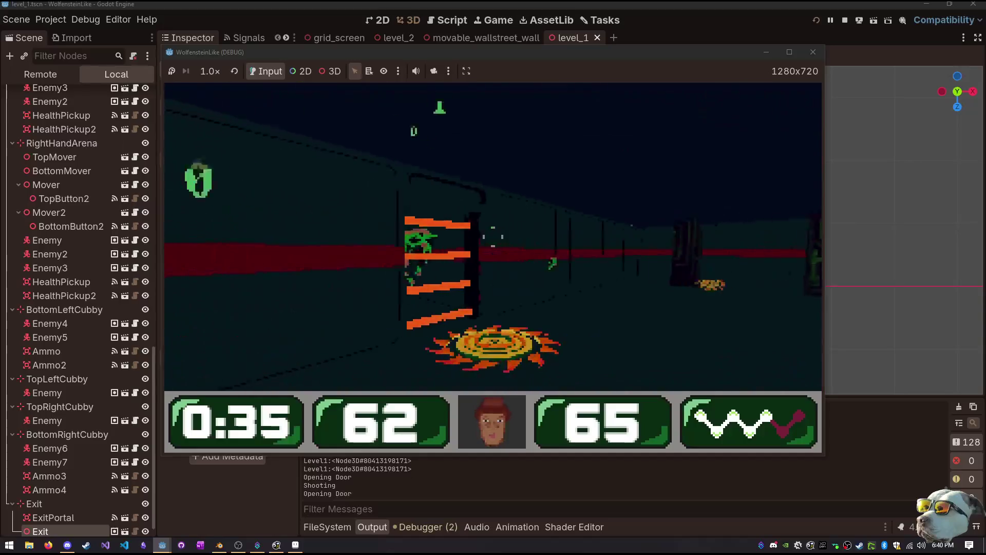
pyautogui.click(493, 236)
pyautogui.click(493, 236)
pyautogui.click(494, 237)
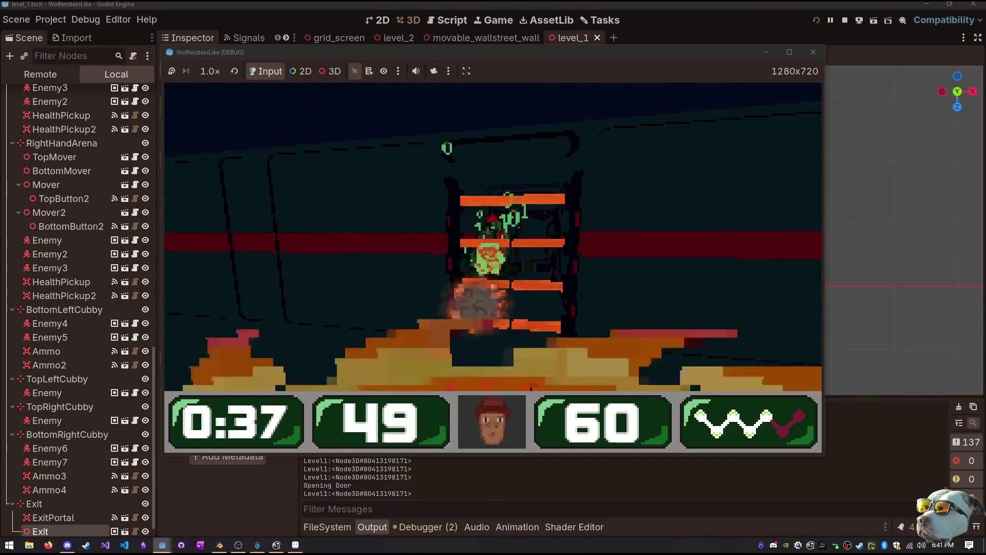
pyautogui.click(493, 236)
# Collect the ammo pickups and kill the red and green enemies to open the exit
pyautogui.press('w')
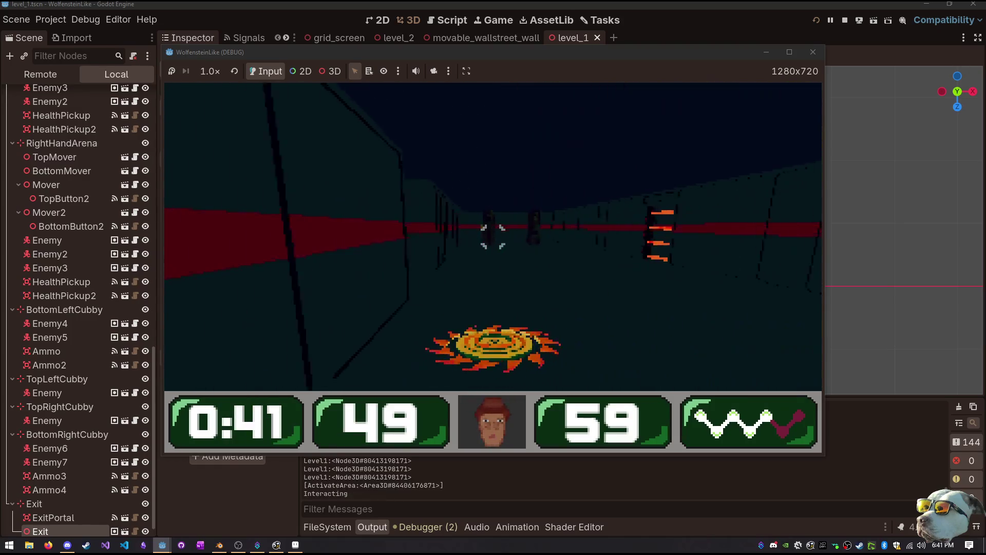
pyautogui.press('e')
pyautogui.press('w')
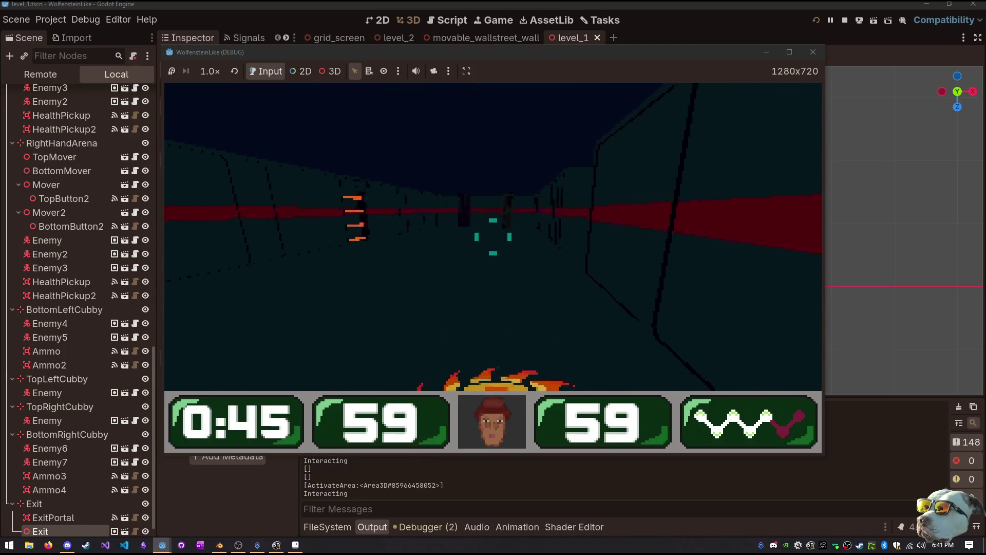
pyautogui.click(493, 237)
pyautogui.click(493, 236)
pyautogui.click(494, 236)
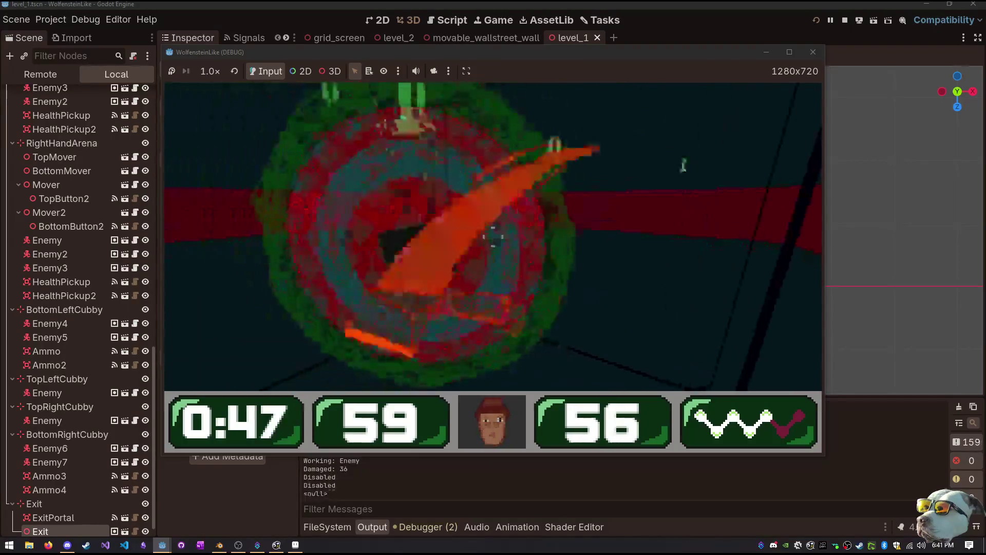
pyautogui.click(493, 237)
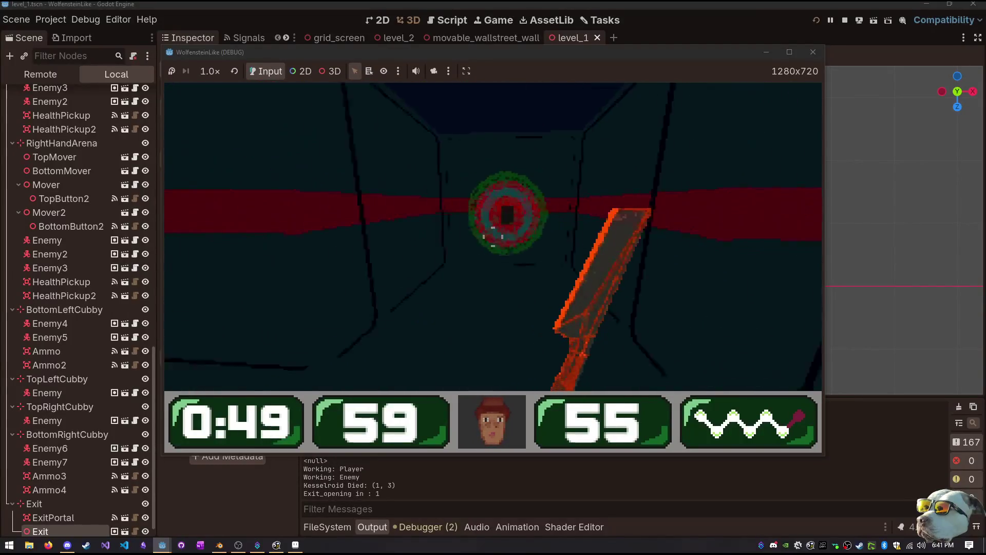
pyautogui.click(493, 236)
pyautogui.click(494, 237)
pyautogui.click(493, 236)
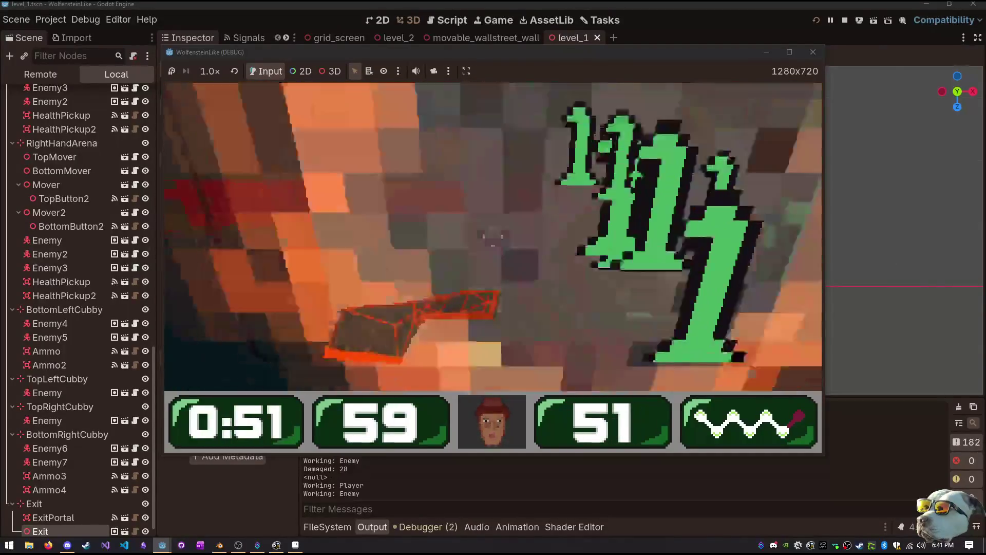
# Shoot the remaining enemy down the corridor and walk onto the exit pad
pyautogui.press('w')
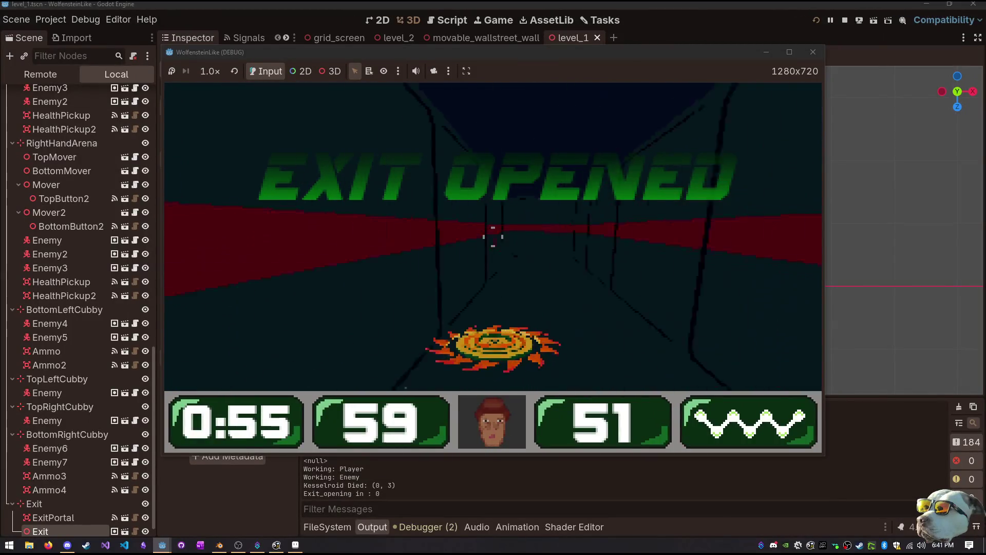
pyautogui.press('Right')
pyautogui.press('Right')
pyautogui.click(494, 237)
pyautogui.click(493, 237)
pyautogui.press('Left')
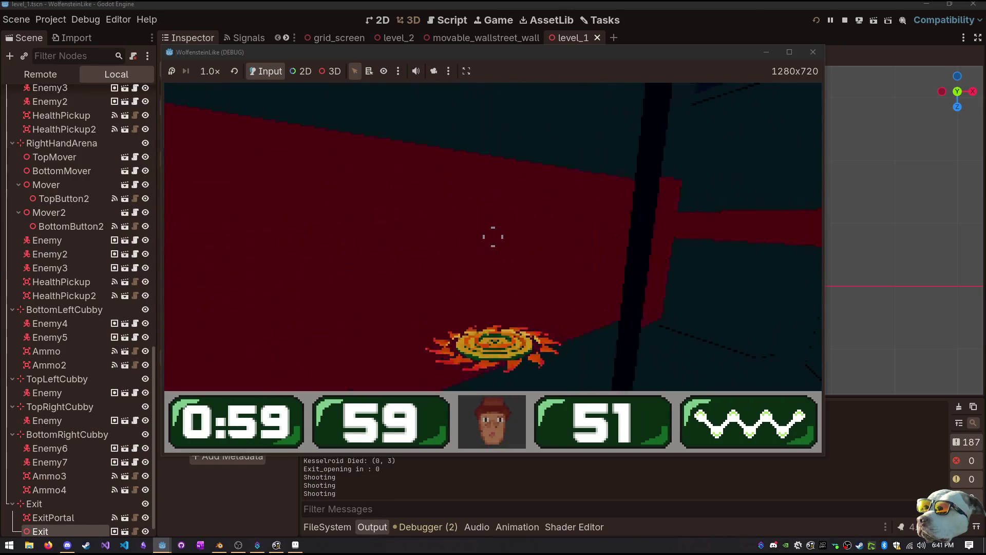
pyautogui.click(493, 236)
pyautogui.click(493, 236)
pyautogui.click(493, 237)
pyautogui.press('Left')
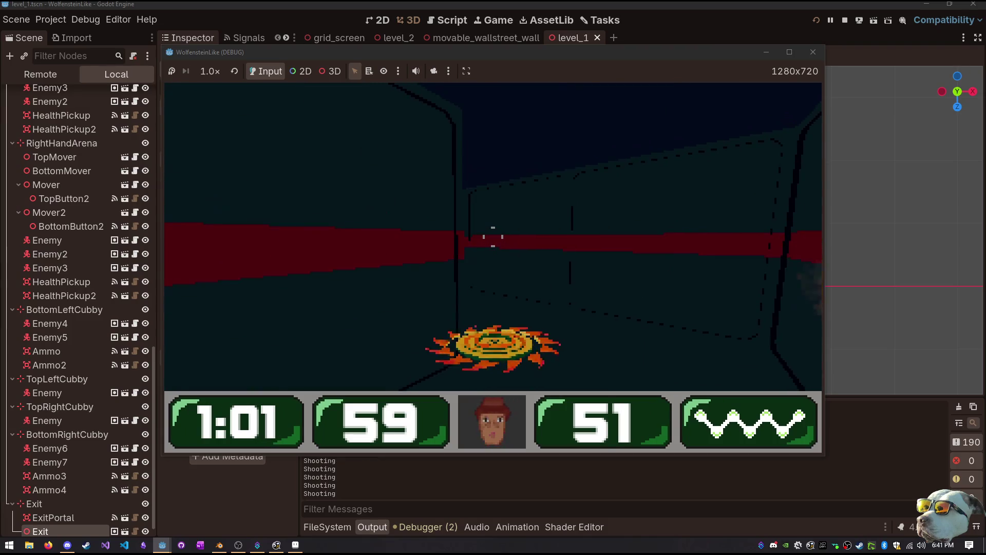
pyautogui.click(493, 236)
pyautogui.click(493, 236)
pyautogui.click(493, 236)
pyautogui.click(493, 237)
pyautogui.click(493, 236)
pyautogui.press('Left')
pyautogui.press('Up')
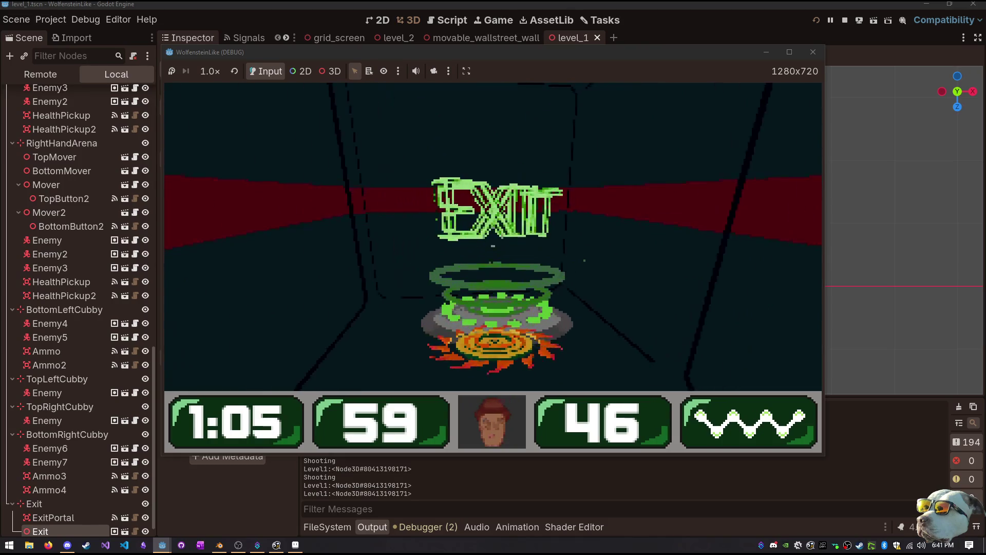
pyautogui.press('Left')
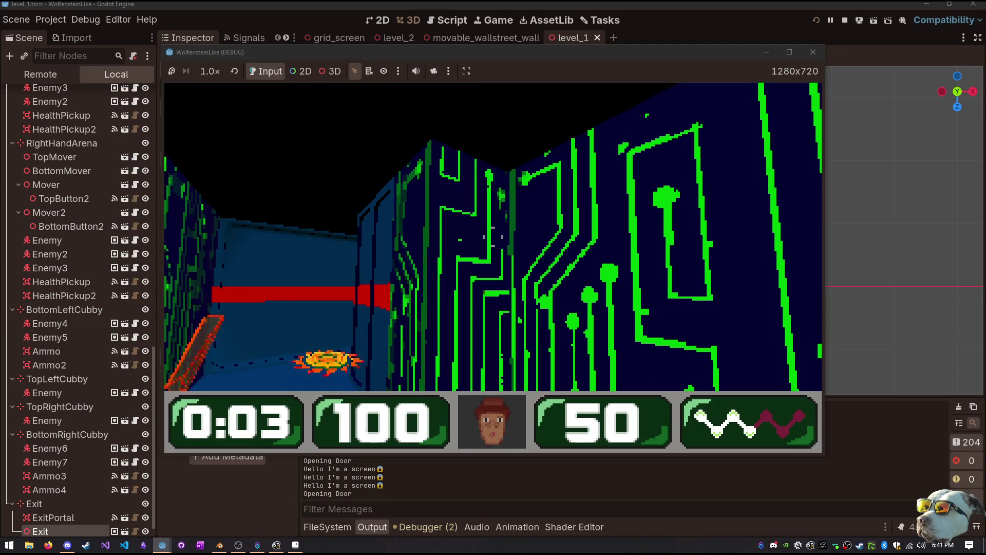
# Walk over to the weapon pickups and turn toward the barred door to open it
pyautogui.press('Left')
pyautogui.press('Up')
pyautogui.press('Right')
pyautogui.press('Left')
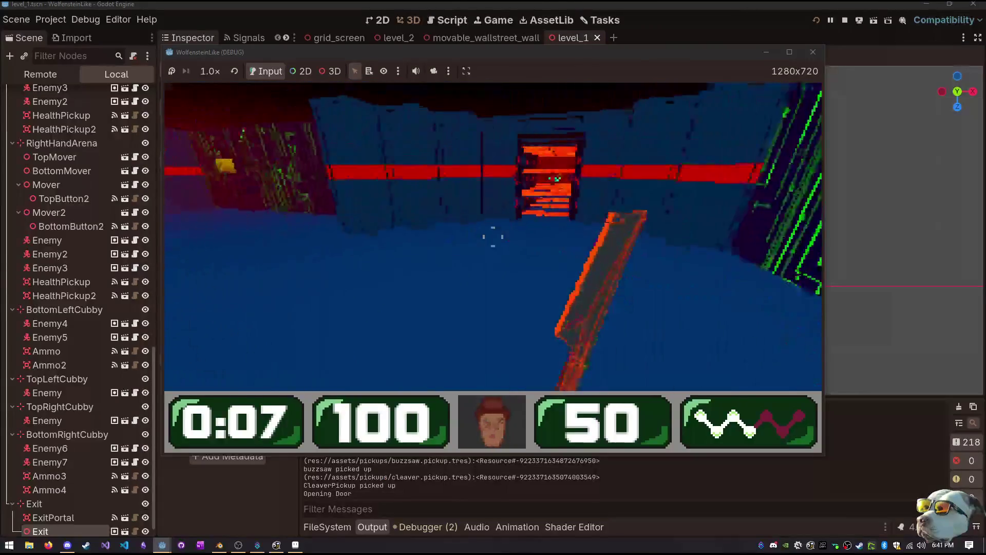
pyautogui.press('Right')
pyautogui.press('Right')
pyautogui.press('e')
pyautogui.press('Left')
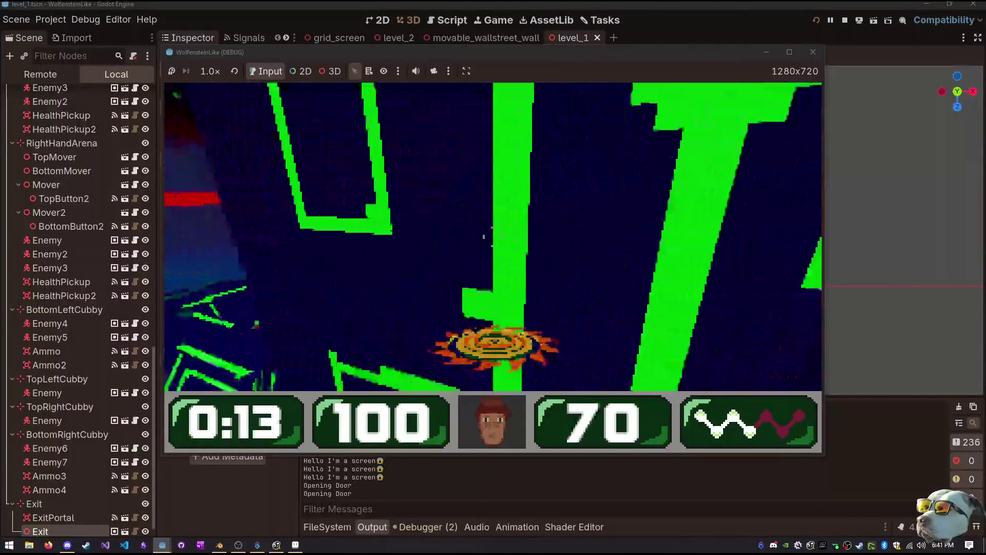
pyautogui.press('Right')
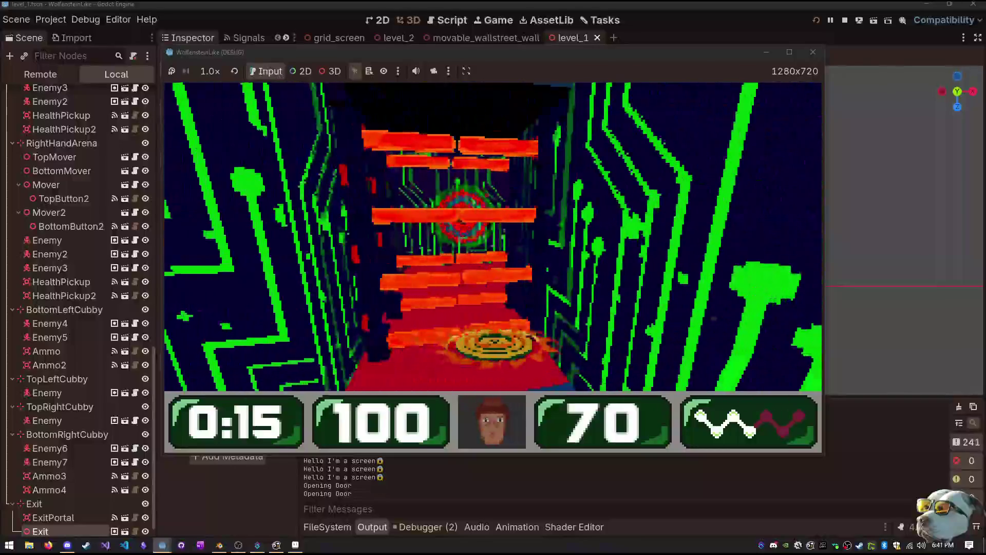
pyautogui.press('Left')
# Walk through the opened door into the red corridor and shoot the enemy ahead
pyautogui.press('Right')
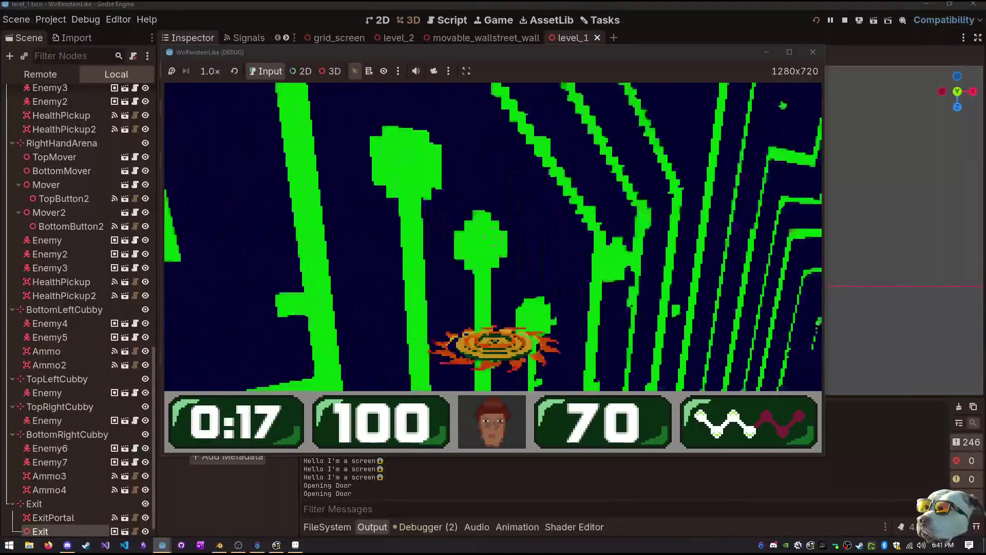
pyautogui.press('Right')
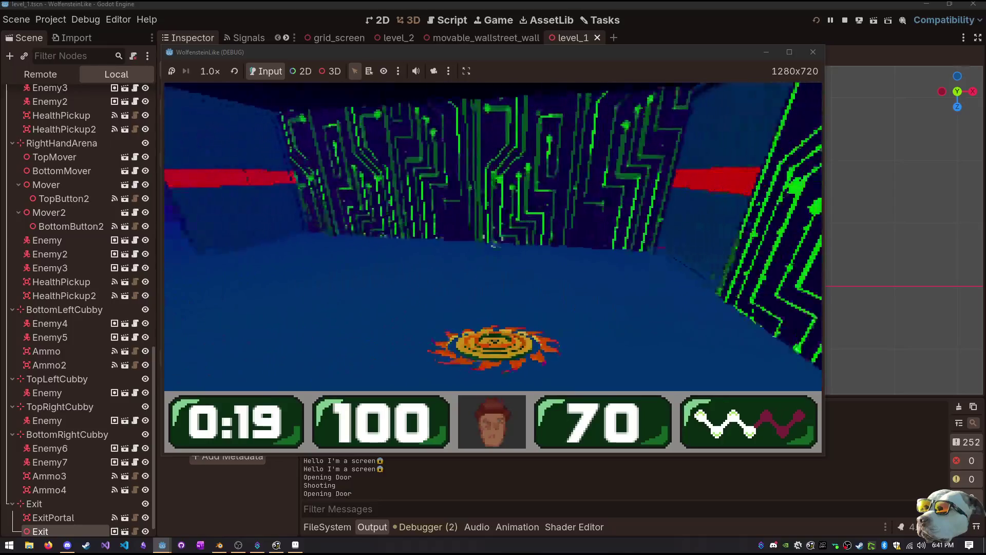
pyautogui.press('Right')
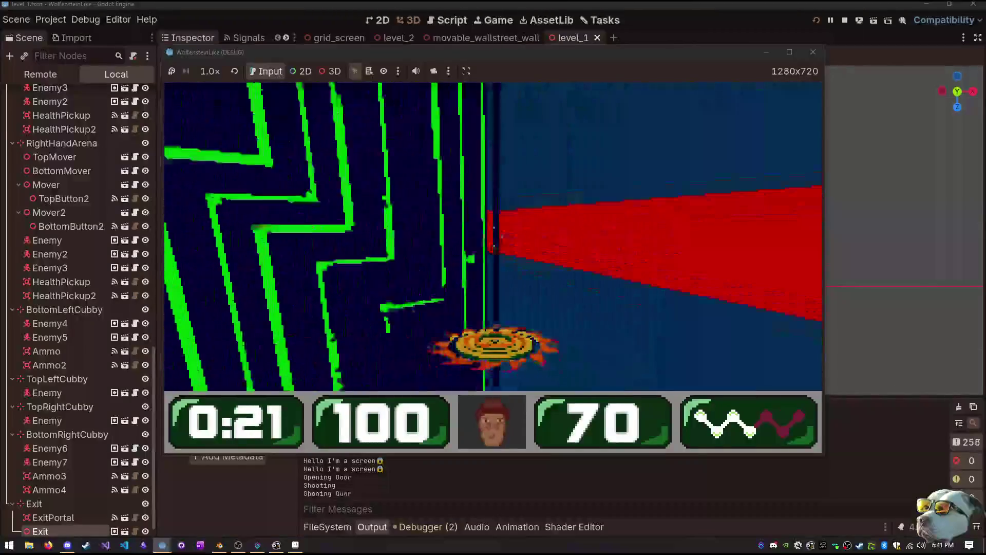
pyautogui.press('Up')
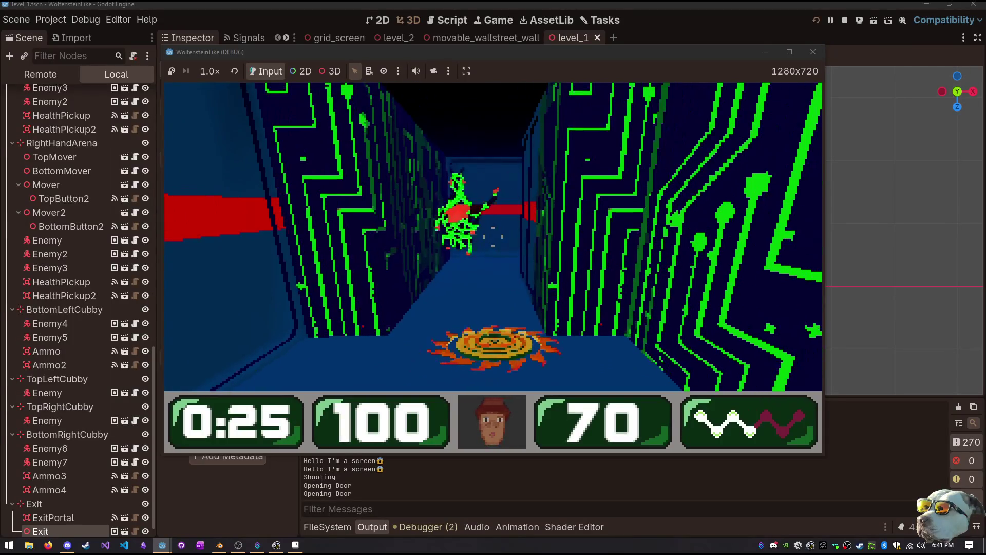
pyautogui.press('space')
pyautogui.press('space')
pyautogui.press('space')
pyautogui.press('space')
pyautogui.press('Up')
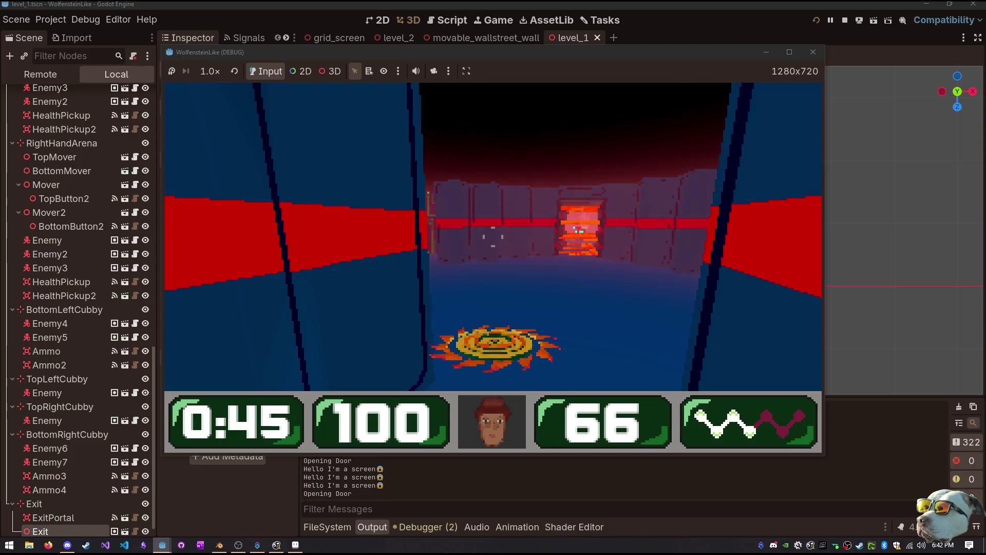
# Raise the SFX volume close to maximum from the pause menu and resume
pyautogui.press('Escape')
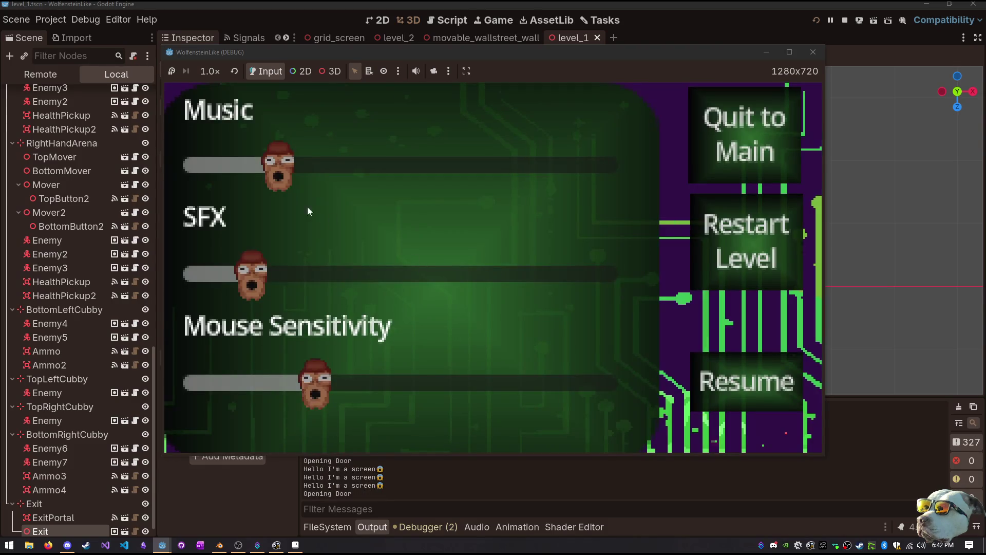
pyautogui.moveTo(287, 294)
pyautogui.mouseDown()
pyautogui.moveTo(511, 281)
pyautogui.moveTo(211, 278)
pyautogui.moveTo(590, 276)
pyautogui.mouseUp()
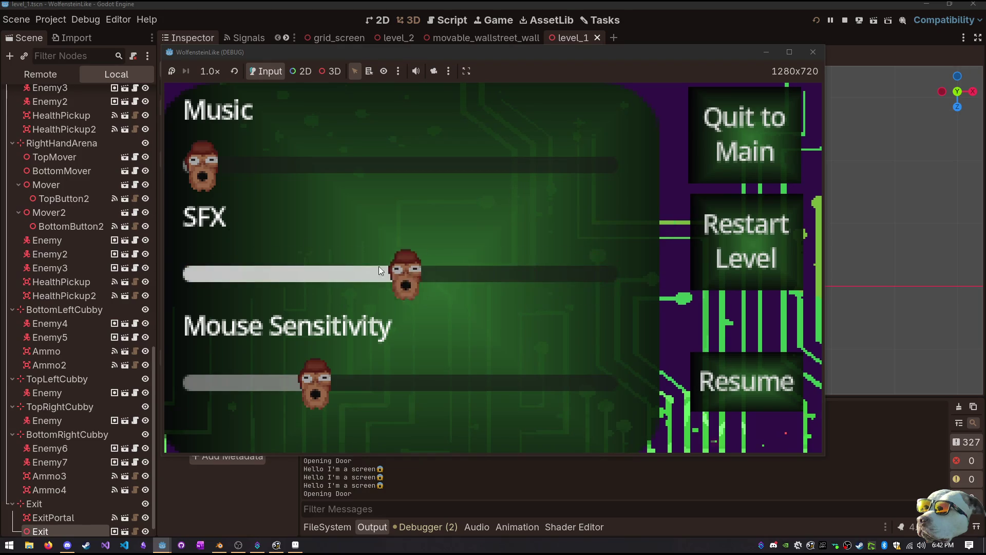
pyautogui.click(743, 365)
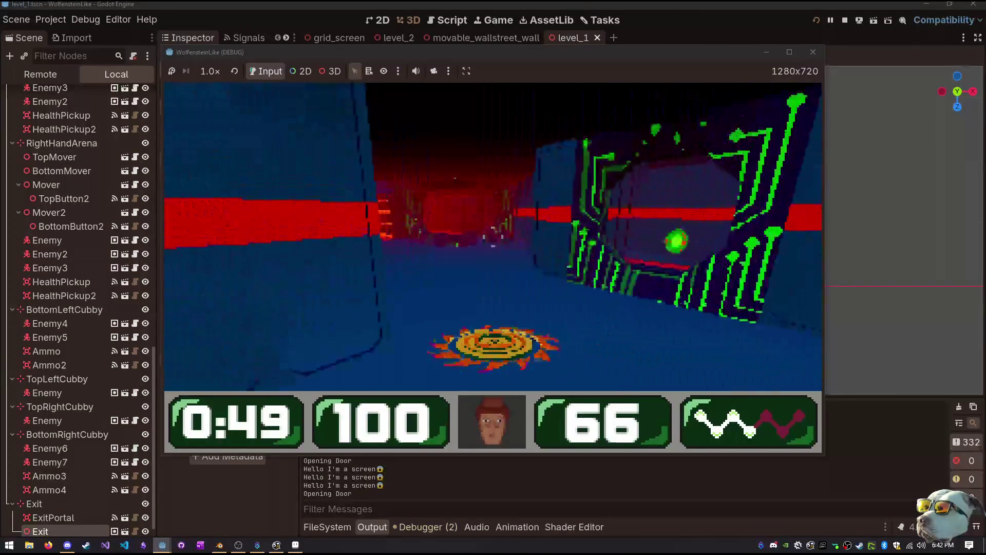
# Walk past the orange door slabs into the blue corridor and look around
pyautogui.press('w')
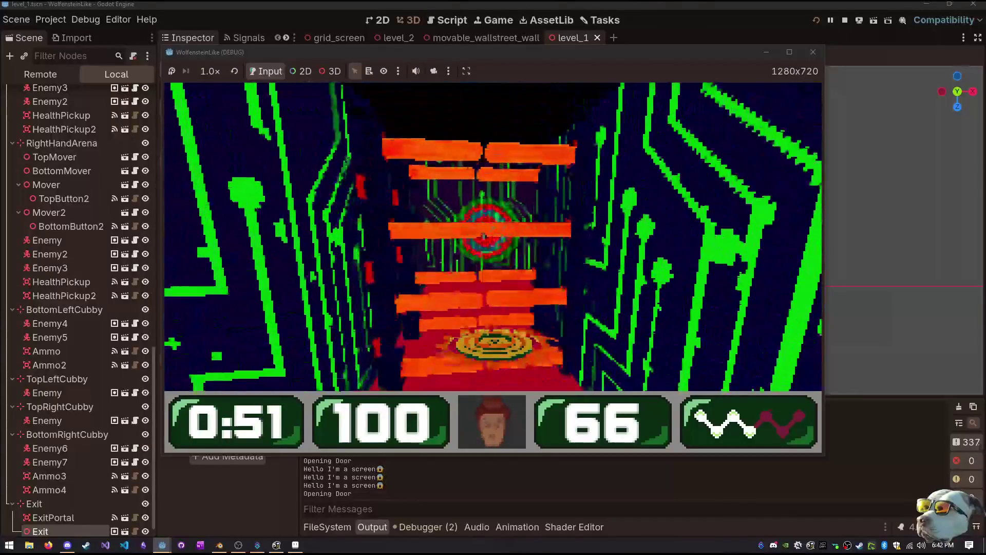
pyautogui.press('w')
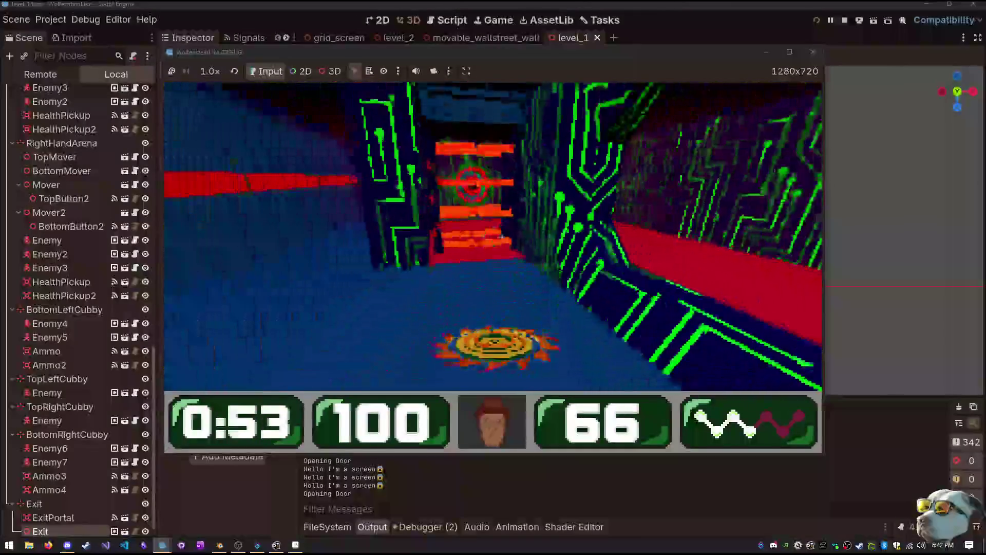
pyautogui.press('w')
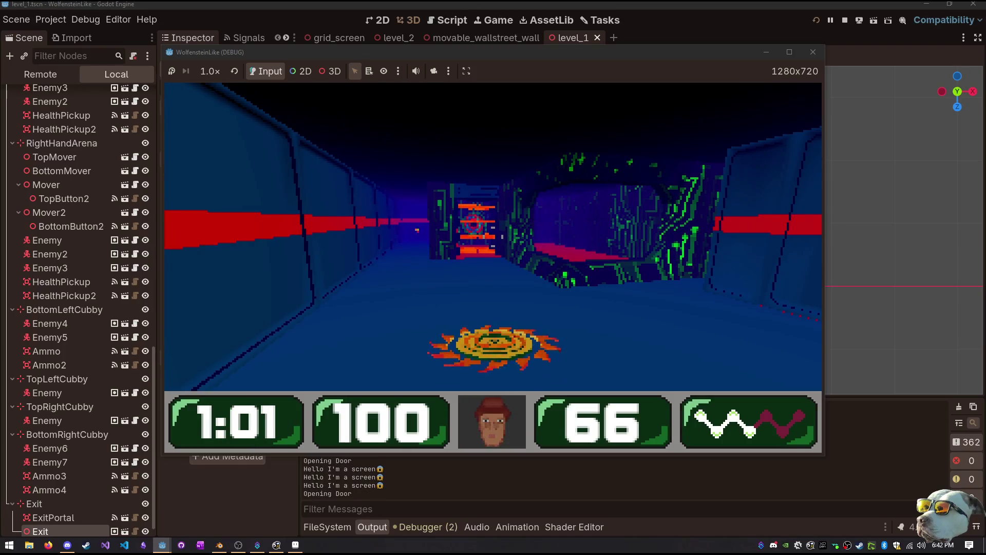
pyautogui.press('Left')
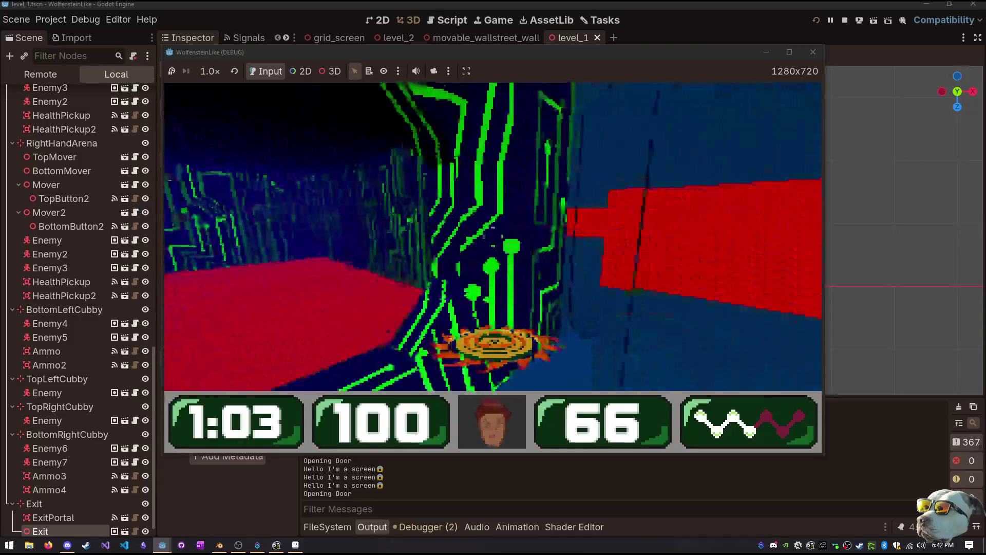
pyautogui.press('Right')
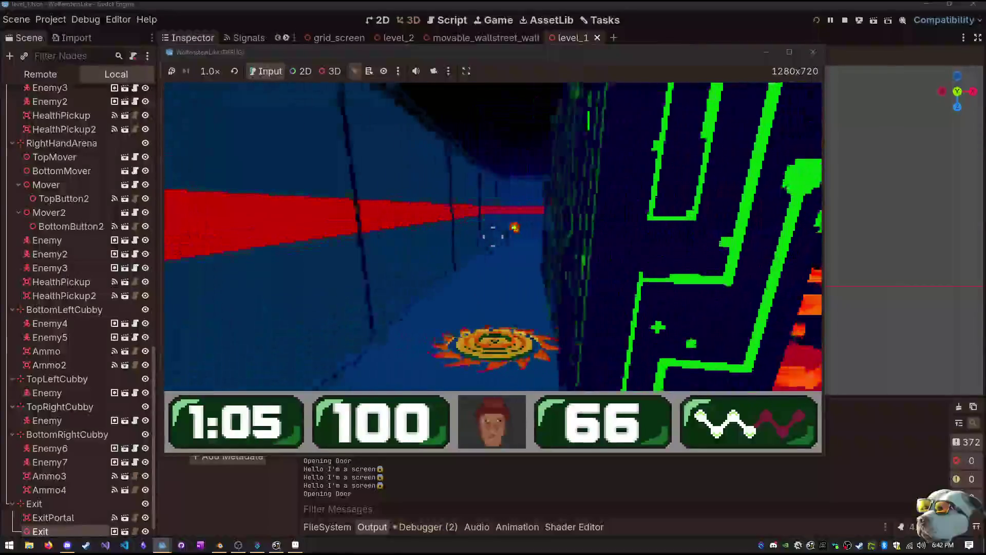
pyautogui.press('Right')
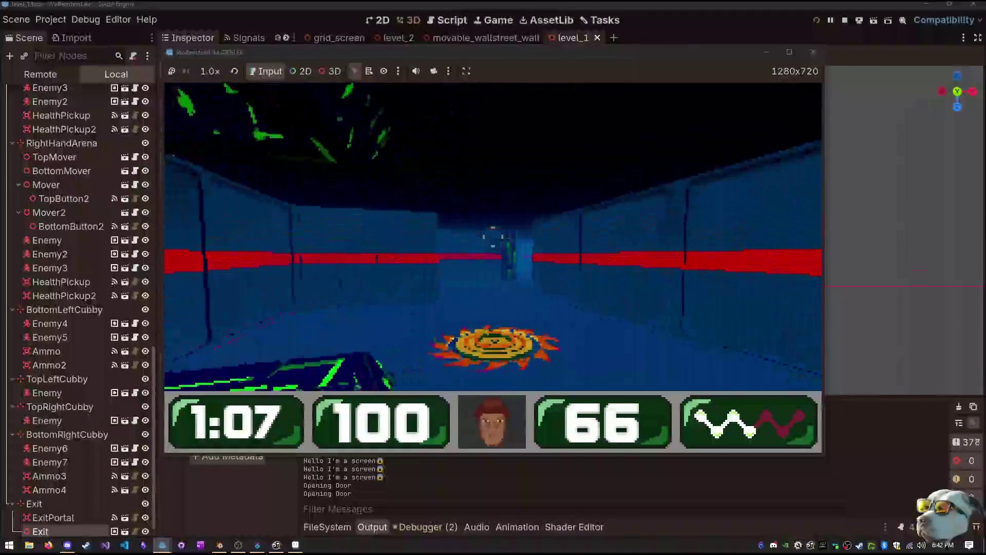
pyautogui.press('Left')
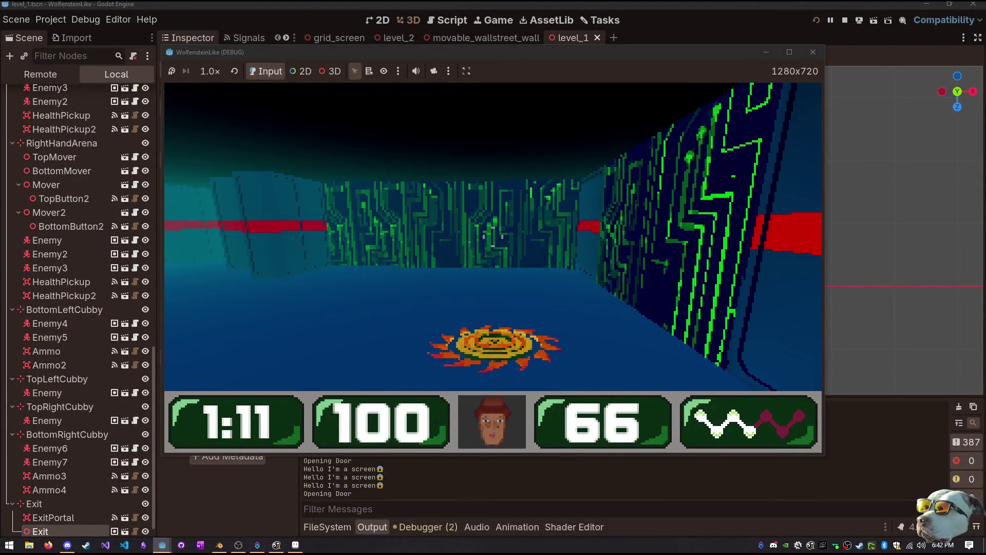
pyautogui.press('Right')
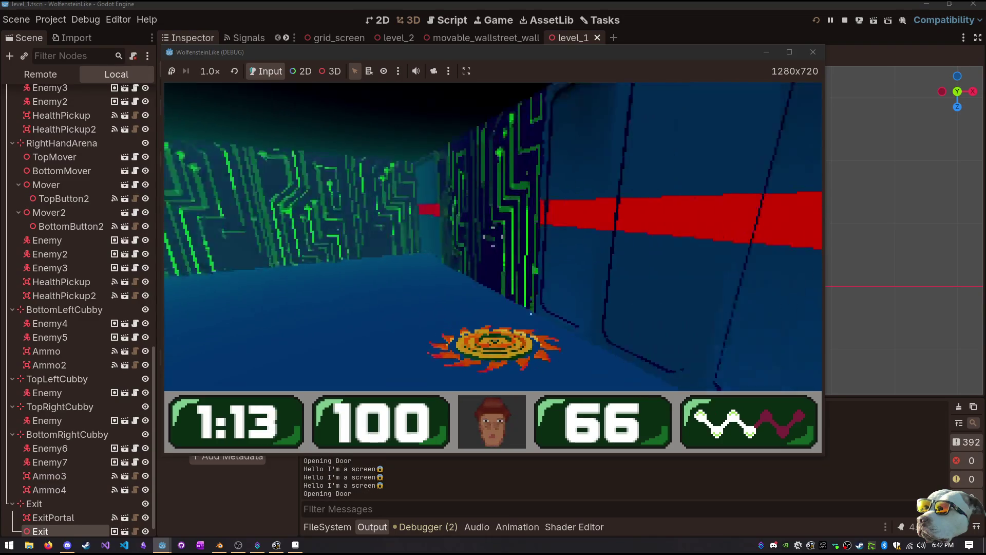
# Test walking in and out of the red-barred doorway, then head toward the exit portal door
pyautogui.press('Left')
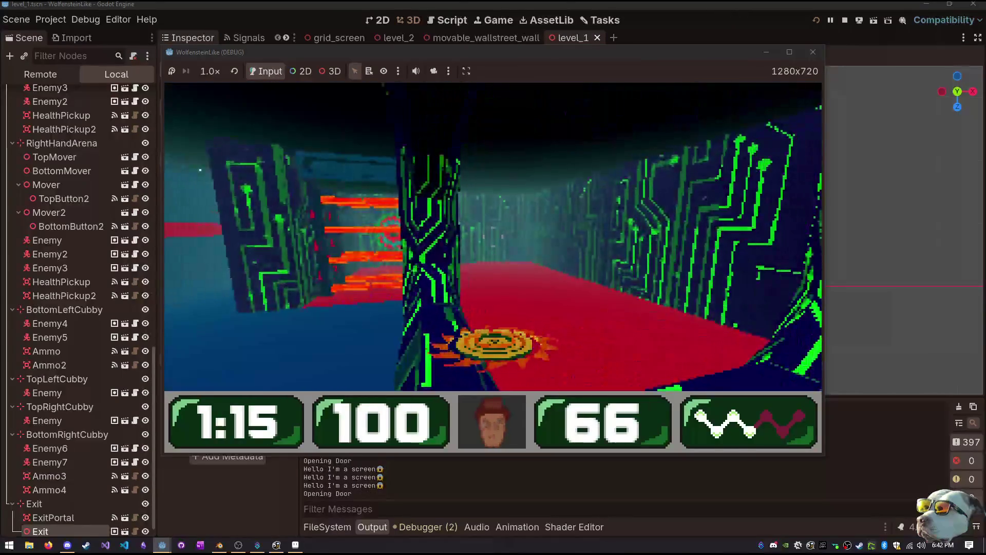
pyautogui.press('Up')
pyautogui.press('Down')
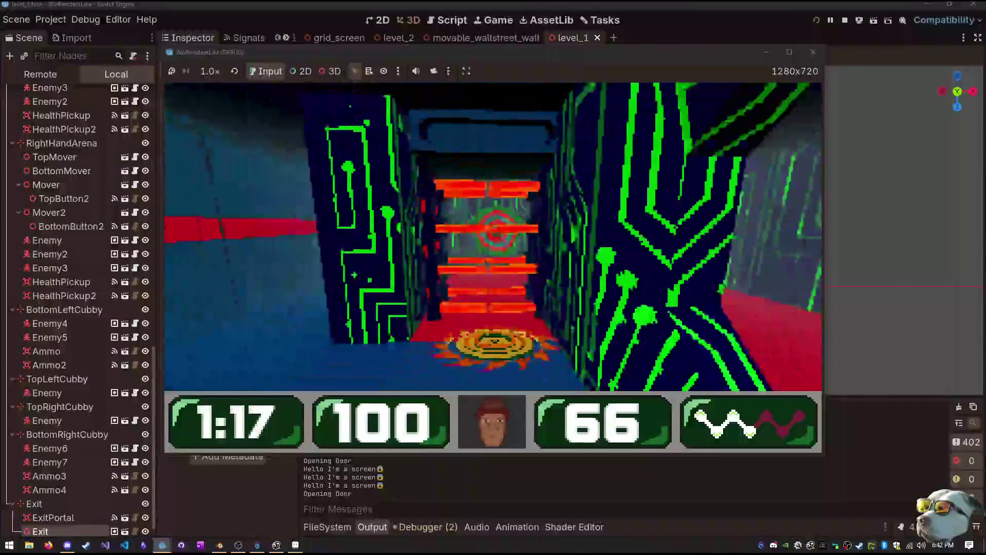
pyautogui.press('Up')
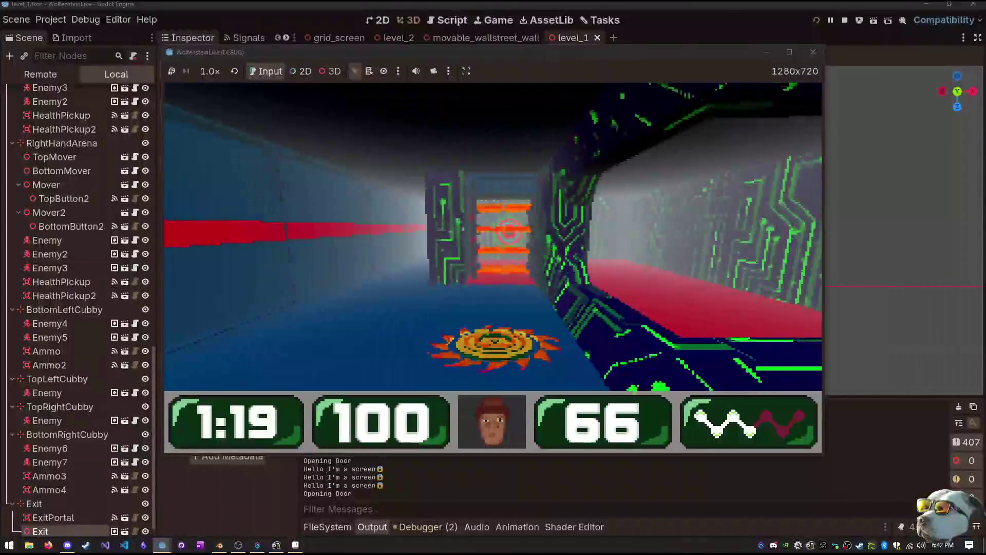
pyautogui.press('Down')
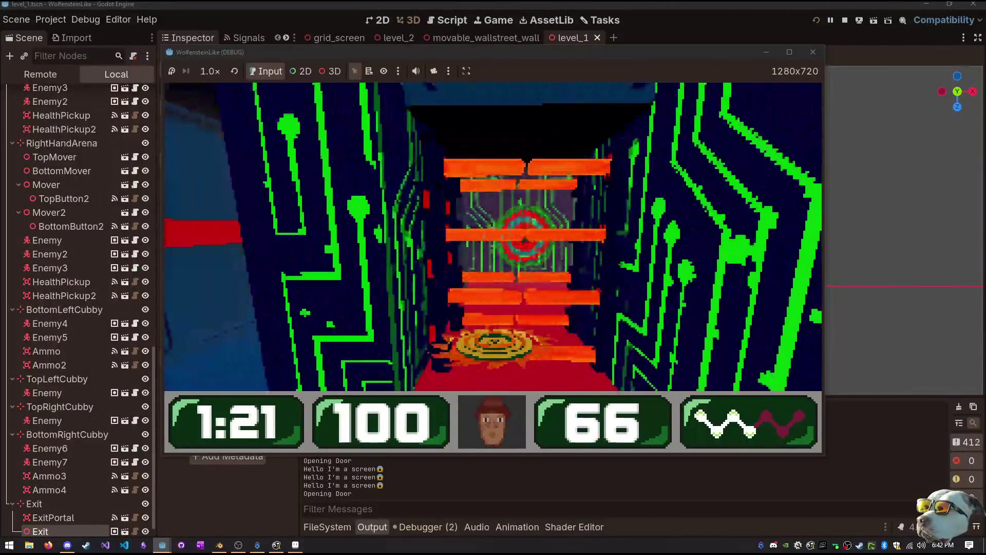
pyautogui.press('Up')
pyautogui.press('Down')
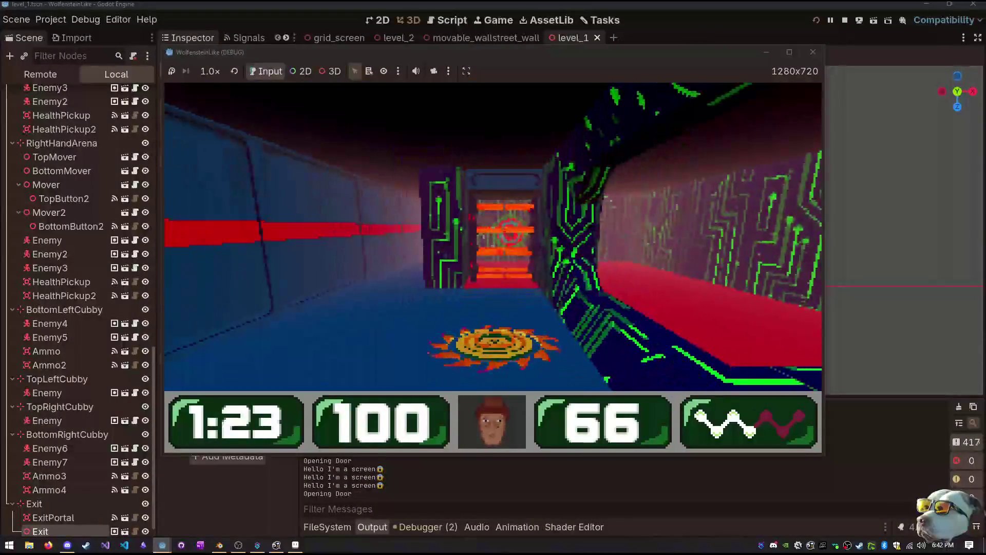
pyautogui.press('Left')
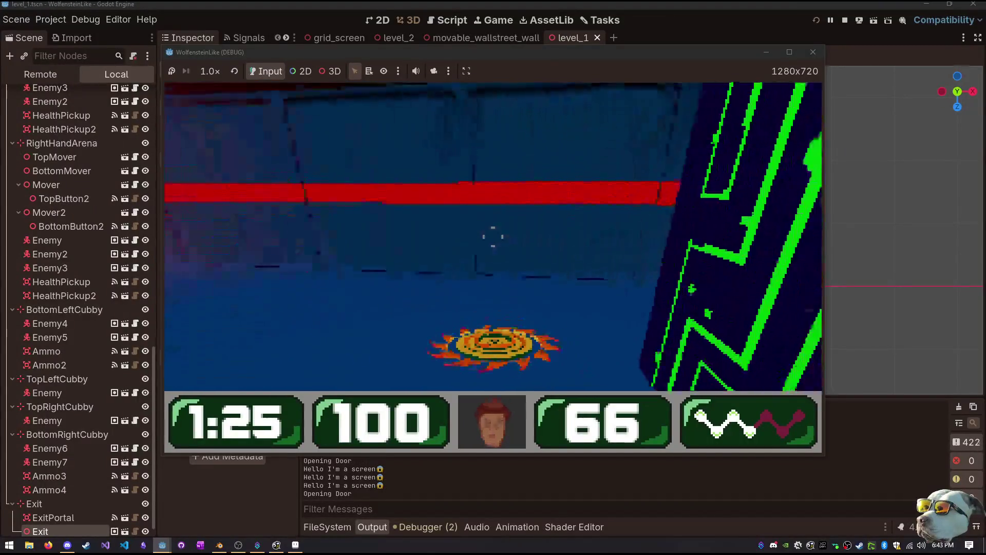
pyautogui.press('Right')
pyautogui.press('Up')
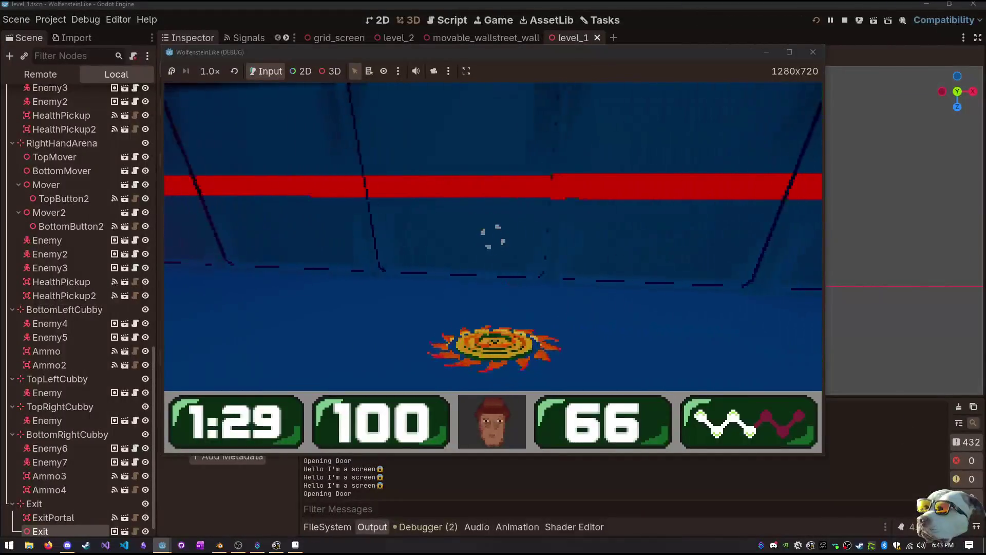
pyautogui.press('Left')
pyautogui.press('e')
pyautogui.press('e')
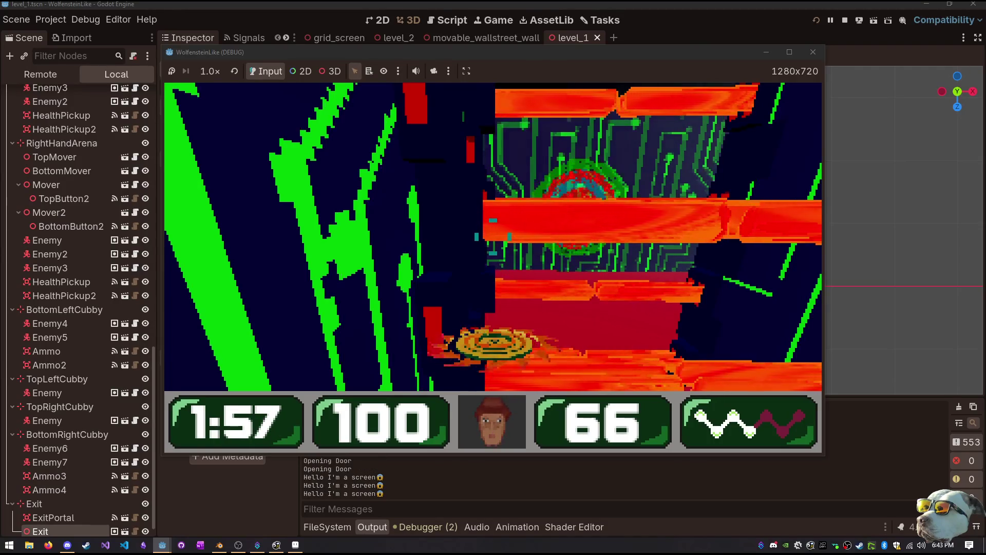
# Stop the running game and glance over the level in the 3D editor
pyautogui.moveTo(601, 207)
pyautogui.click(812, 52)
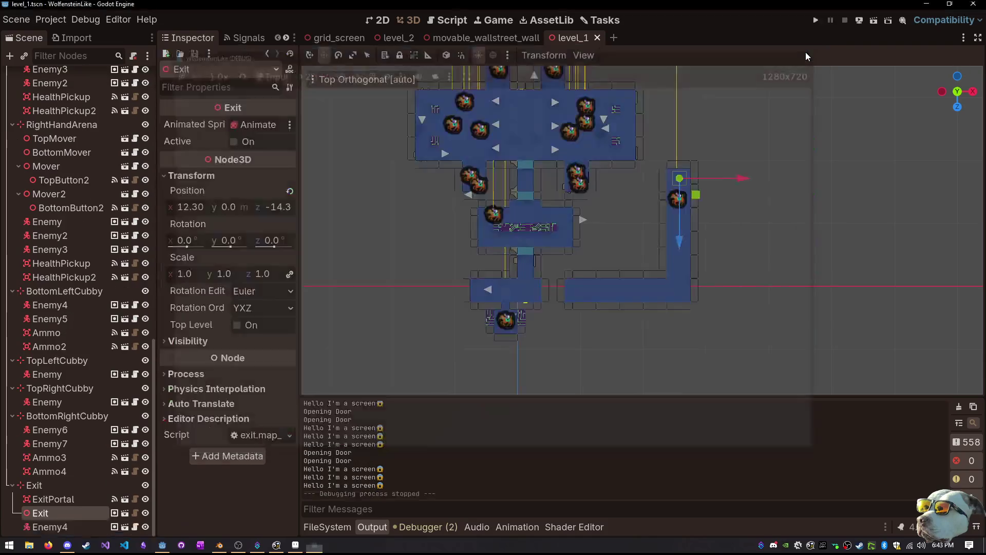
pyautogui.moveTo(700, 173)
pyautogui.mouseDown()
pyautogui.moveTo(693, 151)
pyautogui.moveTo(689, 177)
pyautogui.mouseUp()
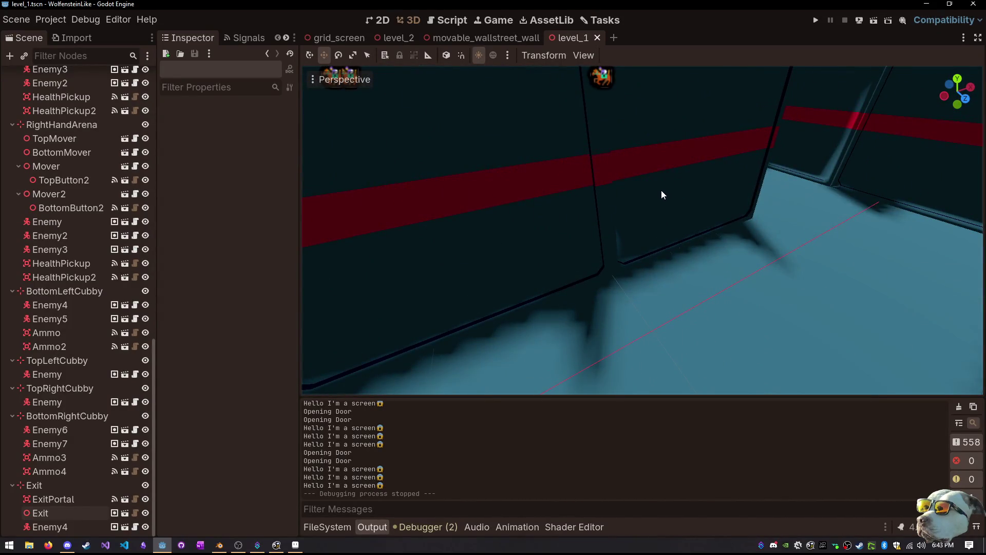
pyautogui.click(383, 18)
pyautogui.click(409, 19)
# Open player.gd in the script editor via quick file search
pyautogui.hotkey('shift', 'alt', 'o')
pyautogui.write('pplay')
pyautogui.press('BackSpace')
pyautogui.press('BackSpace')
pyautogui.press('BackSpace')
pyautogui.write('ll')
pyautogui.press('BackSpace')
pyautogui.write('ayer')
pyautogui.press('Down')
pyautogui.press('Up')
pyautogui.press('Return')
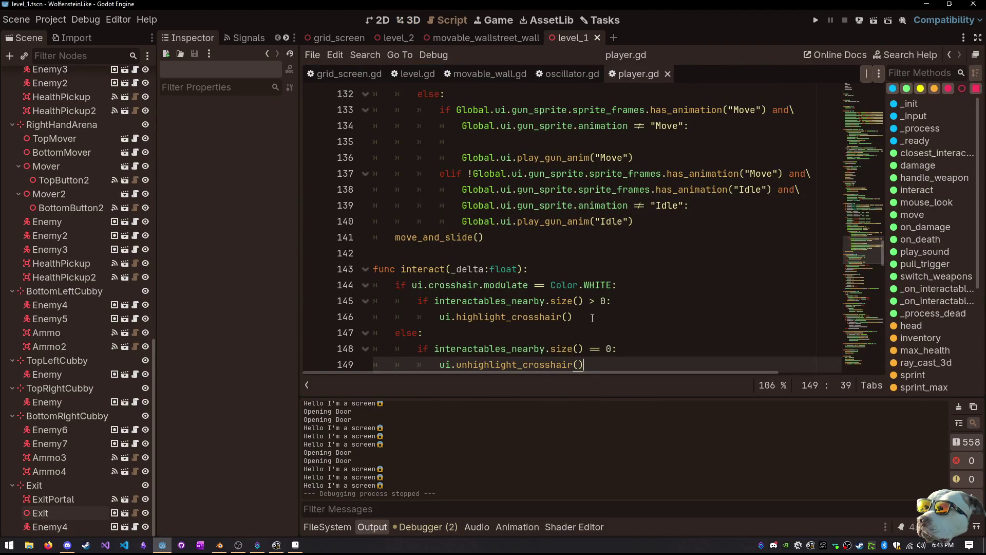
# Inspect the interactable detector entered handler in player.gd
pyautogui.scroll(4, 591, 315)
pyautogui.scroll(-6, 591, 319)
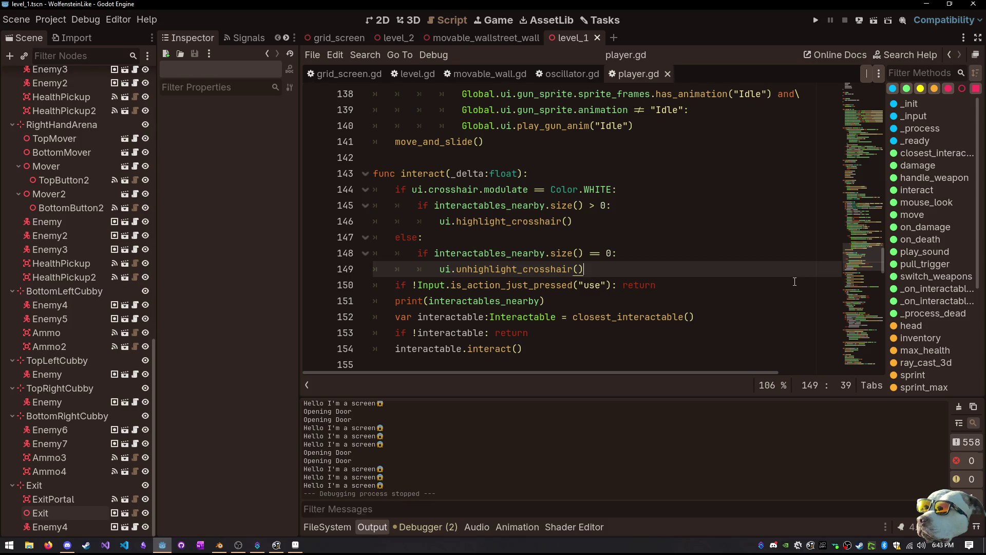
pyautogui.click(909, 291)
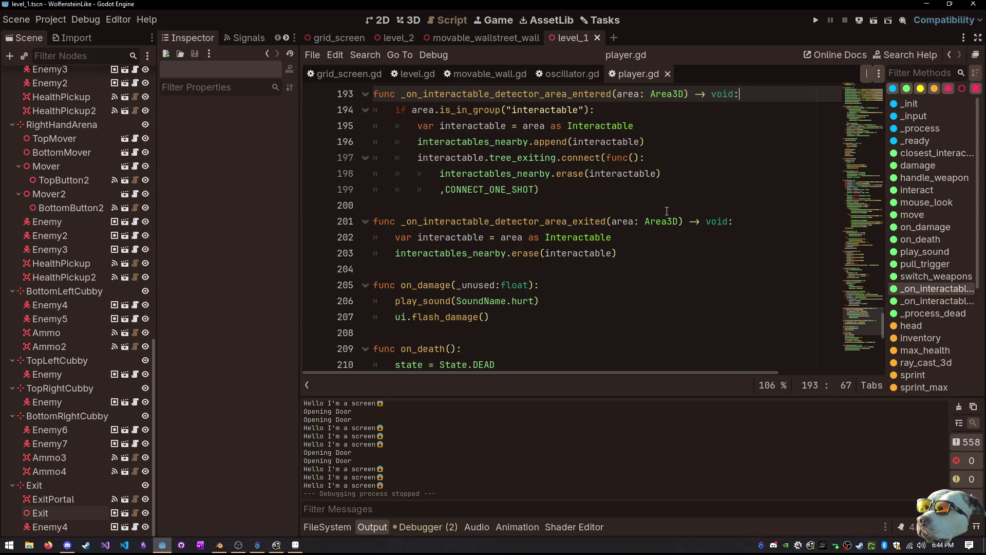
pyautogui.scroll(8, 667, 211)
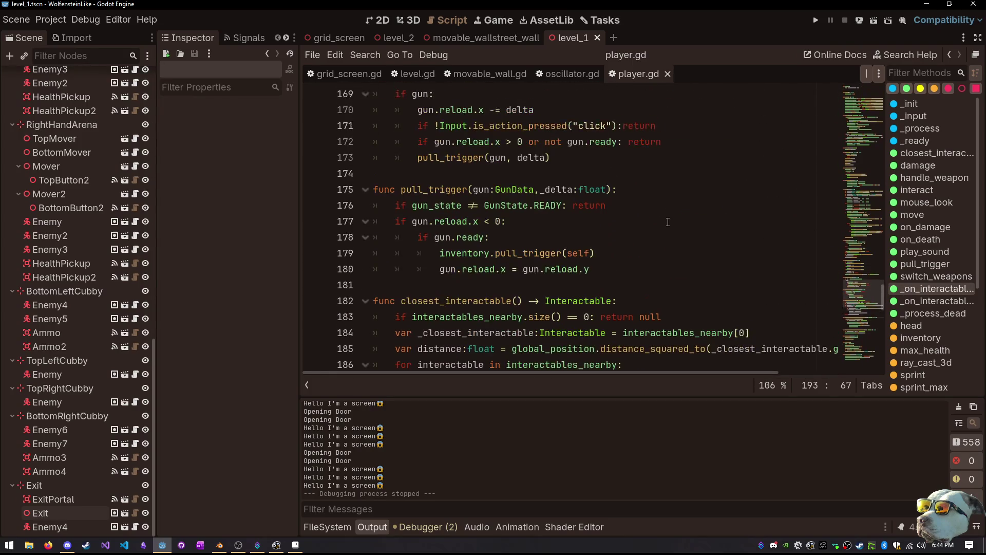
pyautogui.scroll(3, 668, 222)
pyautogui.scroll(-8, 668, 222)
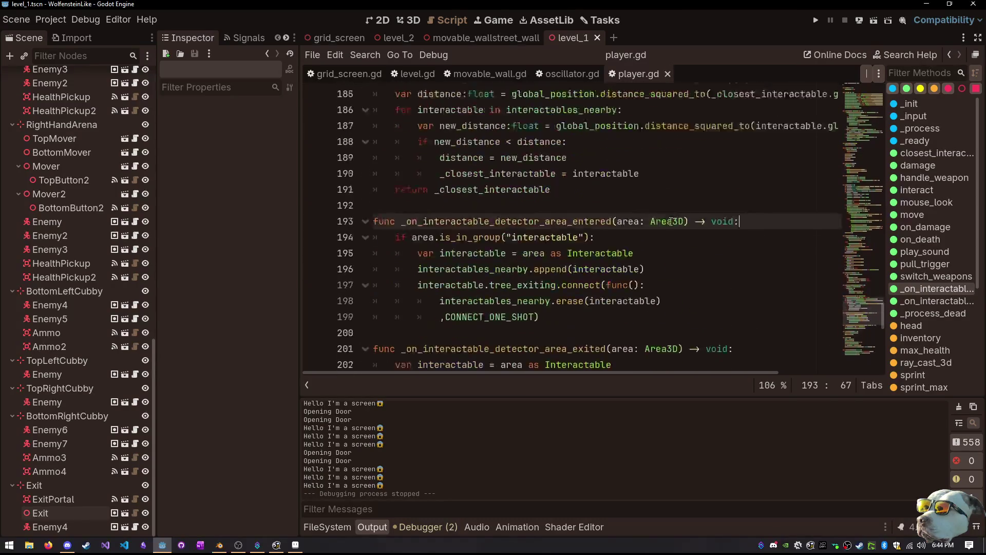
pyautogui.scroll(1, 671, 222)
pyautogui.scroll(2, 671, 221)
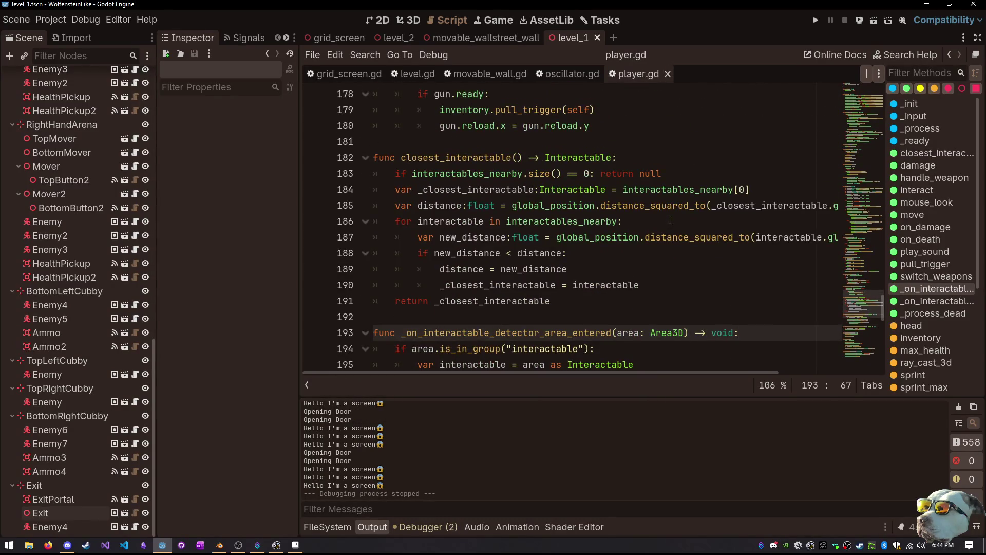
pyautogui.scroll(2, 671, 220)
pyautogui.scroll(5, 671, 220)
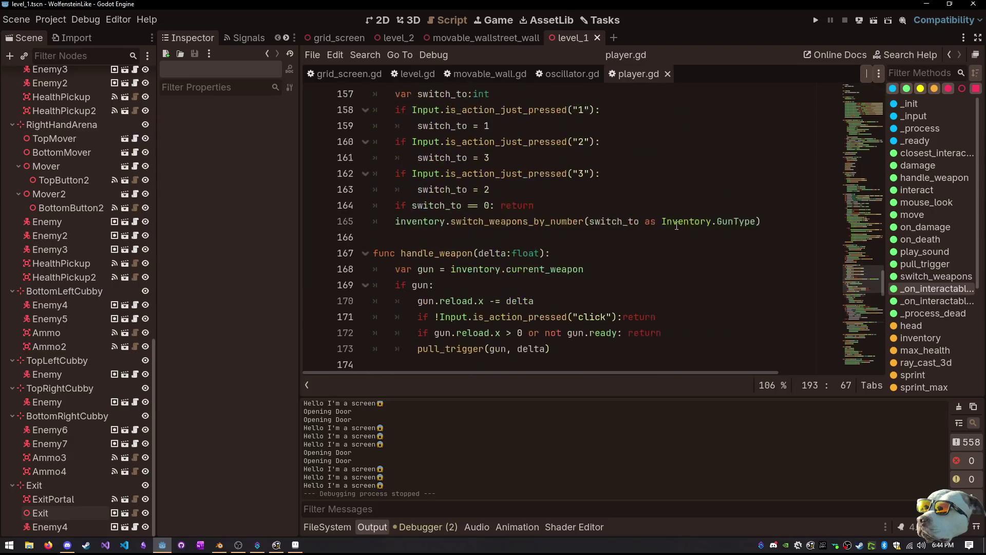
pyautogui.scroll(2, 669, 210)
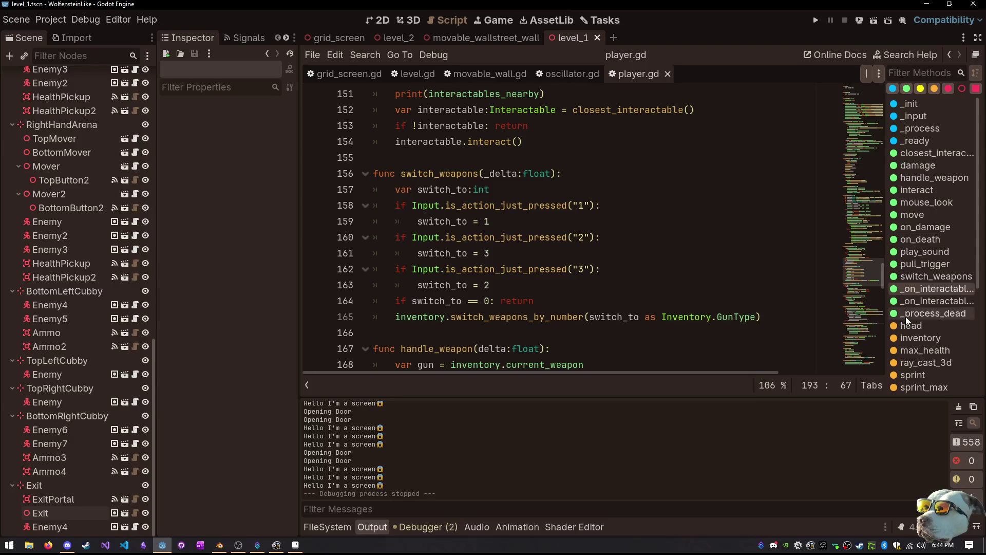
pyautogui.scroll(-5, 916, 251)
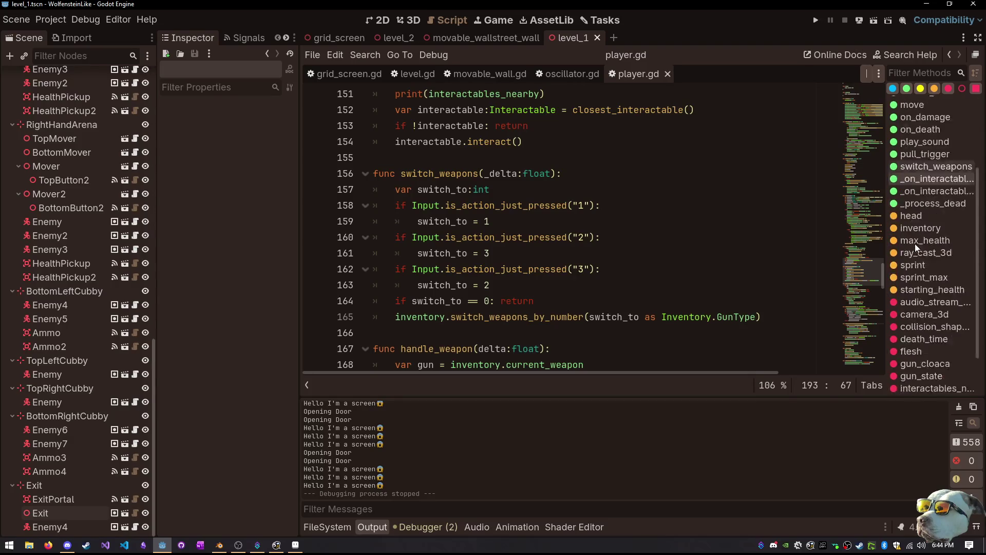
pyautogui.scroll(5, 915, 255)
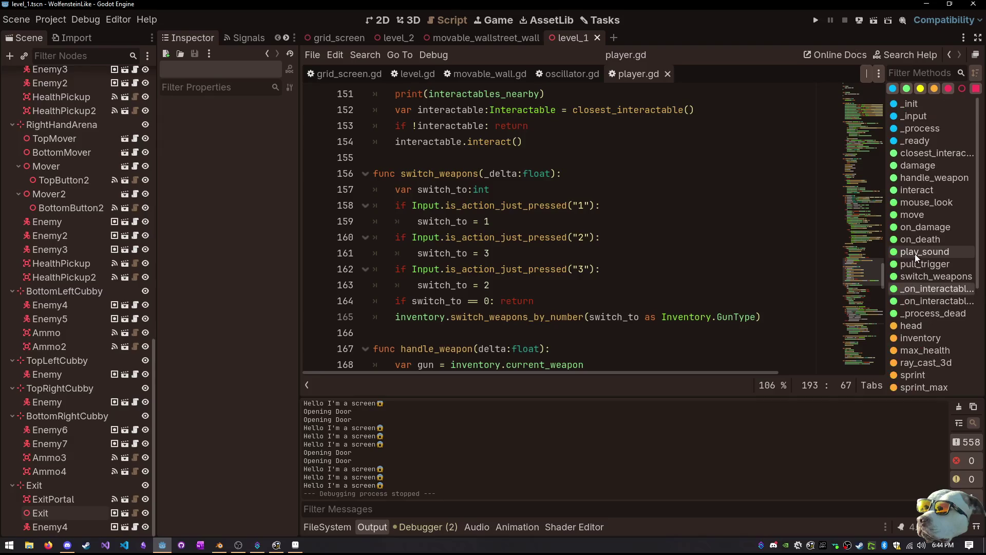
# Go from _process to the interact() definition and select its crosshair highlight block
pyautogui.click(920, 128)
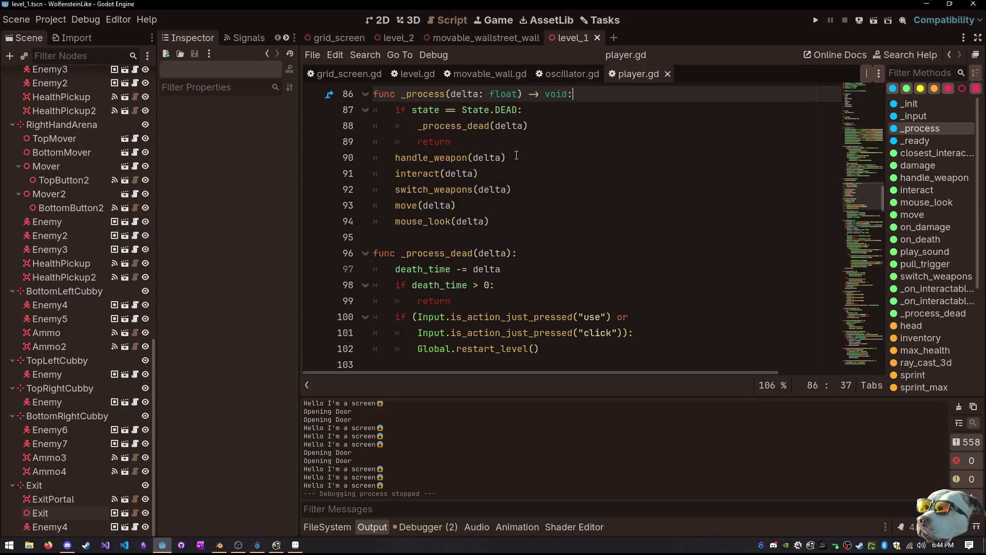
pyautogui.click(524, 156)
pyautogui.keyDown('ctrl'); pyautogui.click(430, 172); pyautogui.keyUp('ctrl')
pyautogui.scroll(-2, 565, 220)
pyautogui.click(668, 221)
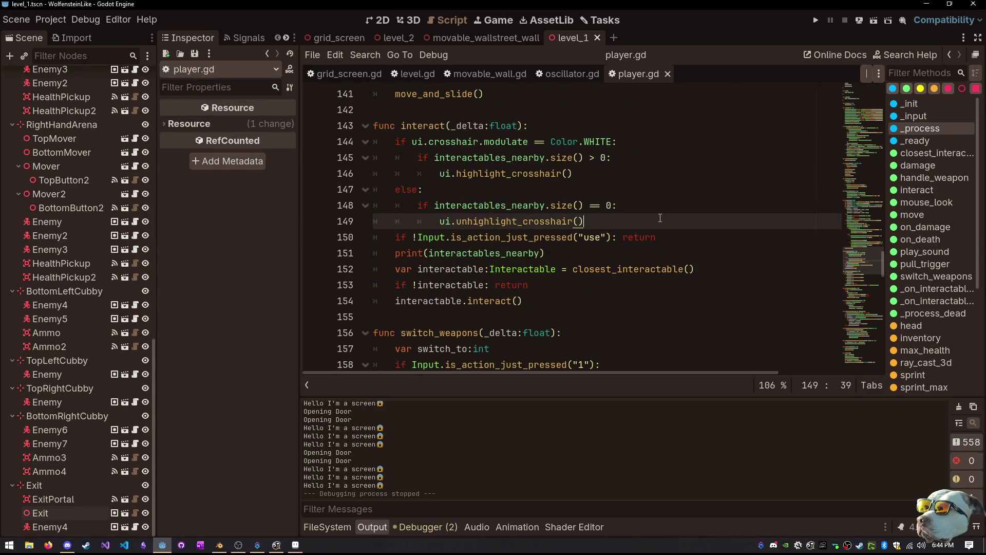
pyautogui.moveTo(660, 217)
pyautogui.mouseDown()
pyautogui.moveTo(649, 157)
pyautogui.moveTo(393, 135)
pyautogui.moveTo(388, 143)
pyautogui.mouseUp()
pyautogui.hotkey('ctrl', 'c')
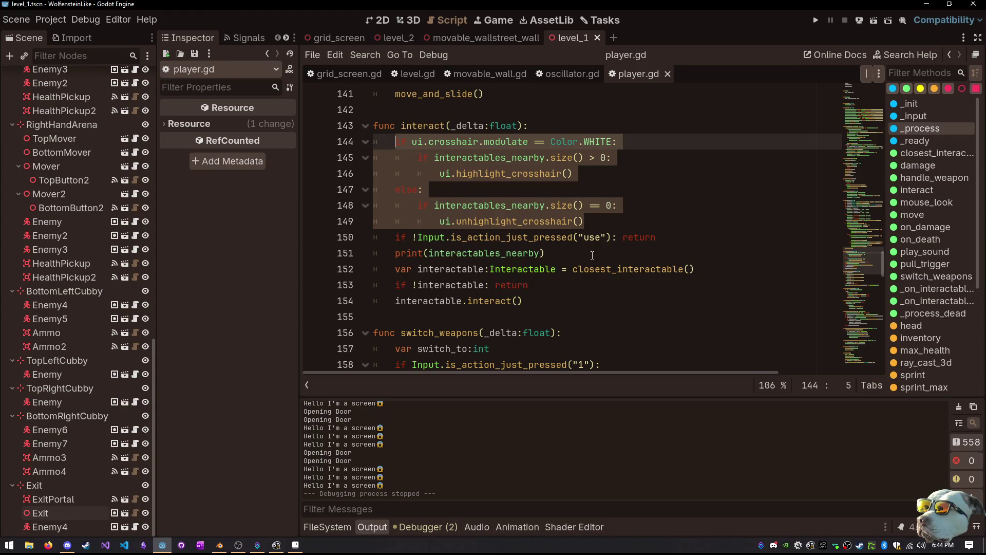
# Cut the crosshair block from interact and paste it, indented, under the area-entered handler's group check
pyautogui.press('BackSpace')
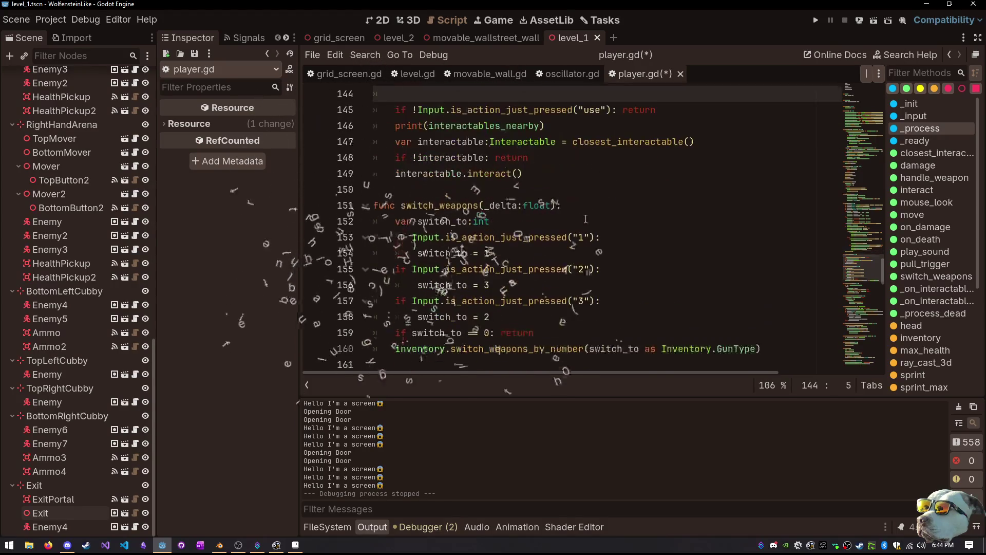
pyautogui.scroll(-1, 585, 219)
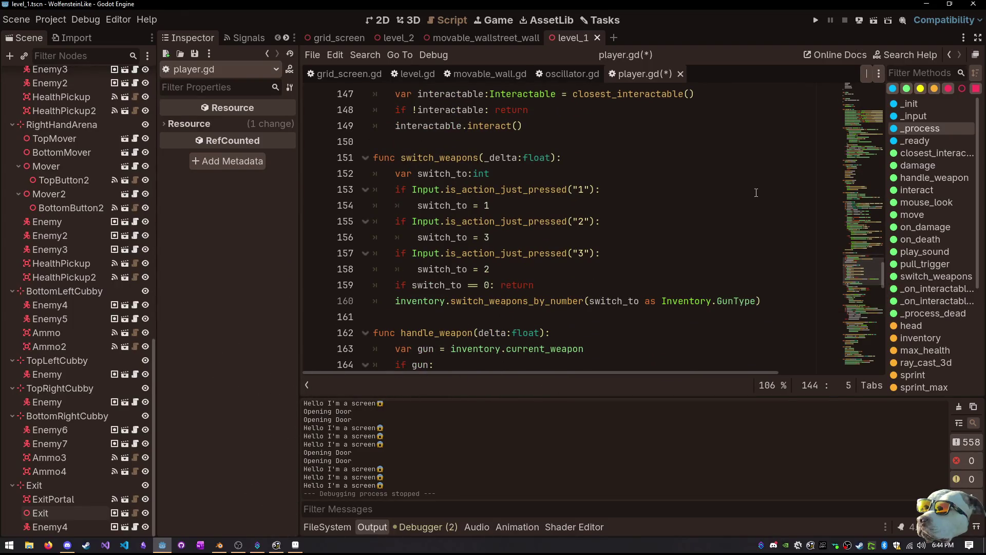
pyautogui.click(932, 300)
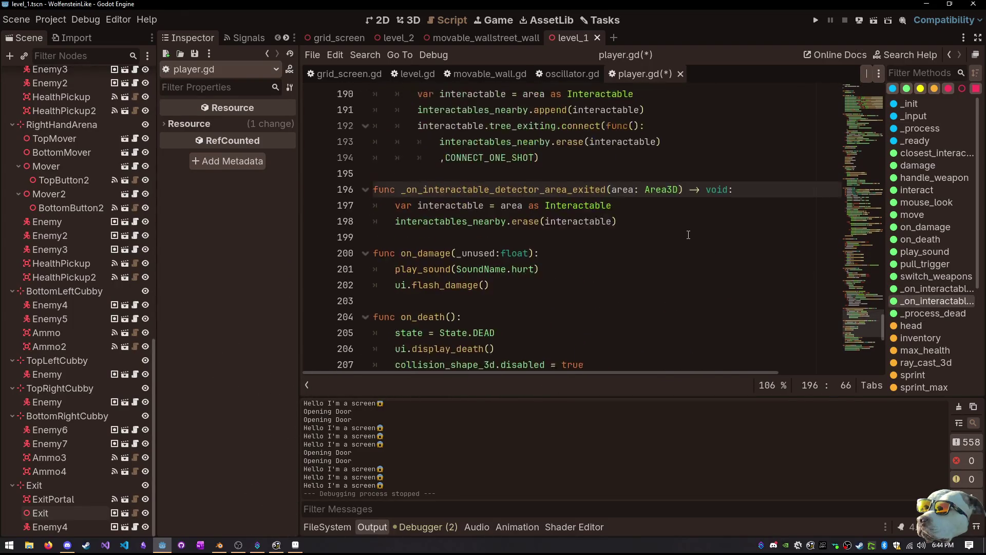
pyautogui.scroll(2, 682, 228)
pyautogui.click(756, 163)
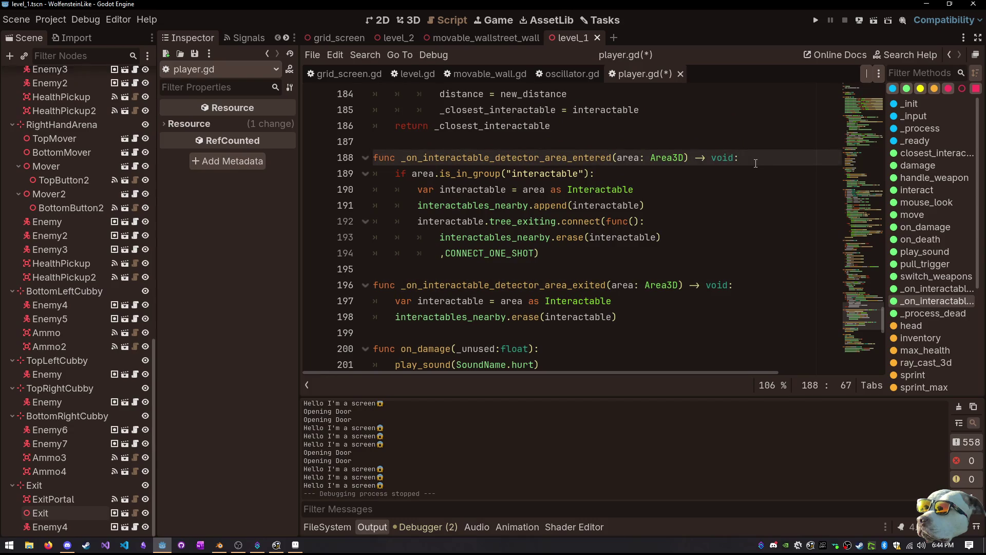
pyautogui.click(747, 172)
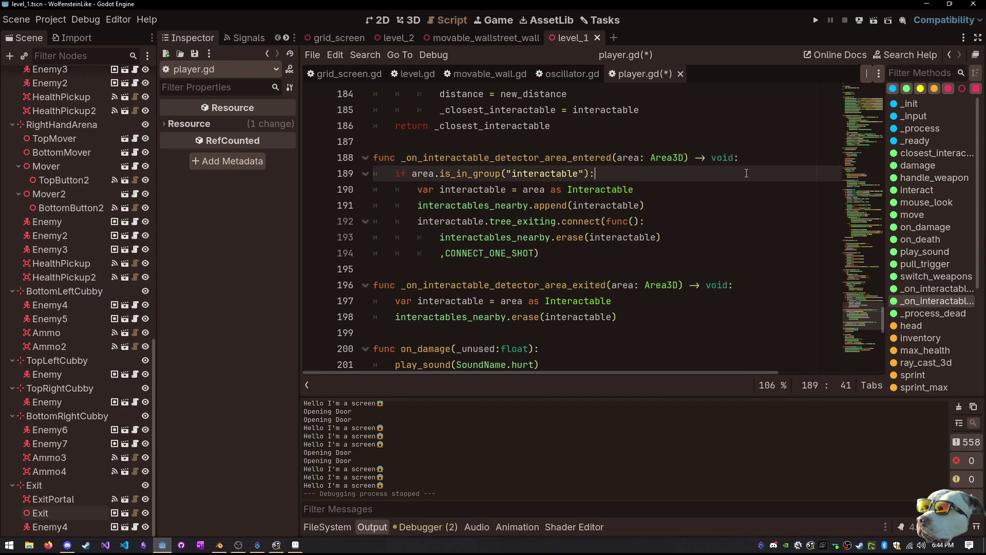
pyautogui.press('Return')
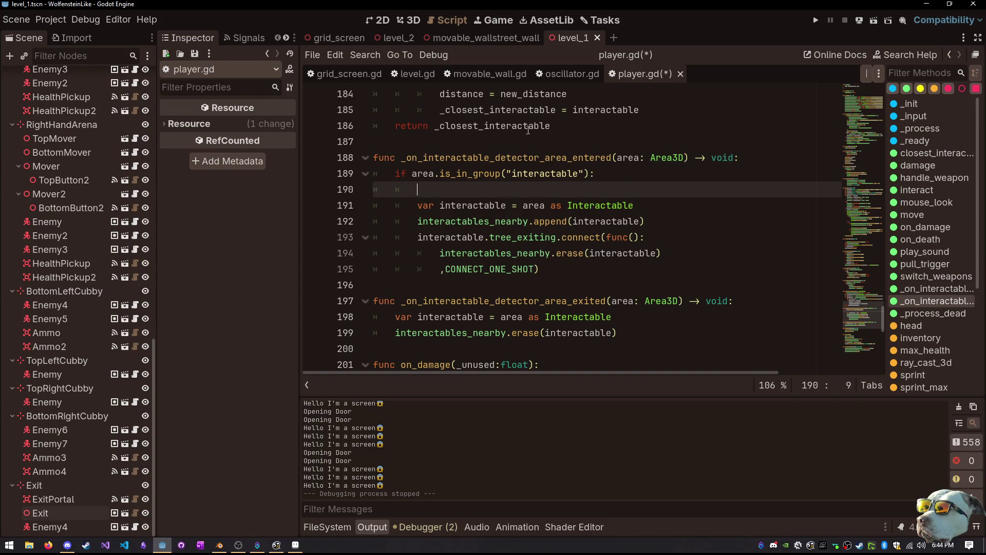
pyautogui.hotkey('ctrl', 'v')
pyautogui.moveTo(436, 203); pyautogui.dragTo(443, 262)
pyautogui.press('Tab')
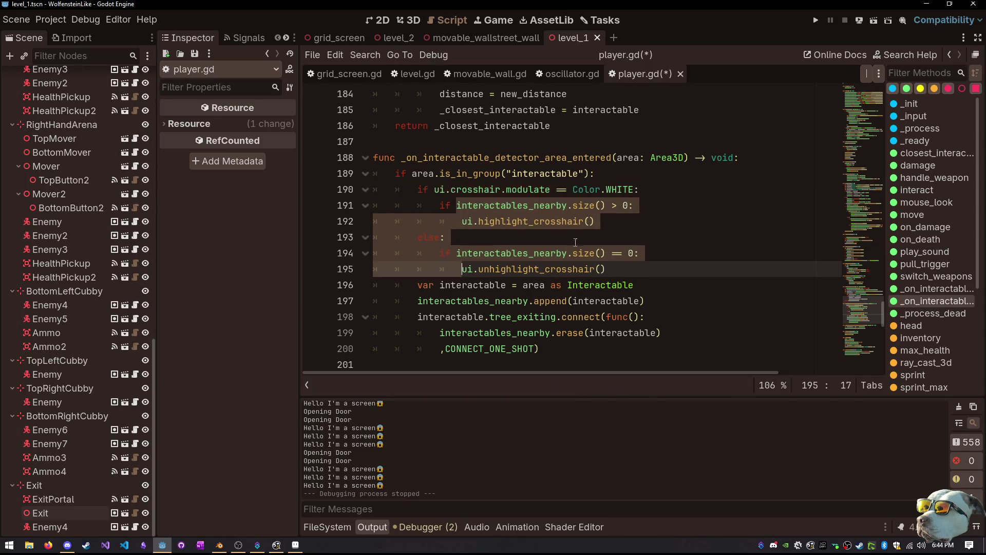
# Remove the pasted crosshair block from the area-entered handler again
pyautogui.click(677, 238)
pyautogui.click(634, 273)
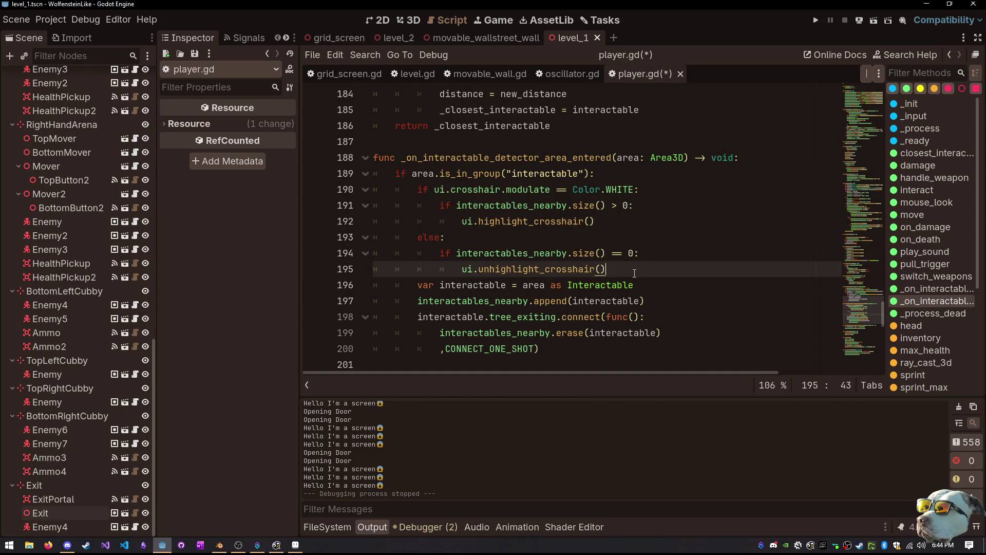
pyautogui.moveTo(607, 269); pyautogui.dragTo(406, 188)
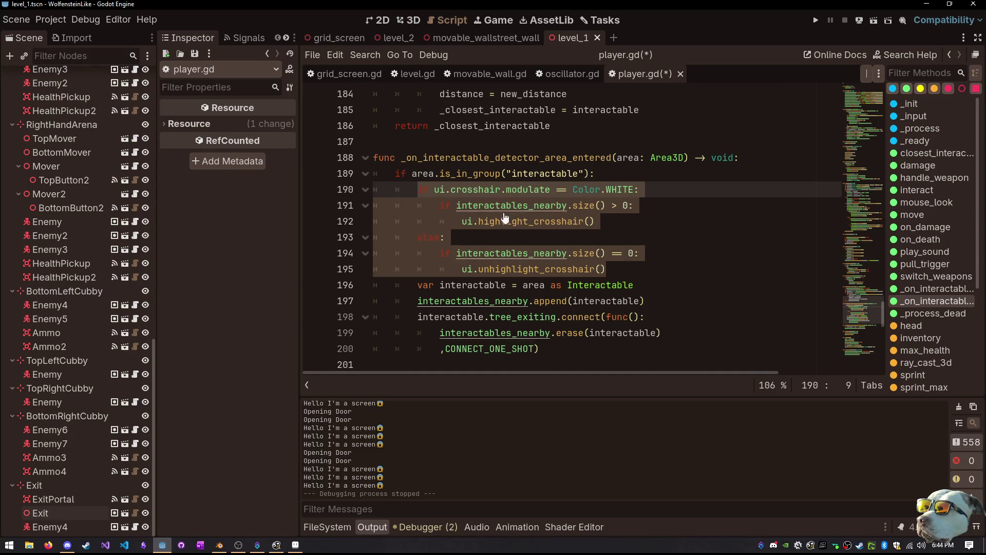
pyautogui.press('BackSpace')
pyautogui.click(425, 145)
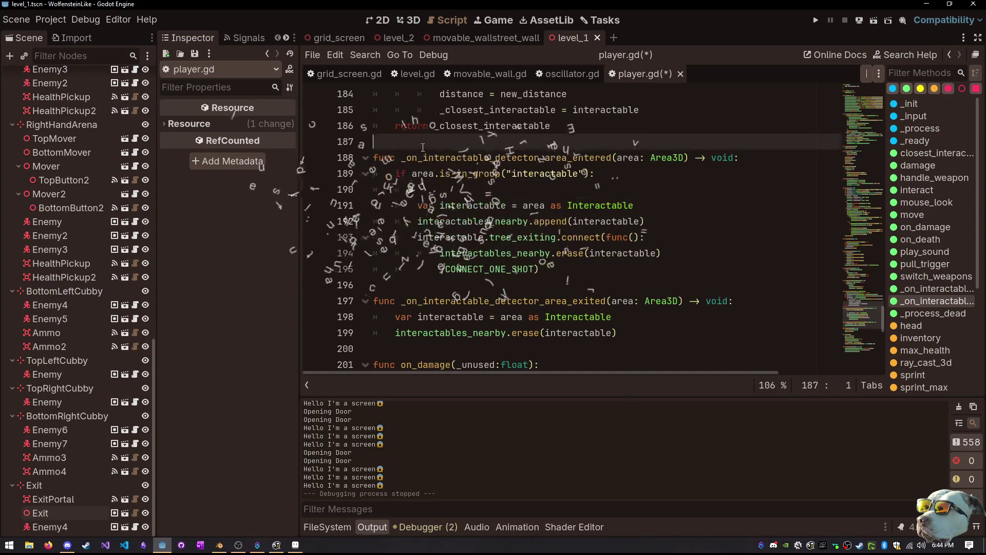
# Create a _toggle_crosshair_interaction() function holding the crosshair block, dedented one level
pyautogui.press('Return')
pyautogui.press('Return')
pyautogui.press('Up')
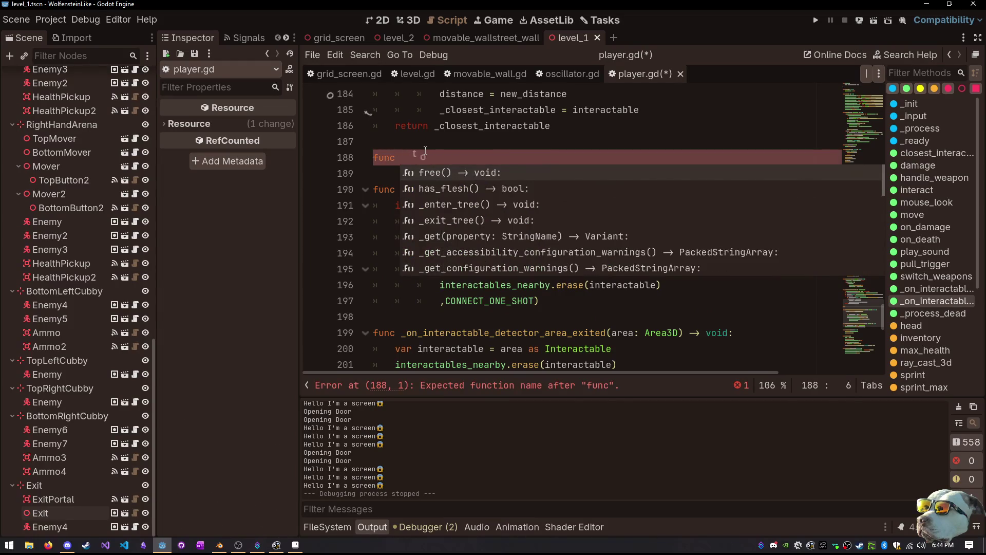
pyautogui.write('_')
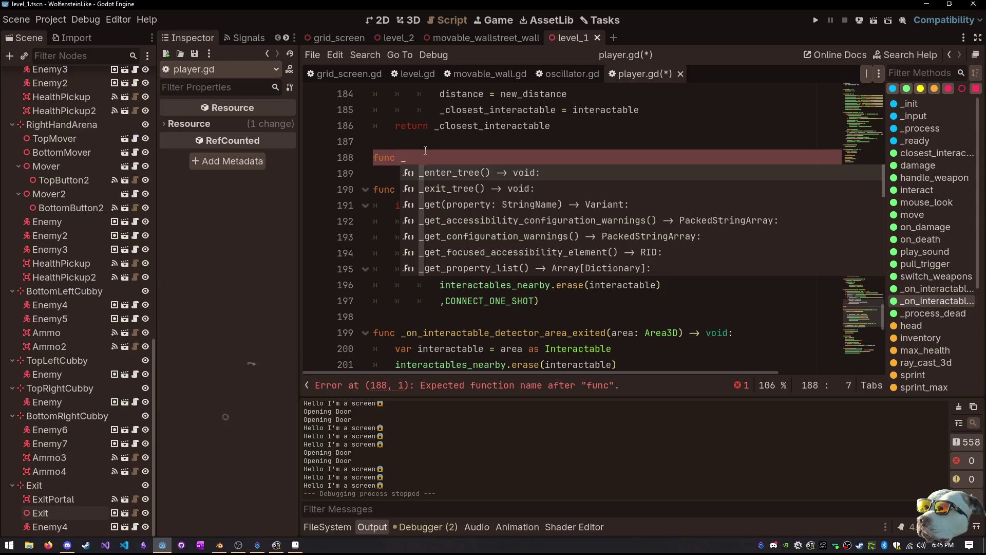
pyautogui.write('toggle_crosshair_interacti')
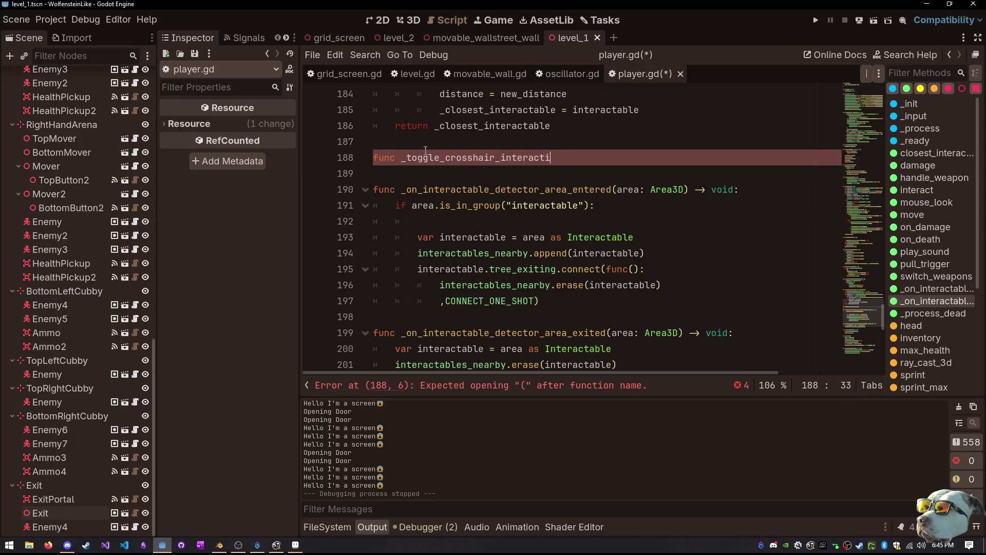
pyautogui.write(':')
pyautogui.hotkey('ctrl', 'v')
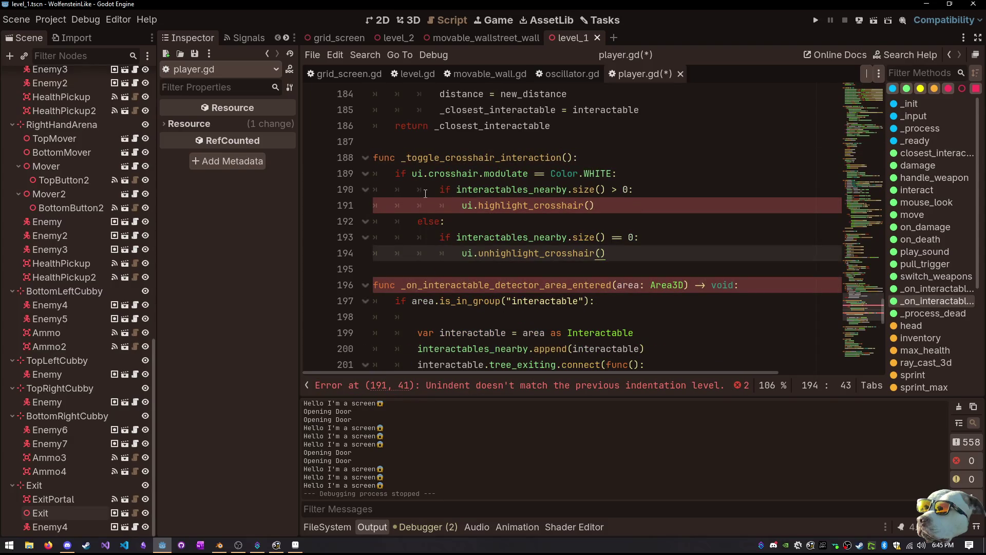
pyautogui.moveTo(446, 190)
pyautogui.mouseDown()
pyautogui.moveTo(462, 209)
pyautogui.moveTo(459, 251)
pyautogui.mouseUp()
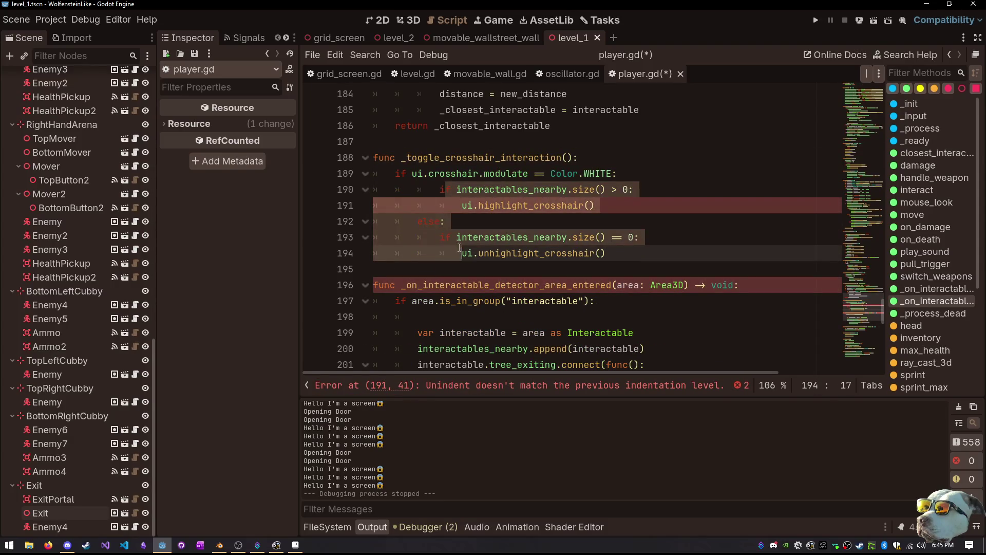
pyautogui.hotkey('shift', 'Tab')
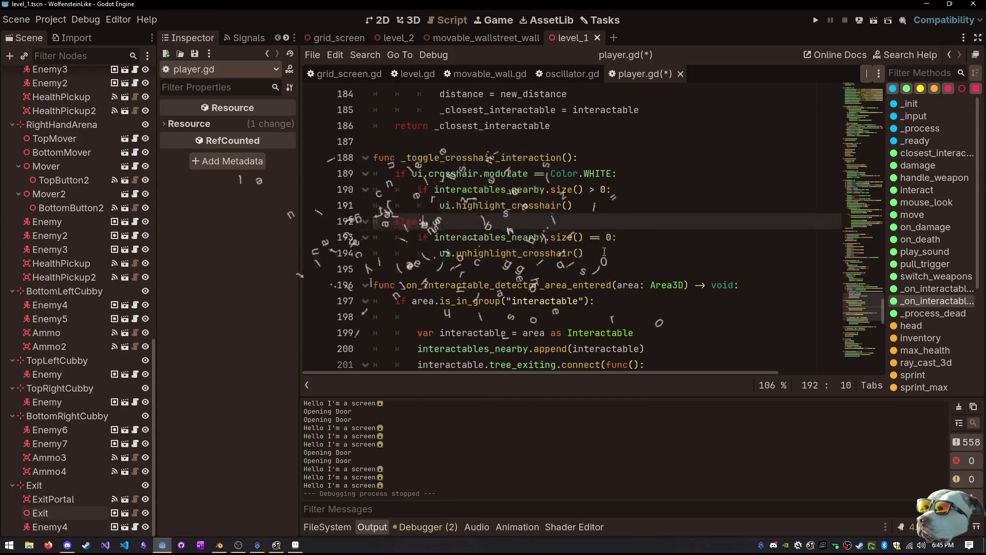
# Call _toggle_crosshair_interaction from both the area-entered group check and after the area-exited erase line
pyautogui.click(560, 157)
pyautogui.scroll(-2, 529, 226)
pyautogui.click(529, 226)
pyautogui.write('_toggle_crosshair_interaction')
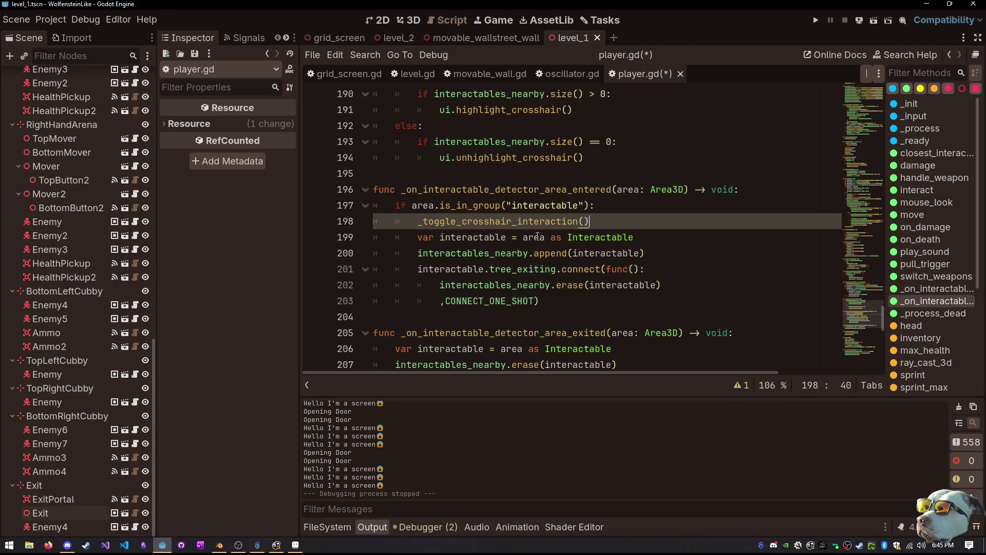
pyautogui.scroll(-2, 537, 236)
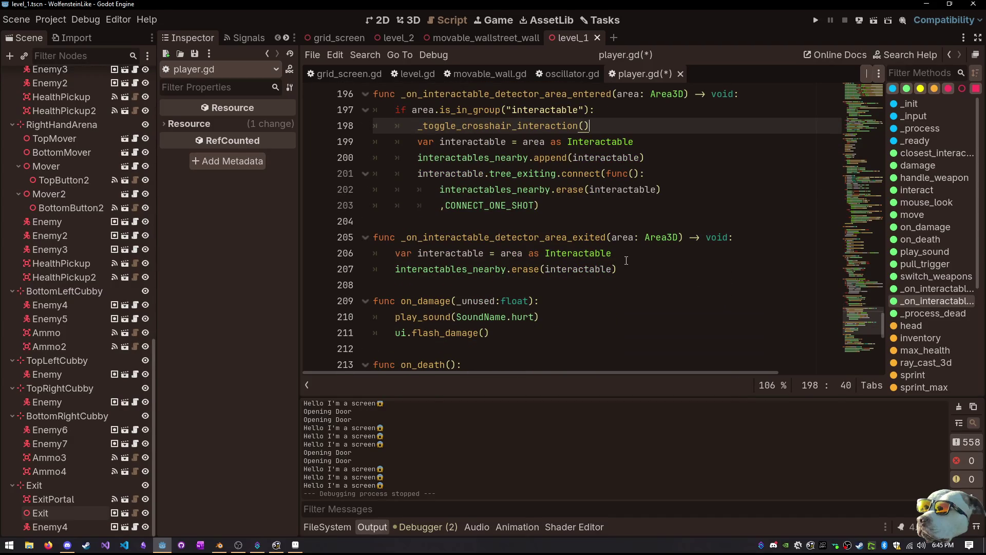
pyautogui.click(627, 260)
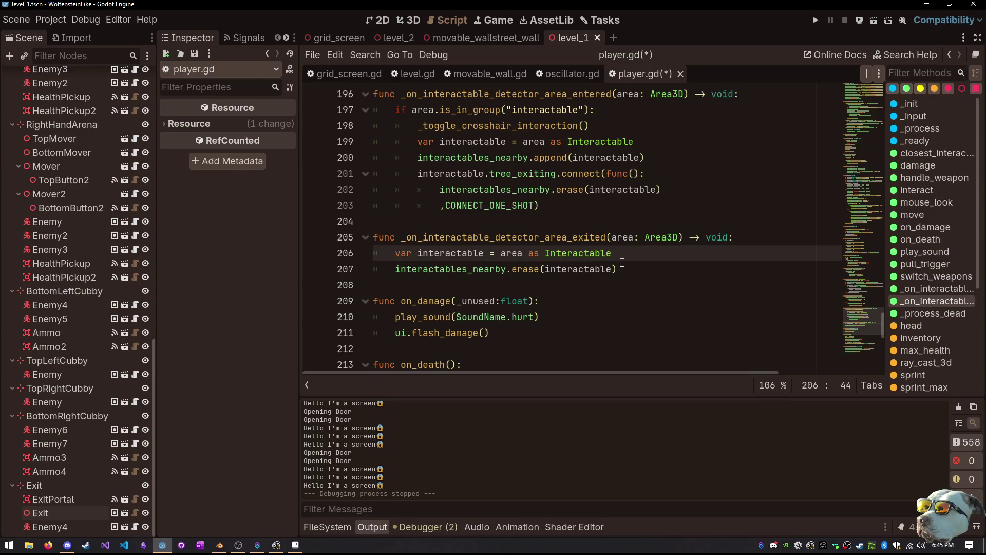
pyautogui.press('Down')
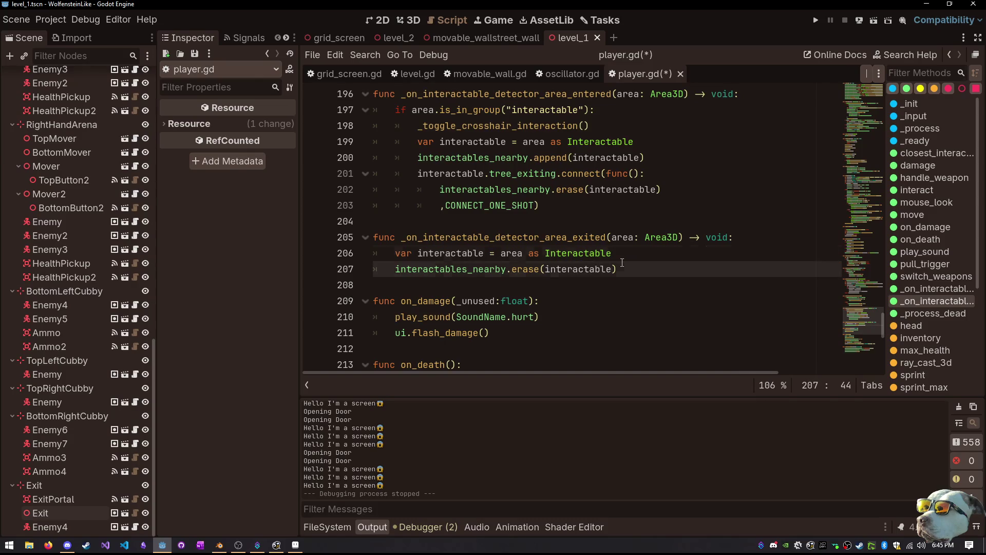
pyautogui.press('Return')
pyautogui.write('_toggle_crosshair_interaction(')
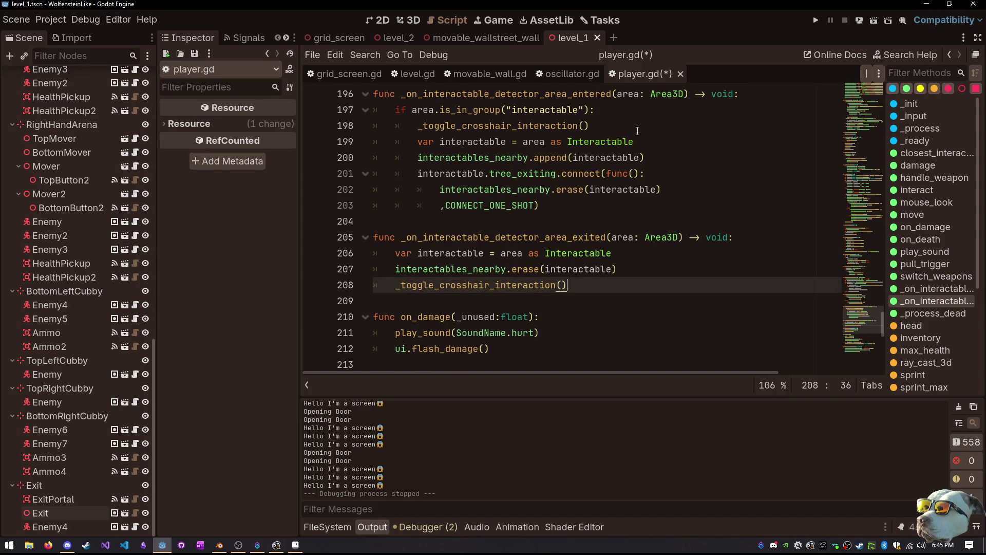
# Move the area-entered call below the append line, save player.gd, and run the game
pyautogui.click(637, 131)
pyautogui.press('Down')
pyautogui.press('Down')
pyautogui.press('Up')
pyautogui.press('Up')
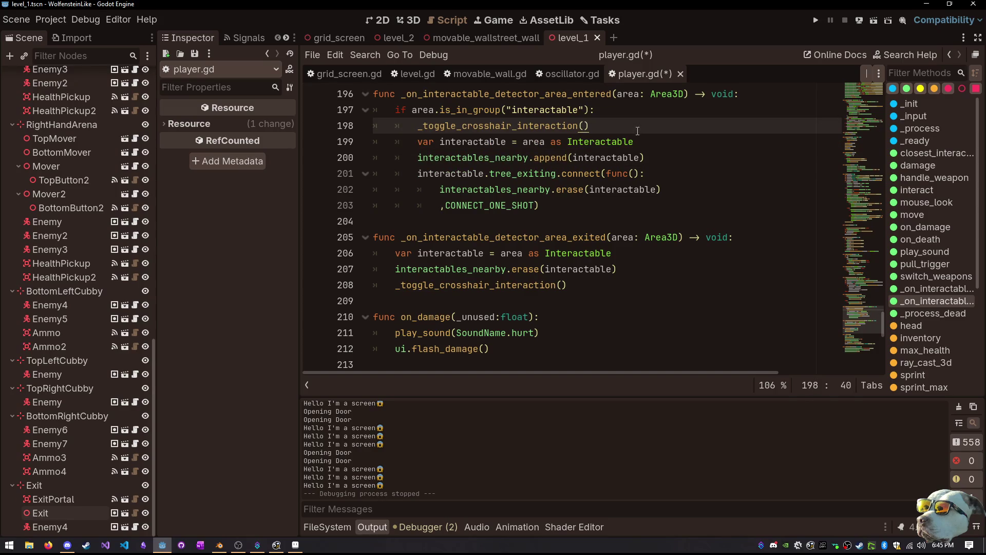
pyautogui.hotkey('alt', 'Down')
pyautogui.hotkey('alt', 'Down')
pyautogui.hotkey('ctrl', 's')
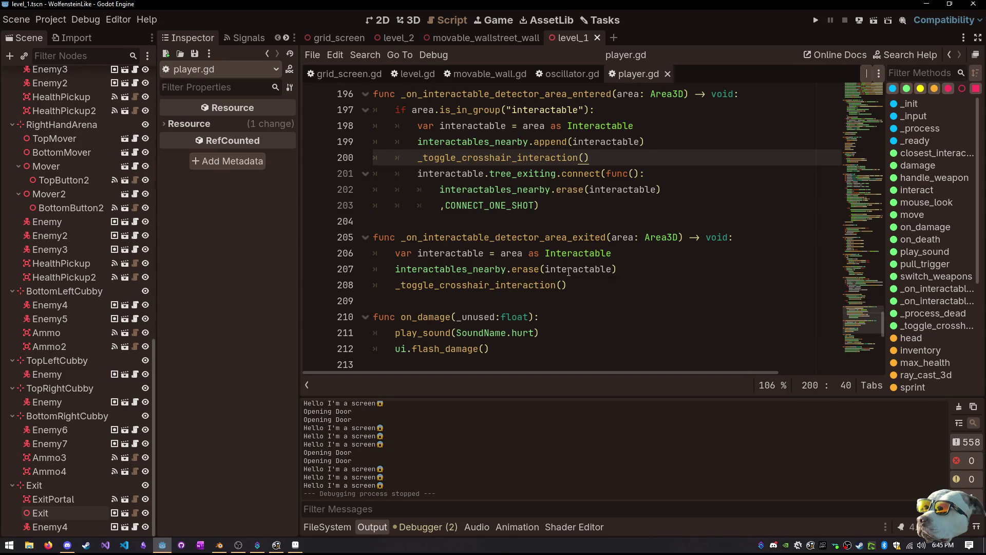
pyautogui.press('F5')
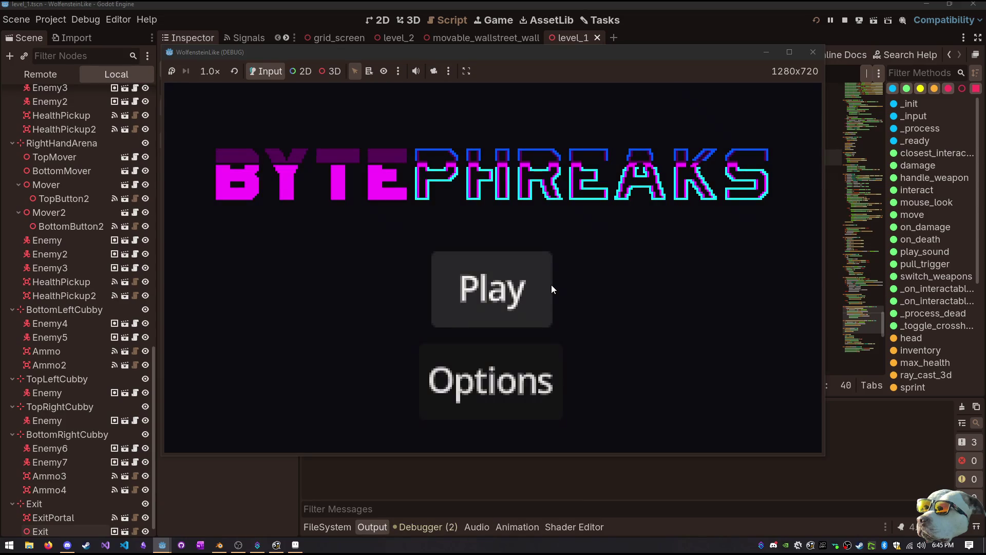
# Start the game from the title menu, walk toward the E sign, then return to interactable.gd
pyautogui.click(545, 279)
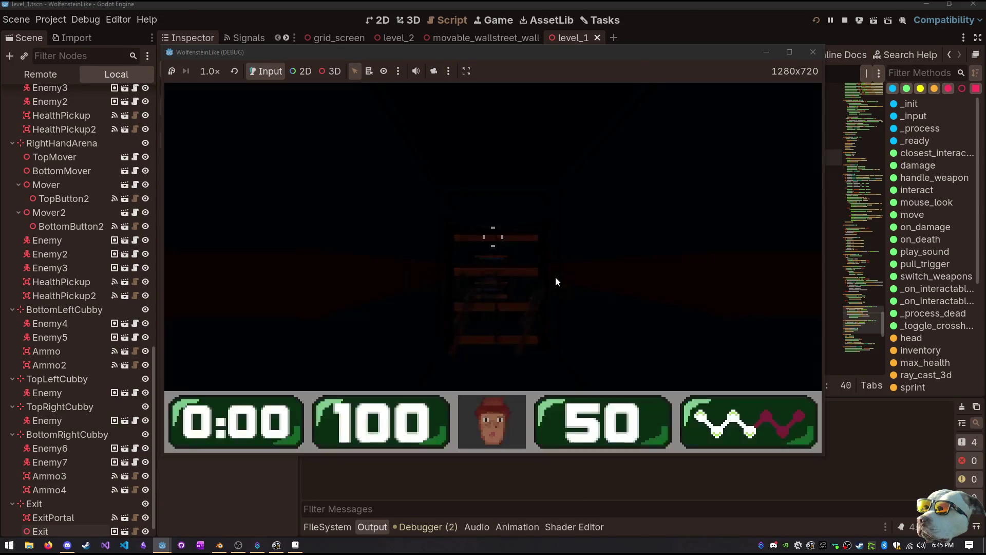
pyautogui.press('w')
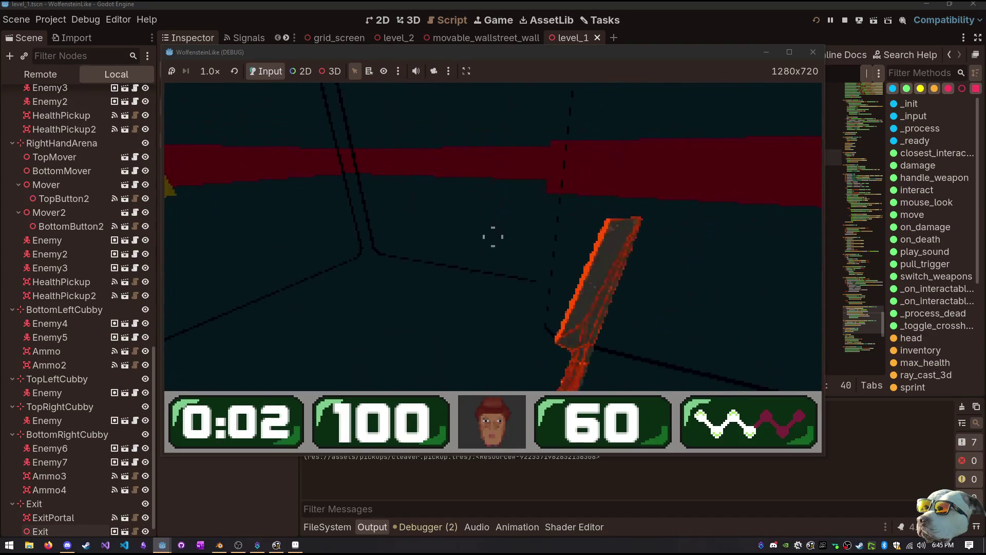
pyautogui.press('w')
pyautogui.press('F8')
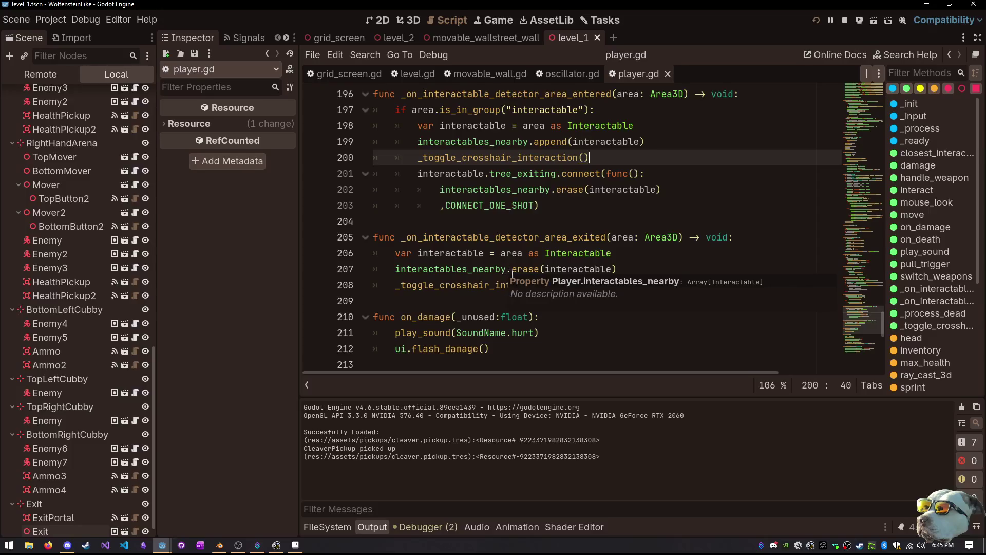
pyautogui.keyDown('ctrl'); pyautogui.click(600, 125); pyautogui.keyUp('ctrl')
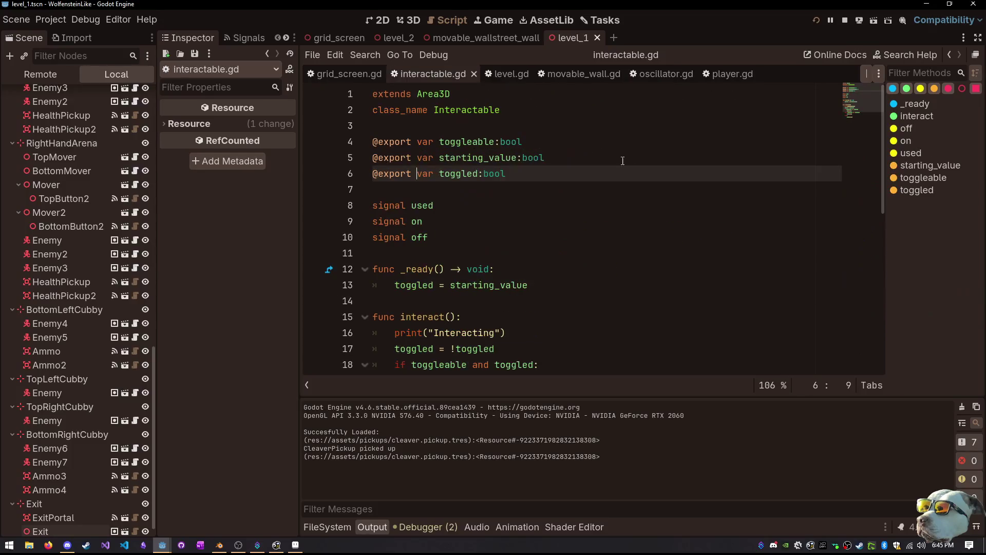
# Stop the running play-test from the toolbar while interactable.gd is open
pyautogui.click(558, 261)
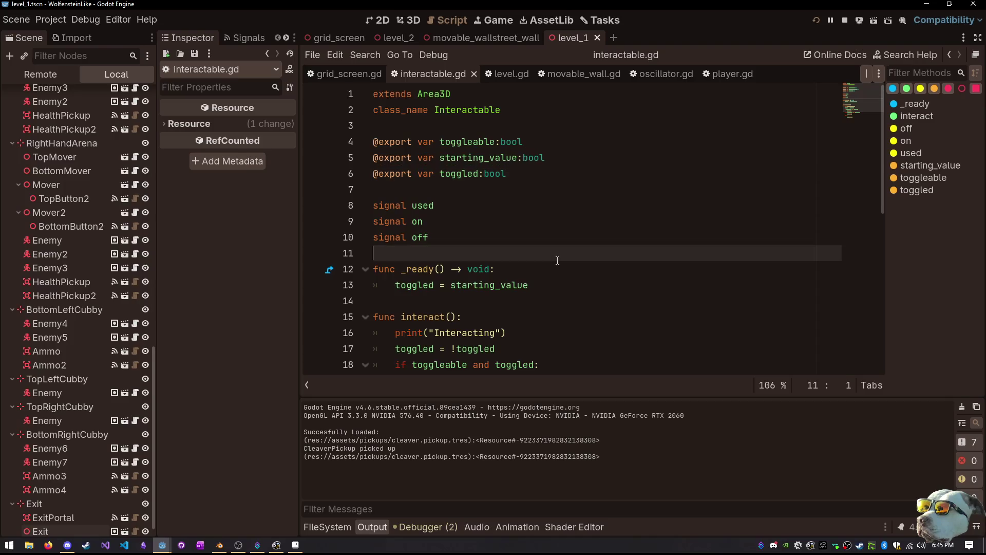
pyautogui.scroll(-1, 576, 257)
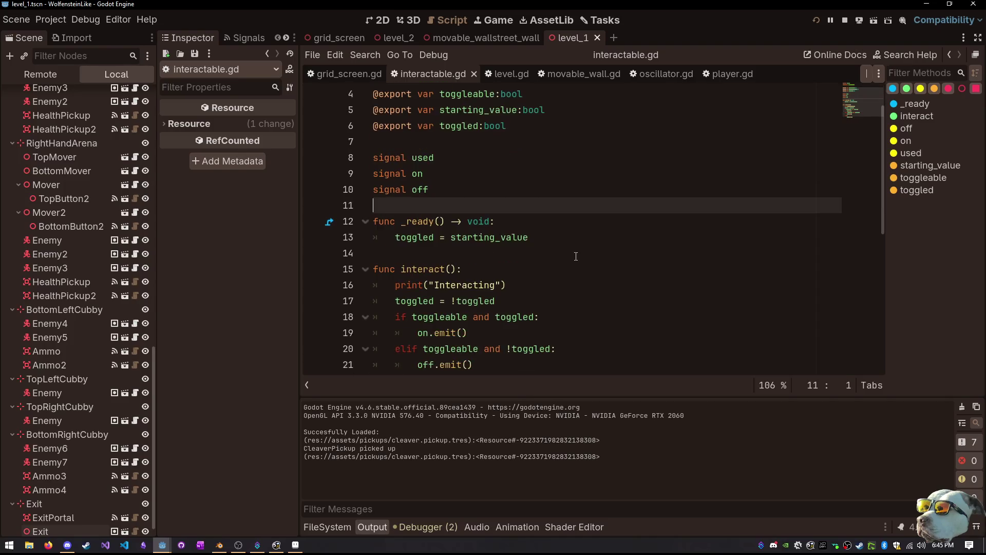
pyautogui.scroll(-2, 576, 255)
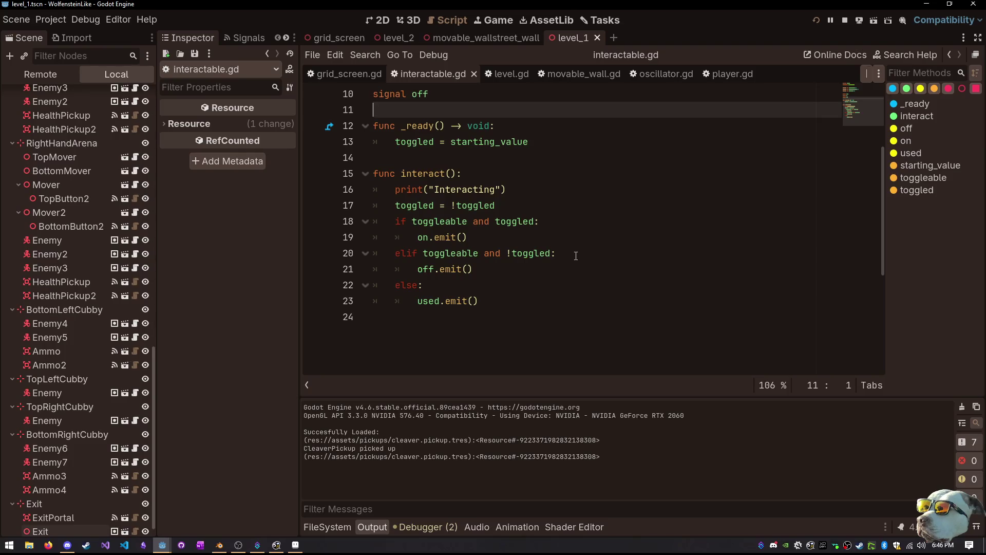
pyautogui.click(846, 20)
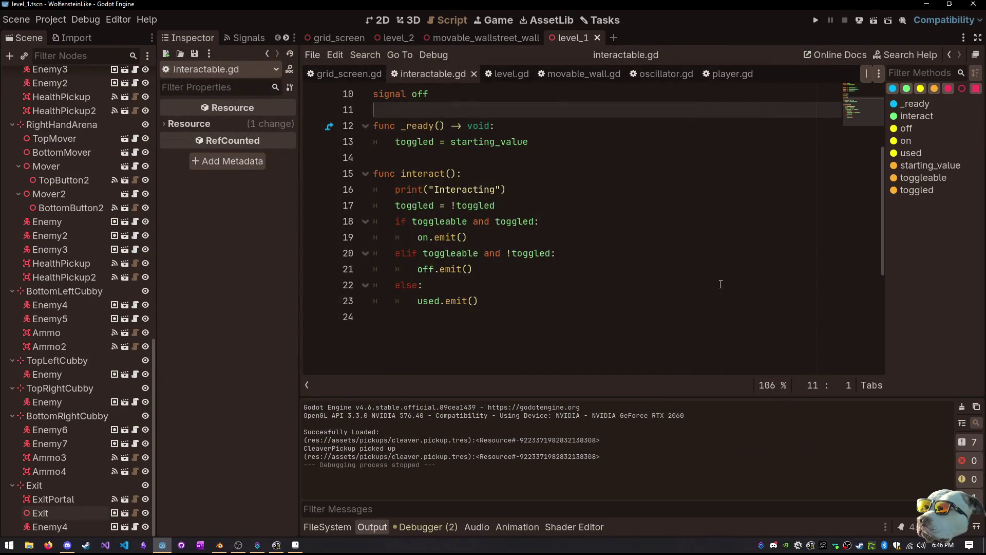
# Read through interactable.gd's exported properties and its interact() toggle and signal logic
pyautogui.click(719, 287)
pyautogui.scroll(3, 683, 289)
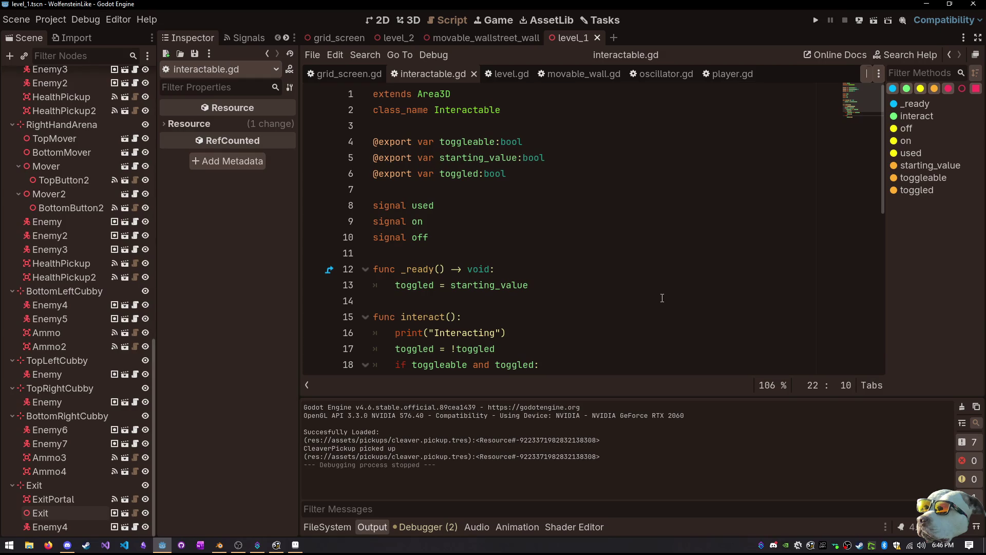
pyautogui.scroll(-3, 664, 296)
pyautogui.scroll(3, 639, 295)
pyautogui.scroll(-1, 638, 293)
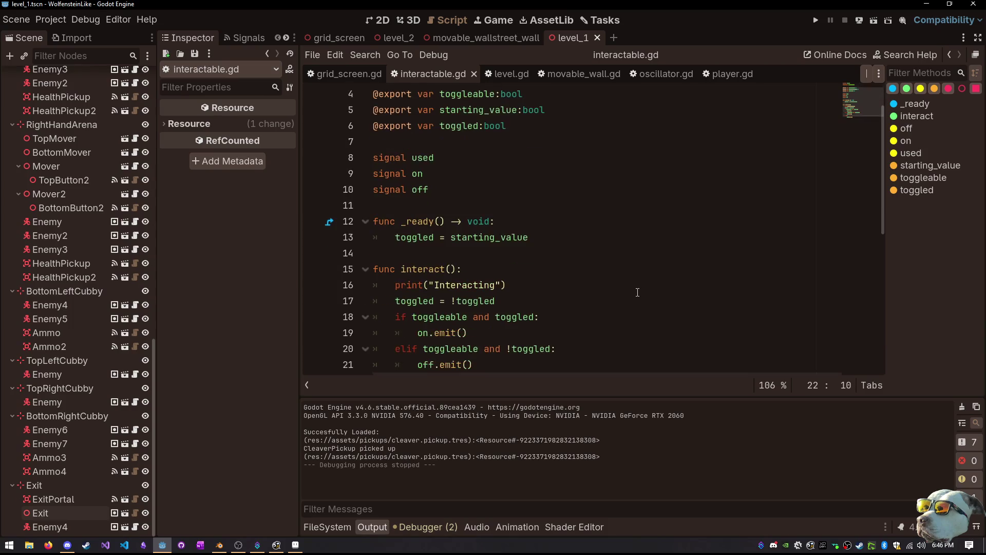
pyautogui.scroll(-1, 646, 290)
pyautogui.scroll(1, 647, 288)
pyautogui.moveTo(479, 245)
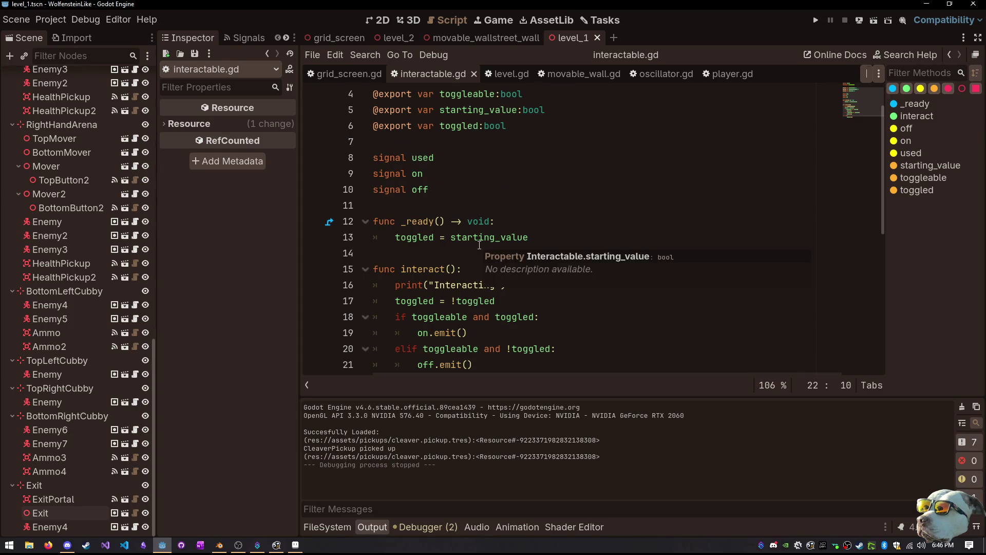
pyautogui.click(629, 231)
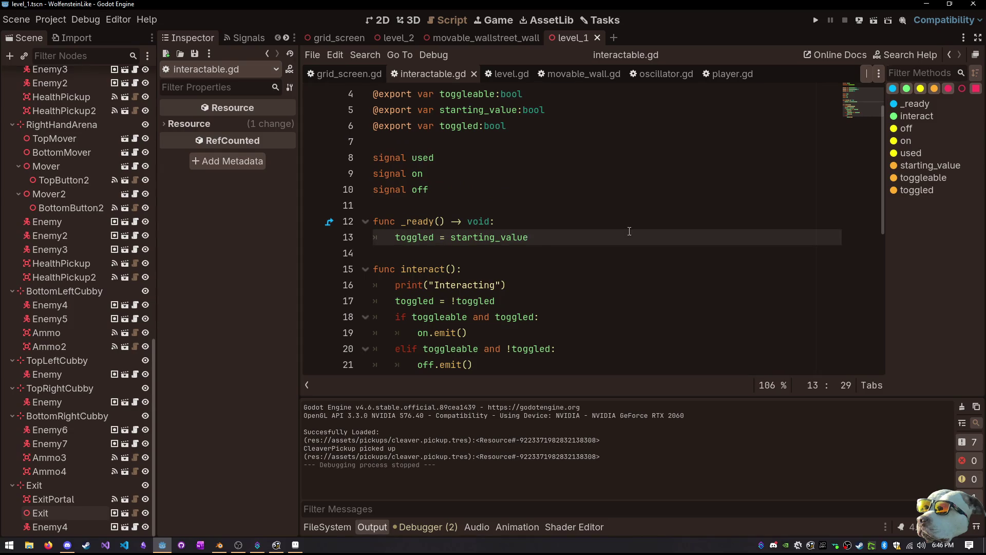
pyautogui.scroll(-3, 593, 252)
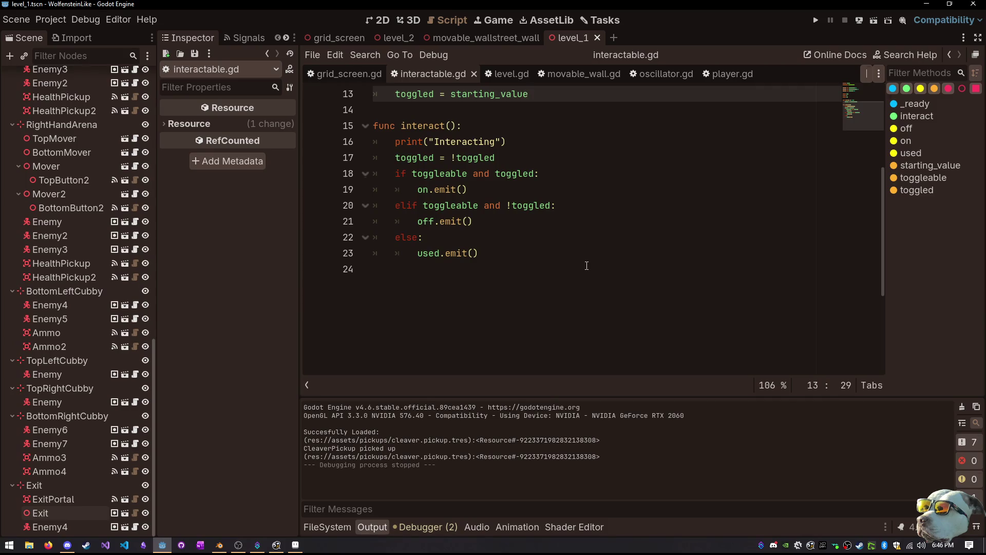
pyautogui.scroll(4, 586, 262)
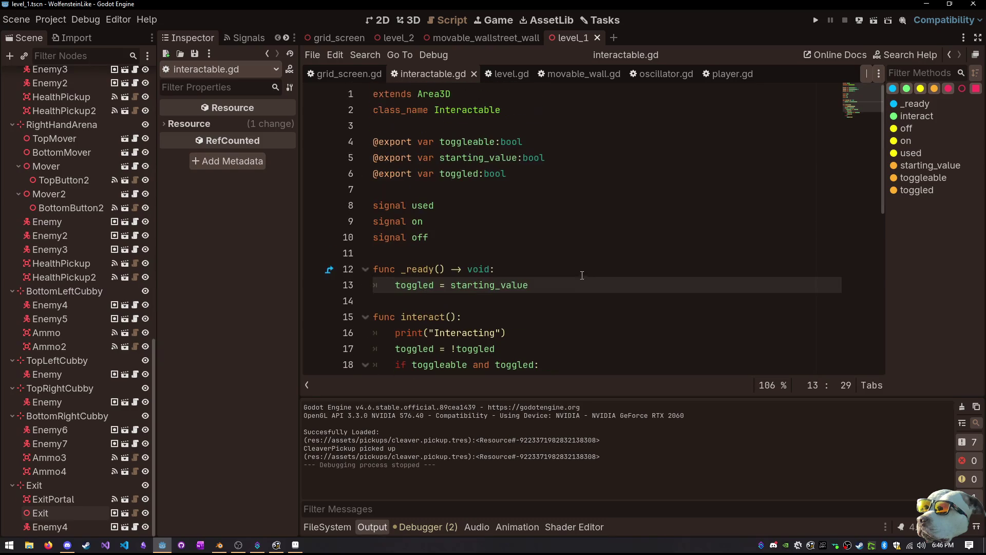
pyautogui.click(550, 179)
pyautogui.press('Return')
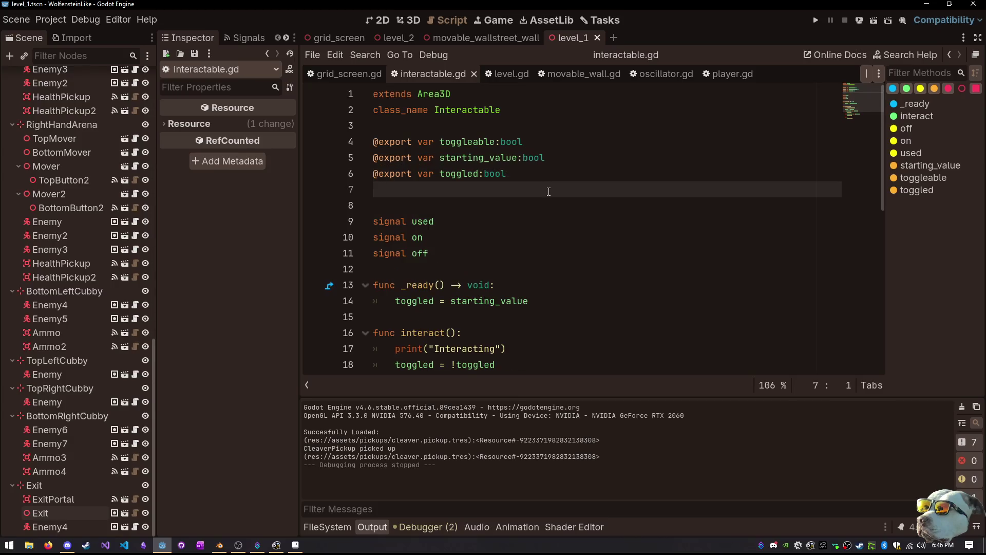
pyautogui.write('@export var')
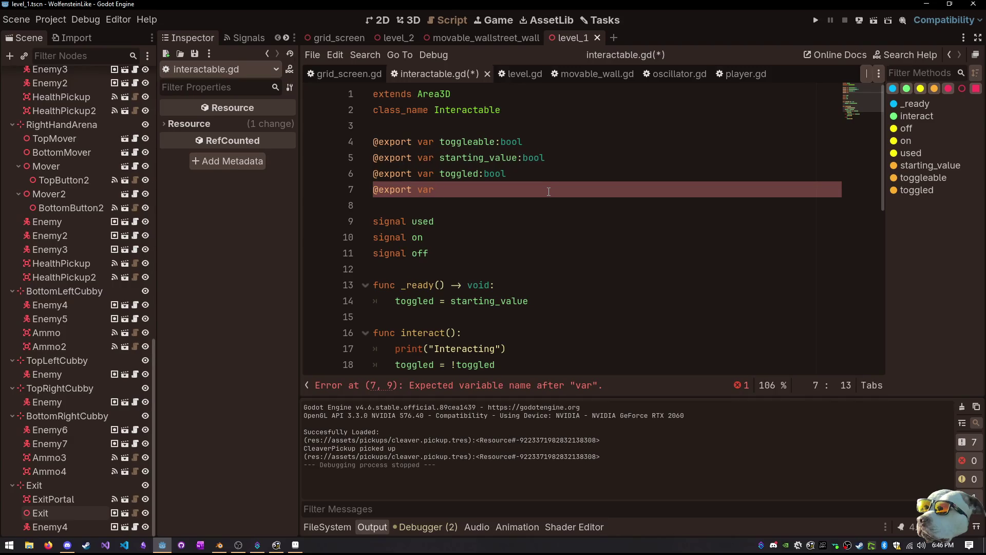
pyautogui.write('influence_')
pyautogui.write('crosshair:')
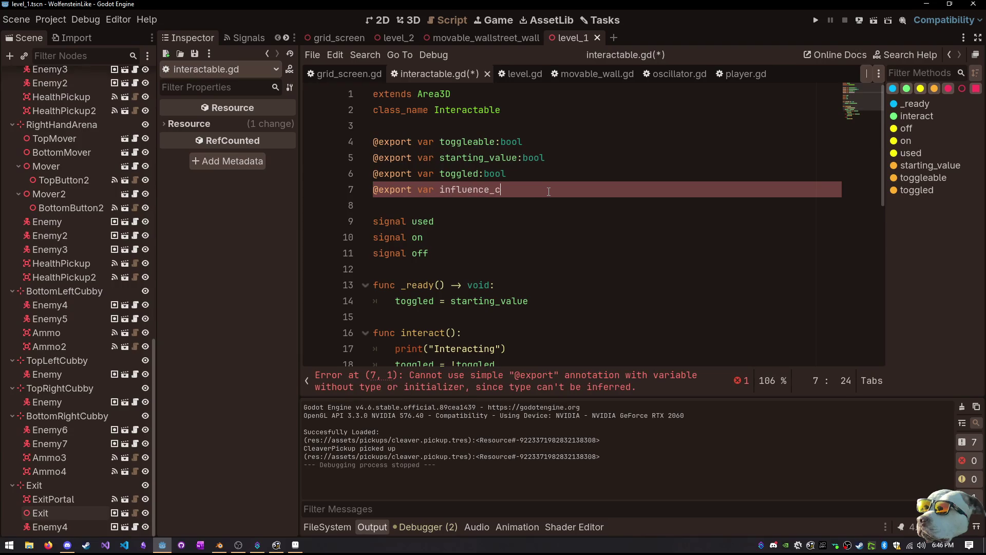
pyautogui.write('bool')
pyautogui.hotkey('ctrl', 's')
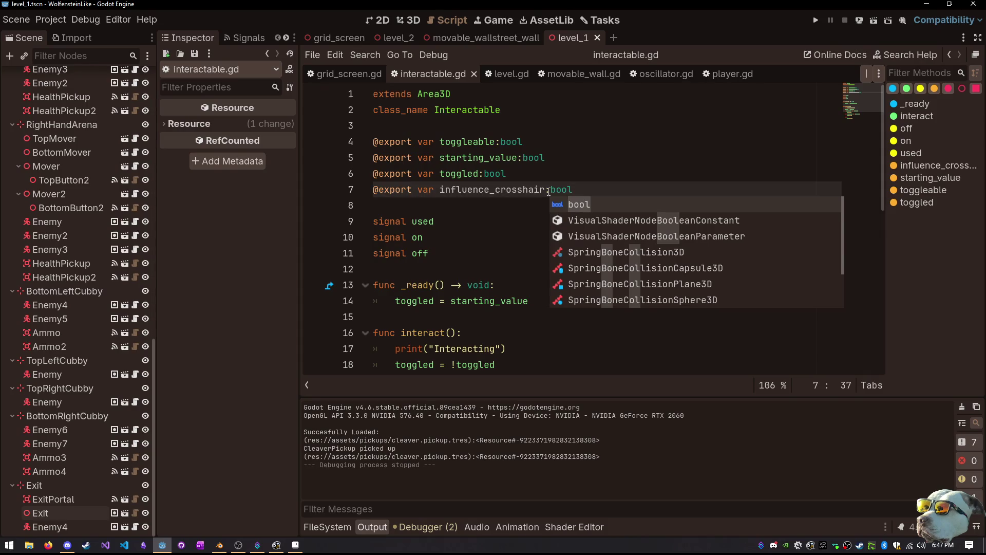
# Try a '= false' default on influence_crosshair, remove it again, and save
pyautogui.write('= false')
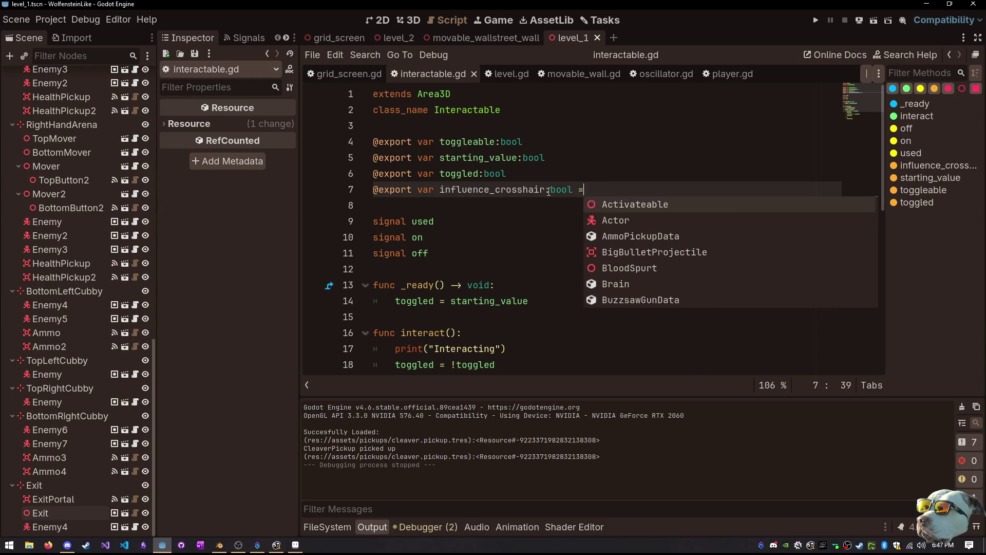
pyautogui.press('Escape')
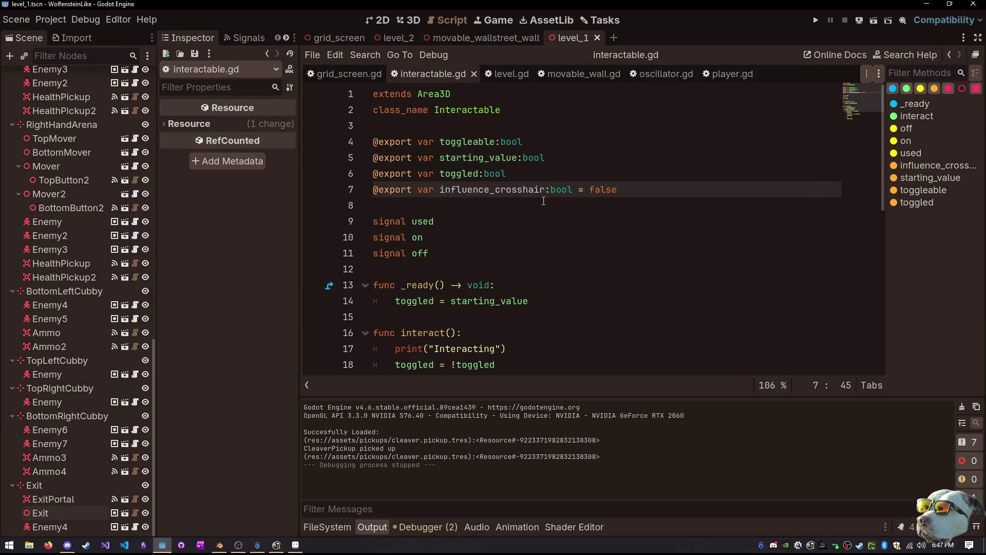
pyautogui.press('BackSpace')
pyautogui.press('BackSpace')
pyautogui.press('BackSpace')
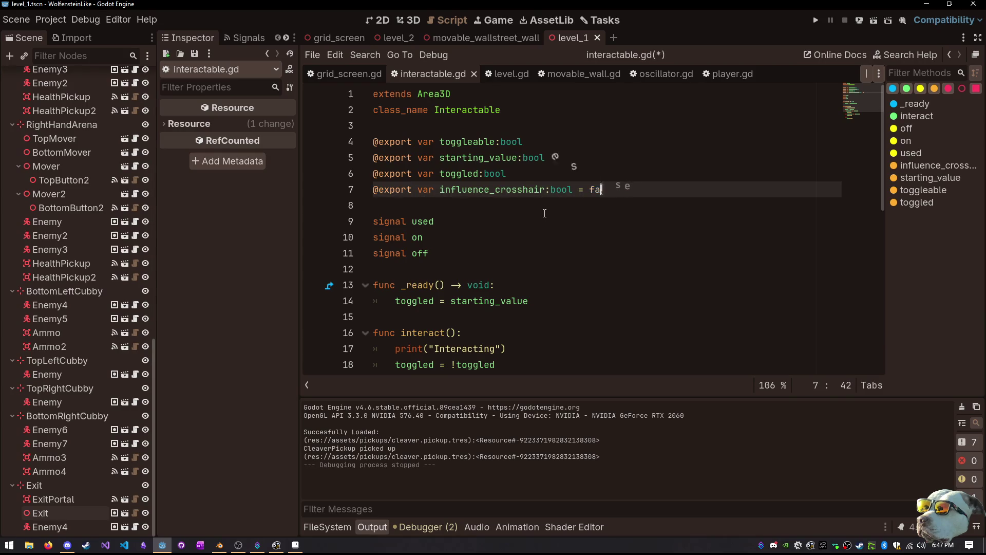
pyautogui.hotkey('ctrl', 's')
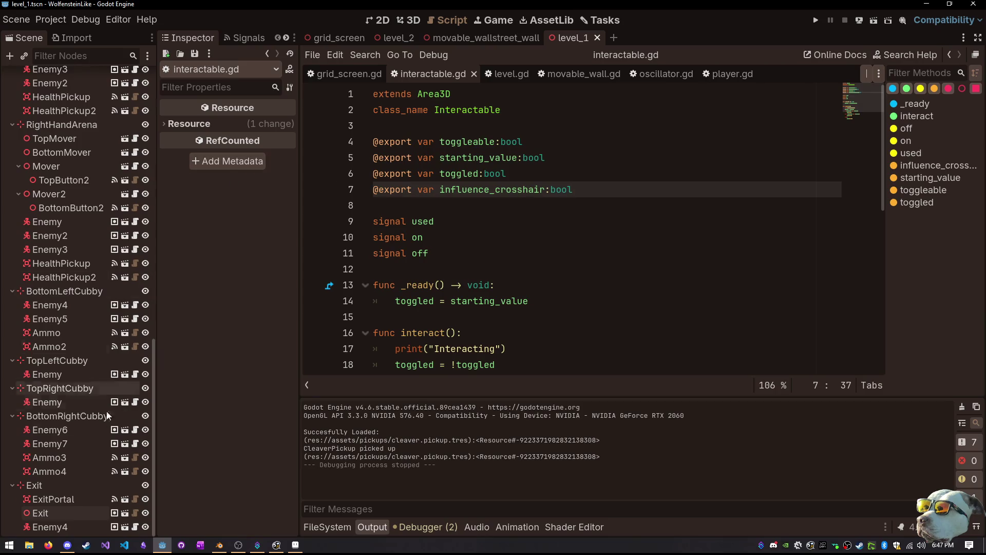
pyautogui.scroll(5, 91, 492)
# Select the Door node and open its attached door.map_item.gd script
pyautogui.scroll(6, 91, 491)
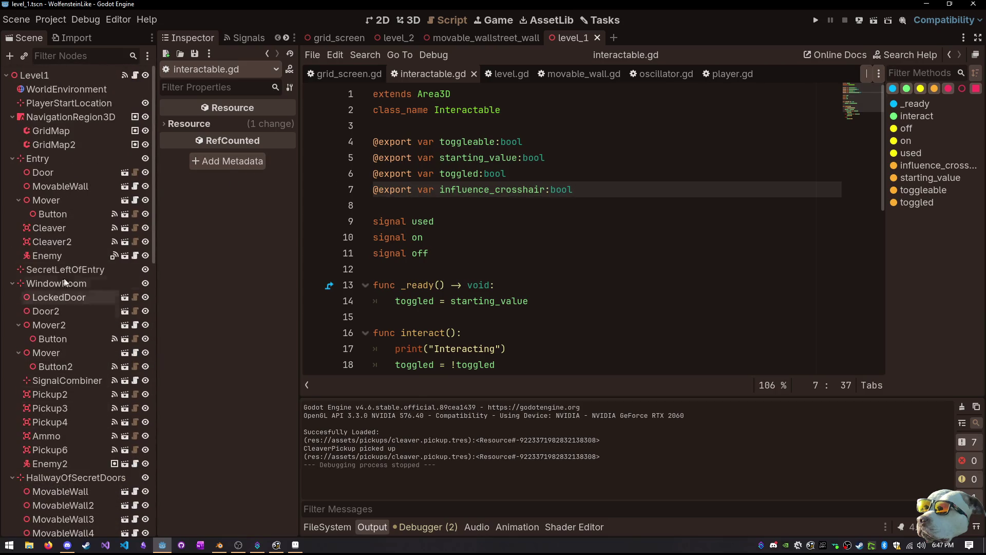
pyautogui.click(64, 171)
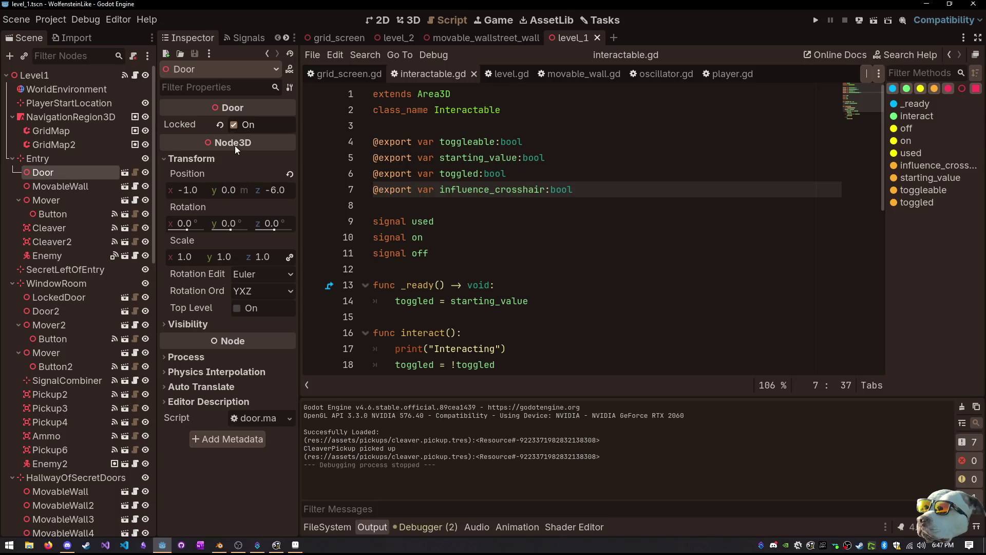
pyautogui.moveTo(235, 145)
pyautogui.click(130, 174)
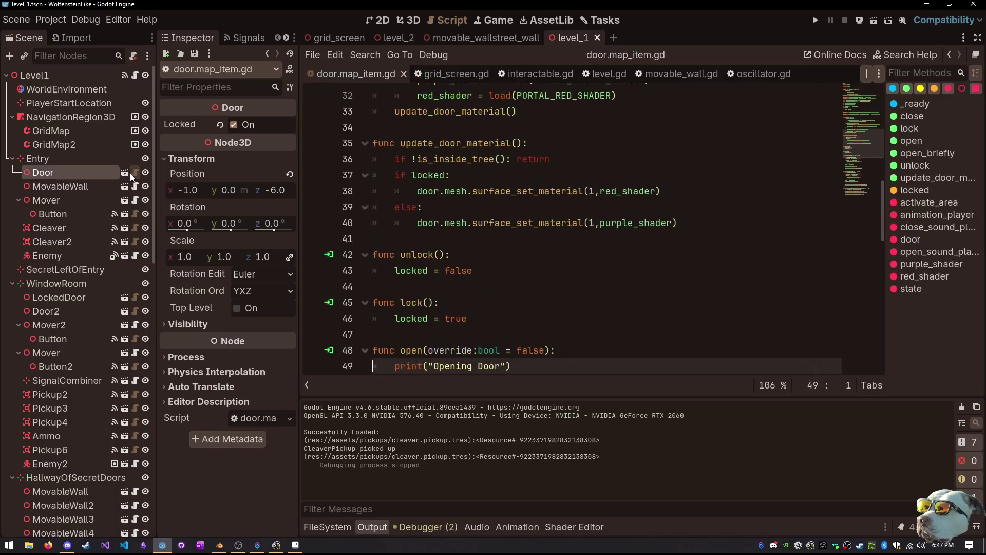
# Scroll through door.map_item.gd, then start a quick file search
pyautogui.scroll(10, 644, 262)
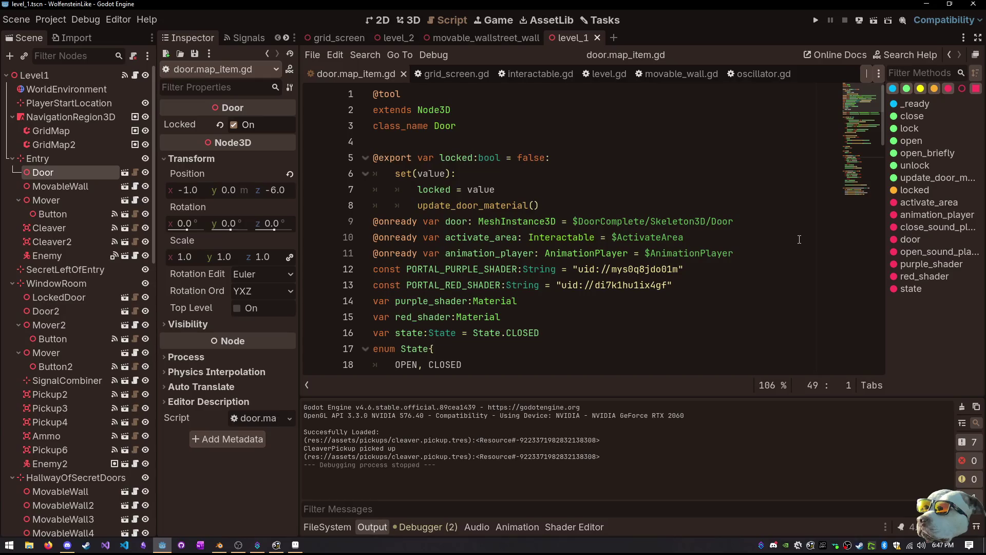
pyautogui.scroll(-4, 794, 240)
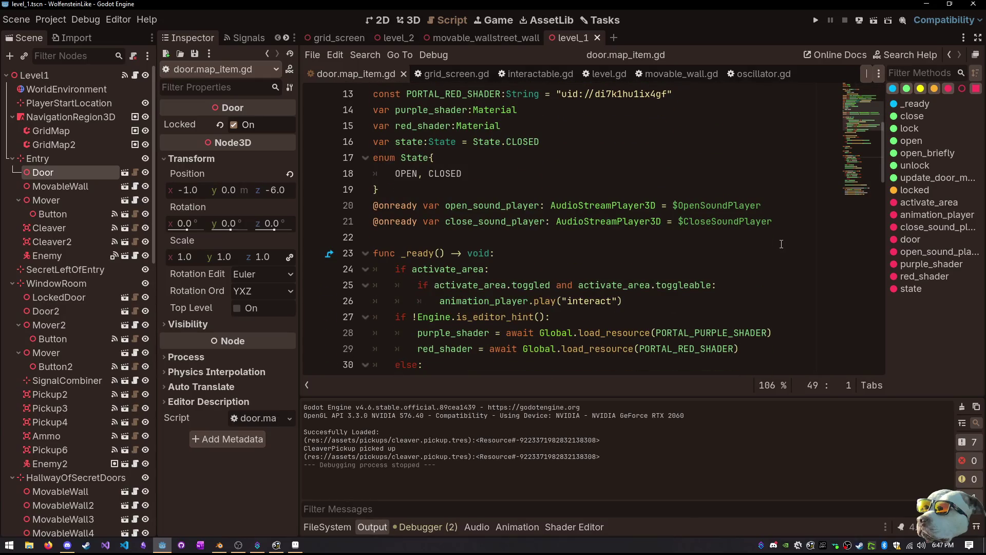
pyautogui.scroll(-4, 779, 244)
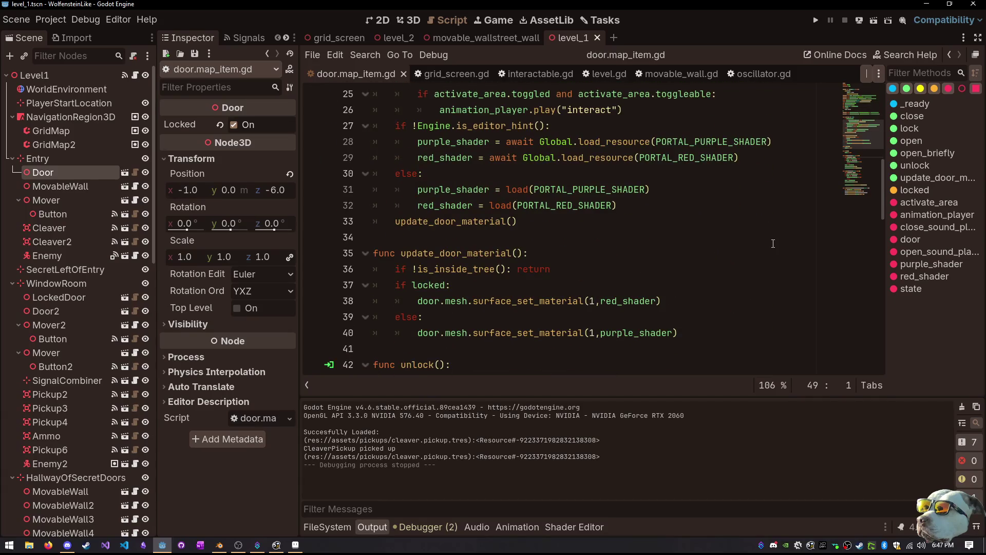
pyautogui.scroll(1, 773, 244)
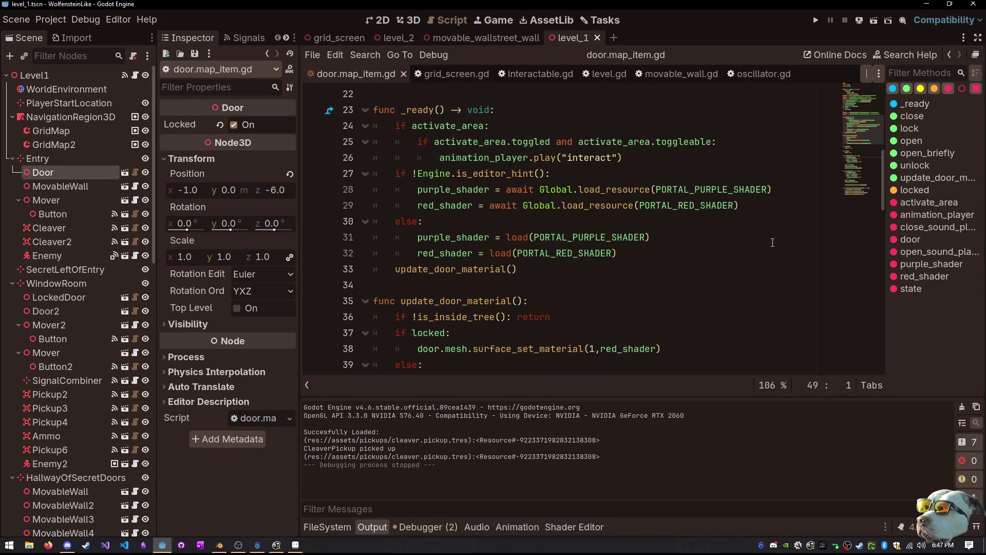
pyautogui.scroll(-1, 773, 242)
pyautogui.scroll(-1, 770, 244)
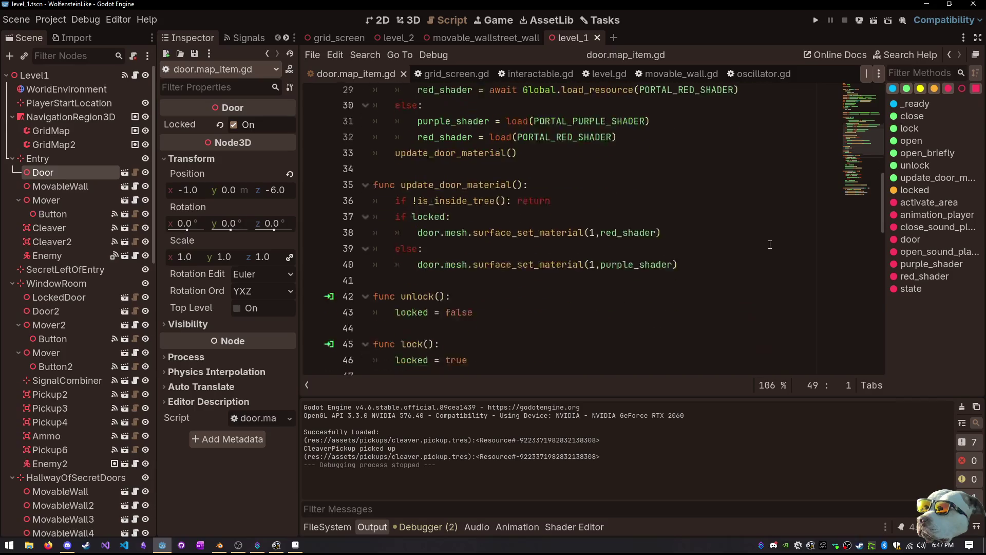
pyautogui.scroll(-3, 770, 244)
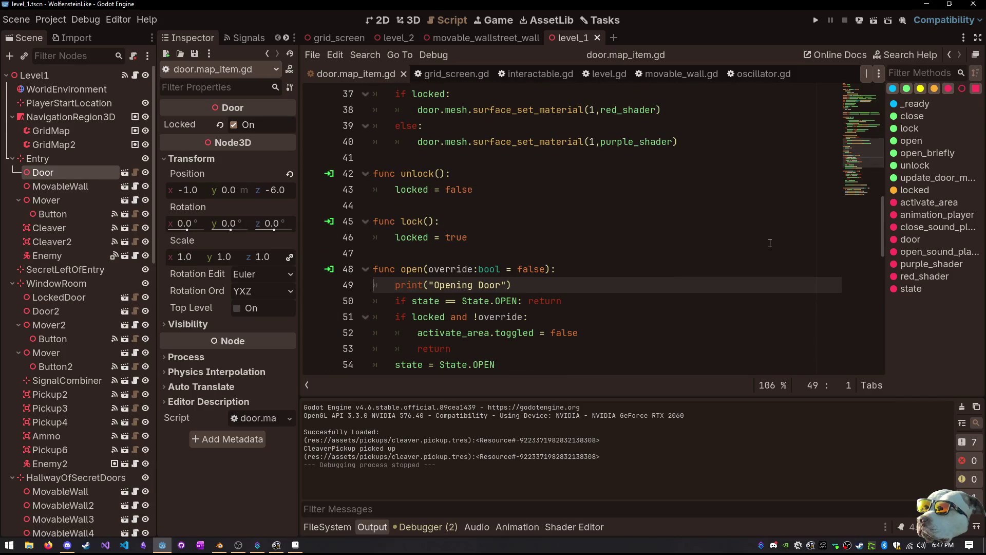
pyautogui.hotkey('shift', 'alt', 'o')
# Search project files for 'door' and open door.map_item.tscn
pyautogui.write('door')
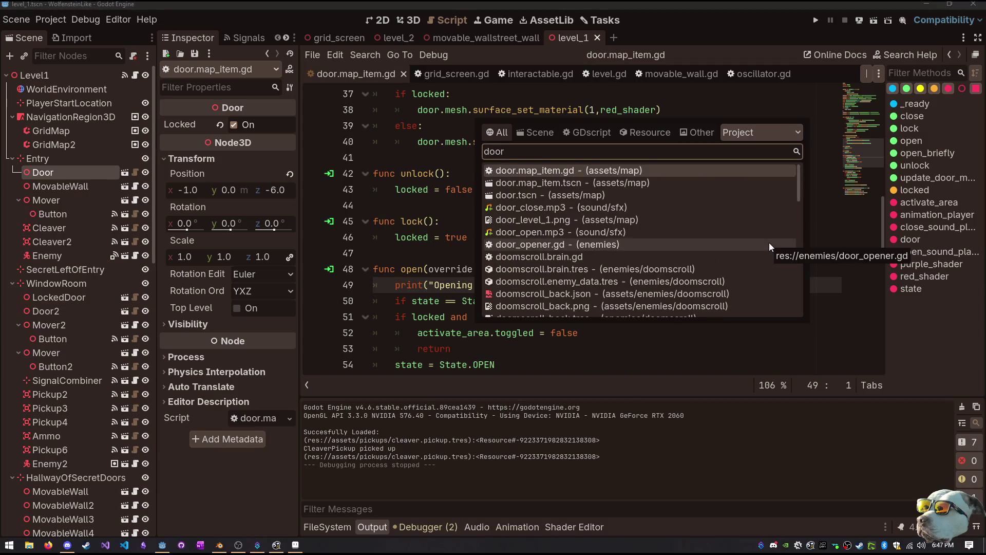
pyautogui.press('Down')
pyautogui.press('Return')
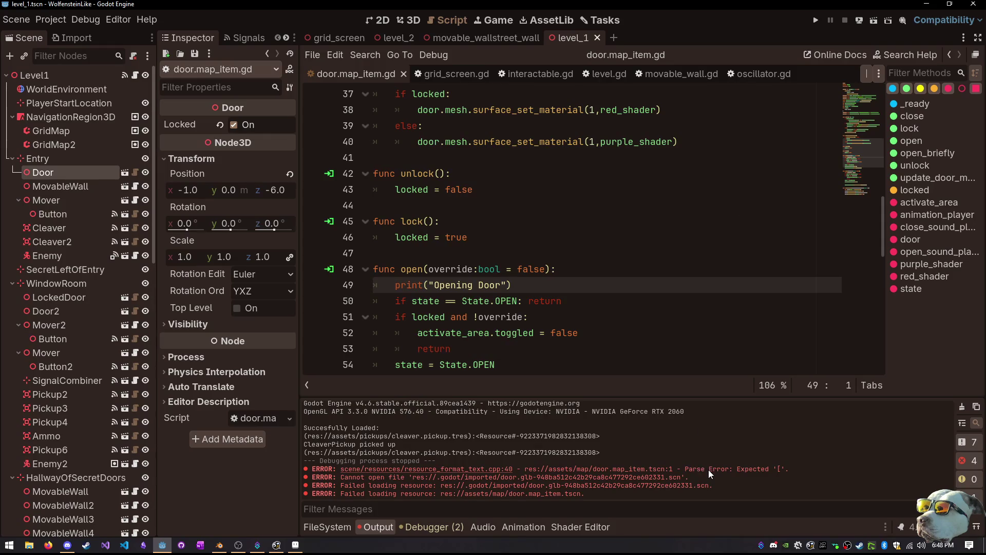
# Search 'door' again and open the door.tscn scene
pyautogui.click(730, 289)
pyautogui.hotkey('shift', 'alt', 'o')
pyautogui.write('door')
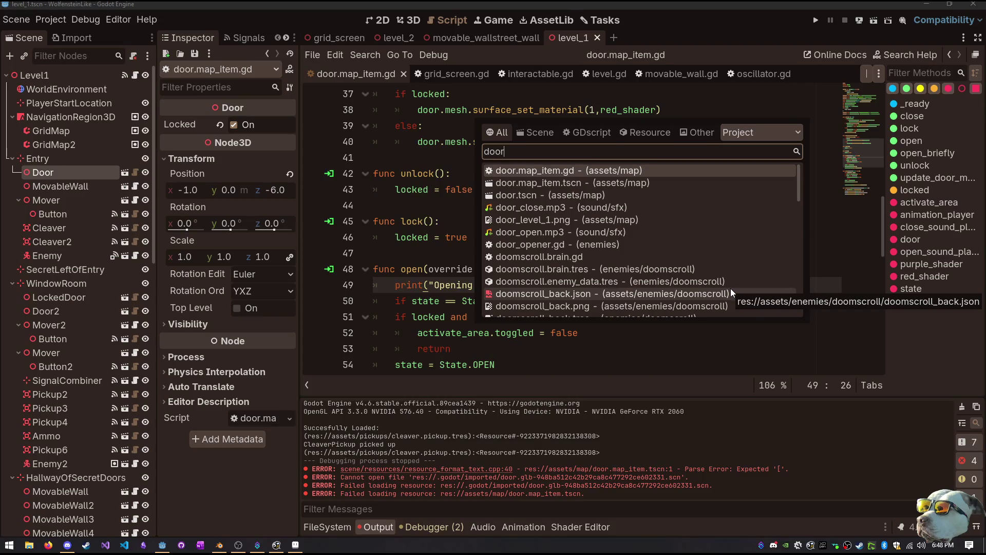
pyautogui.press('Down')
pyautogui.press('Down')
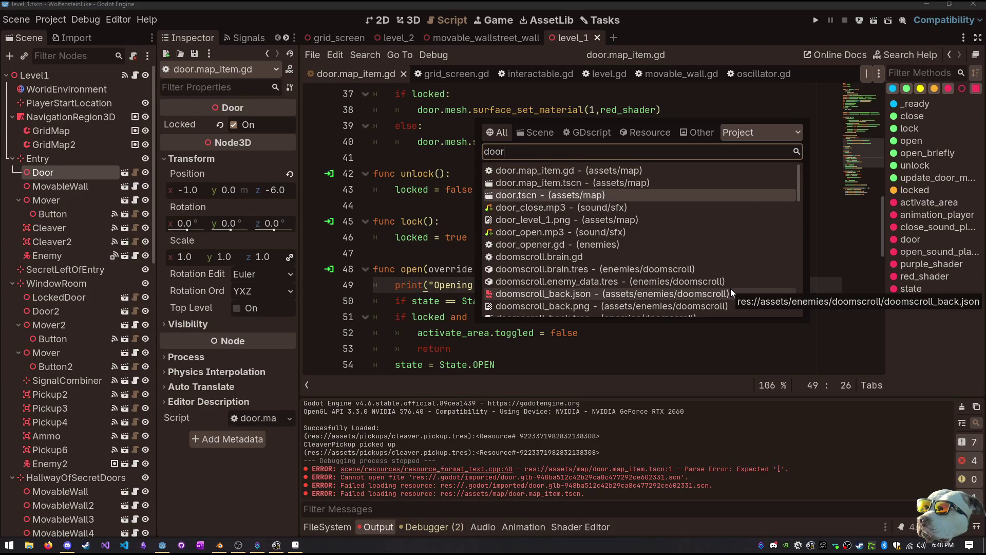
pyautogui.press('Return')
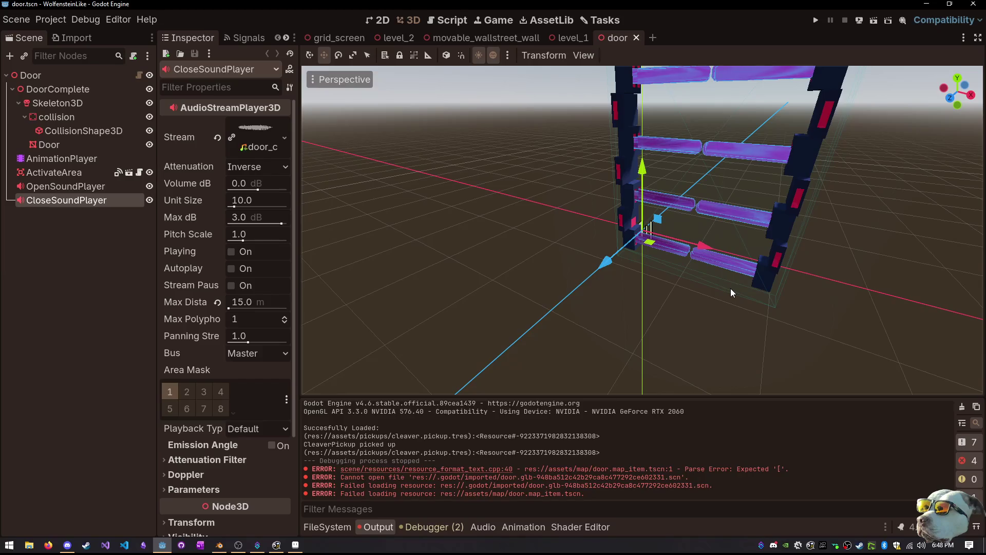
# Orbit to a frontal door view, inspect ActivateArea's Interactable properties, then return to door.map_item.gd
pyautogui.moveTo(645, 387)
pyautogui.mouseDown()
pyautogui.moveTo(616, 315)
pyautogui.moveTo(637, 274)
pyautogui.moveTo(637, 298)
pyautogui.moveTo(639, 278)
pyautogui.moveTo(644, 293)
pyautogui.mouseUp()
pyautogui.scroll(-5, 614, 334)
pyautogui.scroll(3, 637, 302)
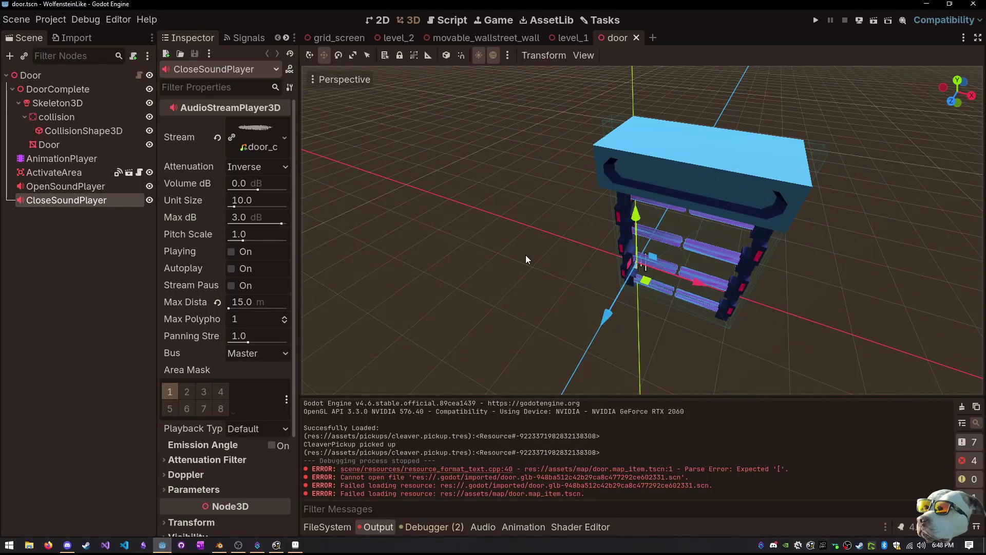
pyautogui.click(45, 173)
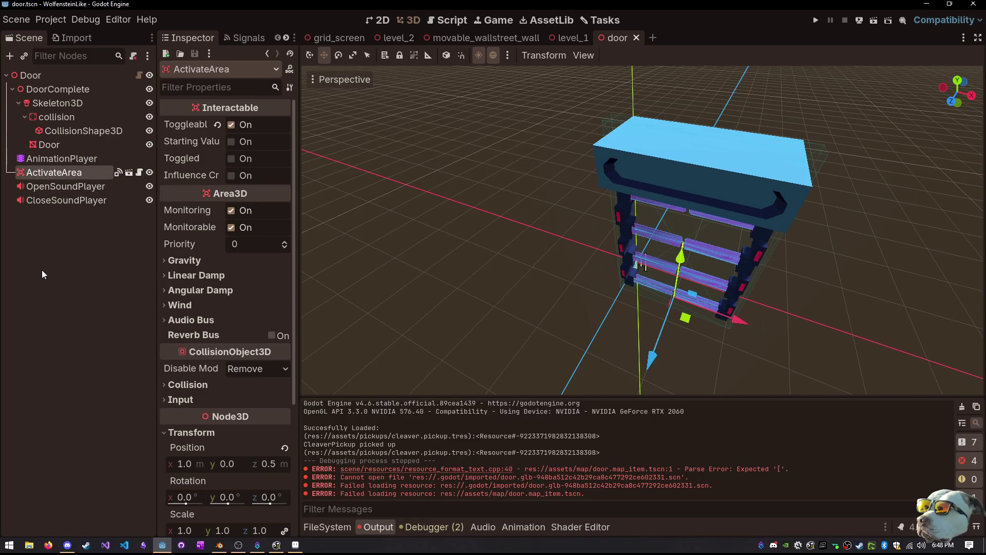
pyautogui.hotkey('ctrl', 'F3')
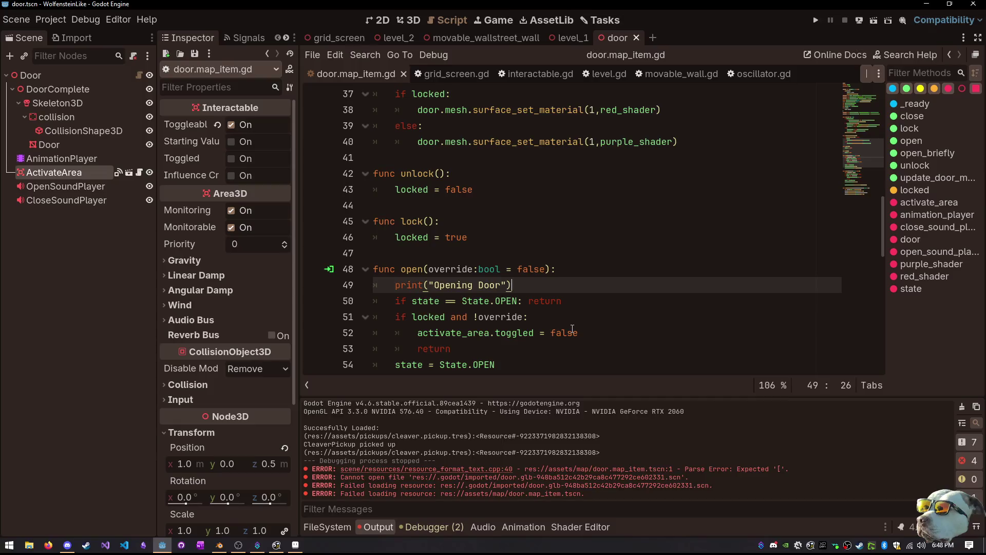
# Quick-open door.map_item.tscn by searching for 'map_item'
pyautogui.hotkey('shift', 'alt', 'o')
pyautogui.write('map')
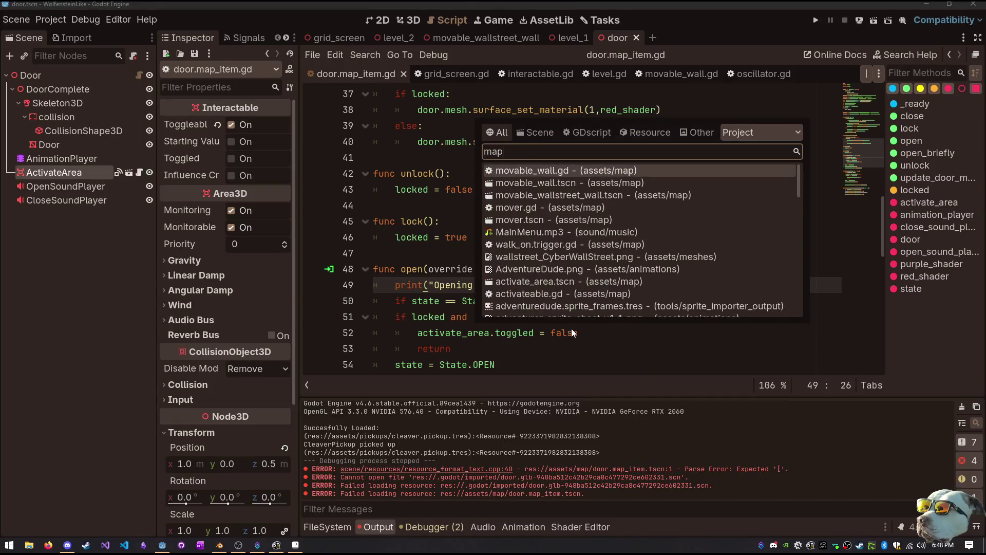
pyautogui.write('item')
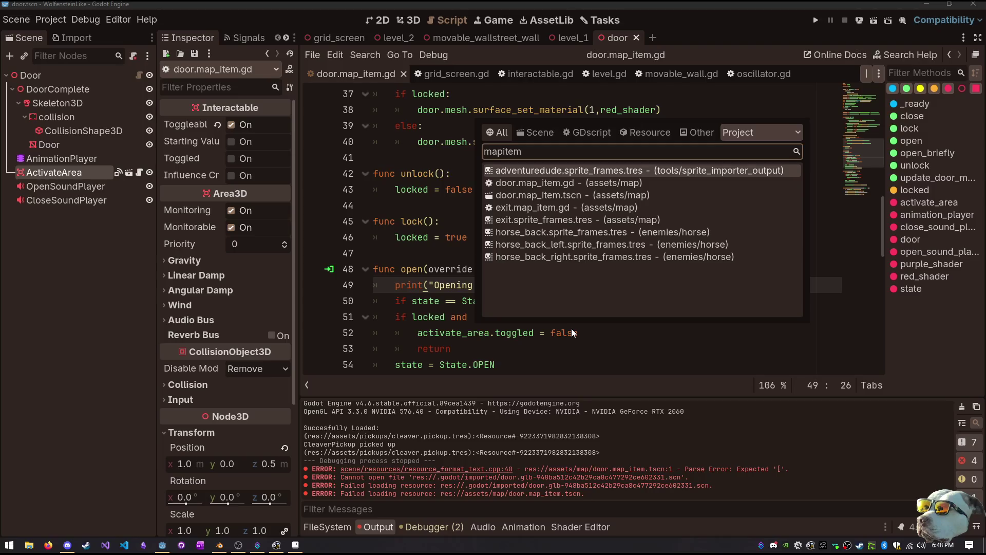
pyautogui.press('BackSpace')
pyautogui.press('BackSpace')
pyautogui.press('BackSpace')
pyautogui.write('_iemt')
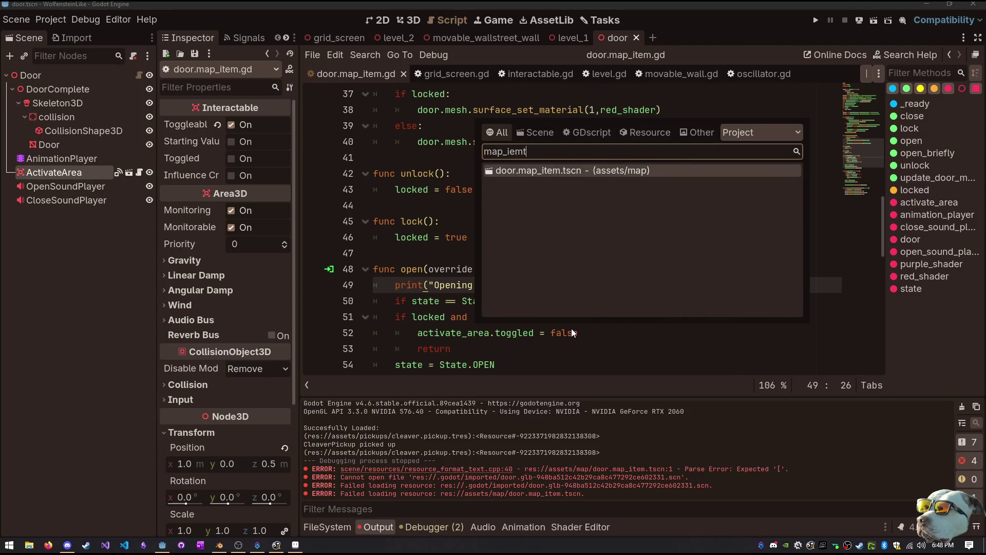
pyautogui.press('BackSpace')
pyautogui.press('BackSpace')
pyautogui.press('BackSpace')
pyautogui.write('tem')
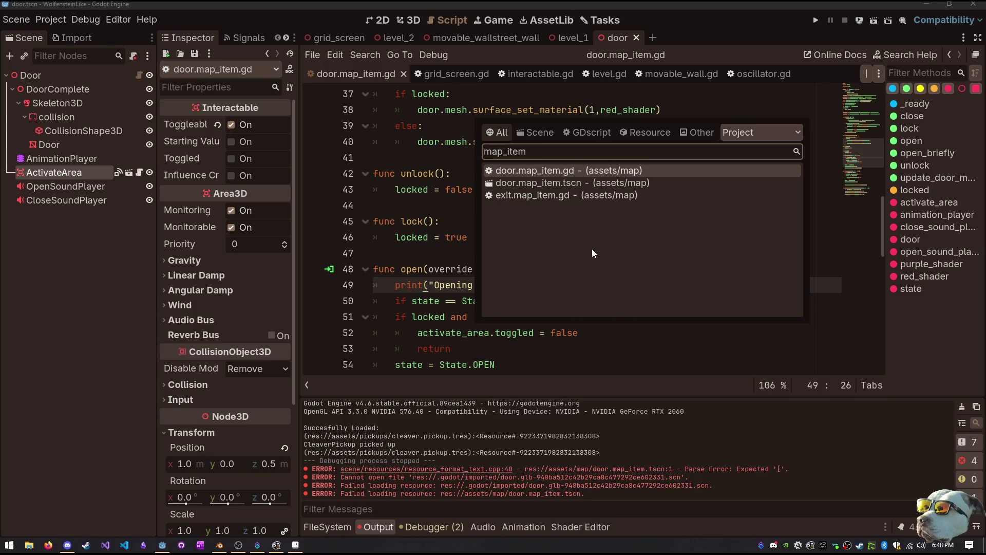
pyautogui.click(567, 180)
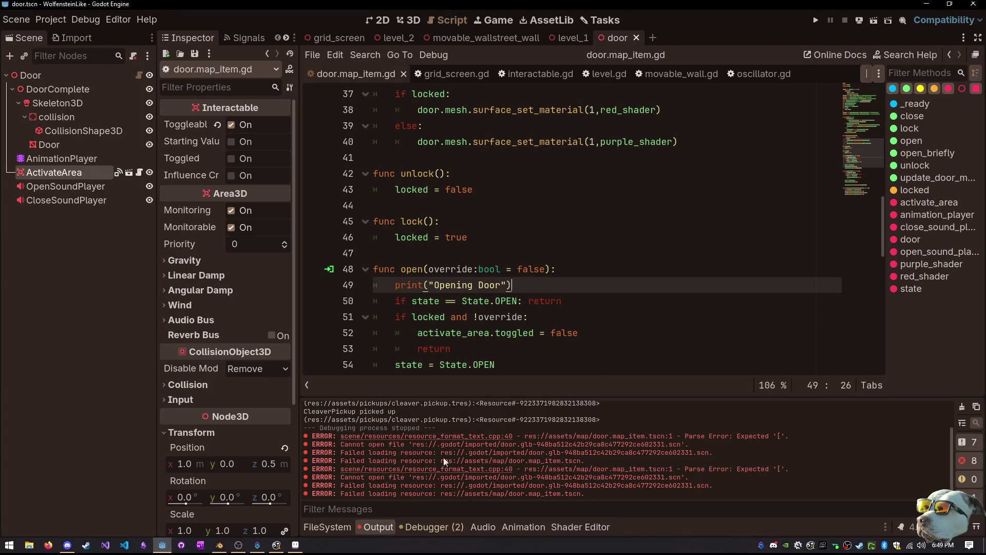
# In FileSystem, clear the filter, select door.map_item.tscn and show its context menu
pyautogui.click(324, 527)
pyautogui.doubleClick(691, 366)
pyautogui.press('BackSpace')
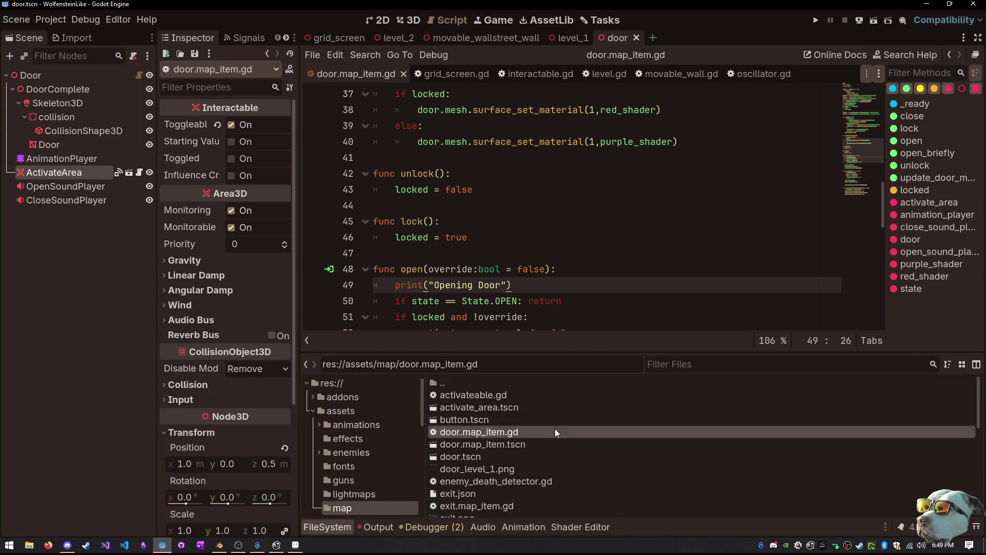
pyautogui.scroll(-2, 555, 430)
pyautogui.scroll(1, 378, 475)
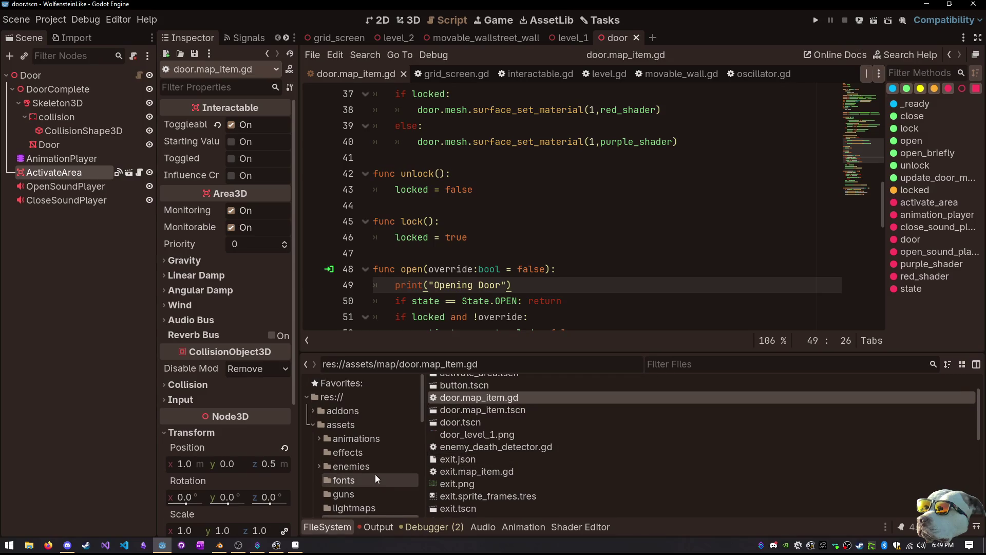
pyautogui.scroll(-3, 375, 473)
pyautogui.scroll(-1, 519, 468)
pyautogui.scroll(1, 517, 465)
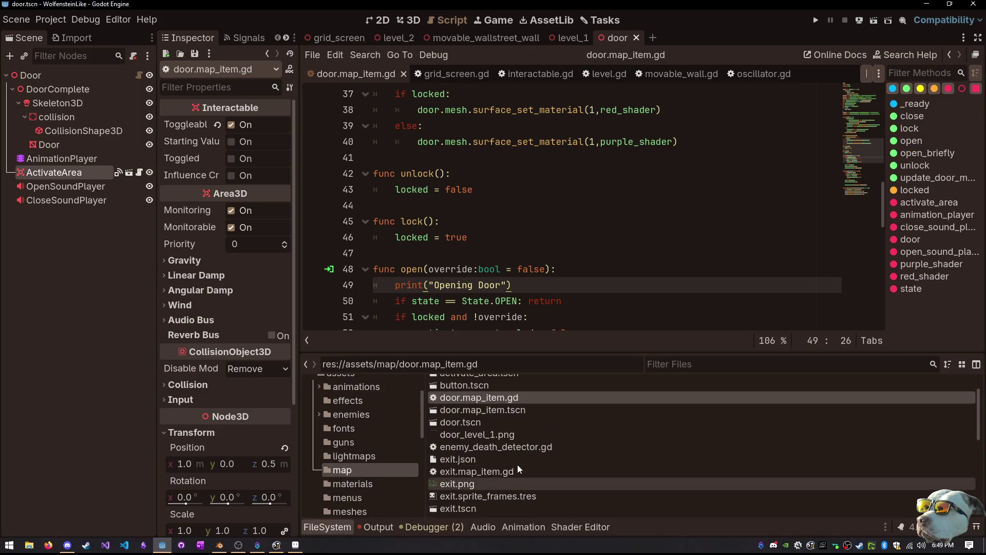
pyautogui.click(514, 410)
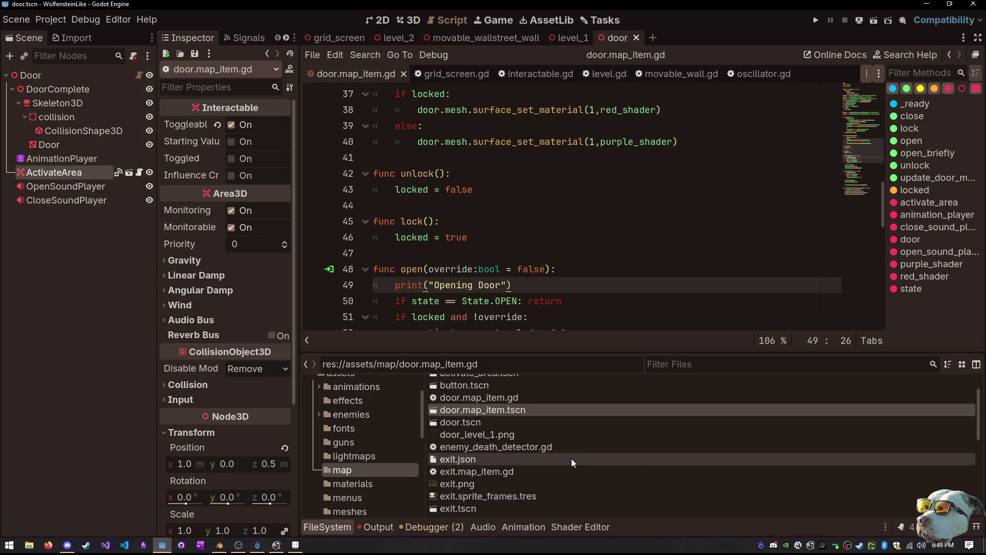
pyautogui.rightClick(531, 412)
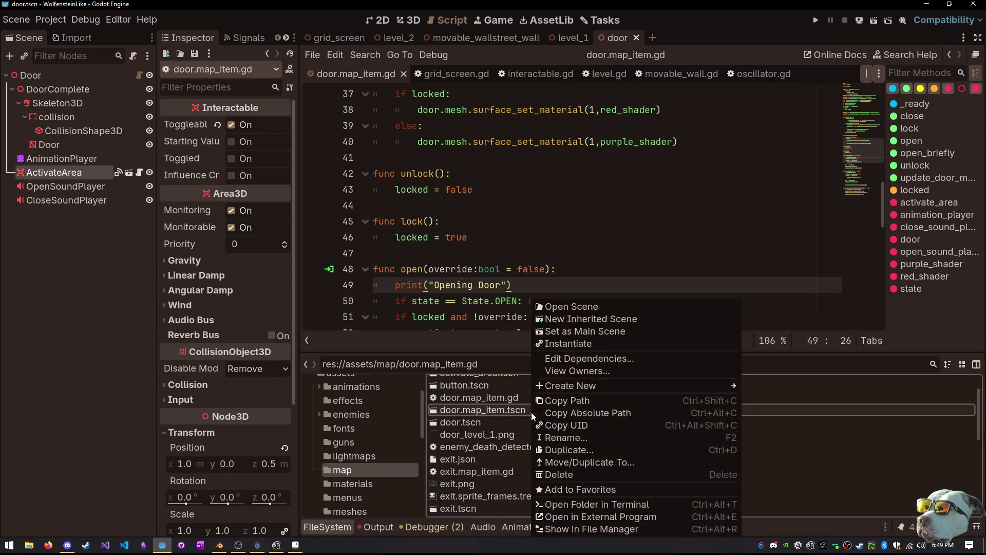
# Open door.map_item.tscn as plain text in VS Code despite the binary warning, then close VS Code
pyautogui.click(596, 517)
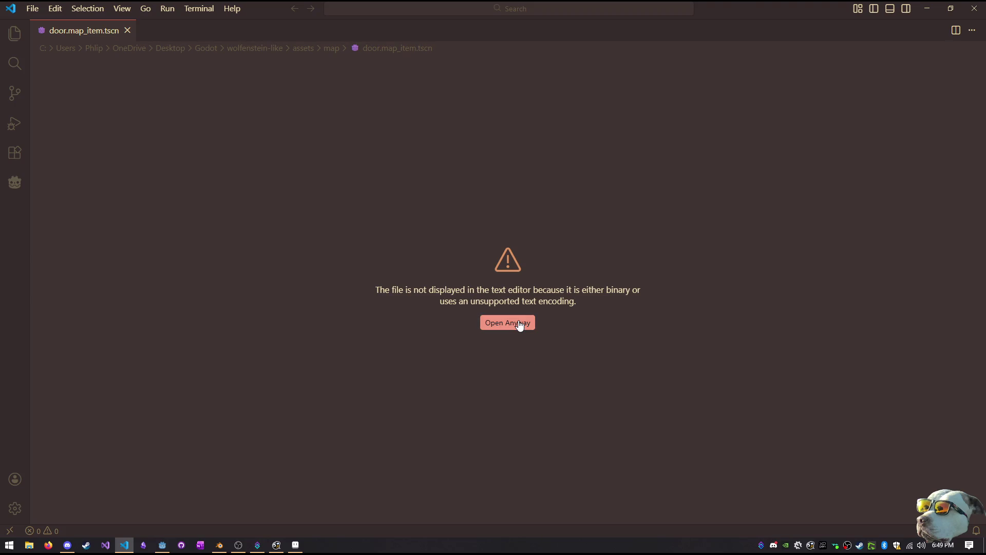
pyautogui.click(520, 324)
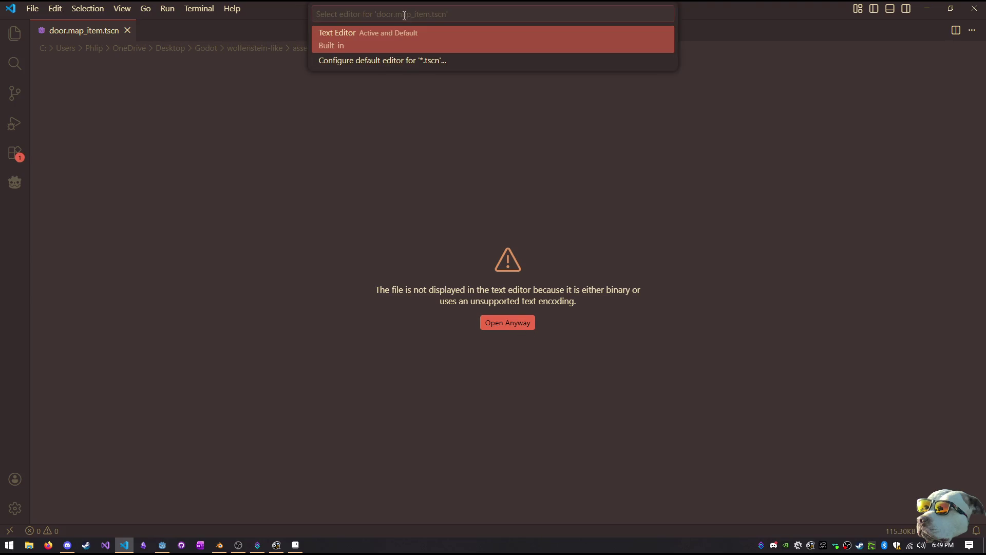
pyautogui.click(395, 40)
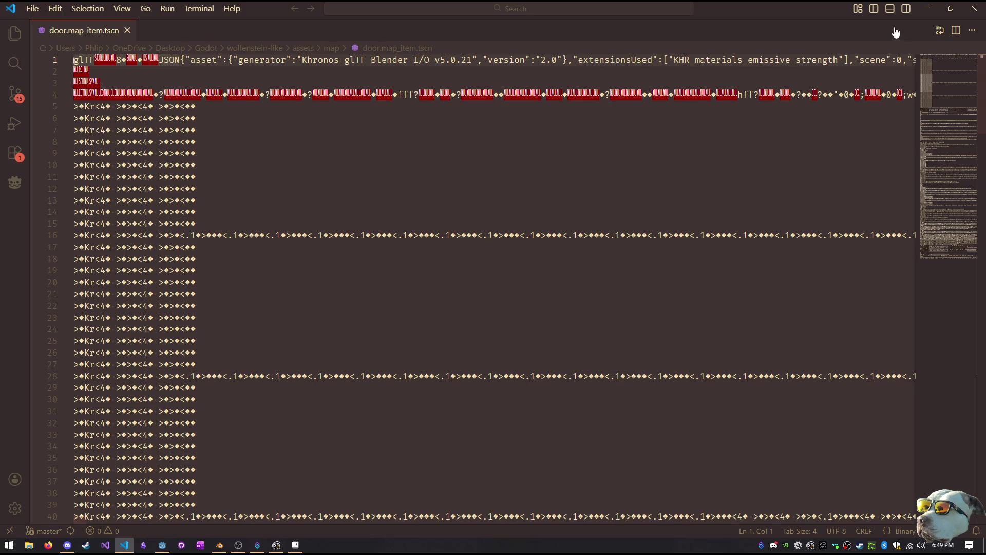
pyautogui.click(975, 8)
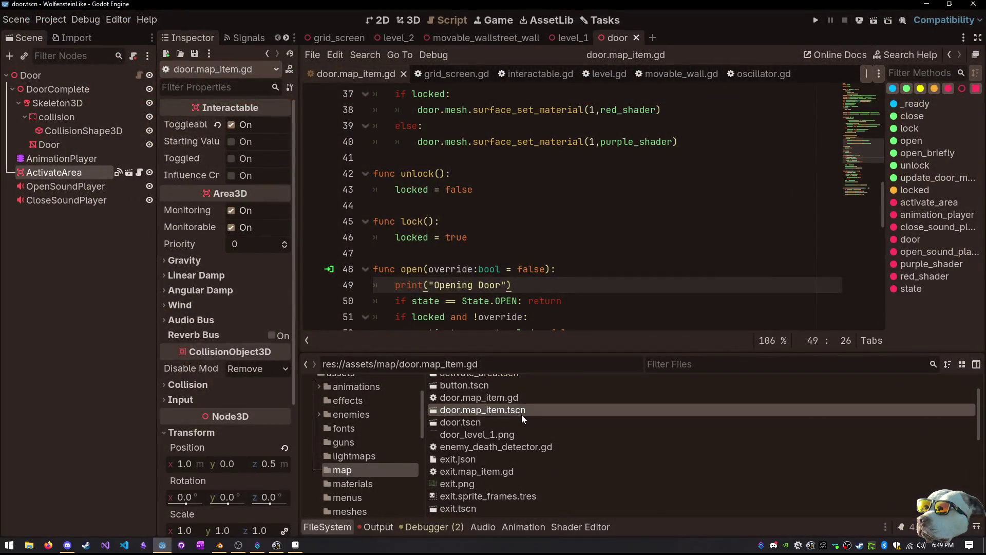
# Delete door.map_item.tscn from the map folder and review the lock() code in door.map_item.gd
pyautogui.press('Delete')
pyautogui.press('Return')
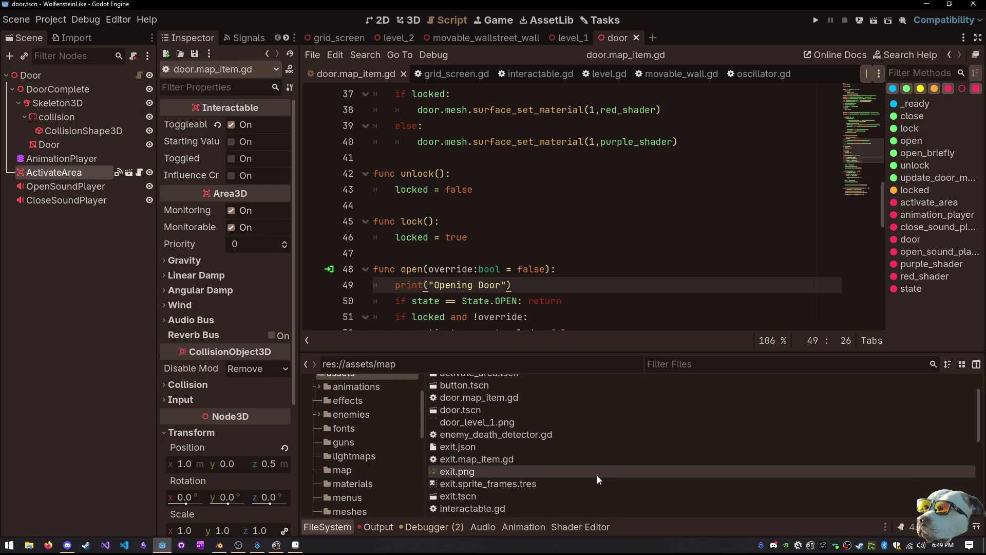
pyautogui.scroll(3, 589, 449)
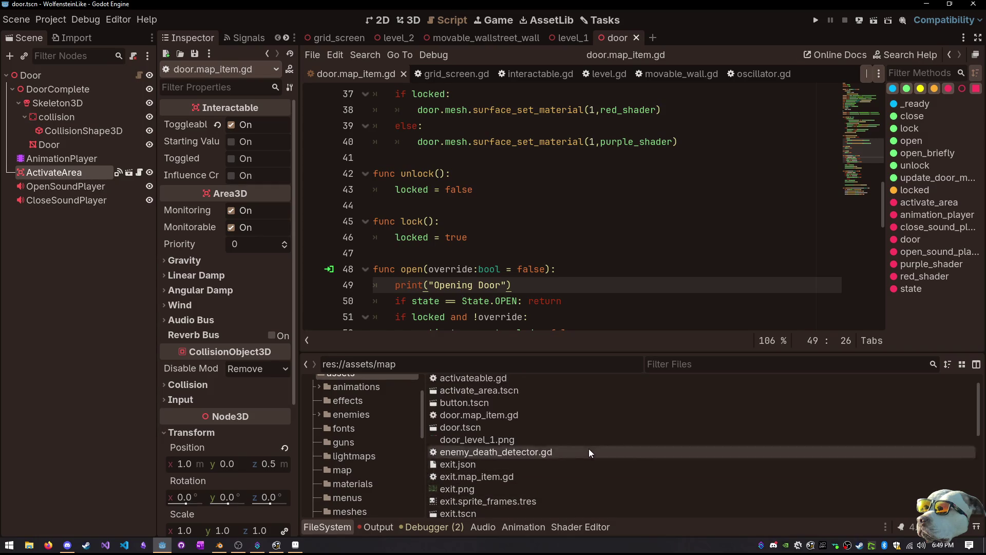
pyautogui.scroll(-1, 594, 441)
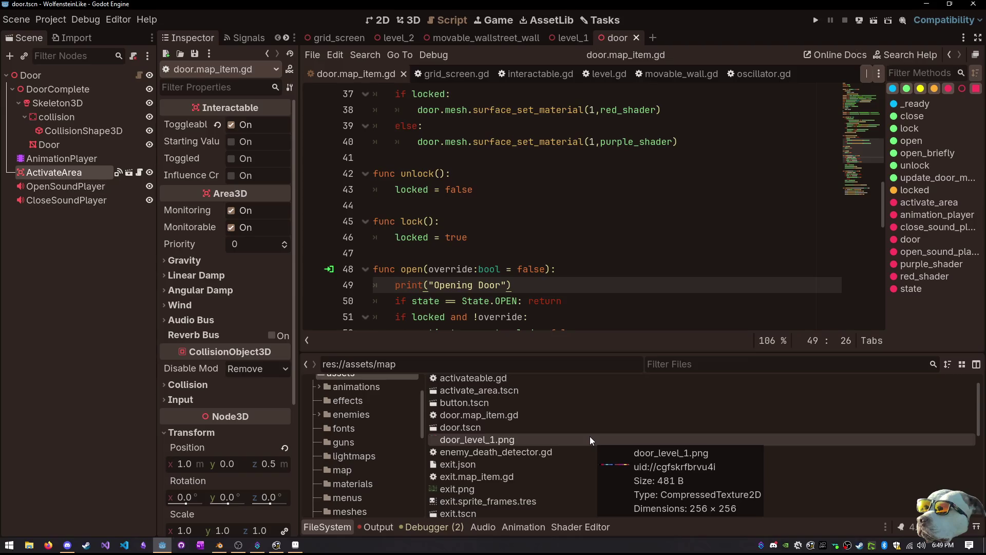
pyautogui.click(629, 264)
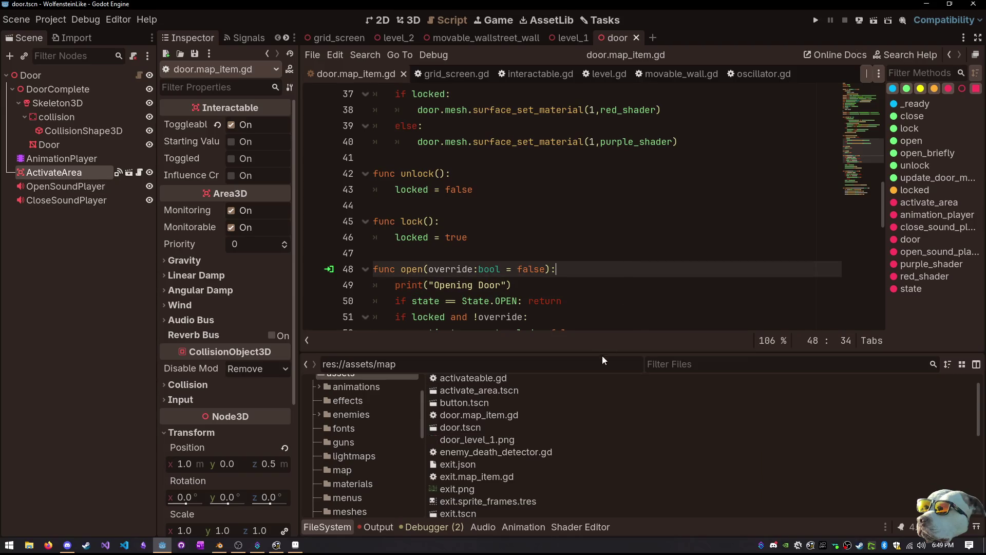
pyautogui.moveTo(600, 352); pyautogui.dragTo(599, 411)
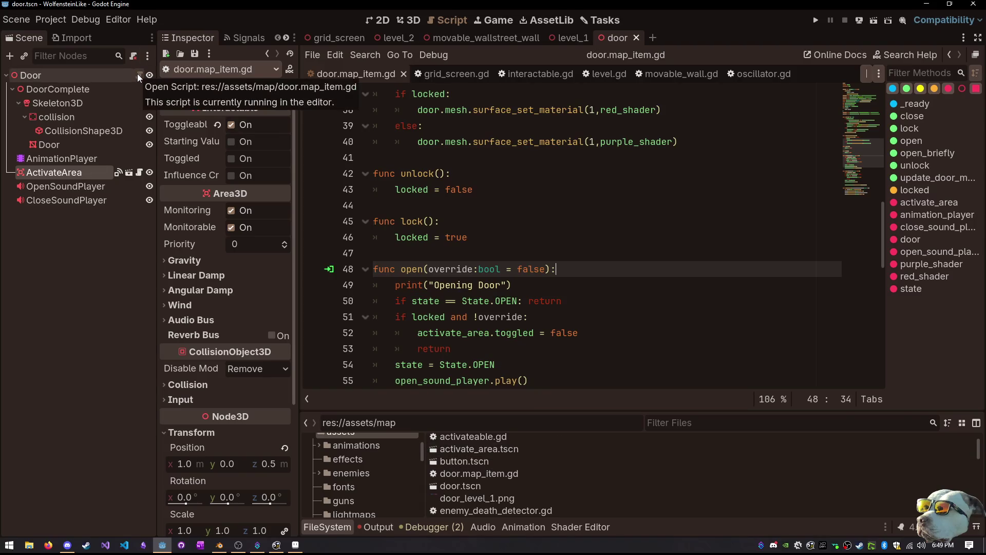
# Take the name activate_area from line 10 and add a new line after locked = true in lock()
pyautogui.click(522, 253)
pyautogui.click(521, 243)
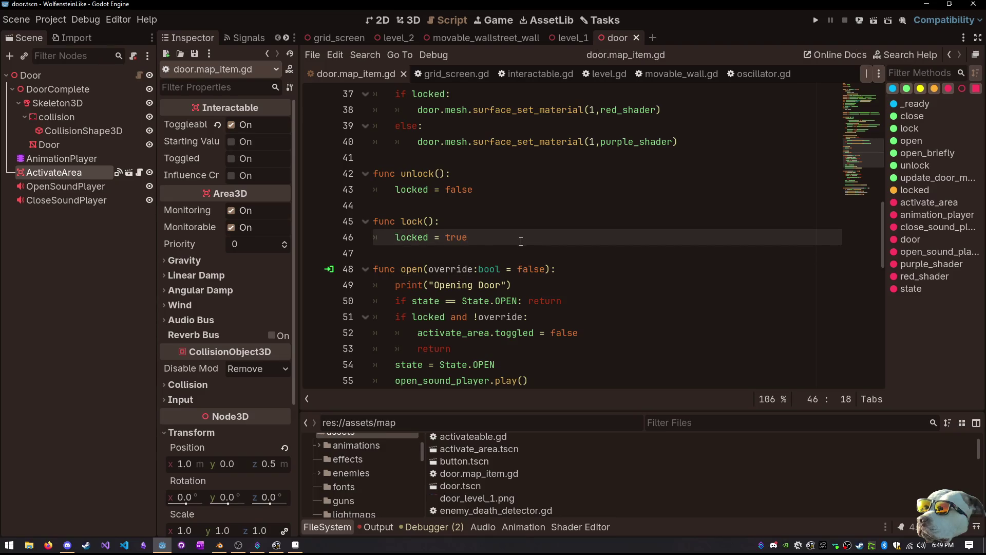
pyautogui.scroll(1, 507, 235)
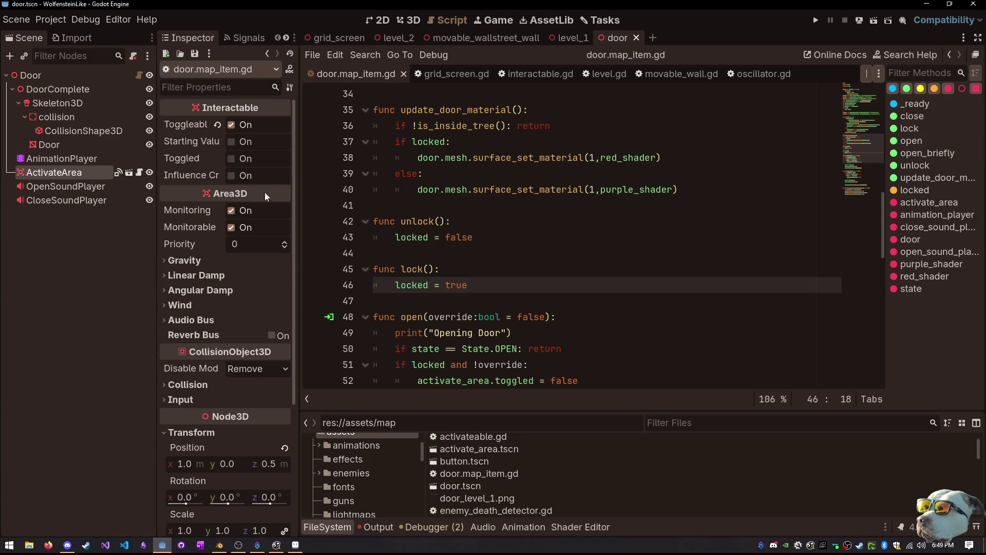
pyautogui.scroll(10, 531, 293)
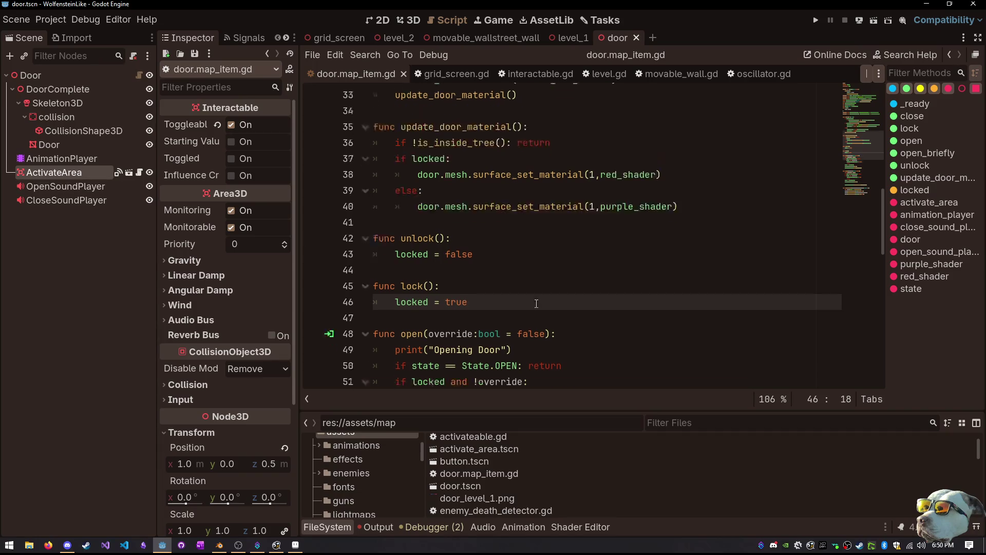
pyautogui.click(504, 222)
pyautogui.doubleClick(486, 237)
pyautogui.scroll(-10, 486, 239)
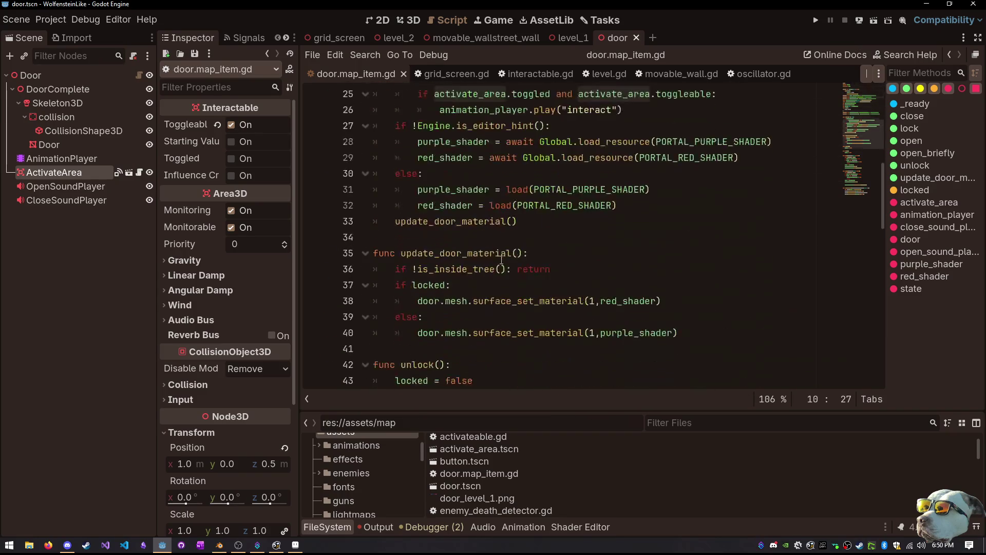
pyautogui.click(481, 286)
pyautogui.press('Return')
# Write activate_area.influence_crosshair = !locked in lock() using autocomplete
pyautogui.write('activate_area')
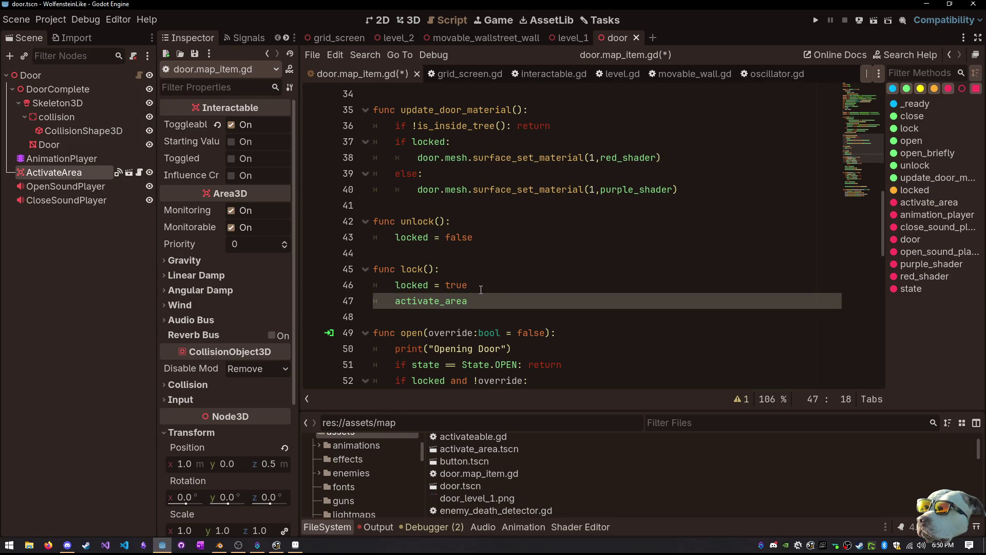
pyautogui.write('.infl')
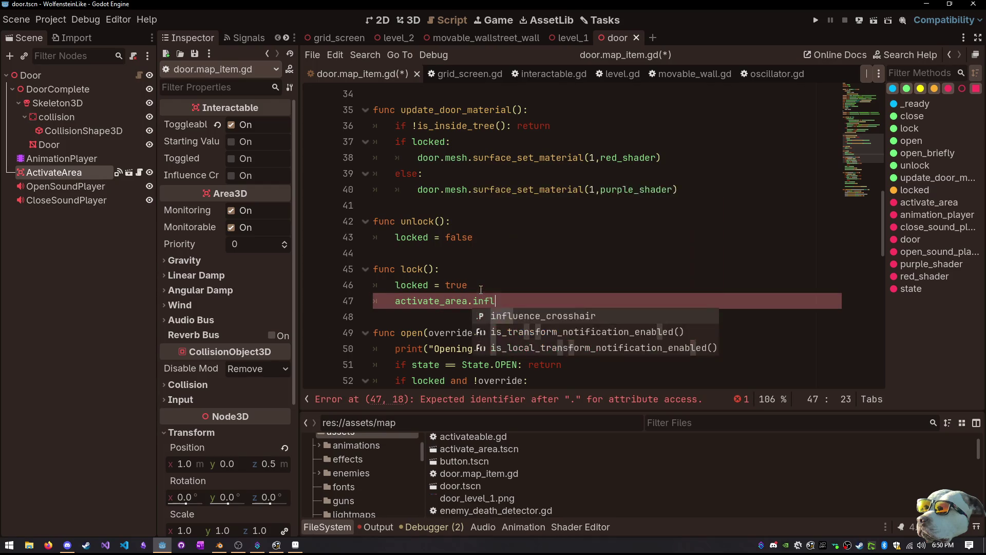
pyautogui.press('Return')
pyautogui.write('= ')
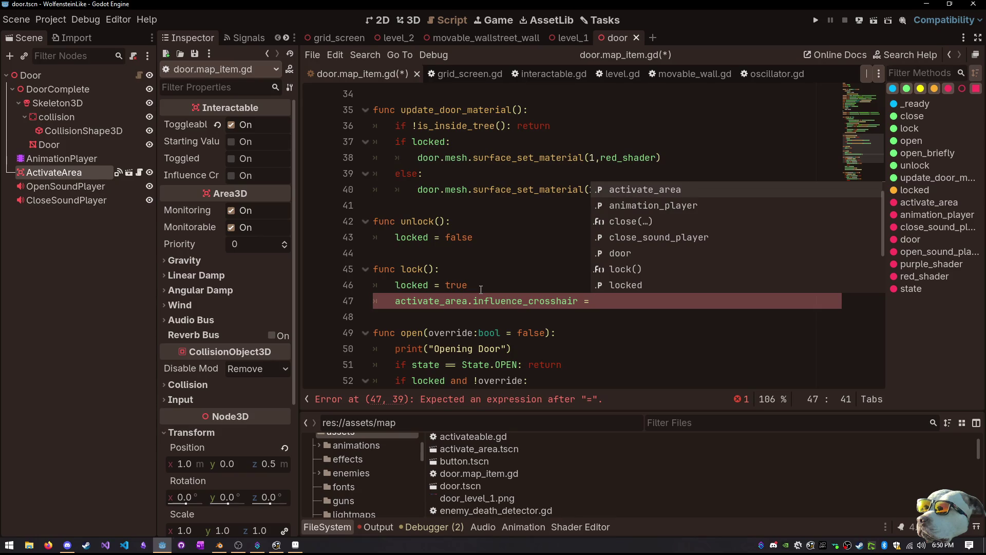
pyautogui.write('!loc')
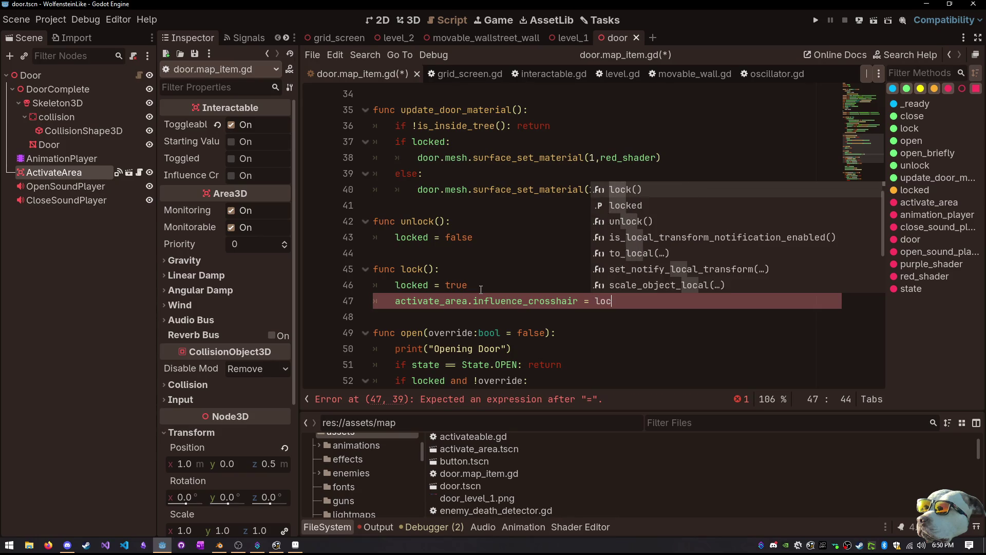
pyautogui.press('BackSpace')
pyautogui.press('BackSpace')
pyautogui.press('BackSpace')
pyautogui.write('locked')
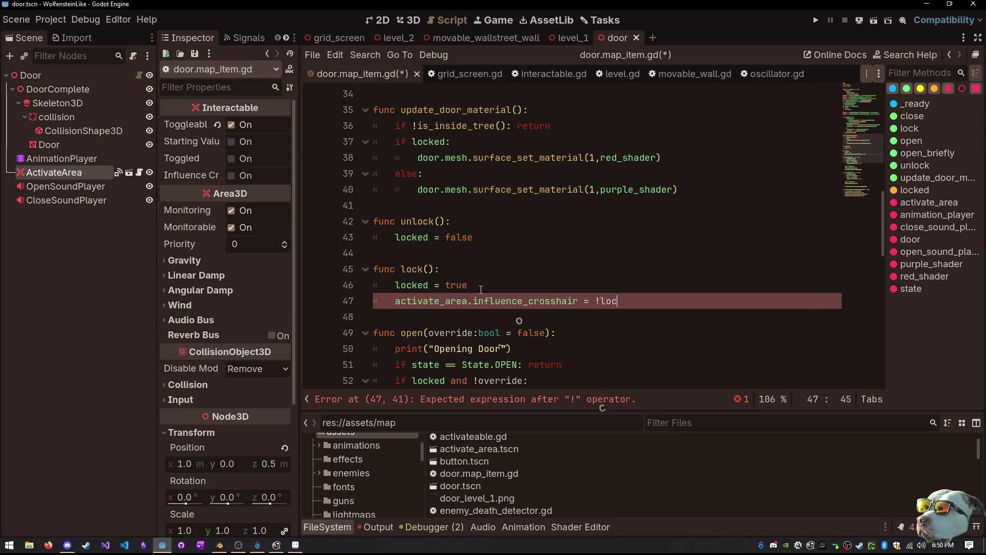
pyautogui.press('Escape')
# Copy the influence_crosshair line into unlock() and save door.map_item.gd
pyautogui.hotkey('ctrl', 'c')
pyautogui.press('Up')
pyautogui.press('Up')
pyautogui.press('Up')
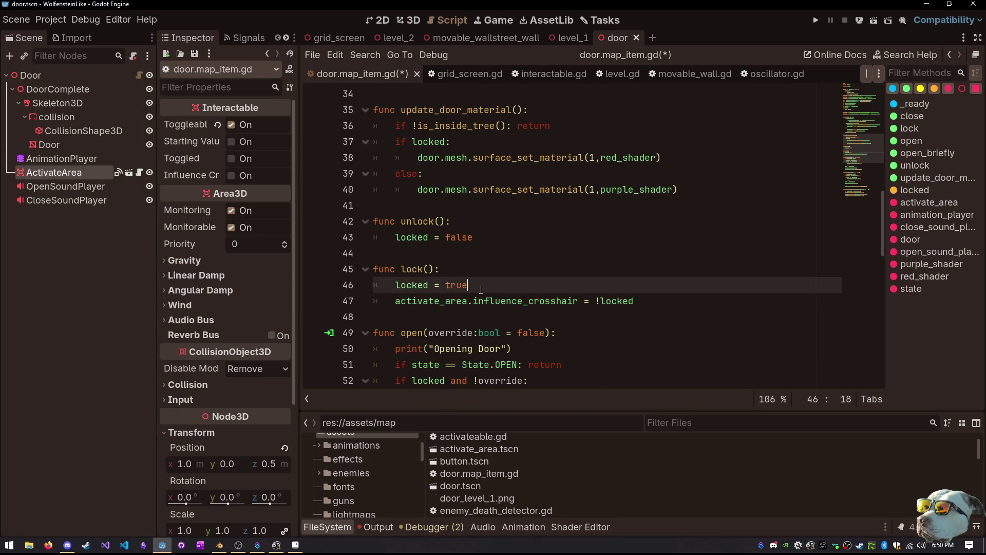
pyautogui.hotkey('ctrl', 'v')
pyautogui.hotkey('ctrl', 's')
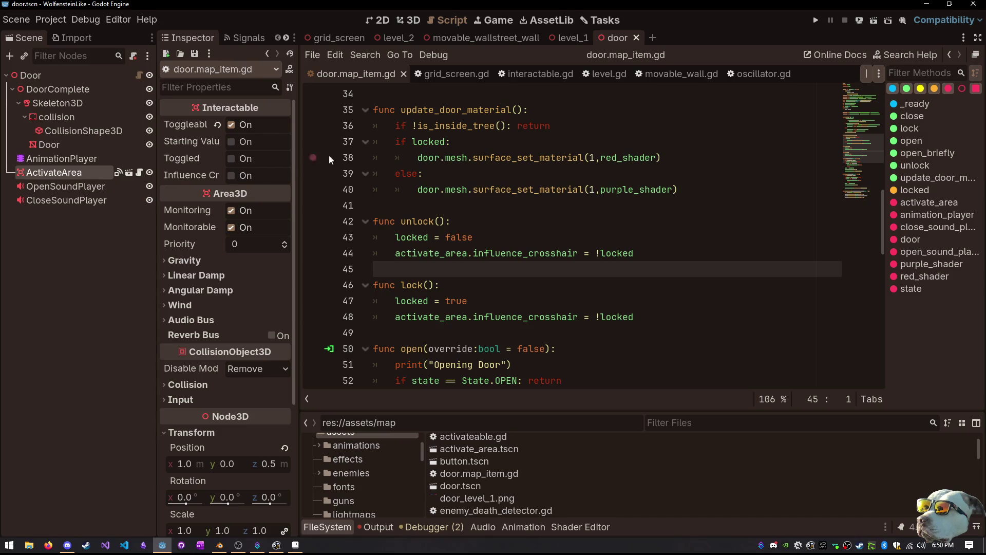
pyautogui.click(522, 75)
# Give influence_crosshair a default of true in interactable.gd, save, and check ActivateArea in the Inspector
pyautogui.write('= true')
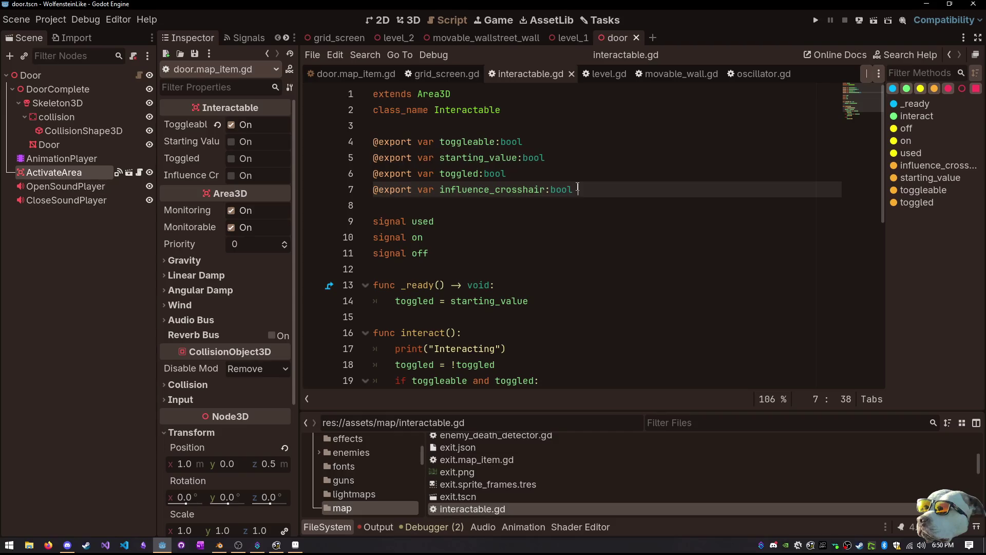
pyautogui.hotkey('ctrl', 's')
pyautogui.click(130, 174)
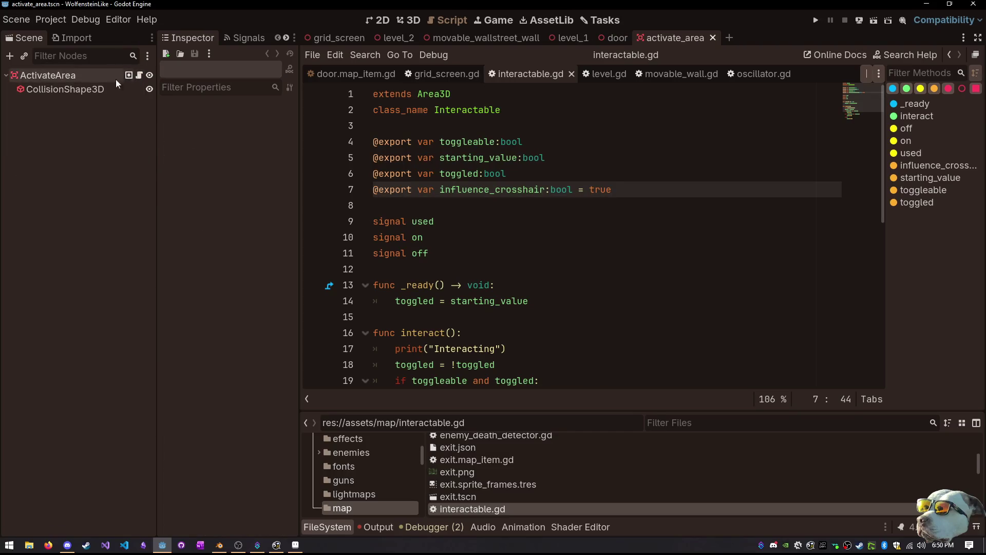
pyautogui.hotkey('alt', 'Left')
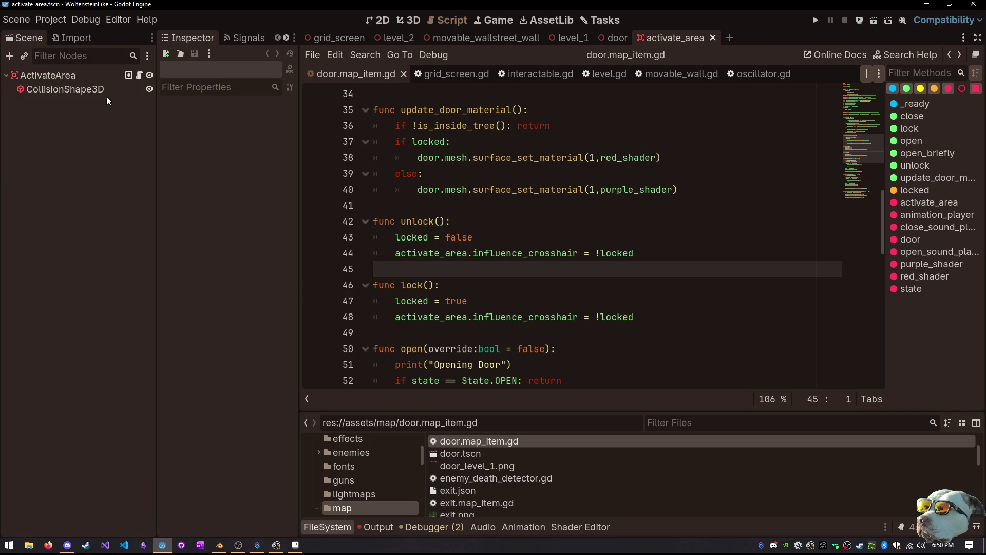
pyautogui.middleClick(686, 39)
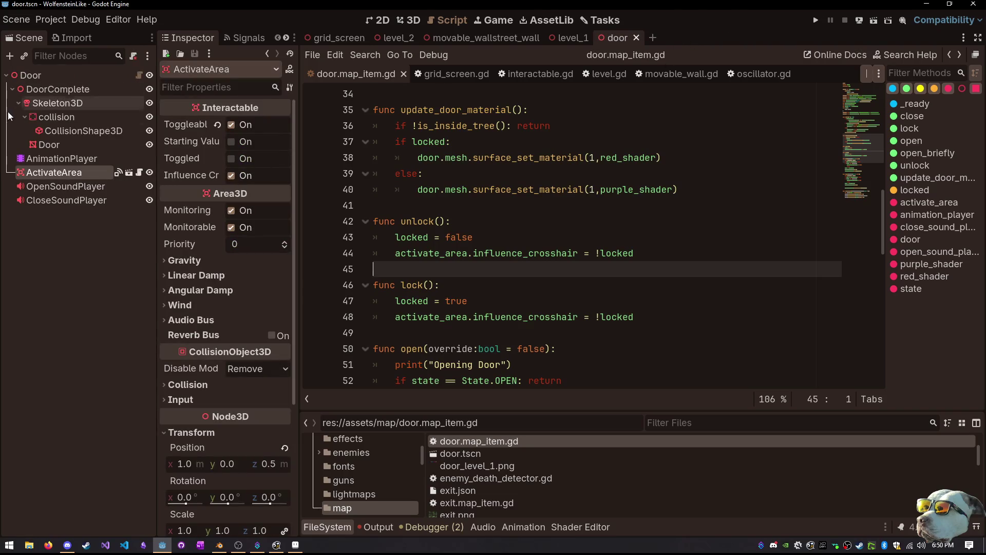
pyautogui.click(50, 77)
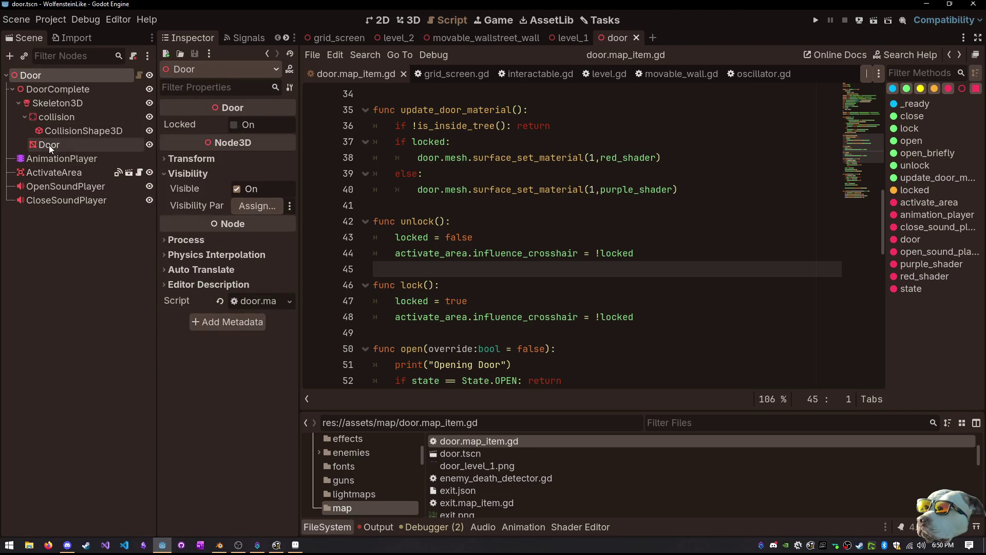
pyautogui.click(59, 171)
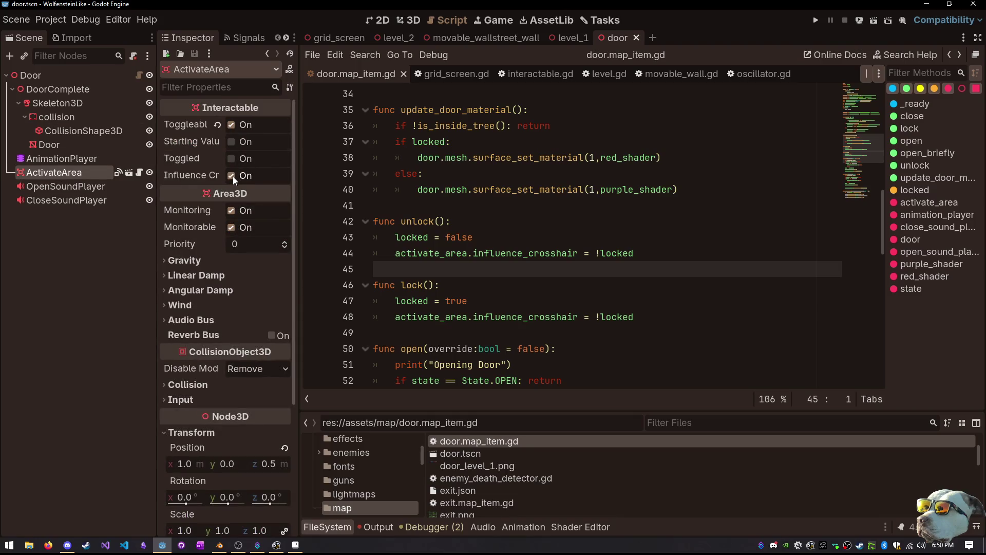
# Review the crosshair lines in lock() and unlock() and inspect the root Door node
pyautogui.click(538, 296)
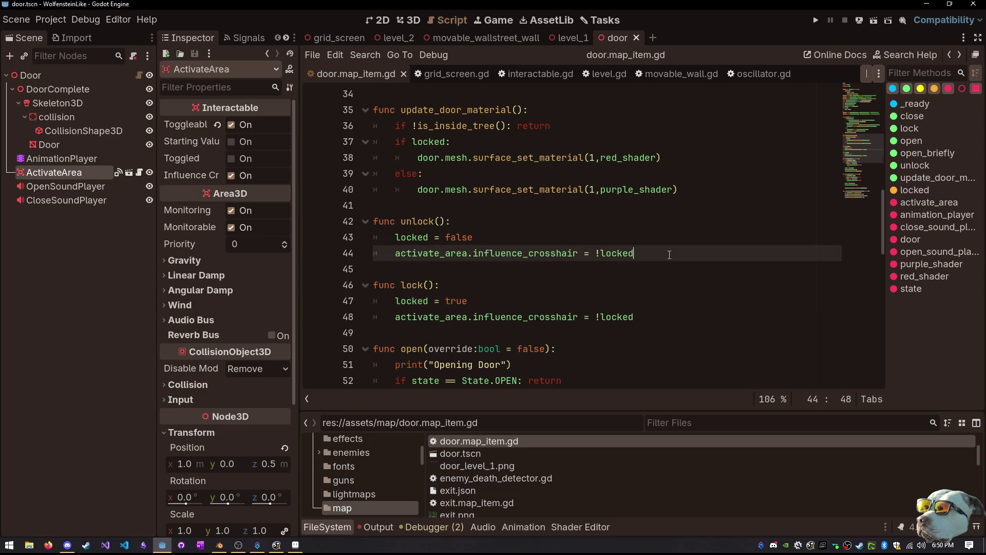
pyautogui.click(409, 253)
pyautogui.moveTo(408, 253); pyautogui.dragTo(633, 253)
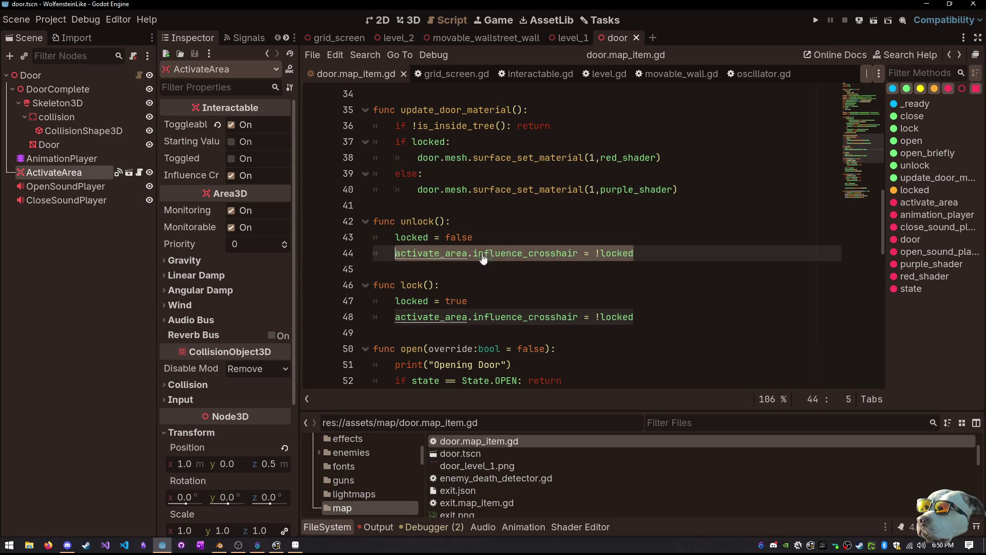
pyautogui.scroll(1, 613, 282)
pyautogui.click(70, 75)
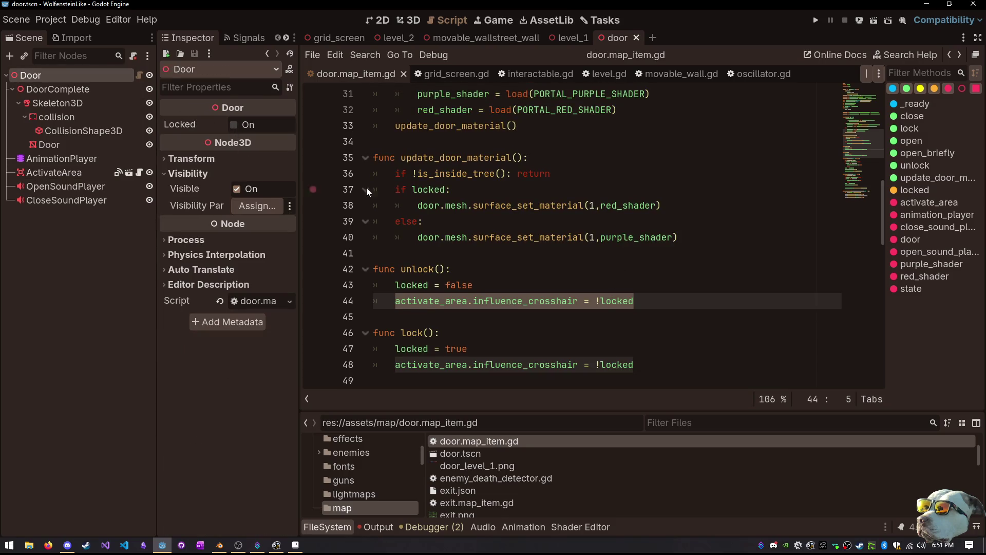
pyautogui.scroll(6, 507, 238)
pyautogui.scroll(-3, 506, 238)
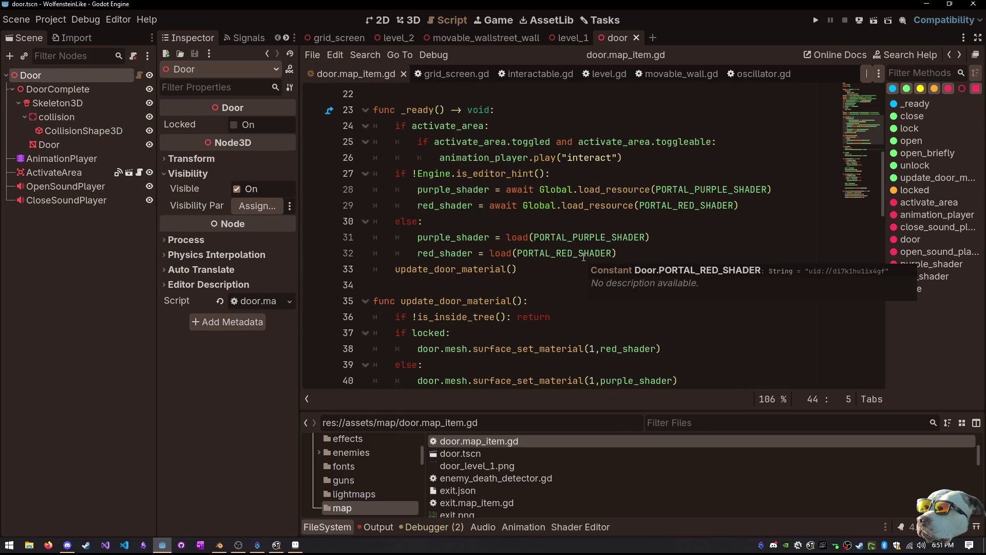
pyautogui.moveTo(579, 251)
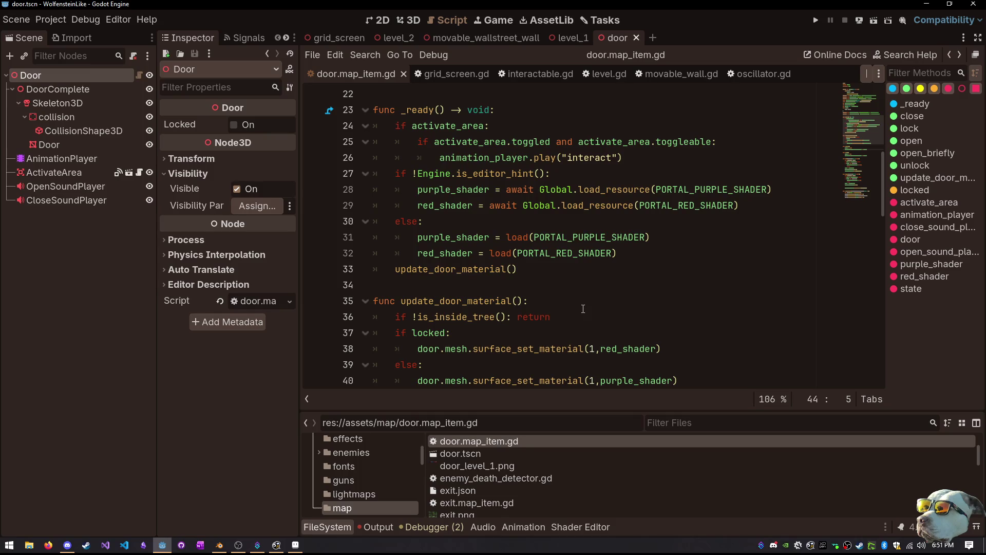
pyautogui.scroll(-2, 583, 309)
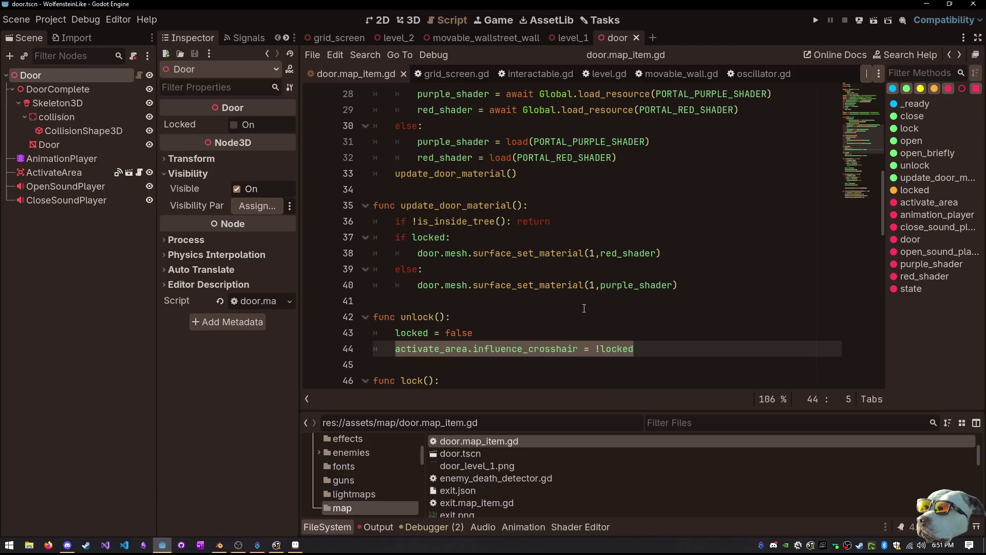
pyautogui.scroll(-1, 584, 308)
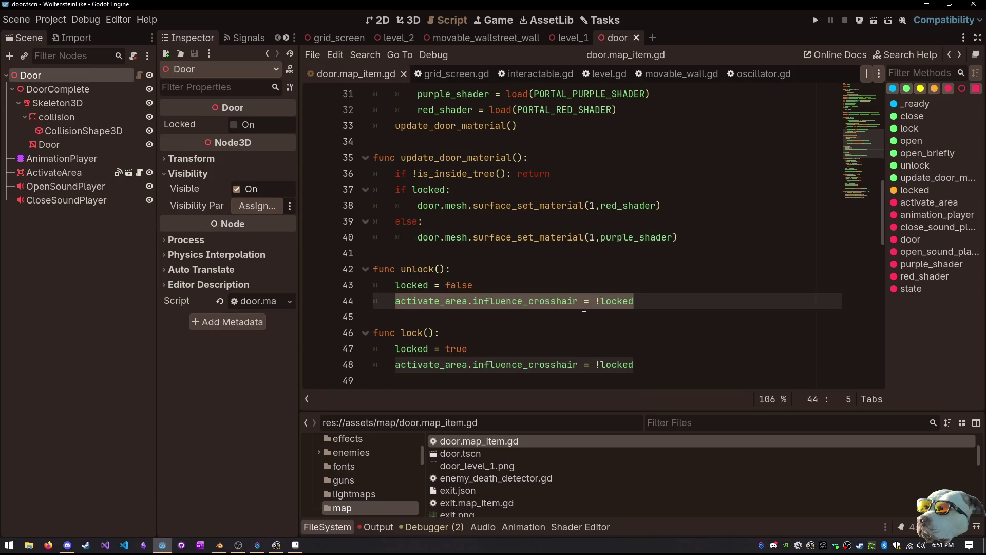
pyautogui.scroll(3, 584, 307)
# Add activate_area.influence_crosshair = !locked, indented under _ready()'s if activate_area check, and save
pyautogui.click(548, 110)
pyautogui.press('Return')
pyautogui.write('activate_area.influence_crosshair = !locked')
pyautogui.hotkey('ctrl', 's')
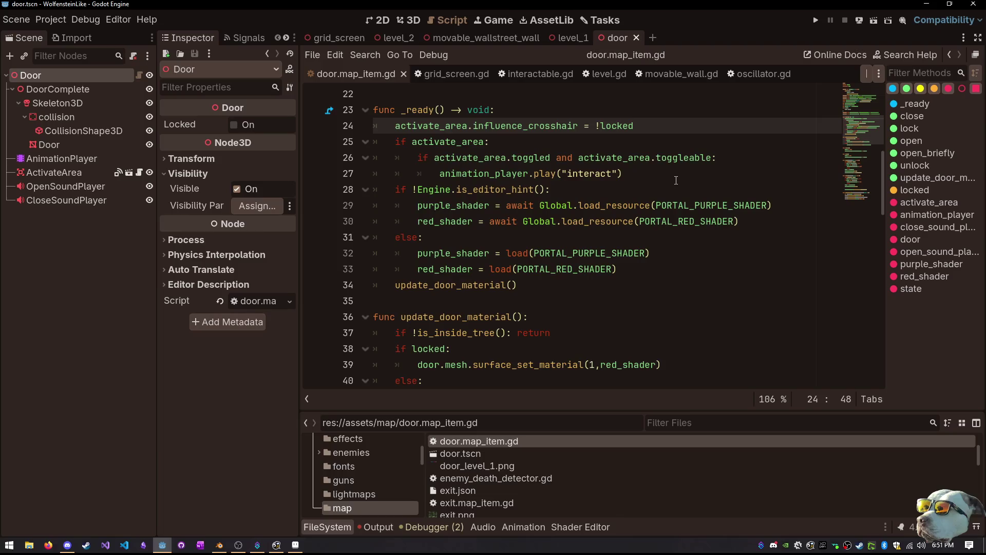
pyautogui.hotkey('alt', 'Down')
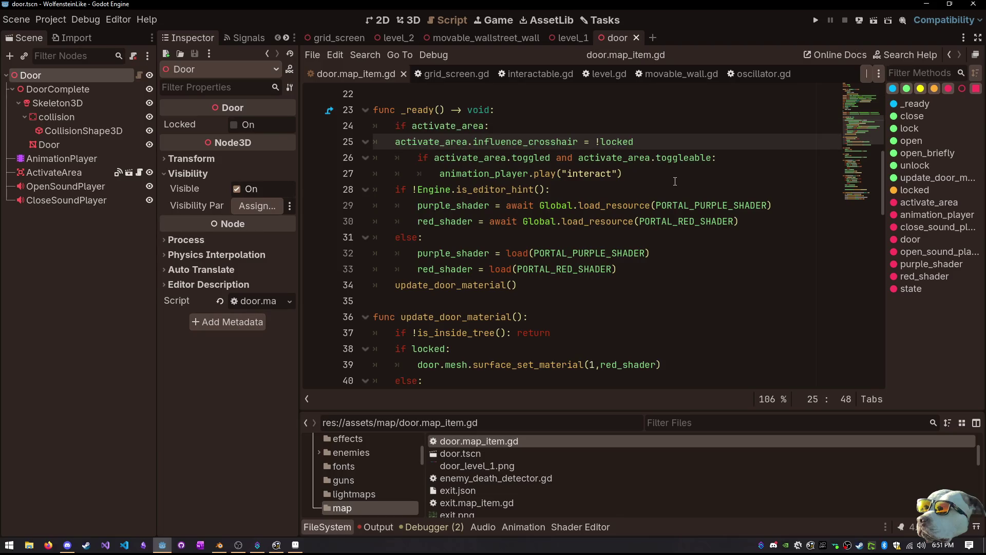
pyautogui.press('Home')
pyautogui.press('Tab')
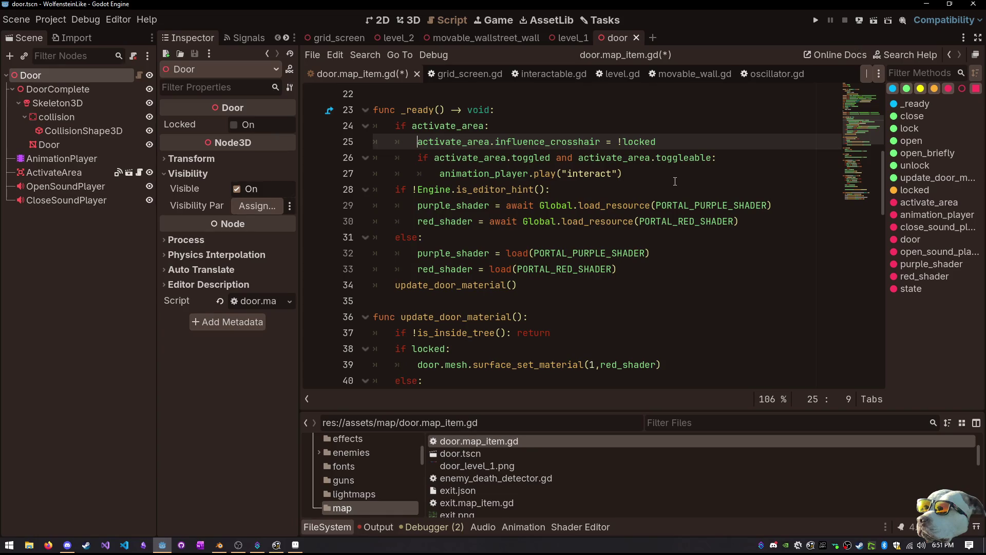
pyautogui.hotkey('ctrl', 's')
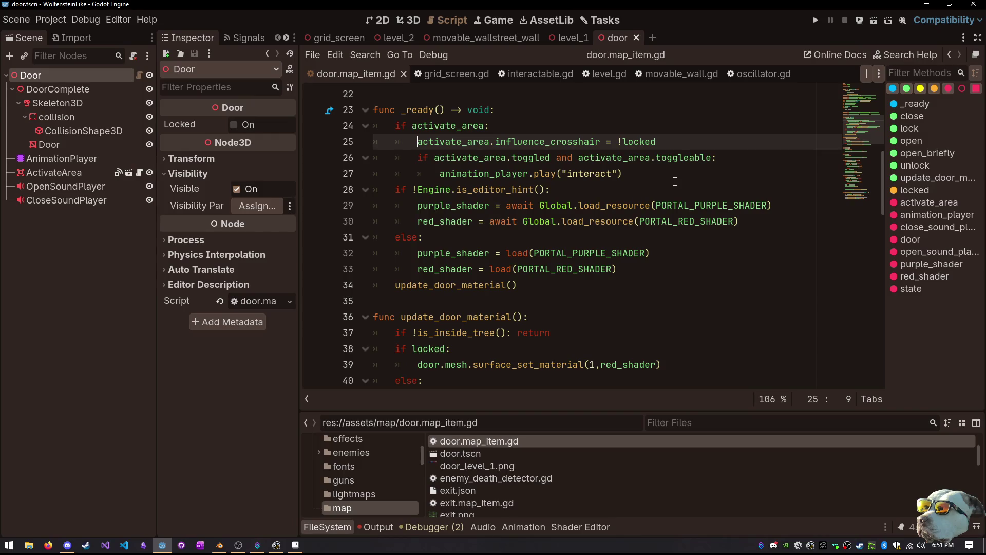
# Run the game with F5, start playing, and shoot at the enemies
pyautogui.press('F5')
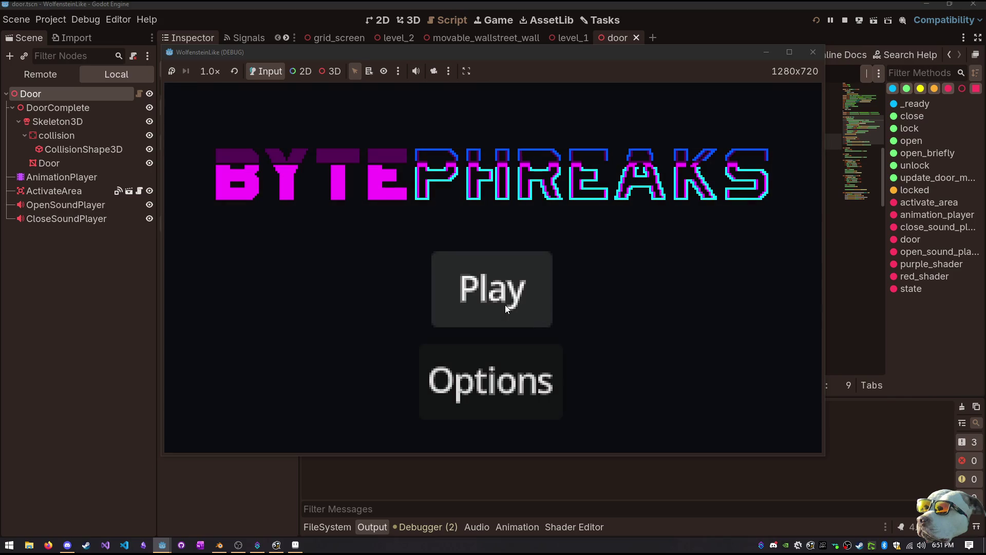
pyautogui.click(506, 305)
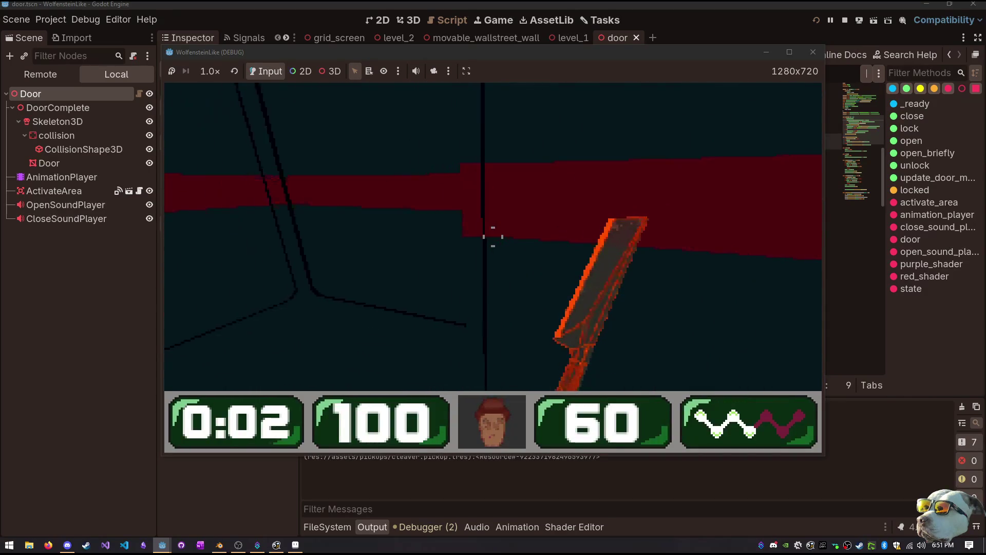
pyautogui.press('e')
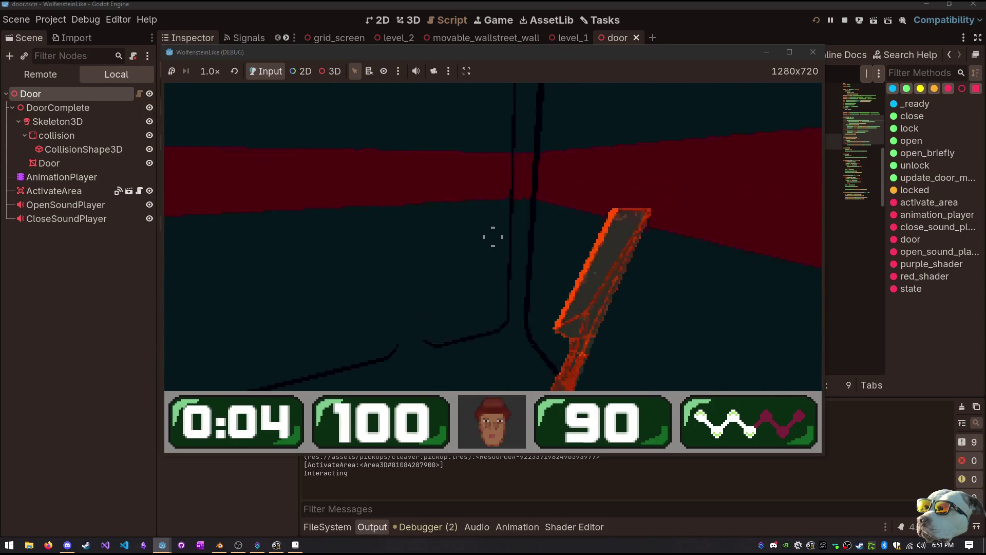
pyautogui.click(494, 237)
pyautogui.click(493, 236)
pyautogui.click(493, 237)
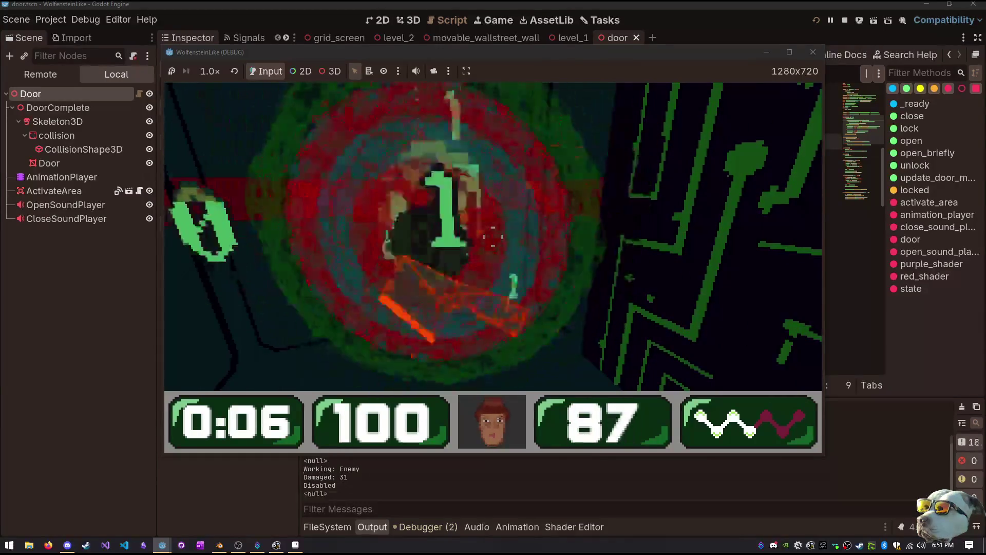
pyautogui.click(493, 236)
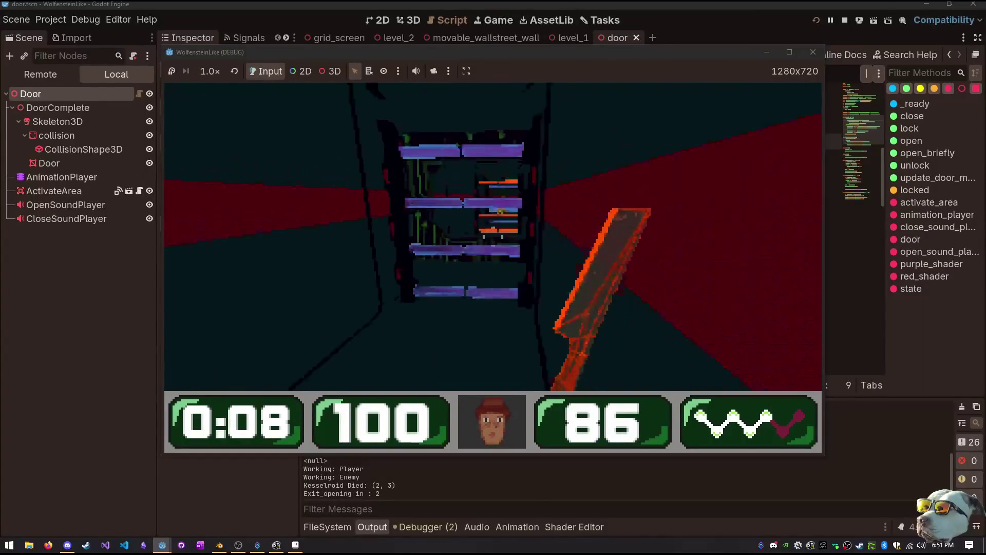
# Open and close doors, fire a few shots, then stop the running game
pyautogui.press('e')
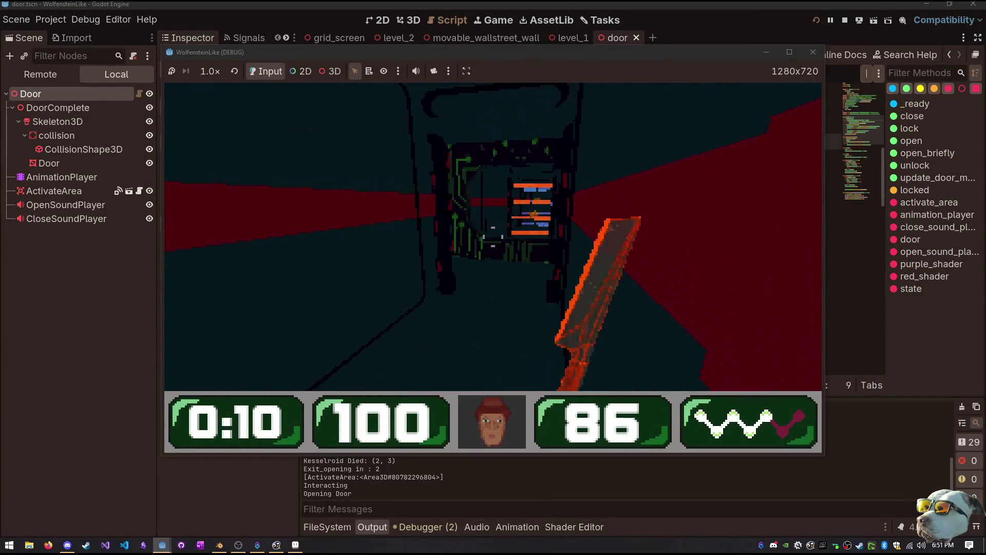
pyautogui.press('e')
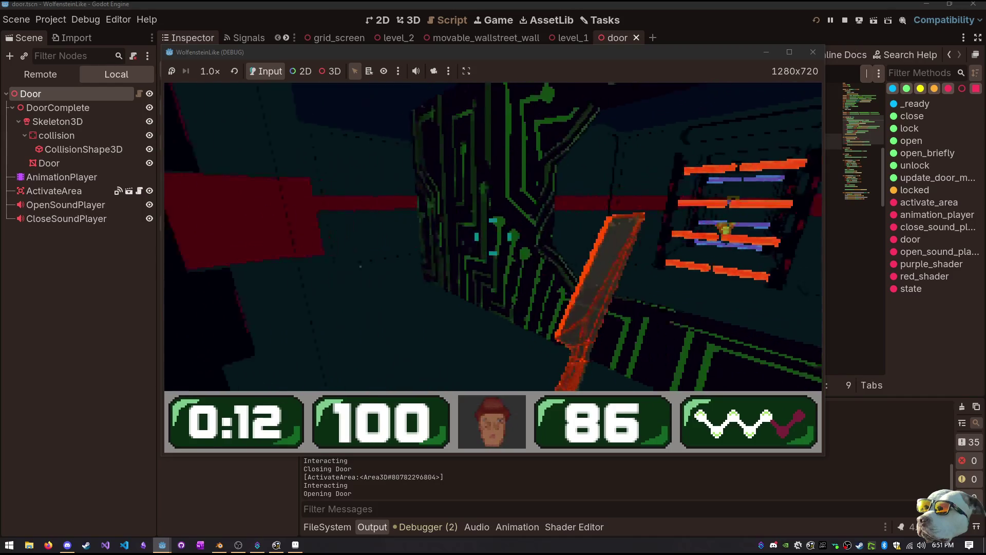
pyautogui.press('e')
pyautogui.click(494, 236)
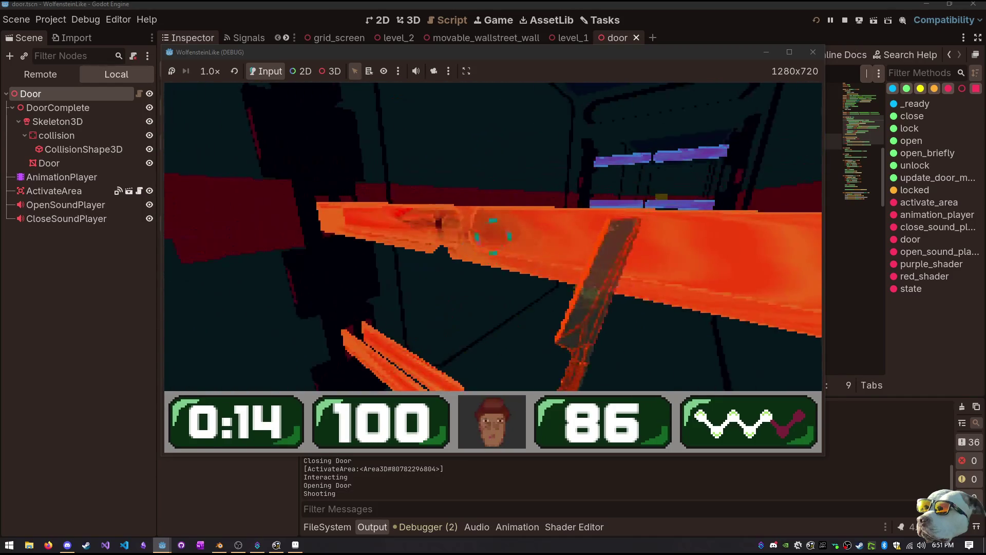
pyautogui.click(494, 236)
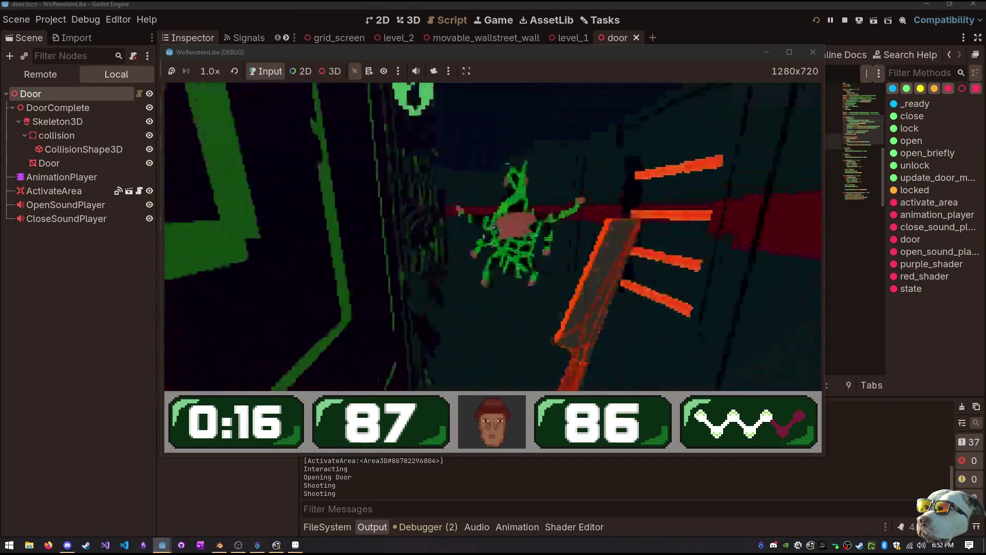
pyautogui.hotkey('alt', 'Tab')
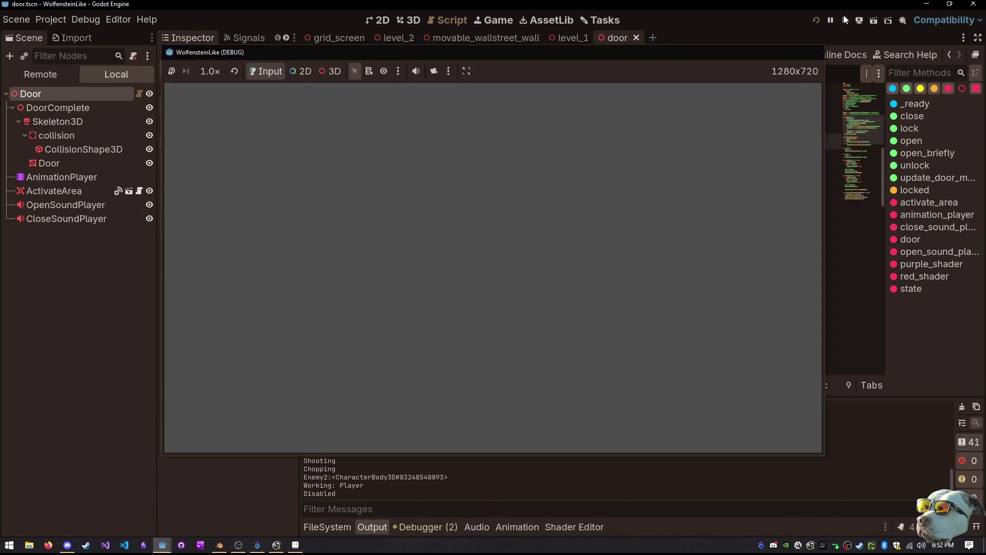
pyautogui.click(845, 20)
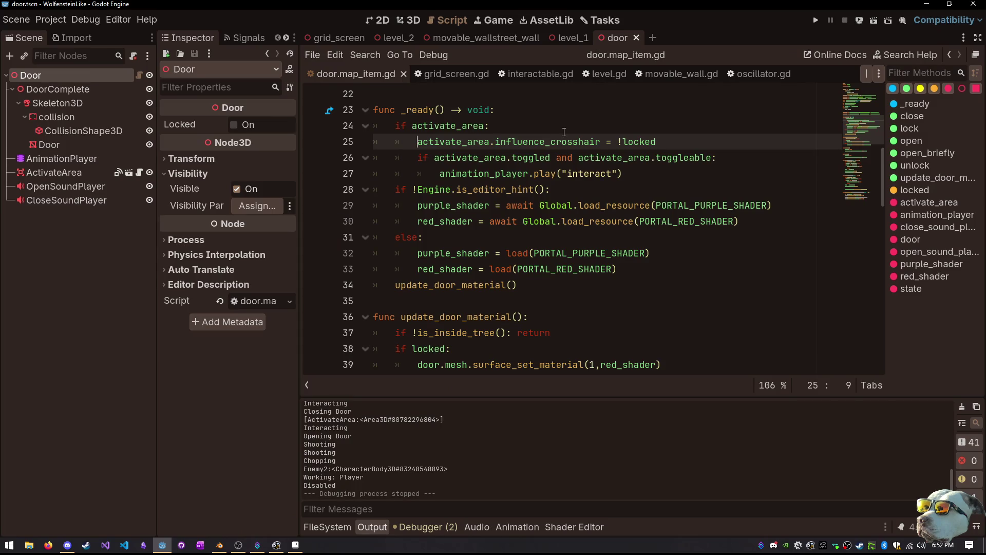
# Open player.gd and look over the _toggle_crosshair_interaction function
pyautogui.hotkey('ctrl', 'alt', 'o')
pyautogui.write('player')
pyautogui.press('Return')
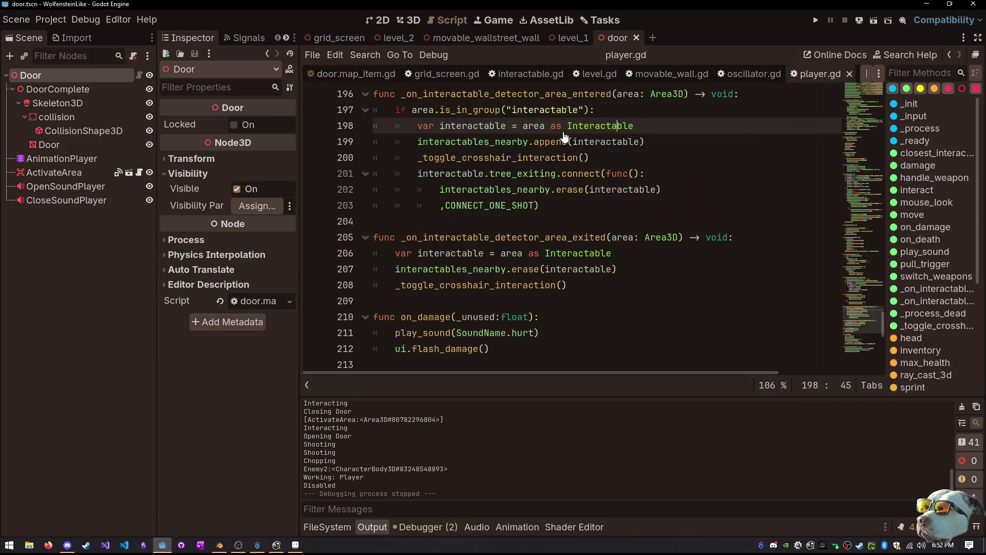
pyautogui.scroll(1, 613, 223)
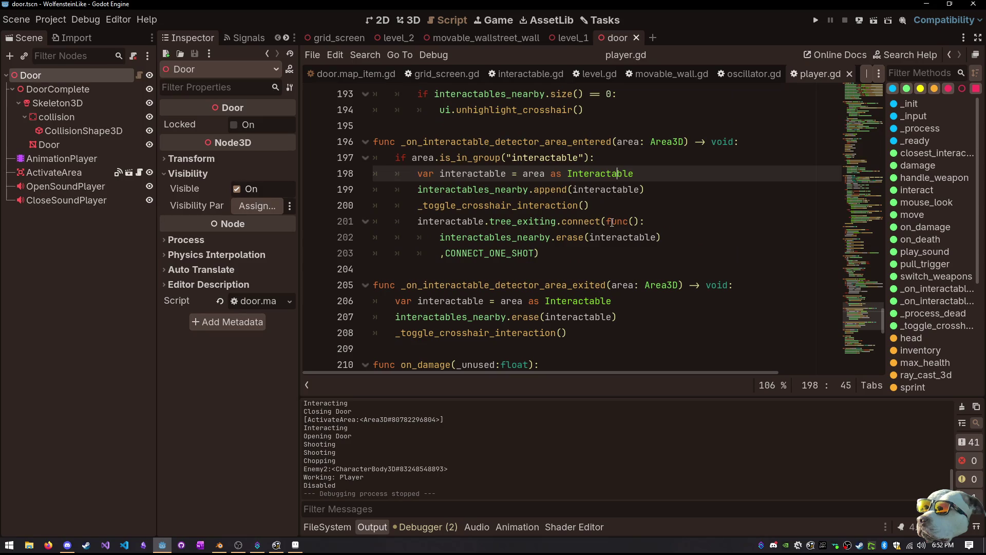
pyautogui.scroll(3, 611, 217)
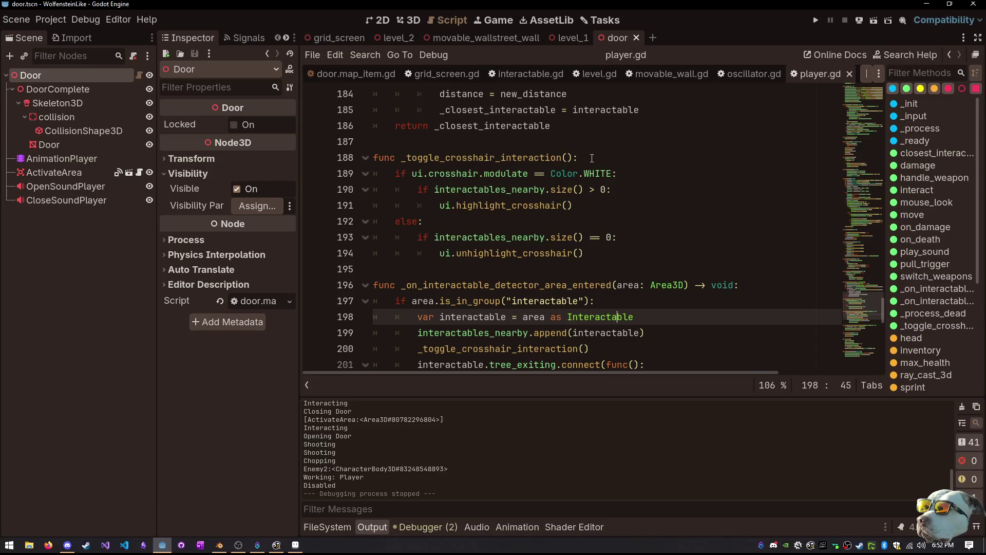
pyautogui.click(594, 158)
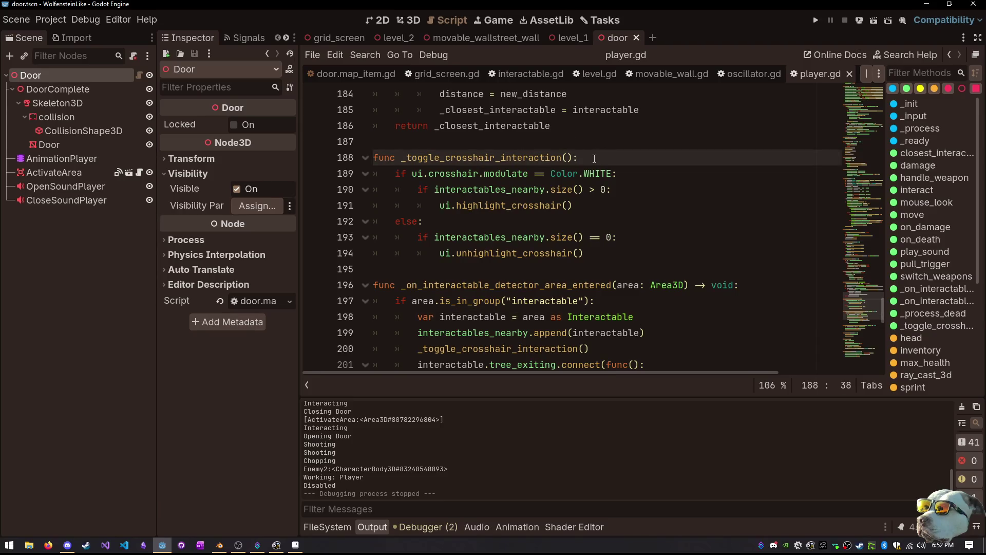
pyautogui.scroll(-3, 590, 174)
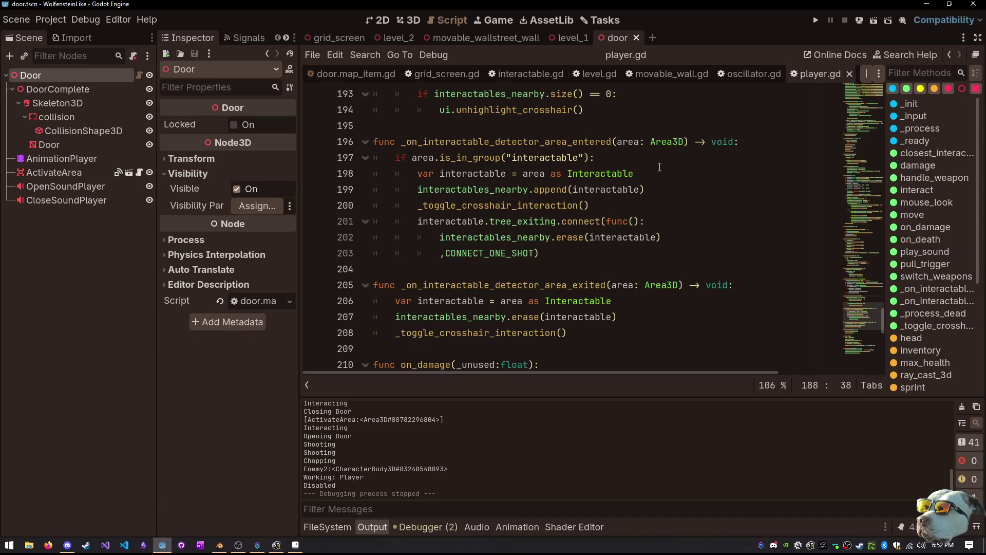
# After the append call, add 'if interactable.influence_crosshair:' and indent the toggle call beneath it
pyautogui.click(661, 190)
pyautogui.press('Return')
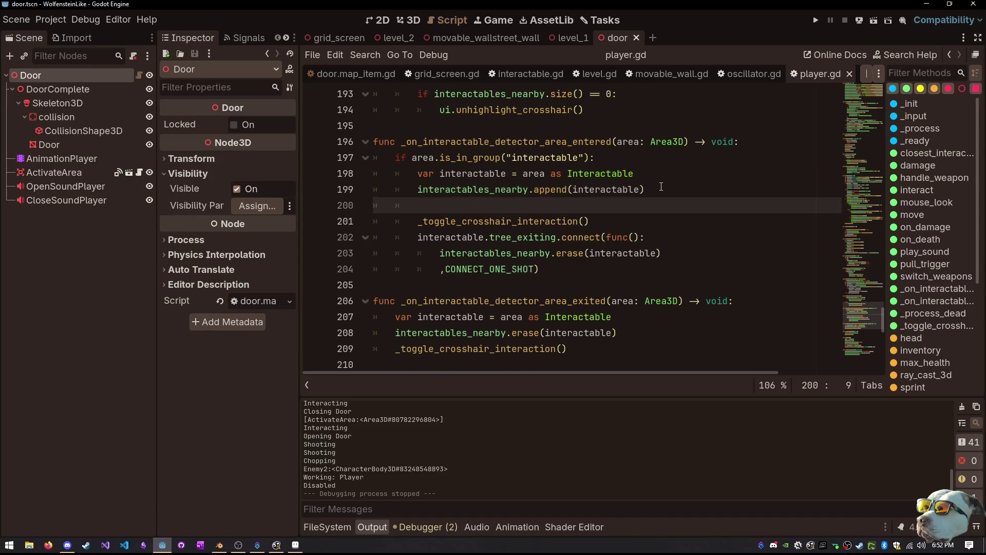
pyautogui.write('if ')
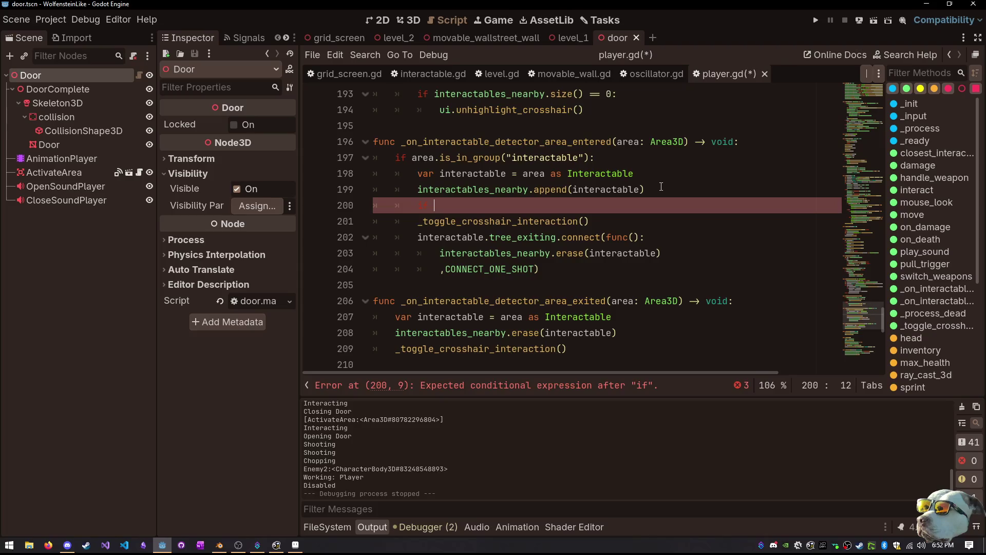
pyautogui.write('int')
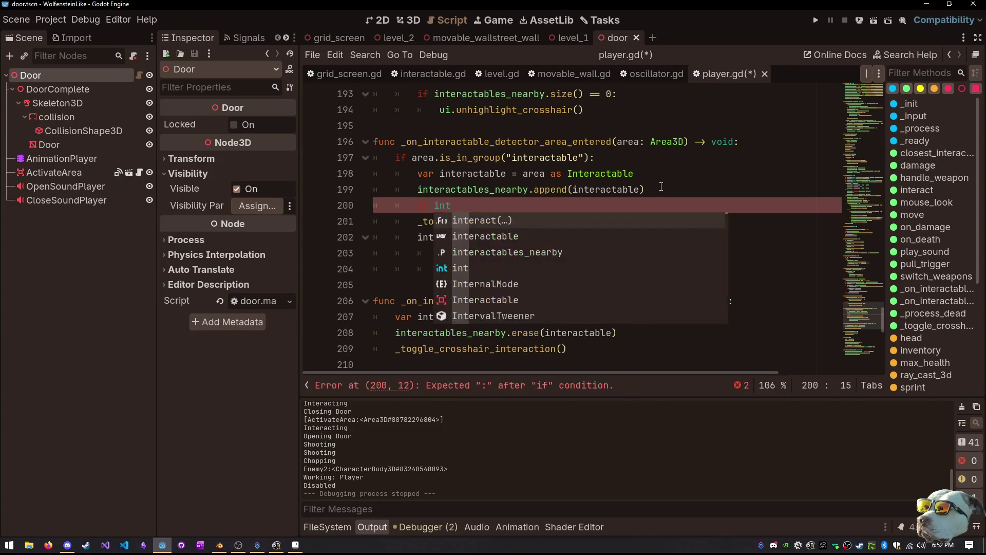
pyautogui.press('Down')
pyautogui.press('Return')
pyautogui.write('.')
pyautogui.press('Return')
pyautogui.write(':')
pyautogui.press('Down')
pyautogui.press('Home')
pyautogui.press('Tab')
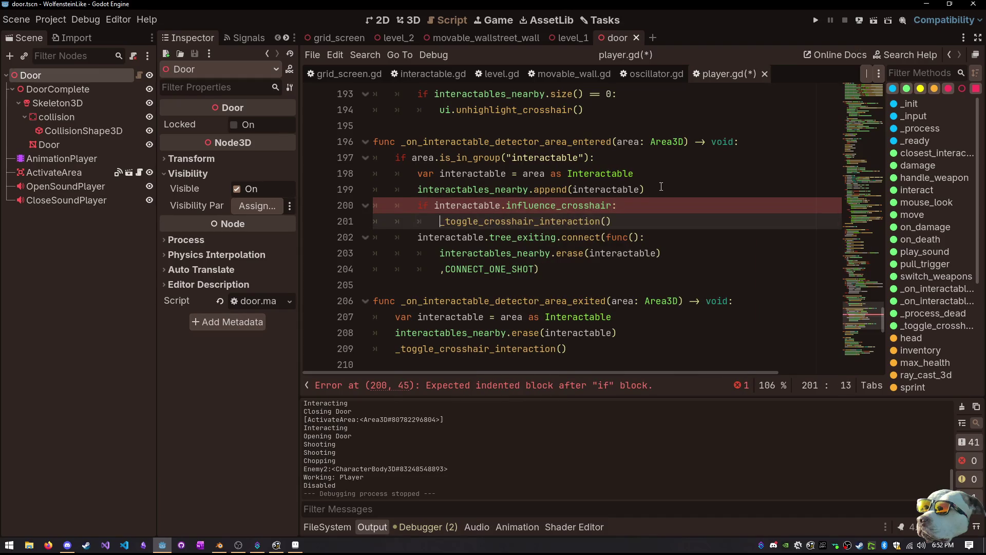
# Review the new conditional block and save player.gd
pyautogui.moveTo(611, 221); pyautogui.dragTo(417, 205)
pyautogui.scroll(-2, 586, 253)
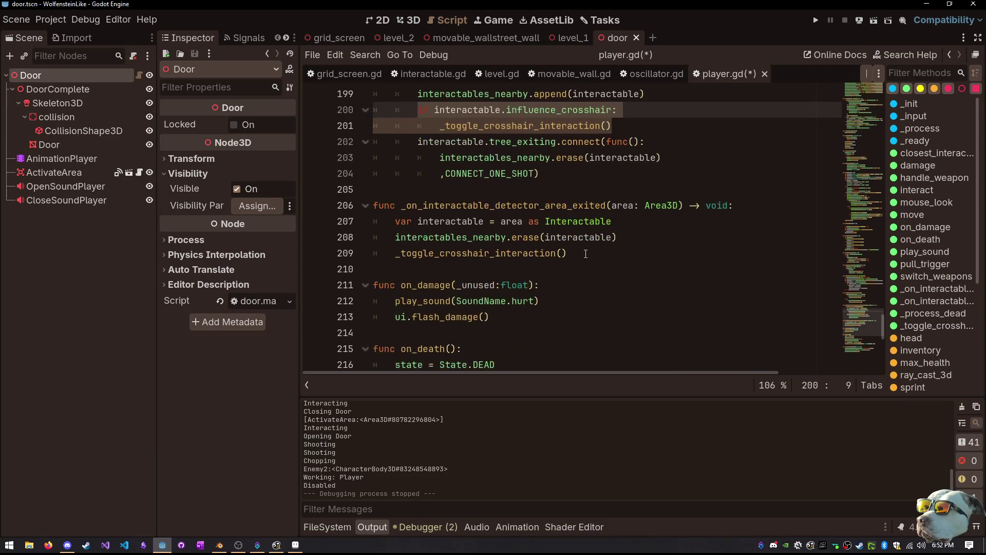
pyautogui.click(630, 249)
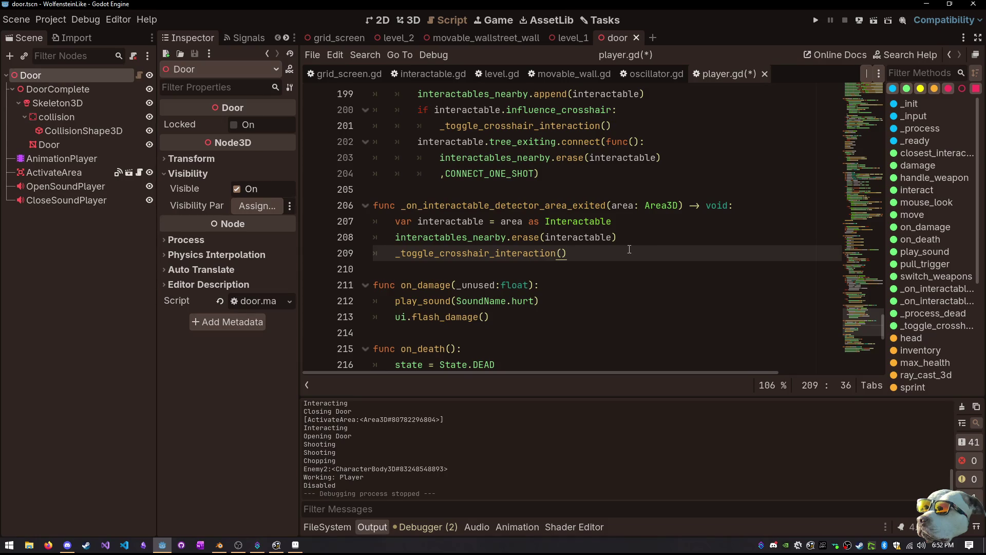
pyautogui.scroll(4, 628, 249)
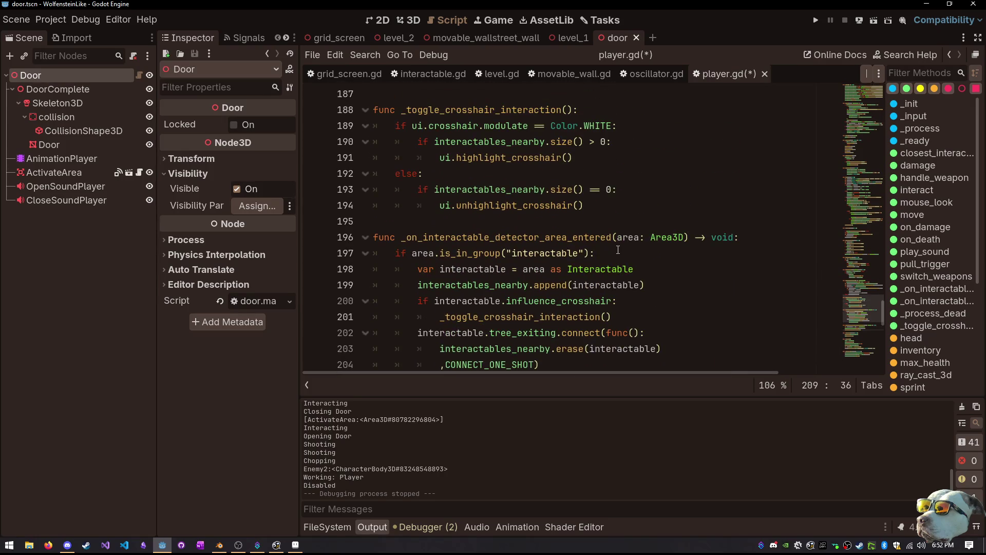
pyautogui.scroll(-1, 618, 250)
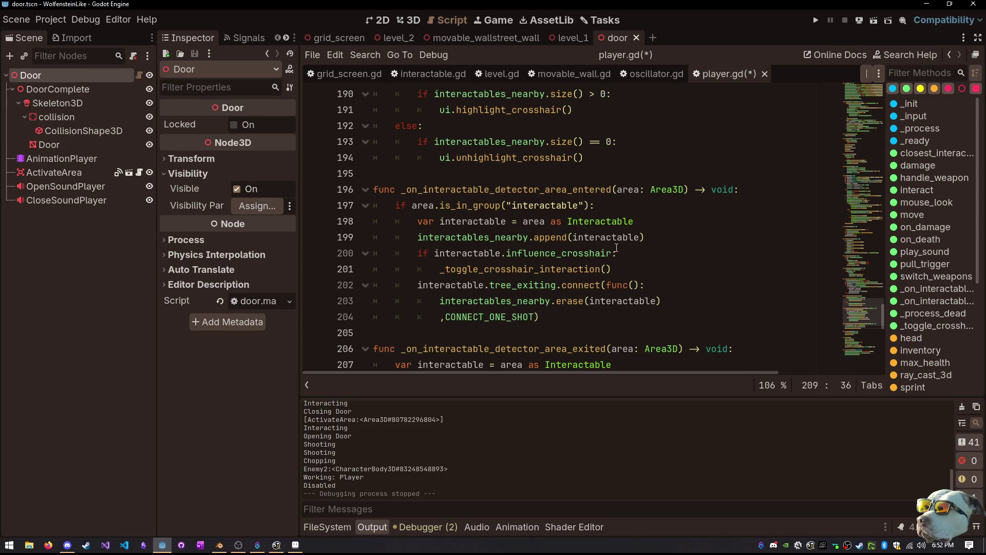
pyautogui.hotkey('ctrl', 's')
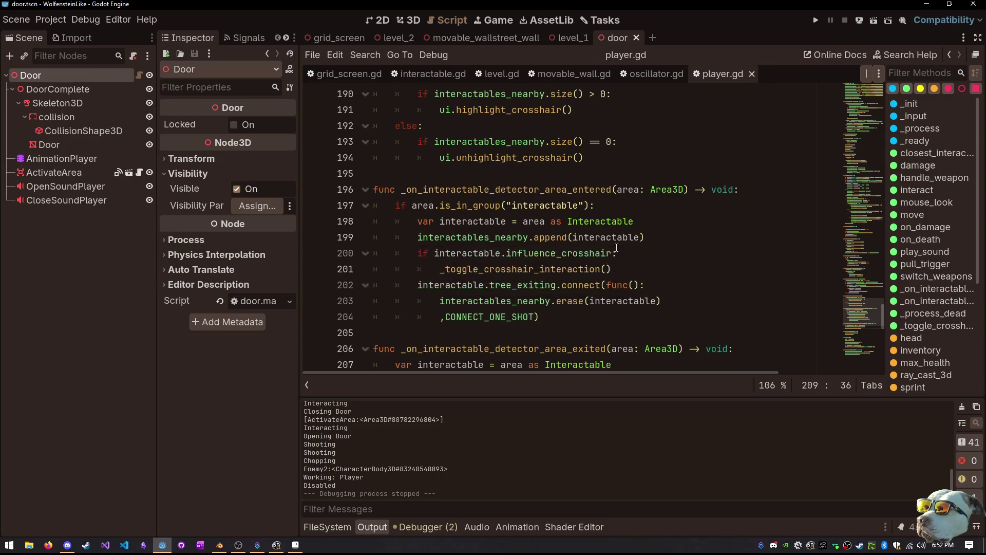
# Run the game with F5, play into the level, shoot an enemy, and walk toward the door
pyautogui.press('F5')
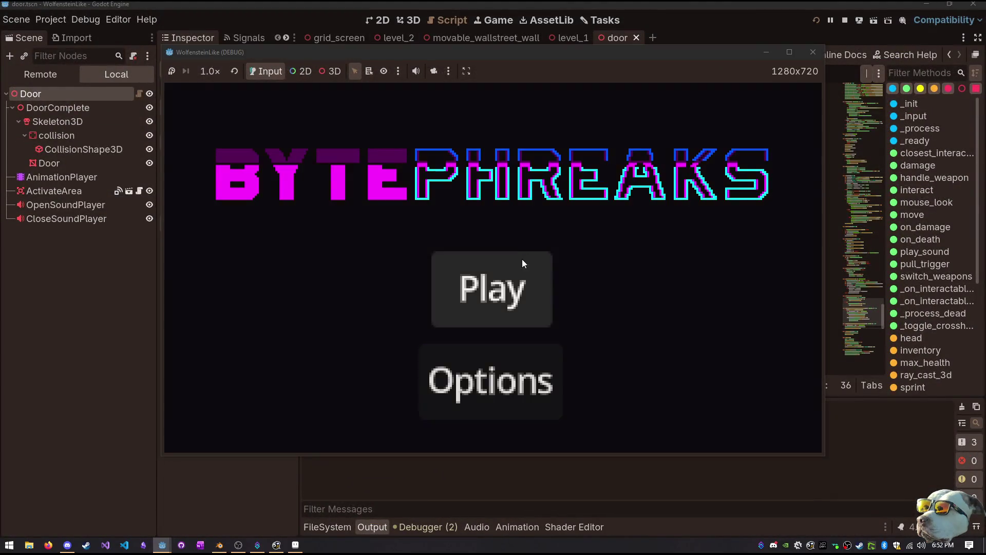
pyautogui.click(522, 263)
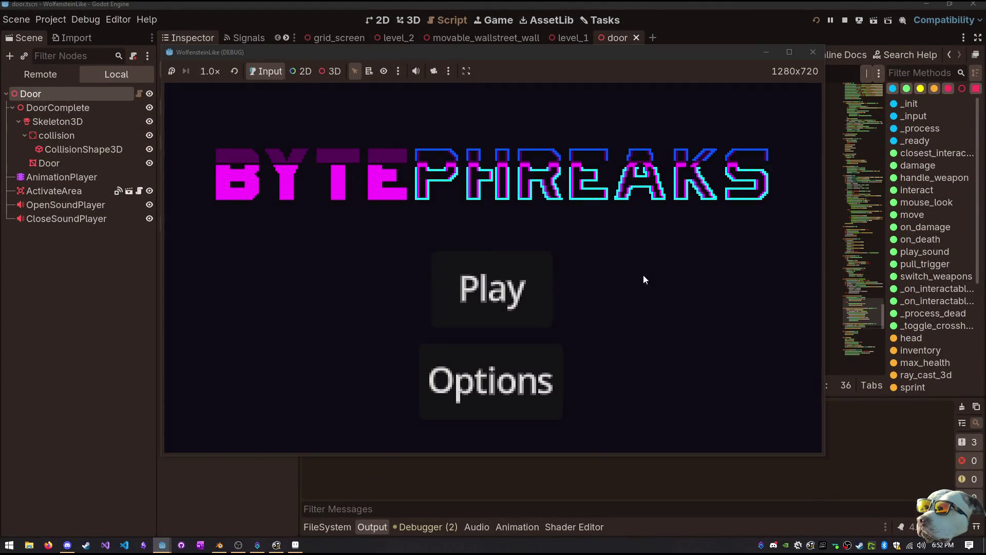
pyautogui.press('w')
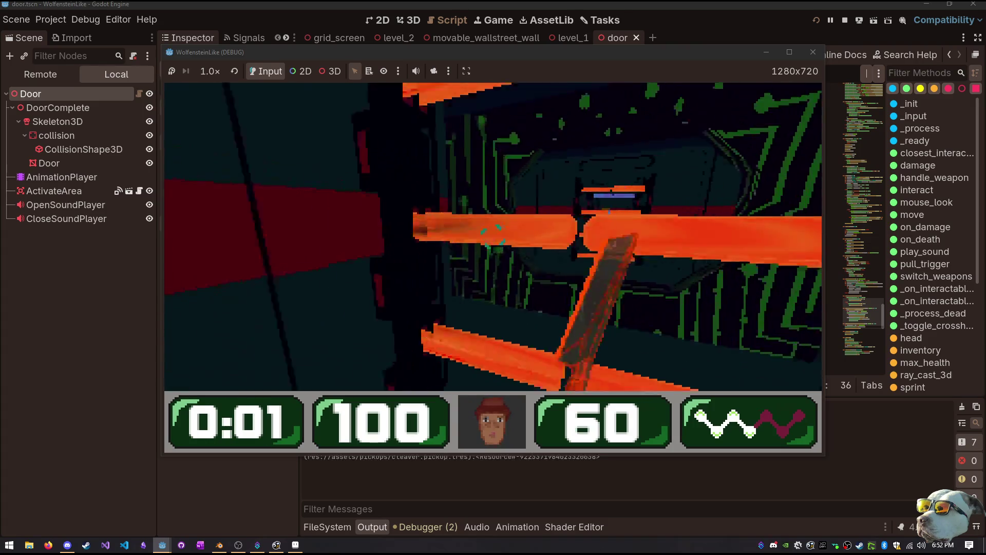
pyautogui.press('w')
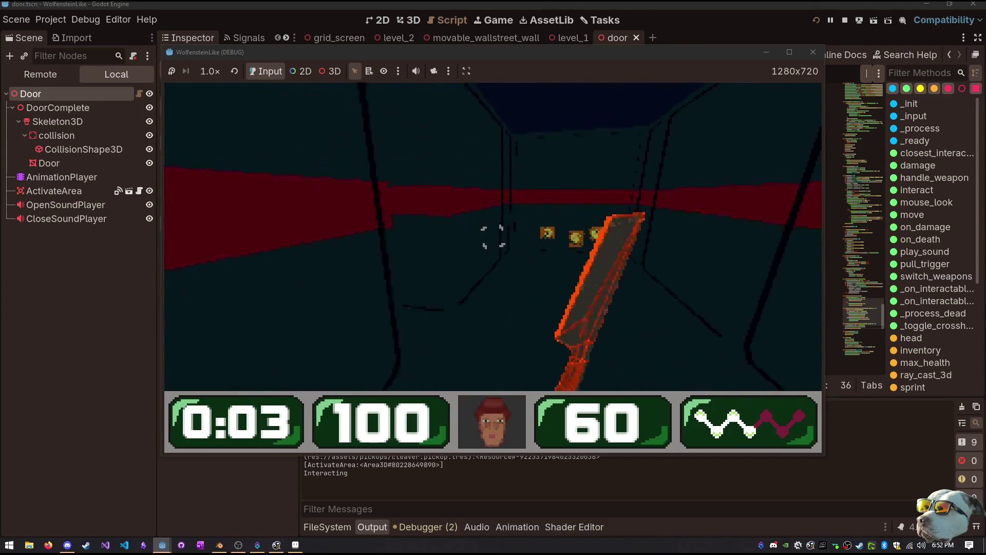
pyautogui.press('e')
pyautogui.click(493, 236)
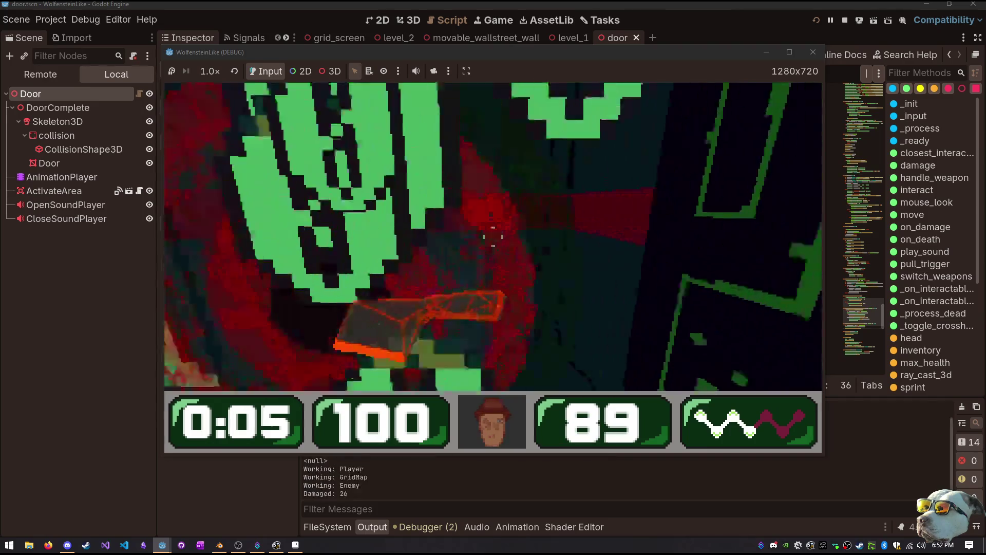
pyautogui.click(493, 235)
pyautogui.click(492, 235)
pyautogui.click(492, 235)
pyautogui.press('w')
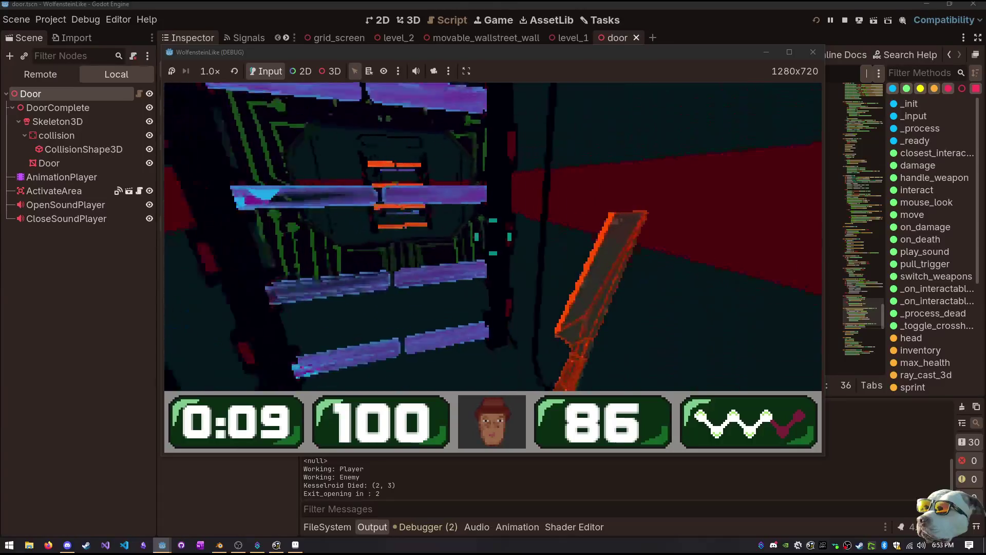
# Switch to the editor, dismiss the tree_exiting documentation popup, and return to the game
pyautogui.hotkey('alt', 'Tab')
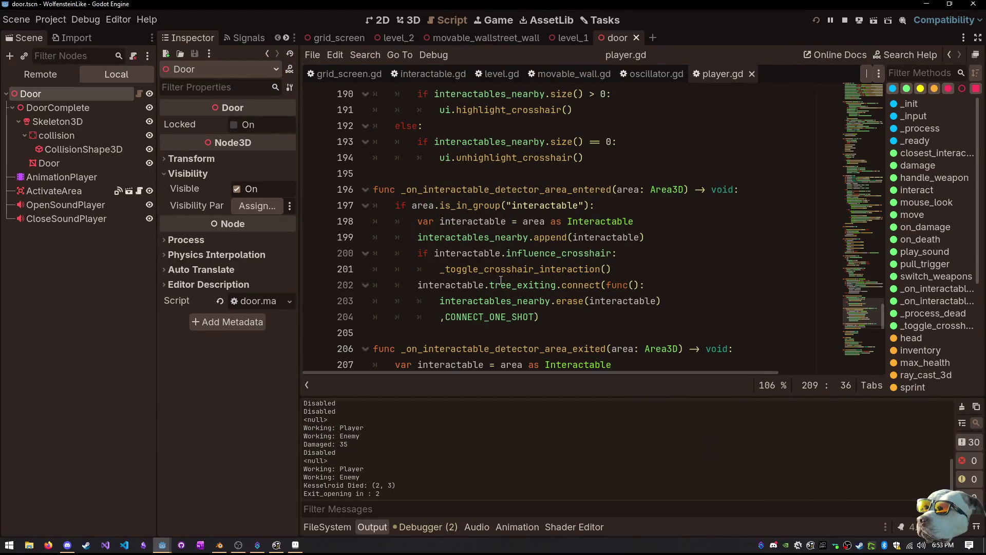
pyautogui.moveTo(501, 279)
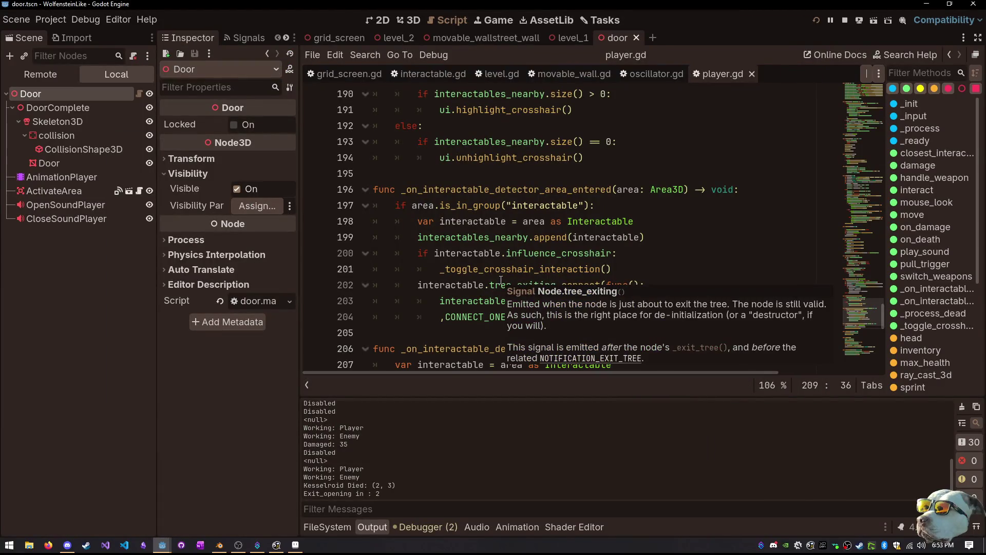
pyautogui.click(653, 264)
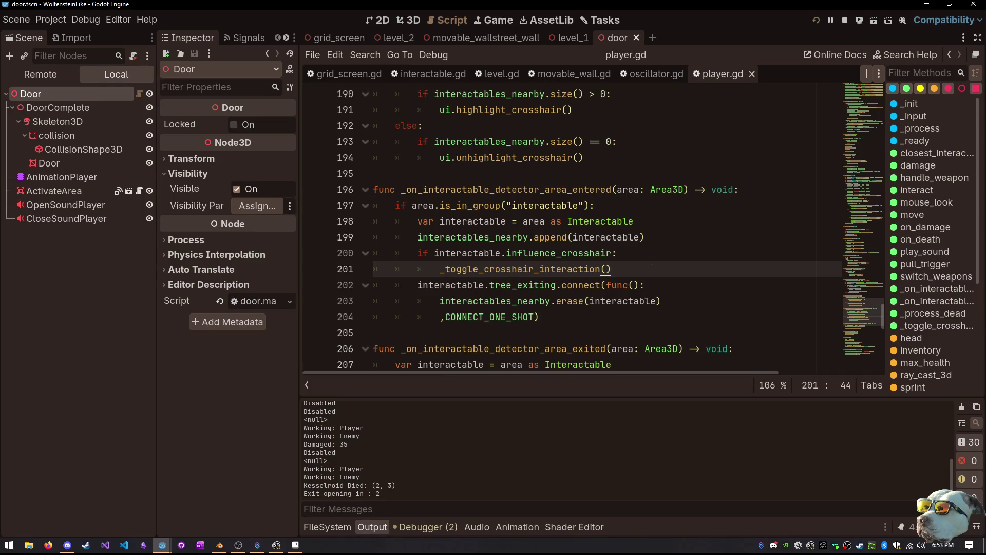
pyautogui.hotkey('alt', 'Tab')
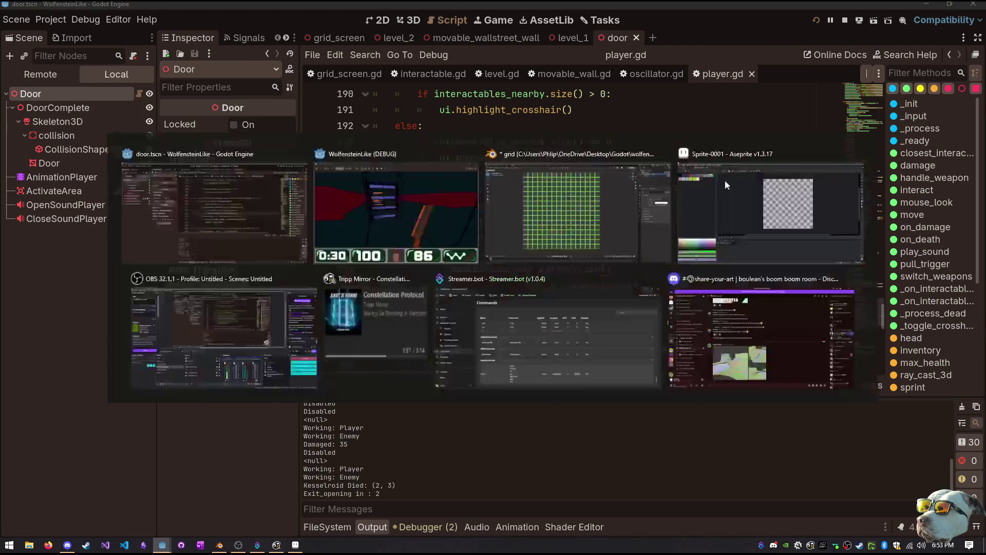
# Drag the Music slider to zero, resume, and walk past the pillar to face the door
pyautogui.moveTo(278, 164); pyautogui.dragTo(192, 165)
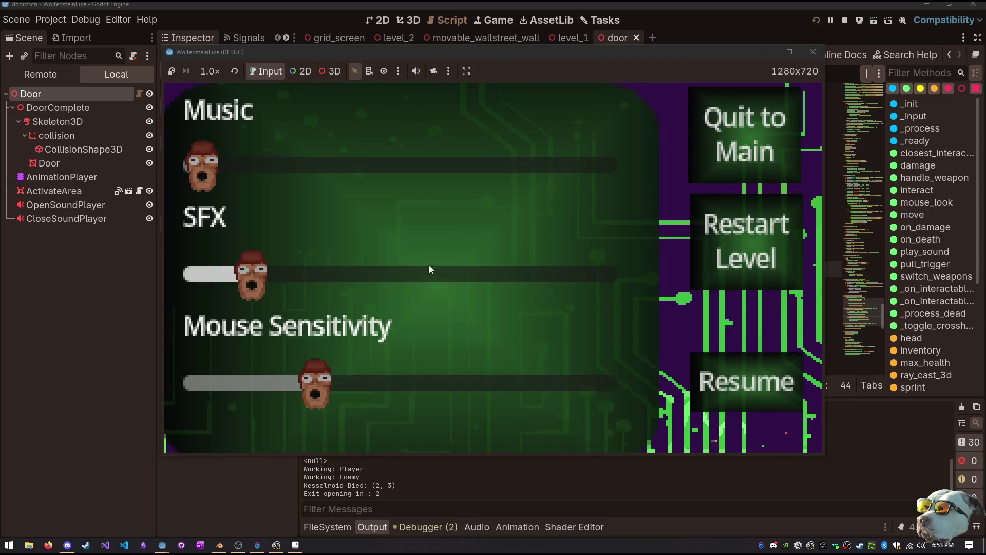
pyautogui.click(730, 384)
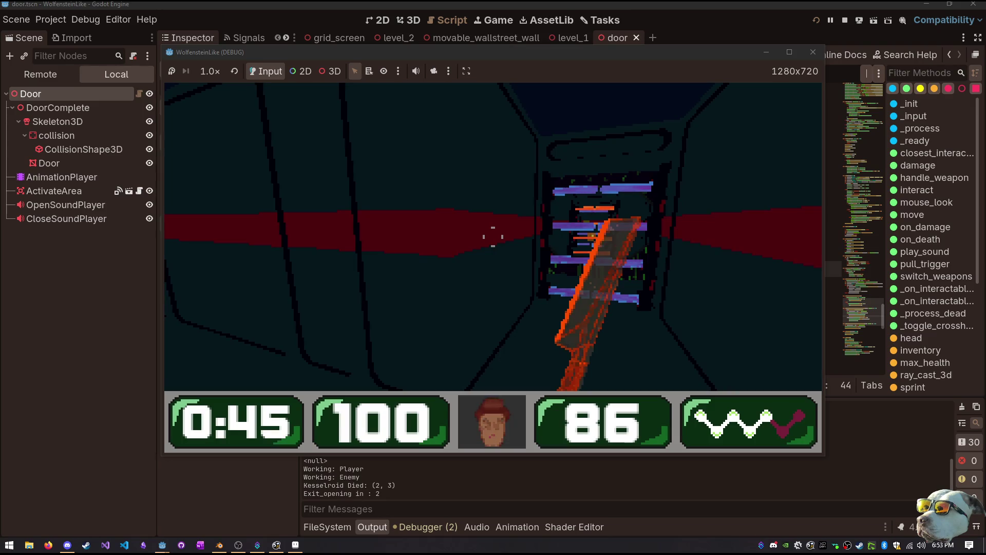
pyautogui.press('w')
pyautogui.press('w')
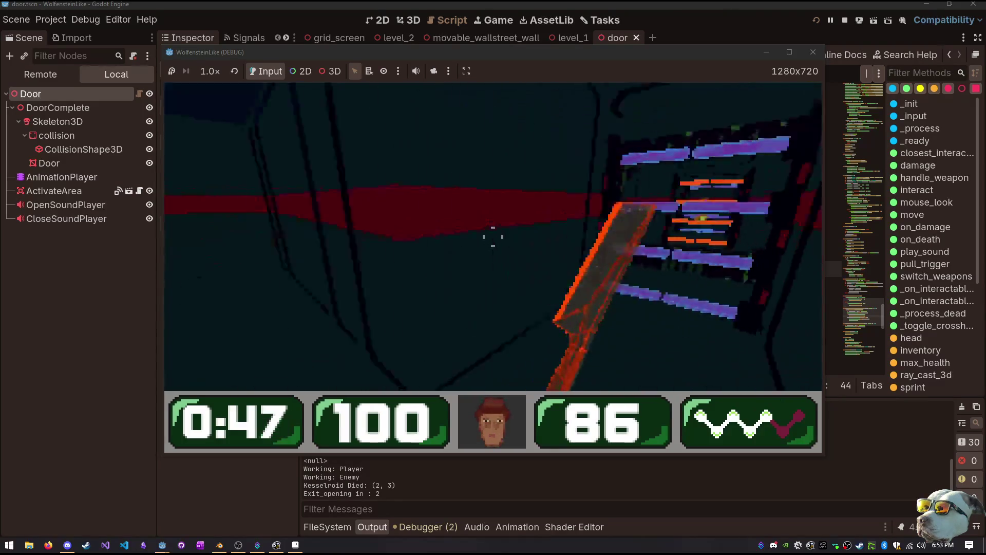
pyautogui.press('a')
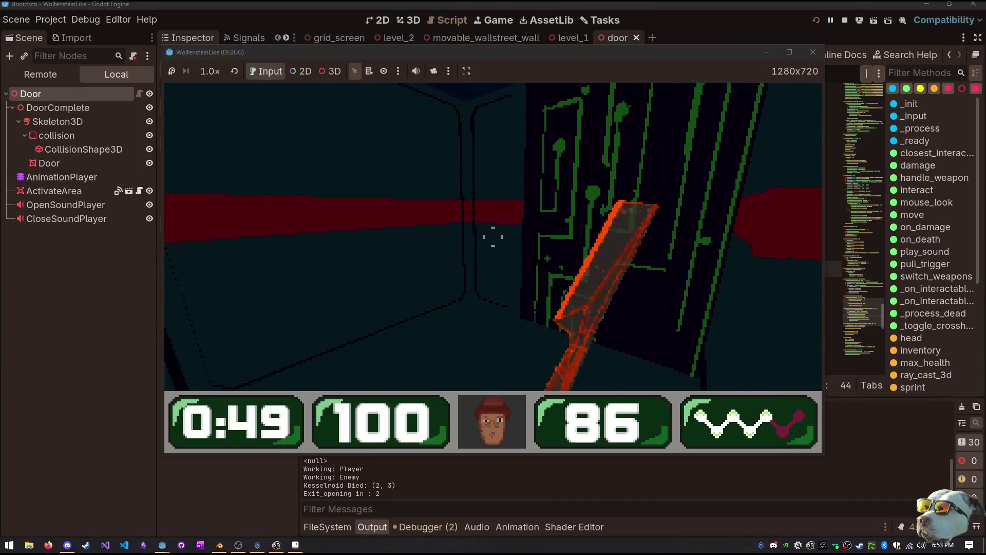
pyautogui.press('a')
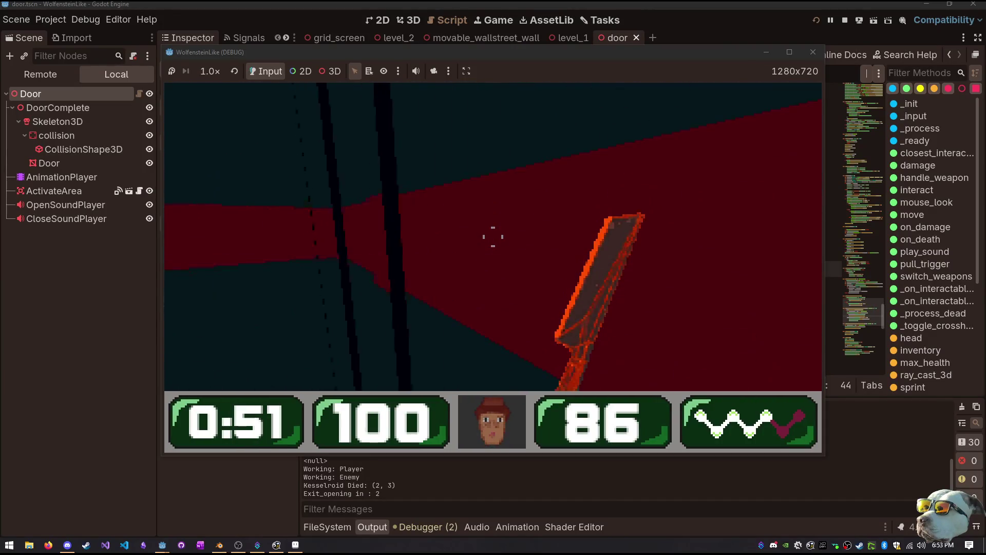
pyautogui.press('a')
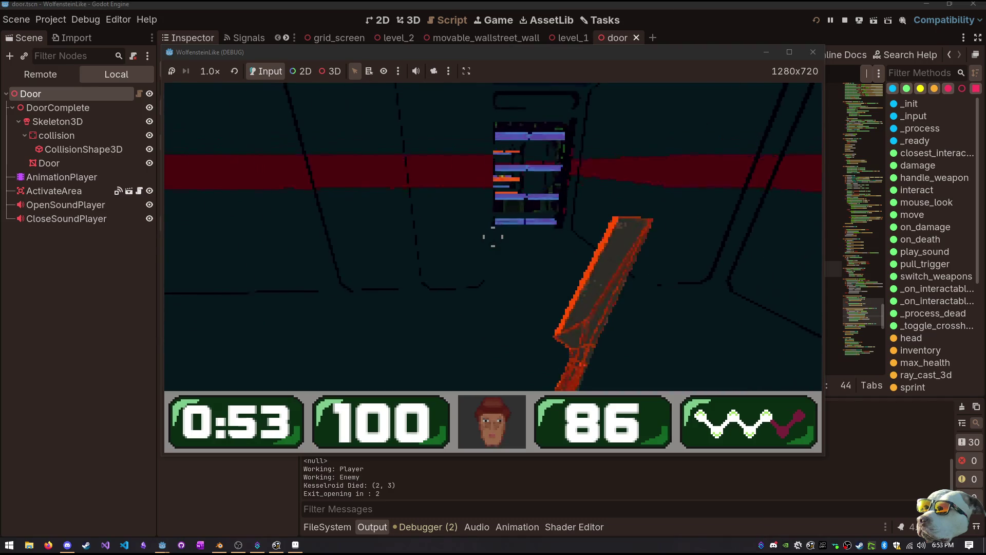
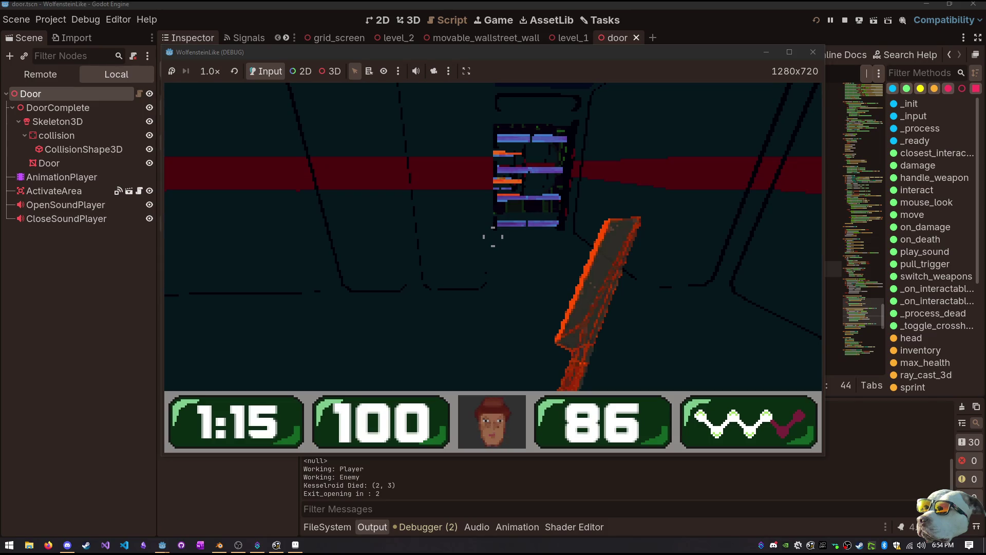
# Walk toward the grated door, stop the test run, and open door.map_item.gd
pyautogui.moveTo(494, 237)
pyautogui.press('w')
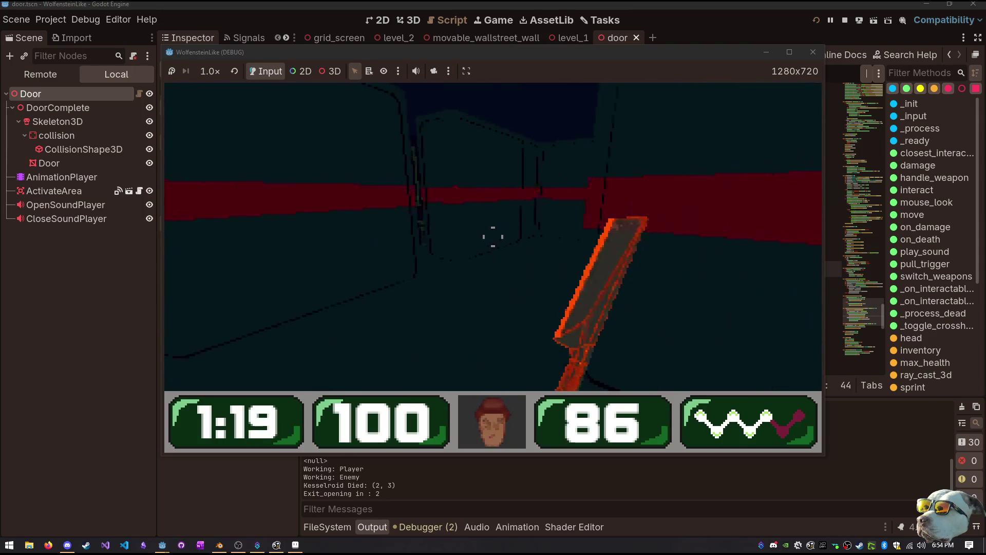
pyautogui.press('Escape')
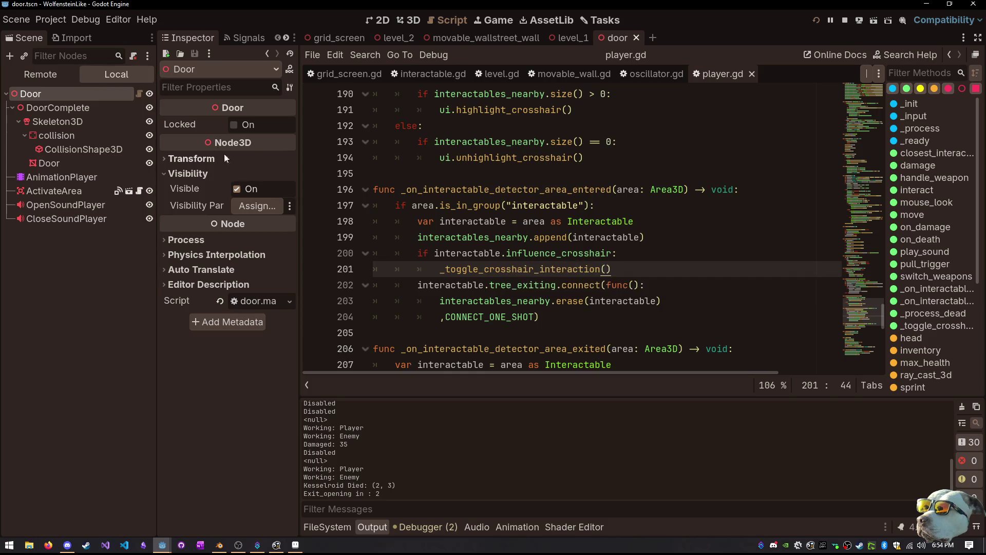
pyautogui.click(139, 94)
# Review the influence_crosshair assignment in door.map_item.gd's _ready, then inspect the ActivateArea node
pyautogui.click(470, 206)
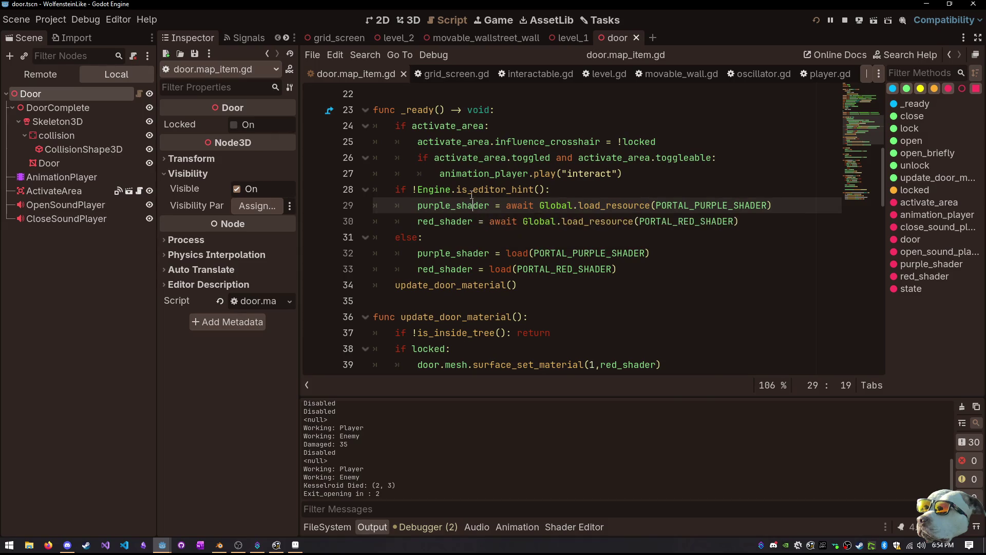
pyautogui.moveTo(471, 193)
pyautogui.scroll(1, 472, 194)
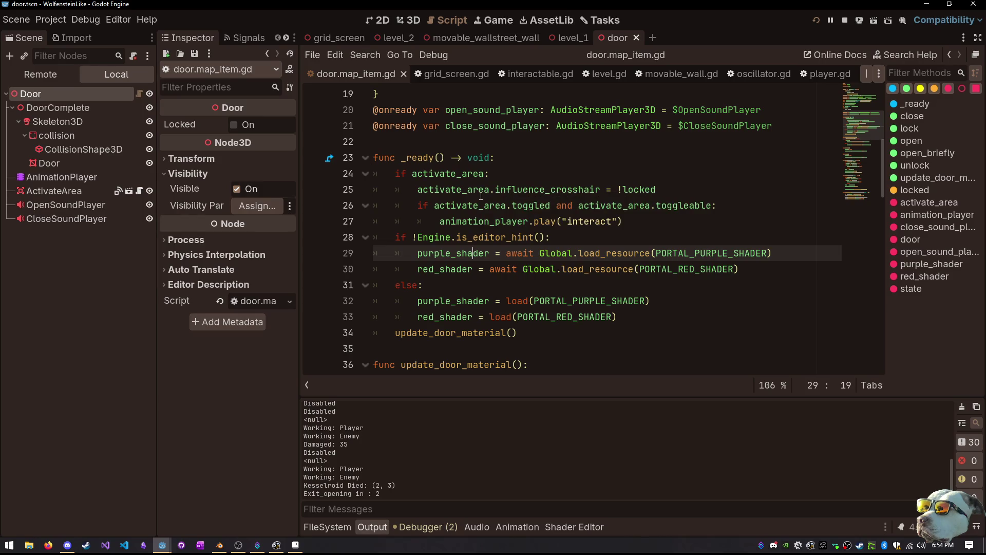
pyautogui.click(600, 189)
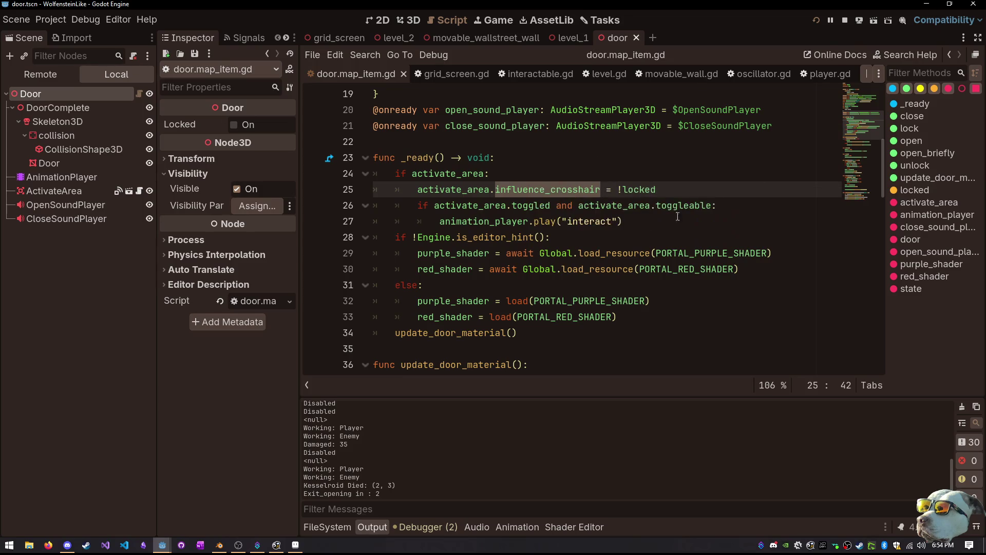
pyautogui.click(58, 190)
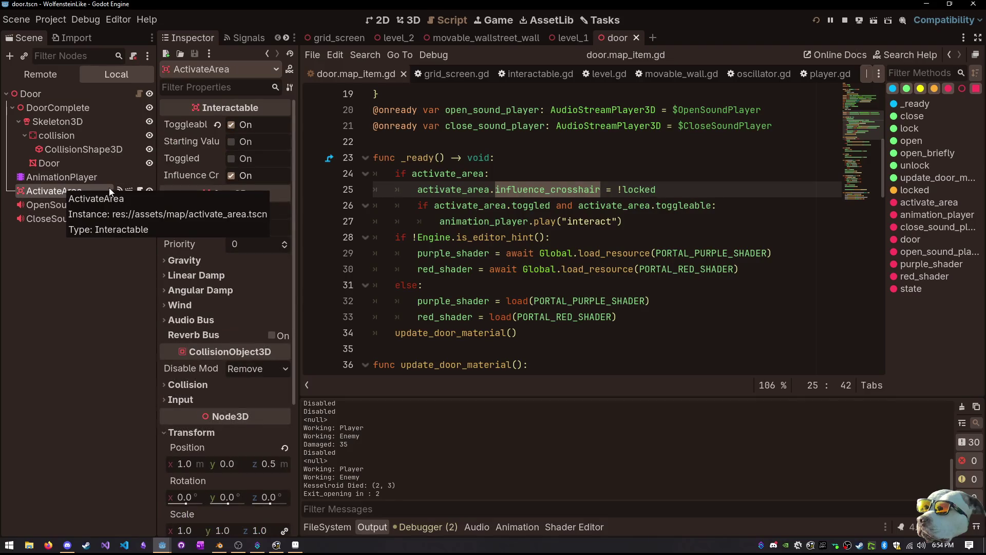
# Read through ActivateArea's interactable.gd, then run the game and start playing from the title menu
pyautogui.click(137, 191)
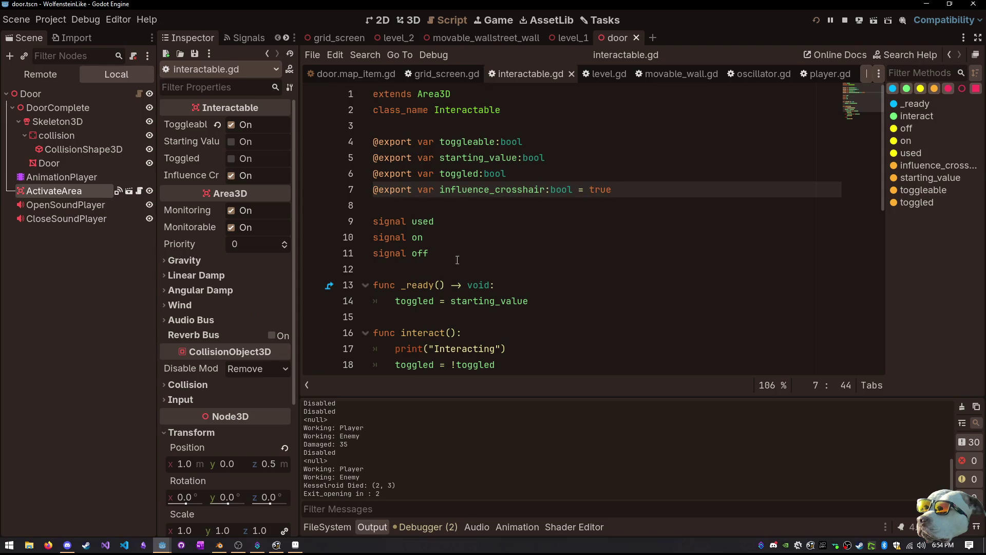
pyautogui.scroll(-2, 457, 260)
pyautogui.scroll(-1, 459, 244)
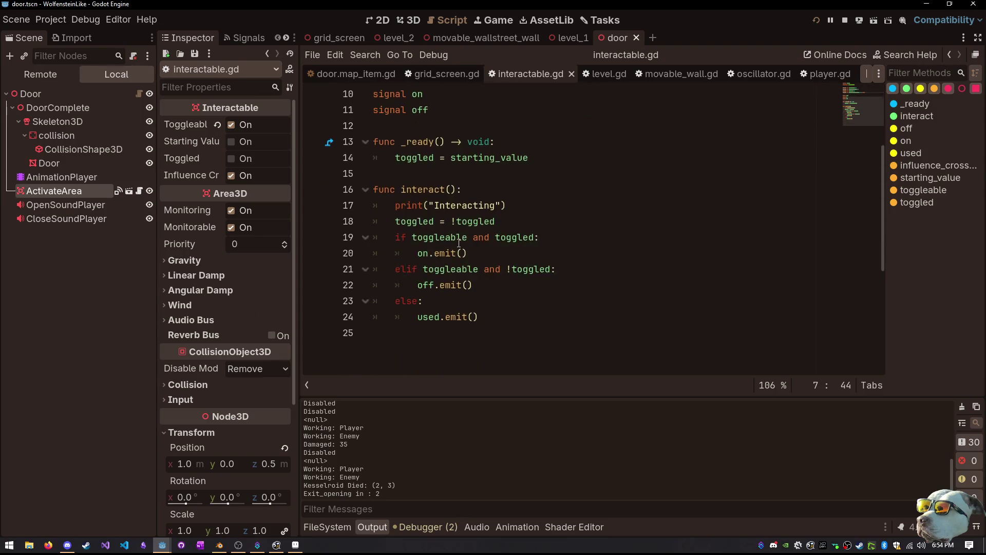
pyautogui.scroll(2, 459, 244)
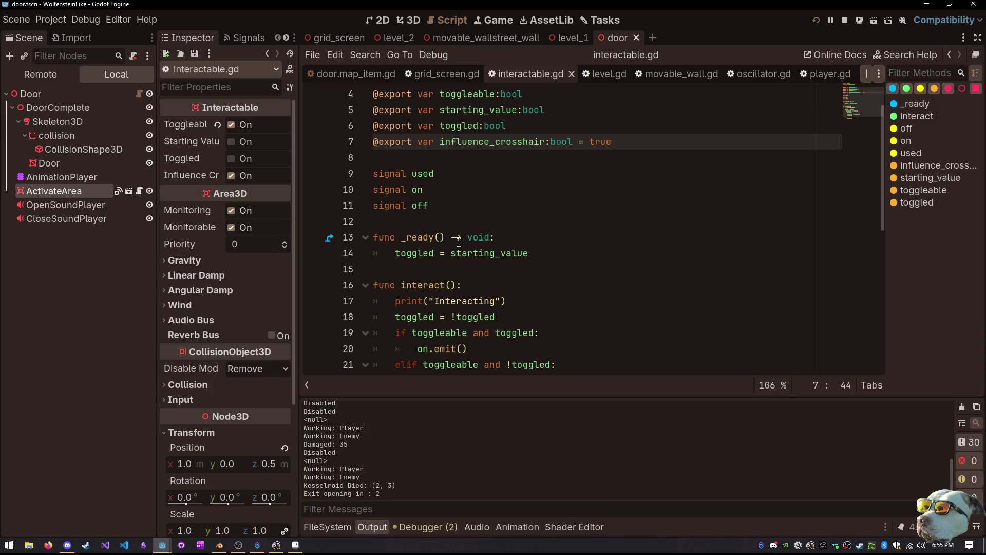
pyautogui.press('F5')
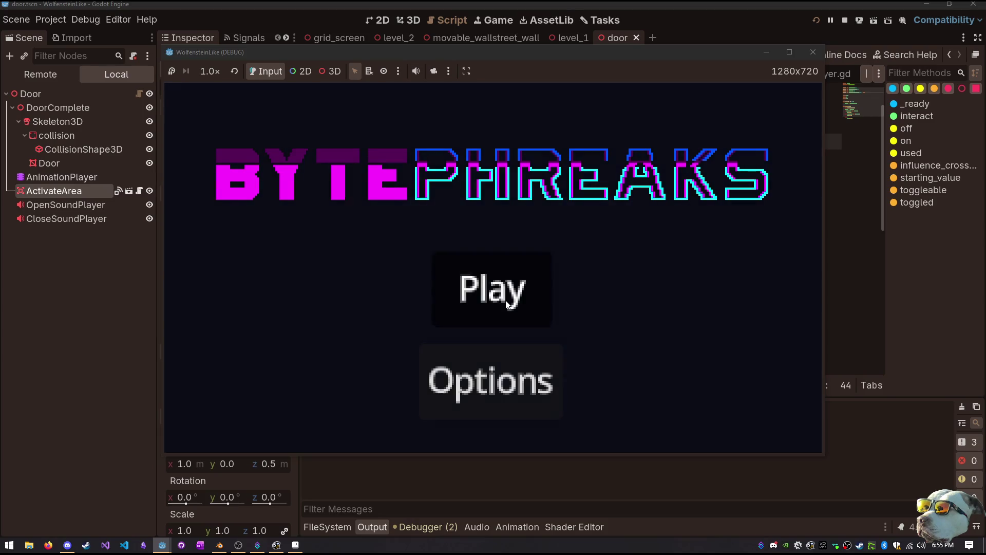
pyautogui.click(507, 301)
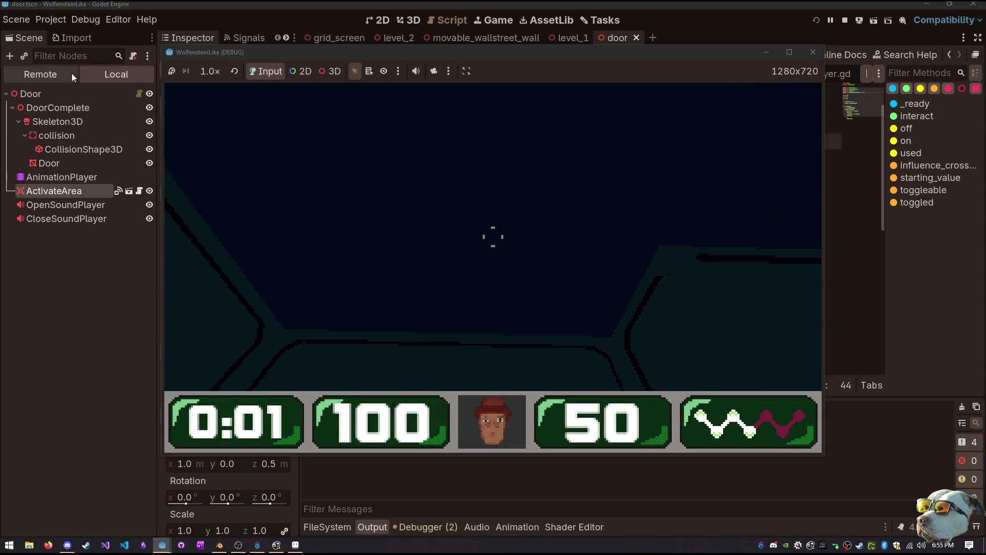
# In the Remote tree, select Level1 > Entry > Door > ActivateArea, confirming Influence Crosshair is off
pyautogui.click(34, 73)
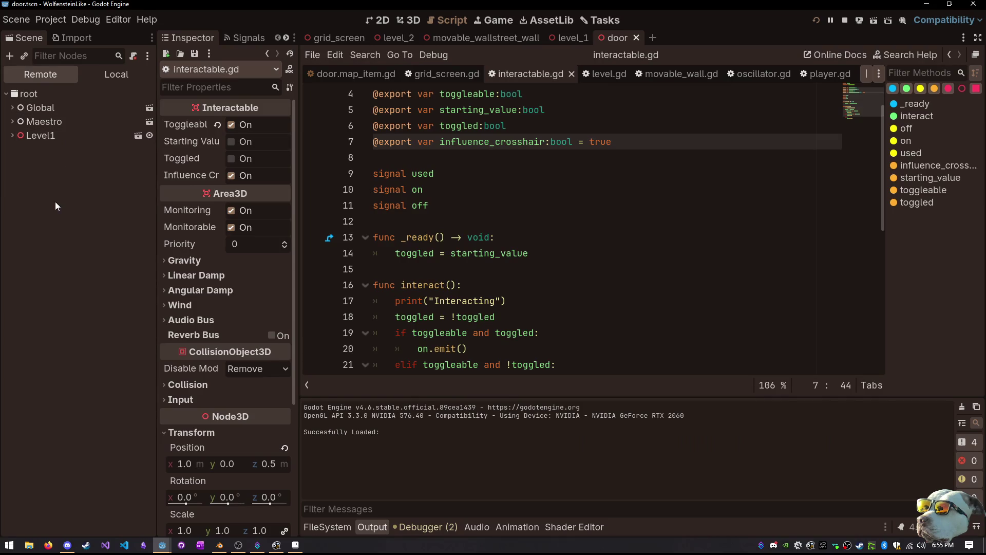
pyautogui.click(13, 134)
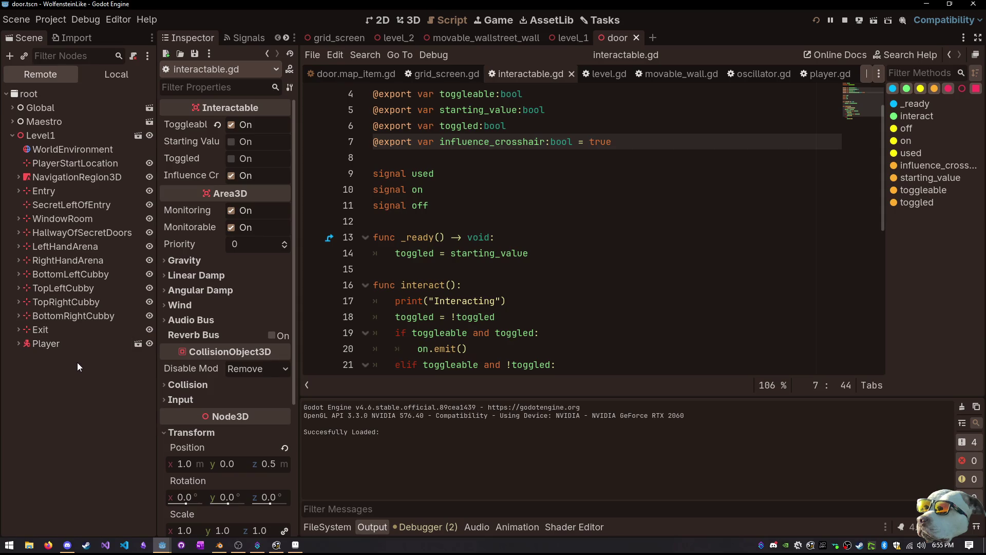
pyautogui.click(18, 190)
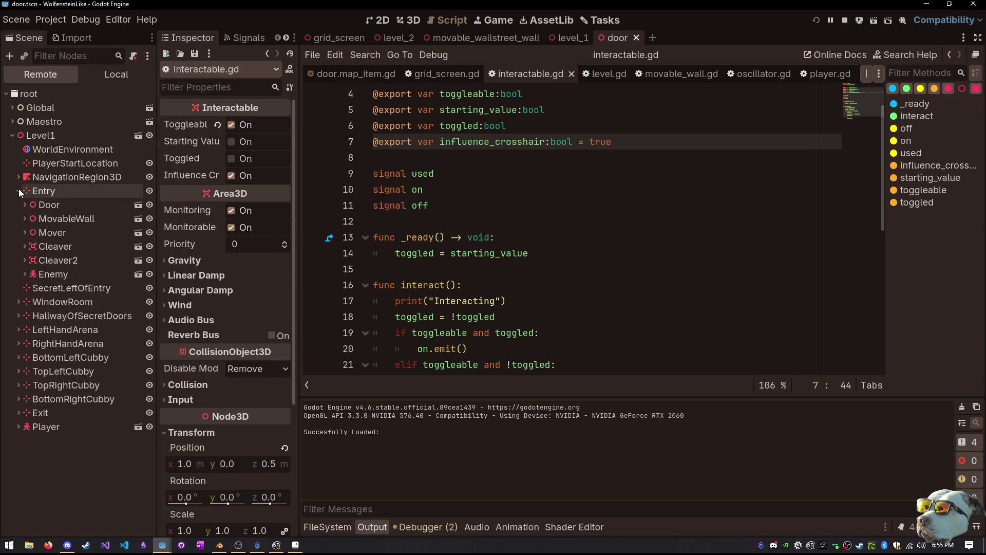
pyautogui.click(36, 204)
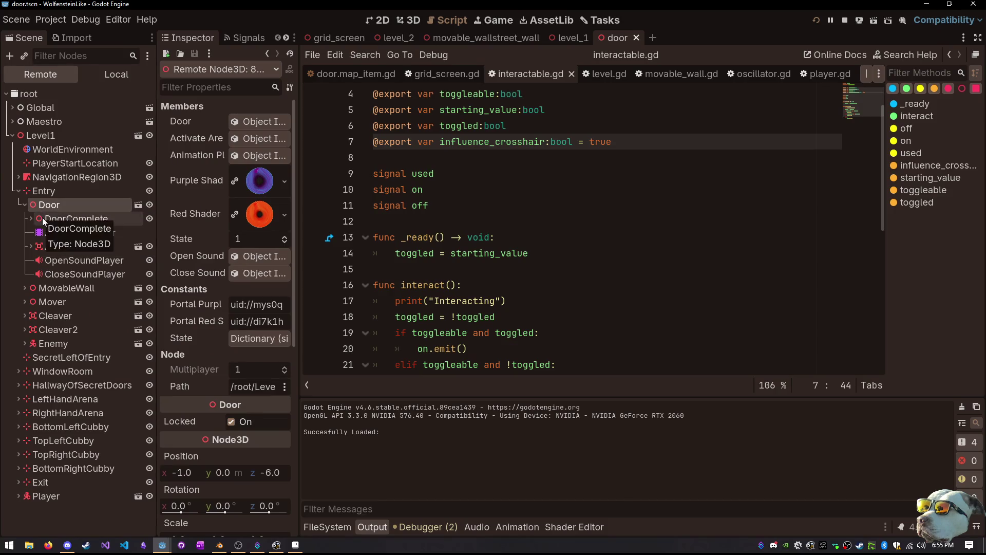
pyautogui.click(66, 248)
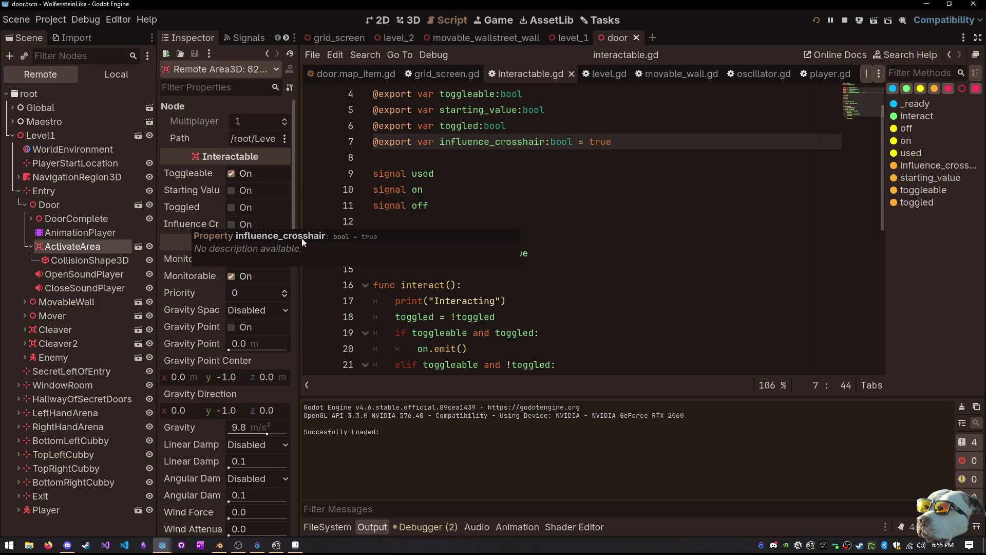
pyautogui.click(563, 207)
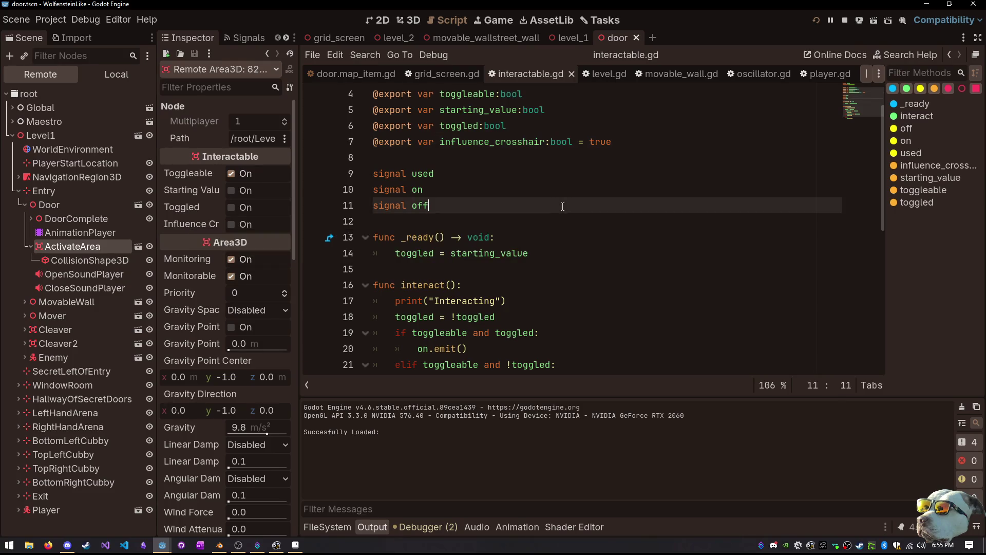
# Playtest collecting the cleaver and walking up to the yellow E door box
pyautogui.hotkey('alt', 'Tab')
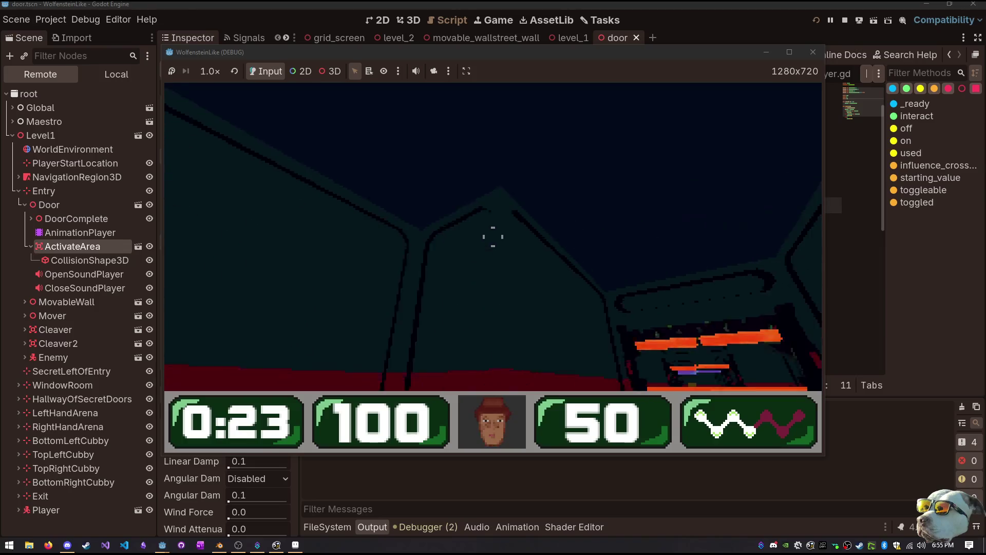
pyautogui.press('w')
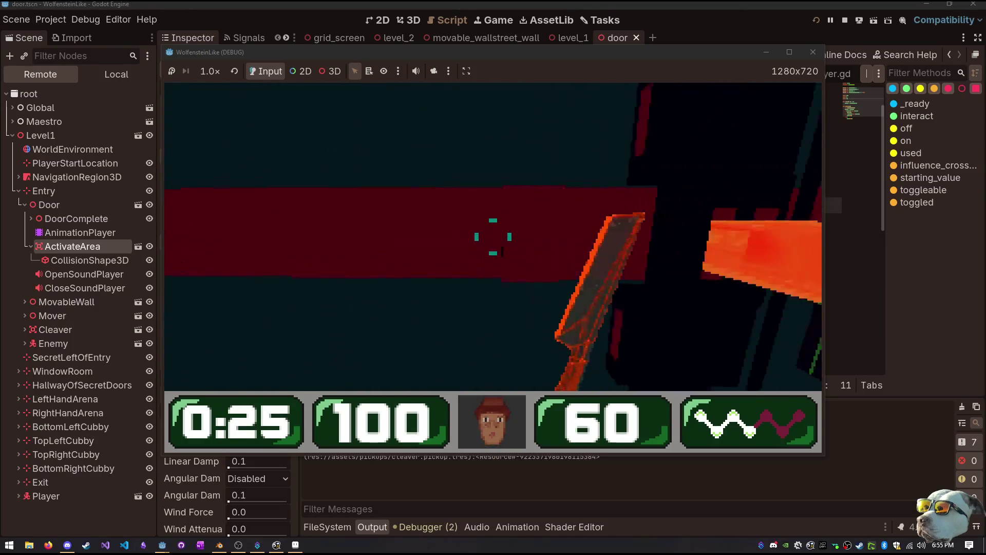
pyautogui.press('w')
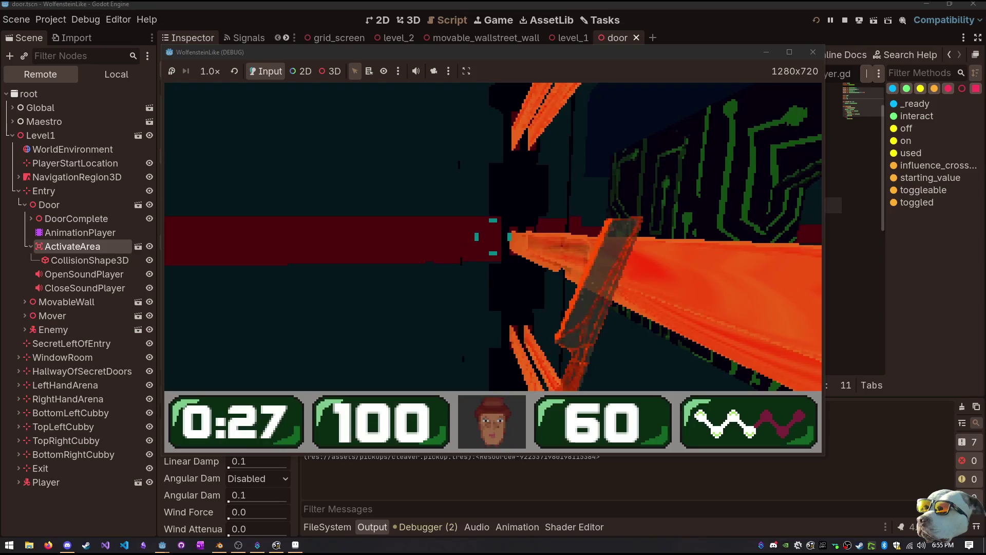
pyautogui.press('w')
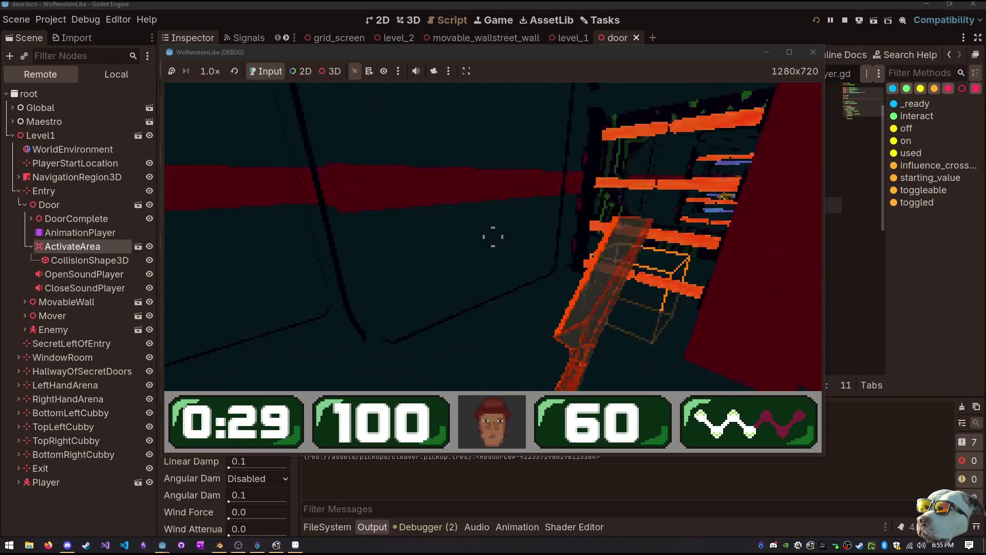
pyautogui.press('w')
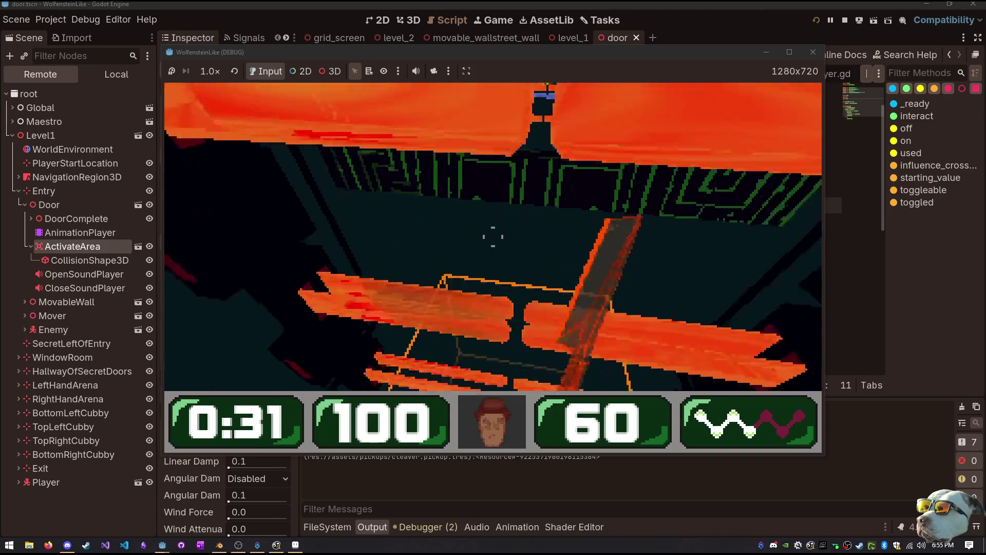
pyautogui.press('w')
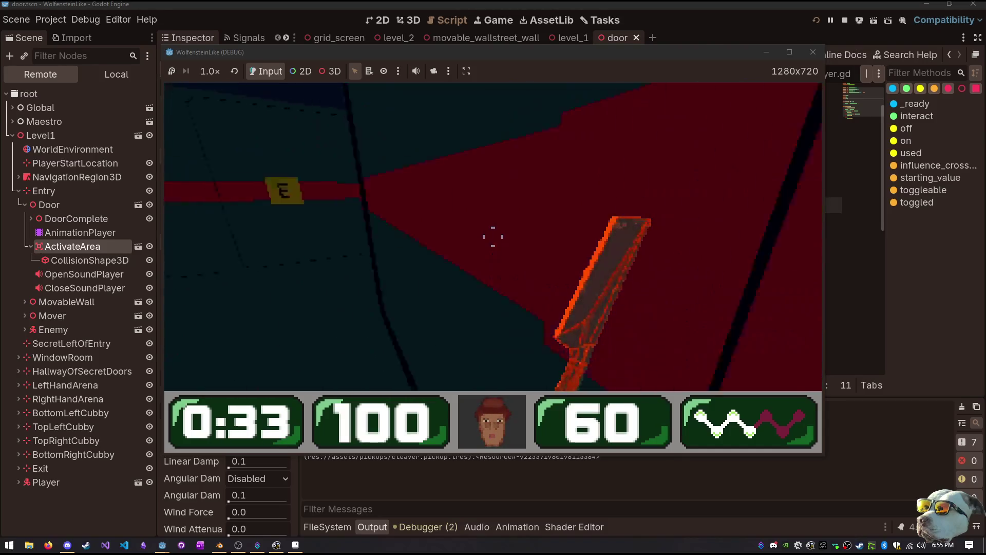
pyautogui.press('w')
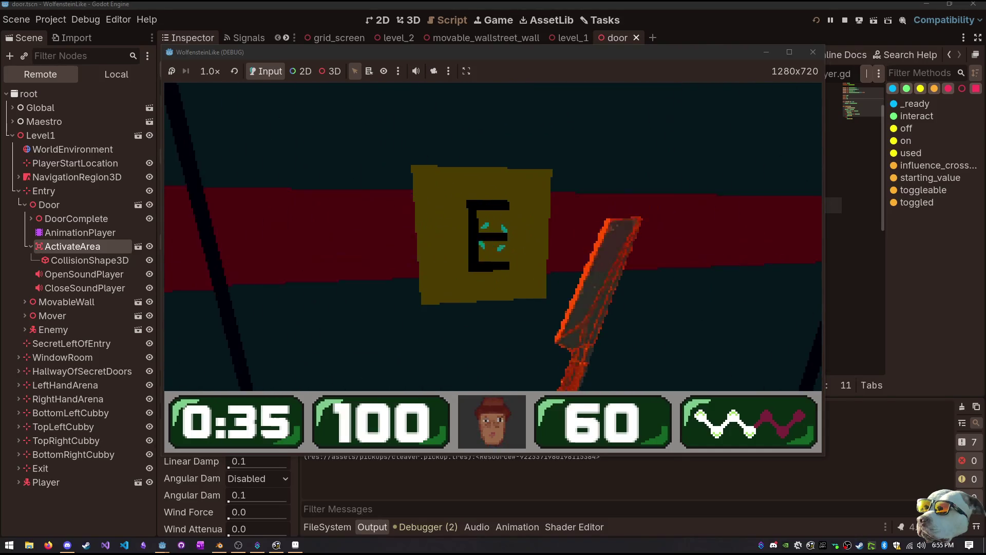
pyautogui.press('s')
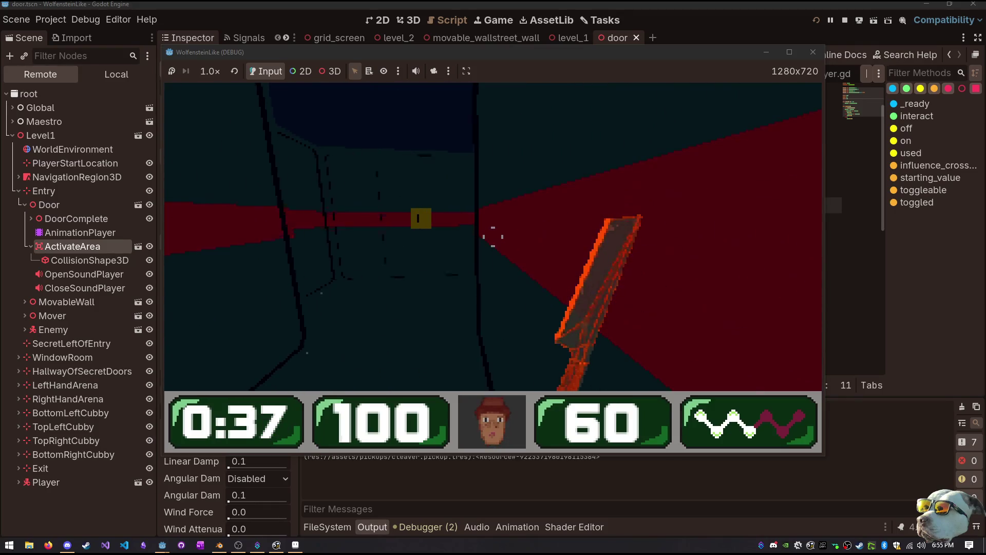
pyautogui.press('w')
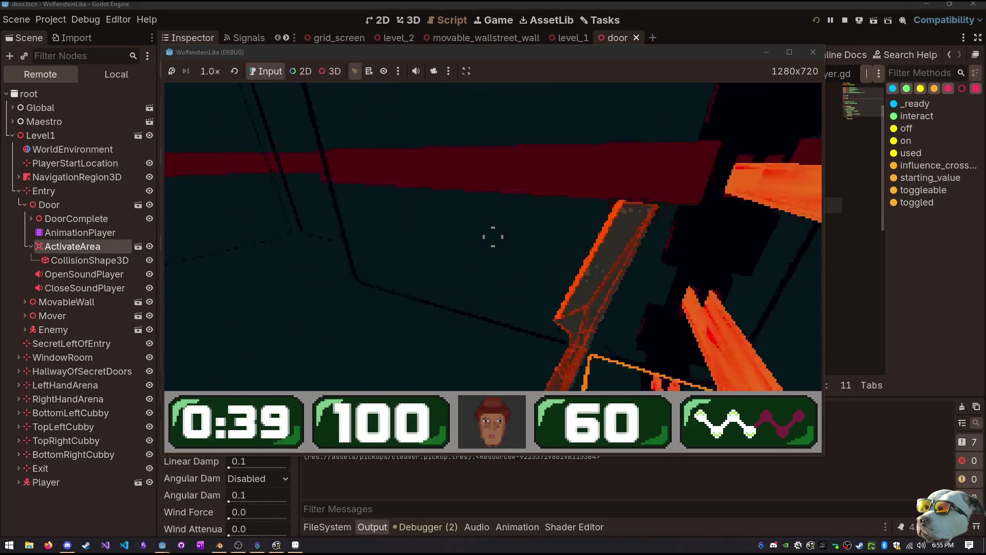
# Turn the game's music volume down to zero in the pause menu and restart the level
pyautogui.press('Escape')
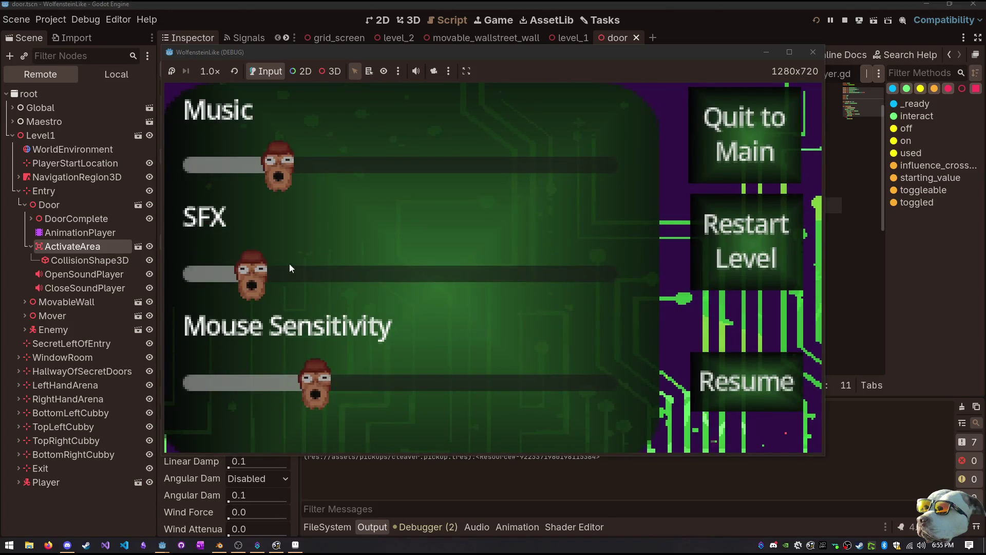
pyautogui.moveTo(278, 165); pyautogui.dragTo(198, 165)
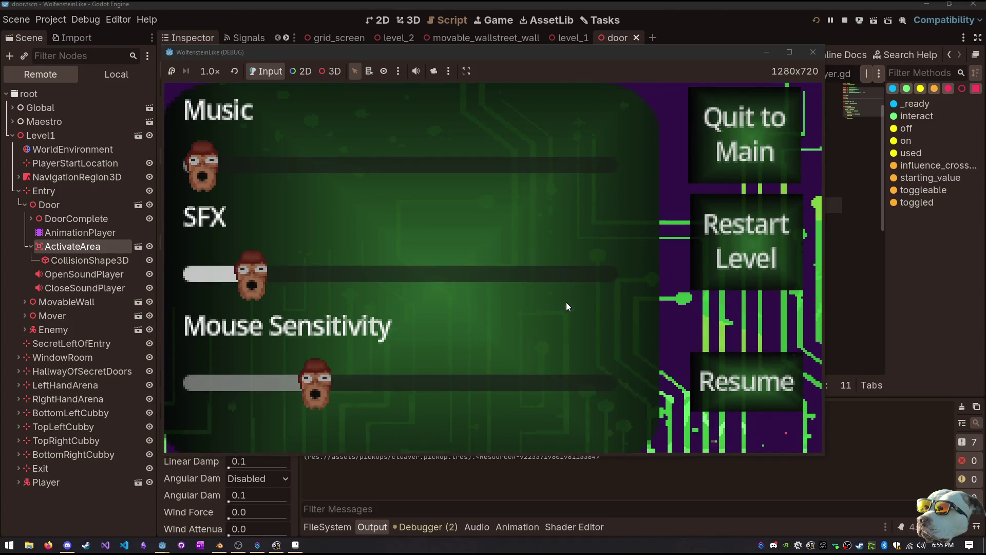
pyautogui.press('Escape')
pyautogui.press('Escape')
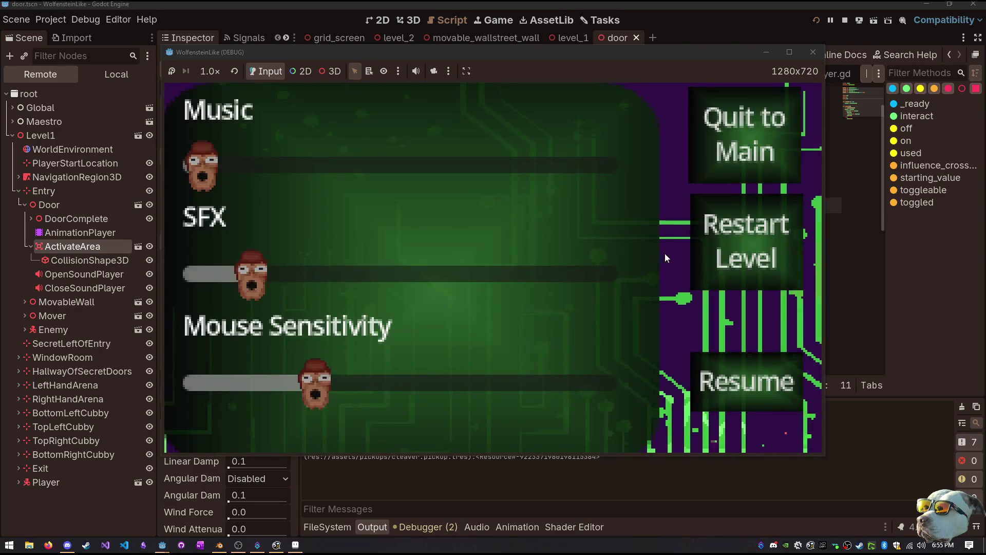
pyautogui.click(745, 246)
# Pick up the cleaver again, aim the crosshair at the E sign, then stop the game
pyautogui.press('w')
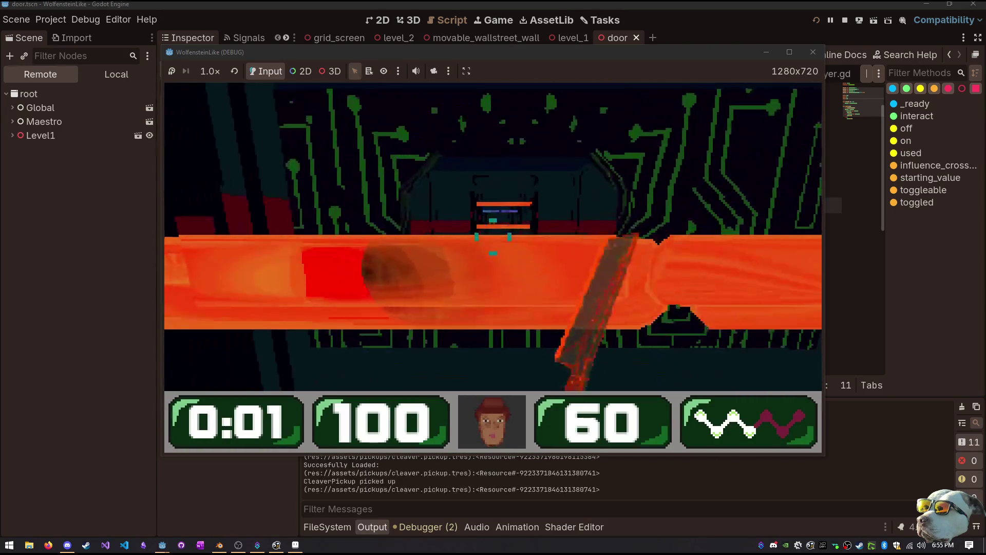
pyautogui.press('w')
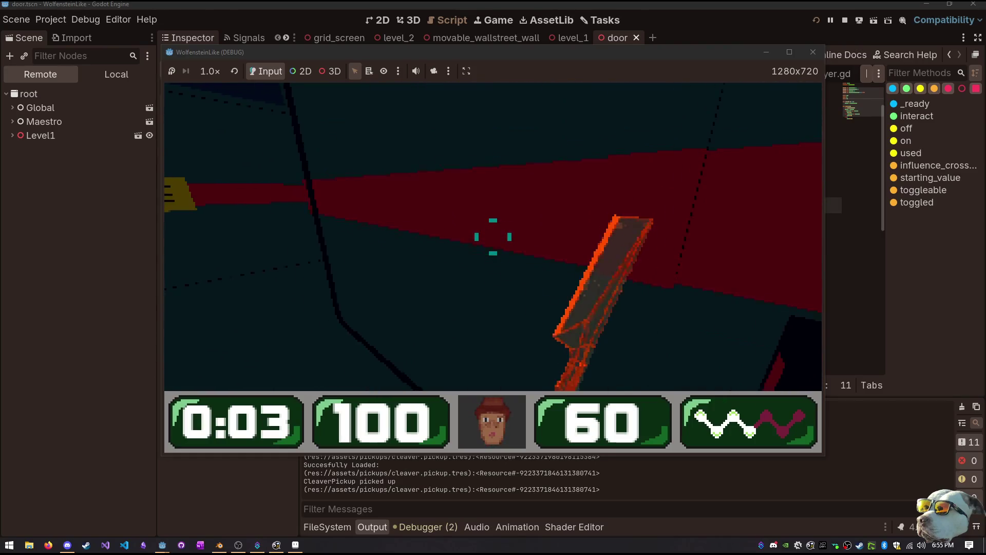
pyautogui.press('w')
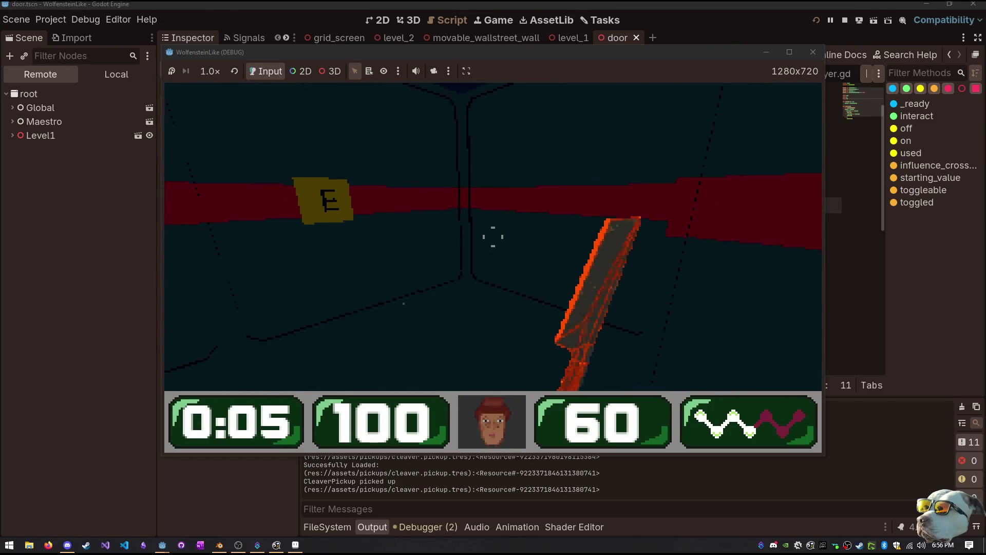
pyautogui.press('w')
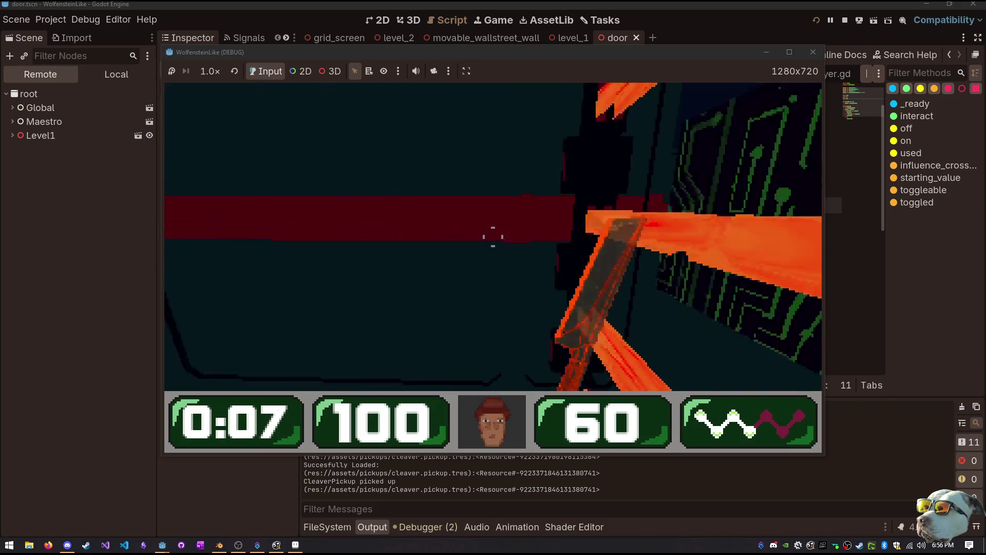
pyautogui.press('F8')
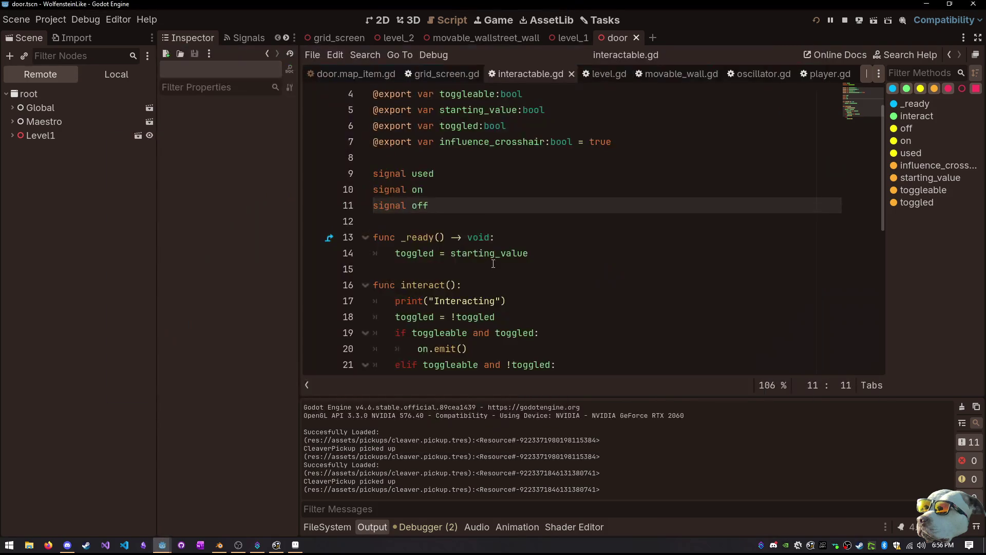
# Return to the running game, swing the cleaver, then stop it
pyautogui.scroll(1, 484, 254)
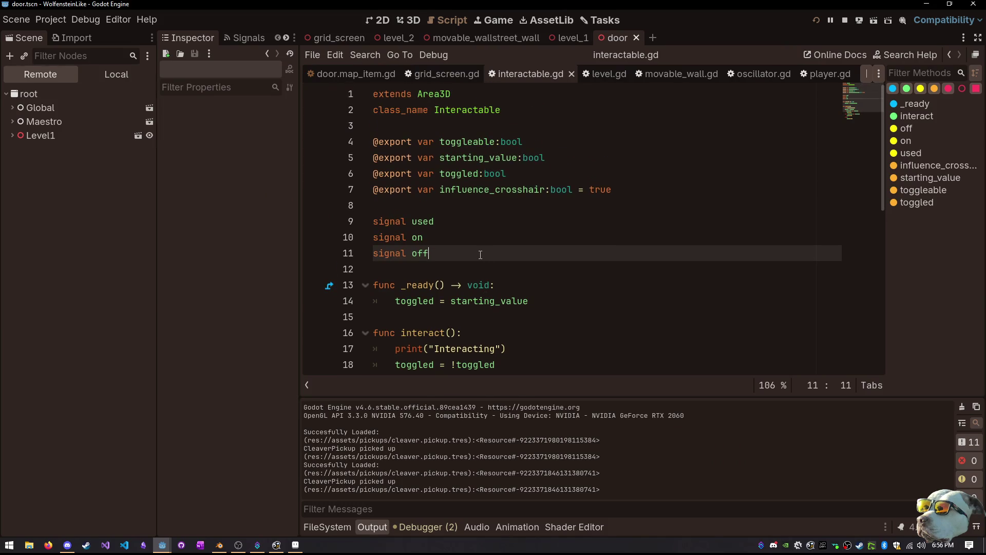
pyautogui.hotkey('alt', 'Tab')
pyautogui.click(493, 236)
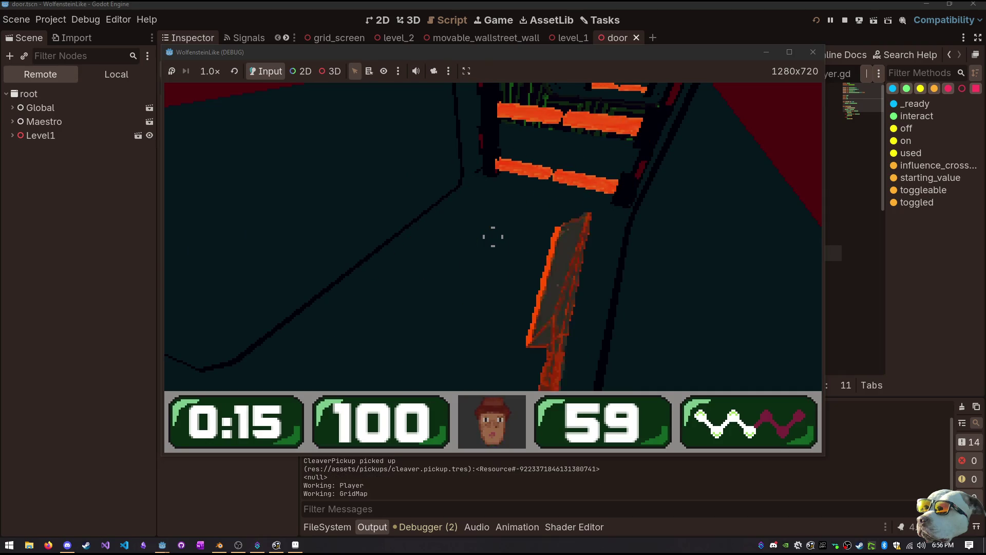
pyautogui.press('F8')
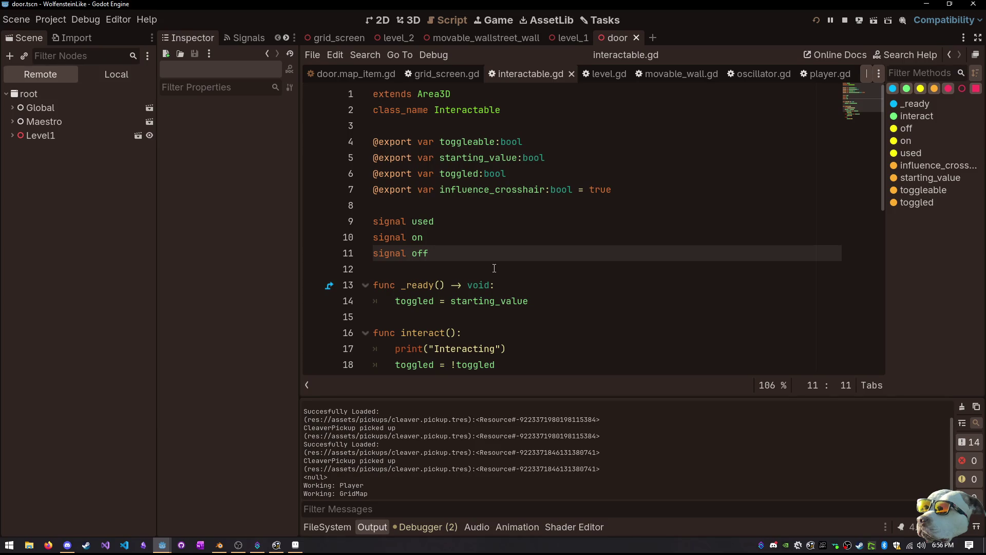
# Quick-open pickup.gd via 'pickup', inspect its Pickup class_name, then switch to player.gd
pyautogui.hotkey('shift', 'alt', 'o')
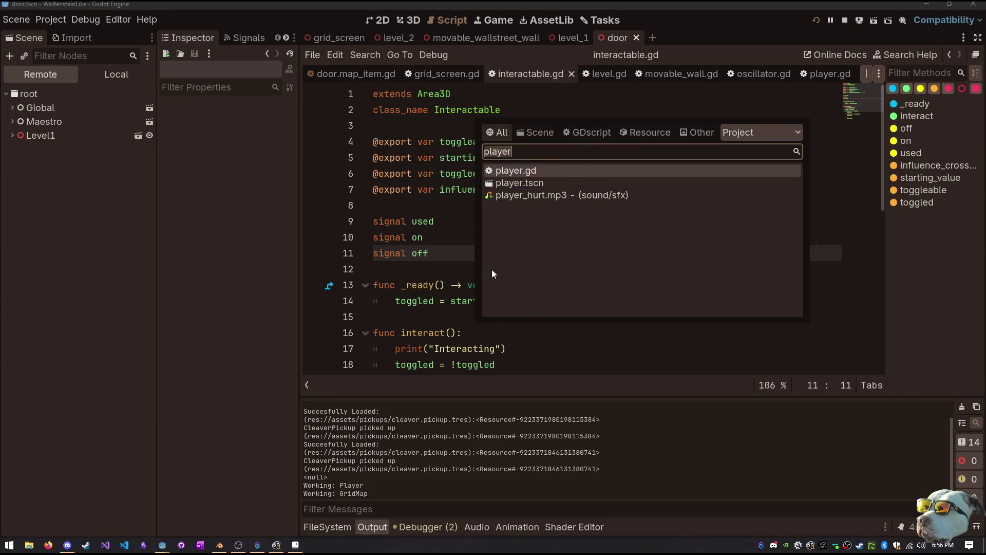
pyautogui.write('pickup')
pyautogui.press('Return')
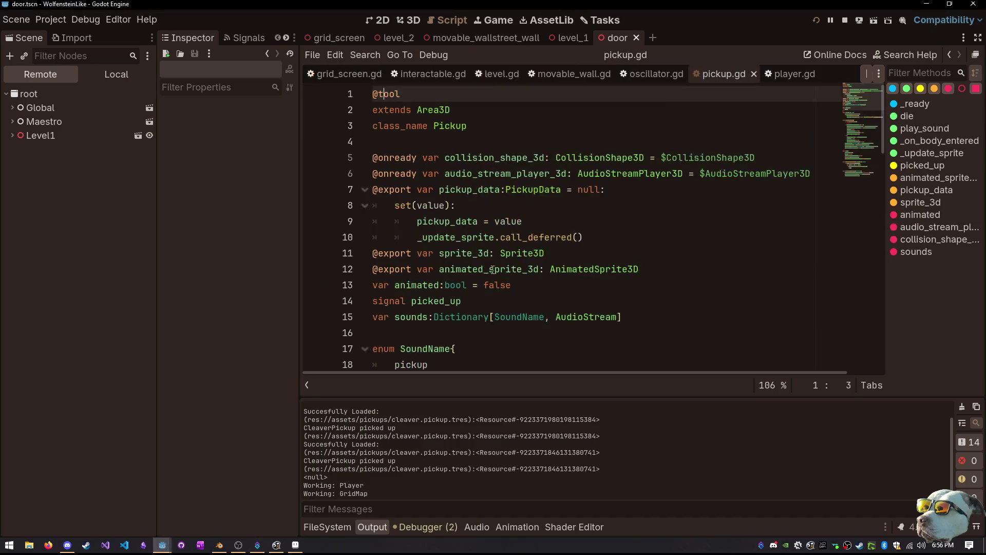
pyautogui.press('Down')
pyautogui.press('Down')
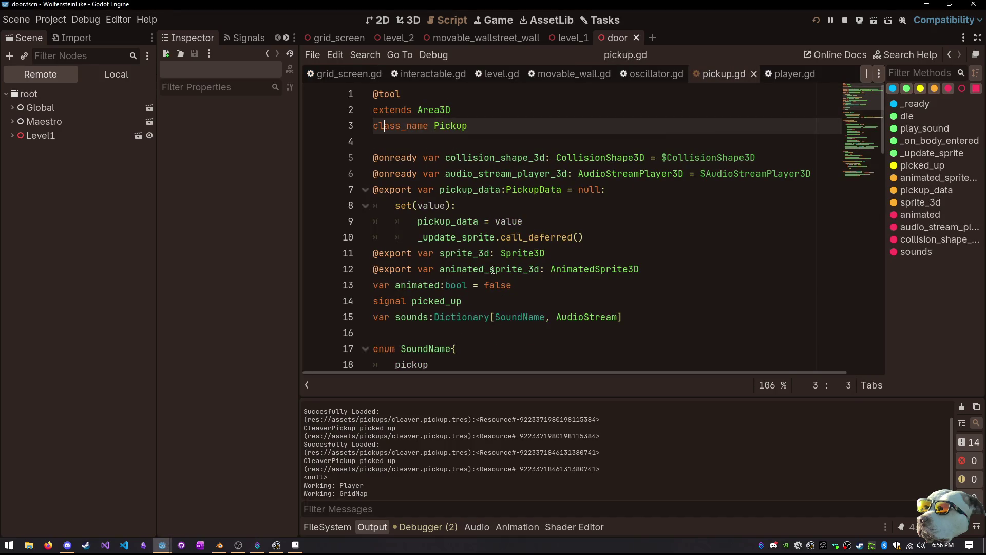
pyautogui.keyDown('ctrl'); pyautogui.click(457, 128); pyautogui.keyUp('ctrl')
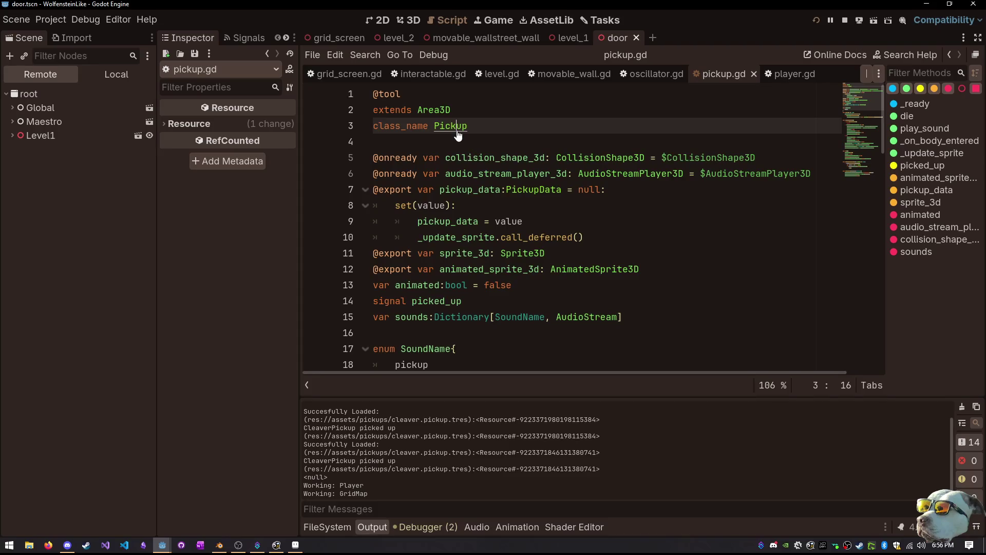
pyautogui.click(470, 146)
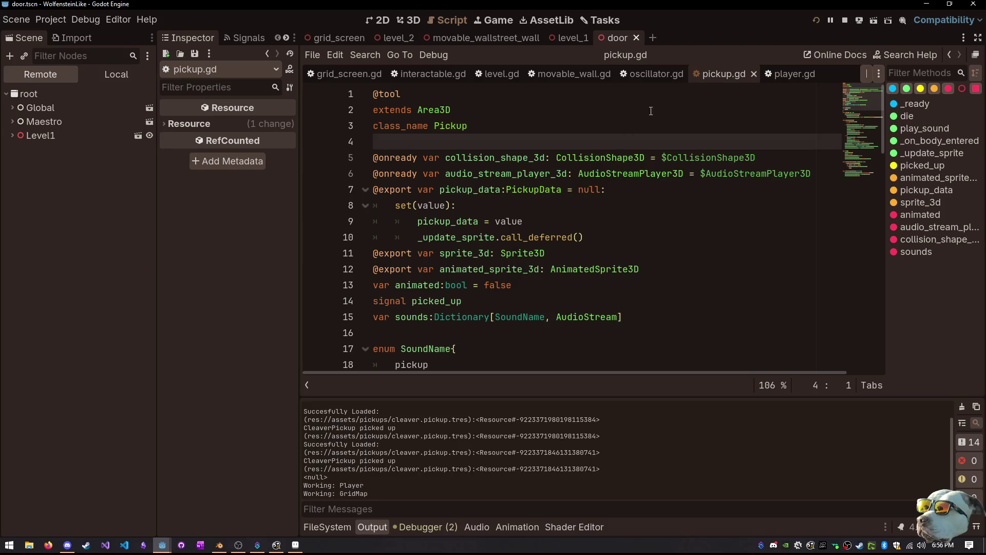
pyautogui.click(786, 78)
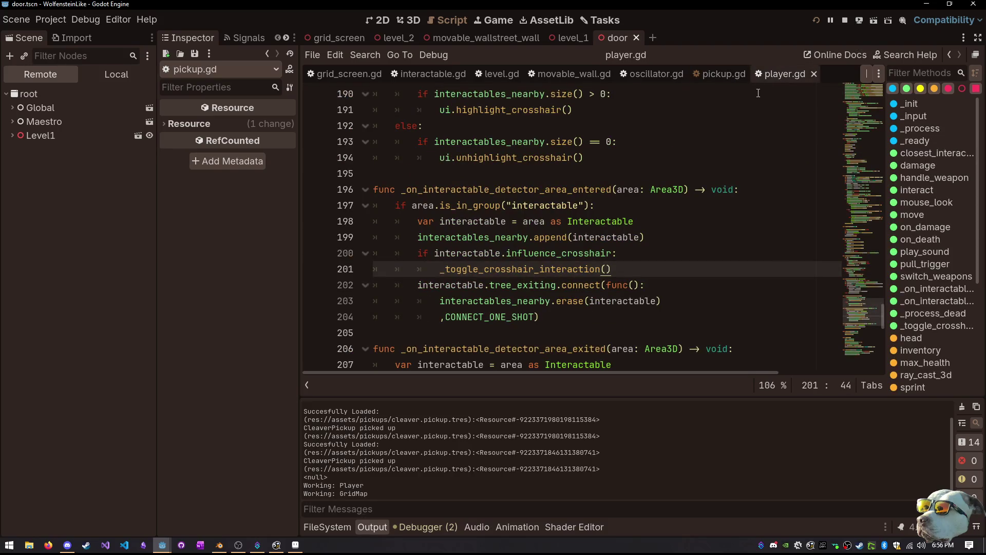
# Go to the is_in_group check in player.gd's area-entered handler
pyautogui.scroll(4, 693, 156)
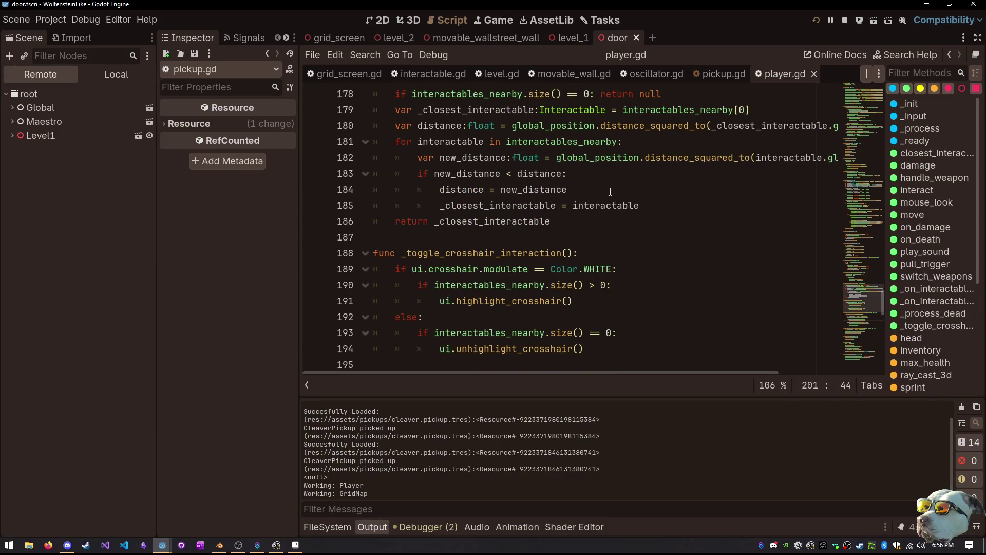
pyautogui.scroll(-5, 611, 191)
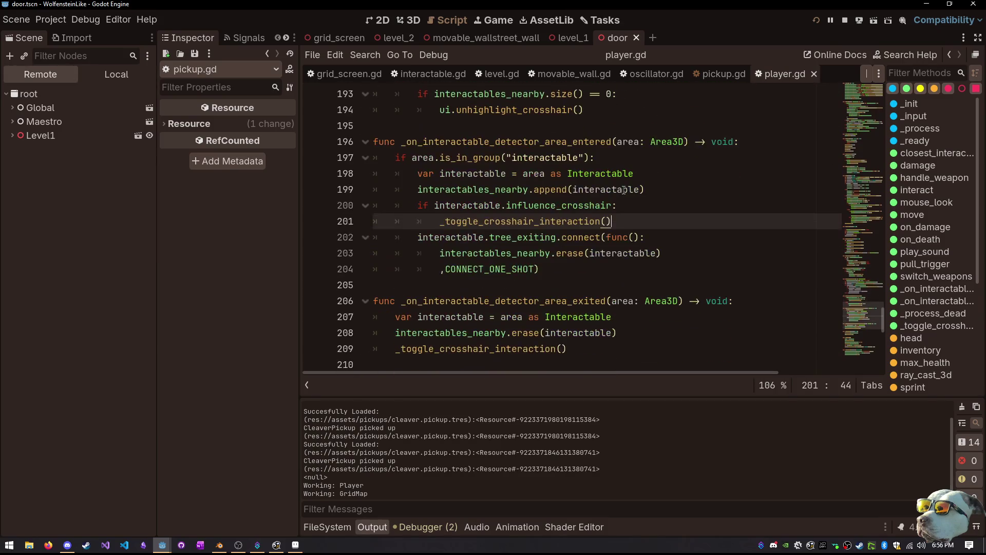
pyautogui.click(607, 147)
pyautogui.click(597, 156)
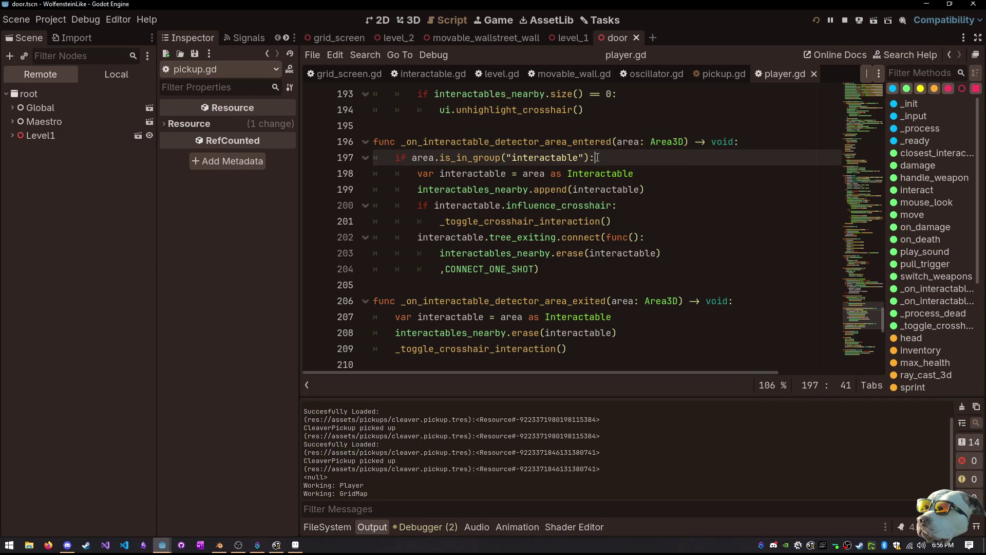
# Quick-open pickup.tscn by searching 'pick'
pyautogui.hotkey('shift', 'alt', 'o')
pyautogui.write('pickl')
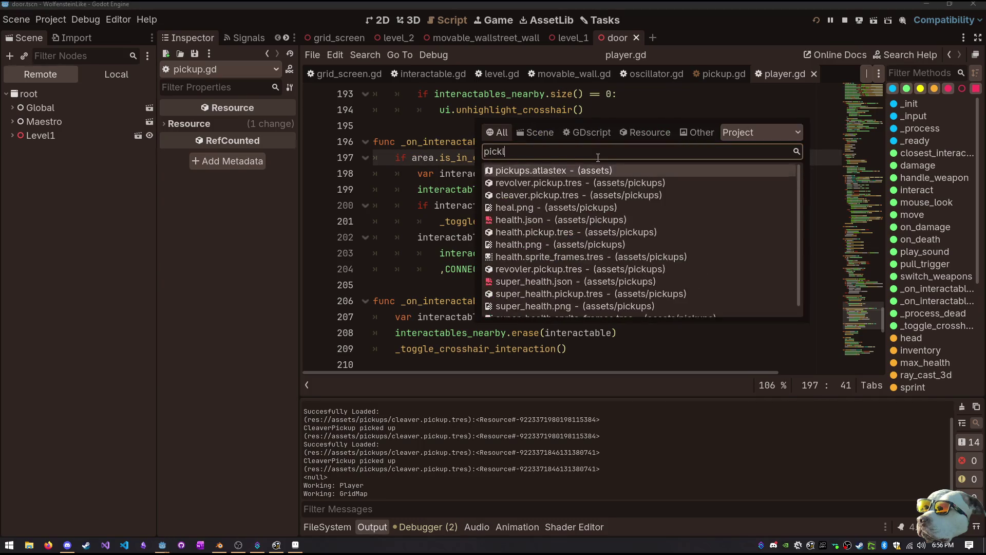
pyautogui.press('BackSpace')
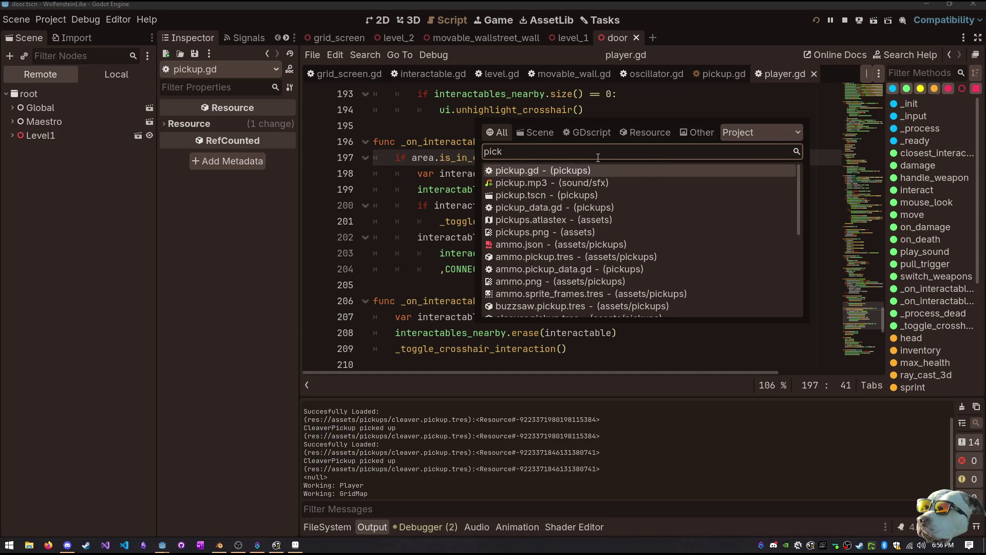
pyautogui.press('Down')
pyautogui.press('Down')
pyautogui.press('Return')
pyautogui.click(243, 38)
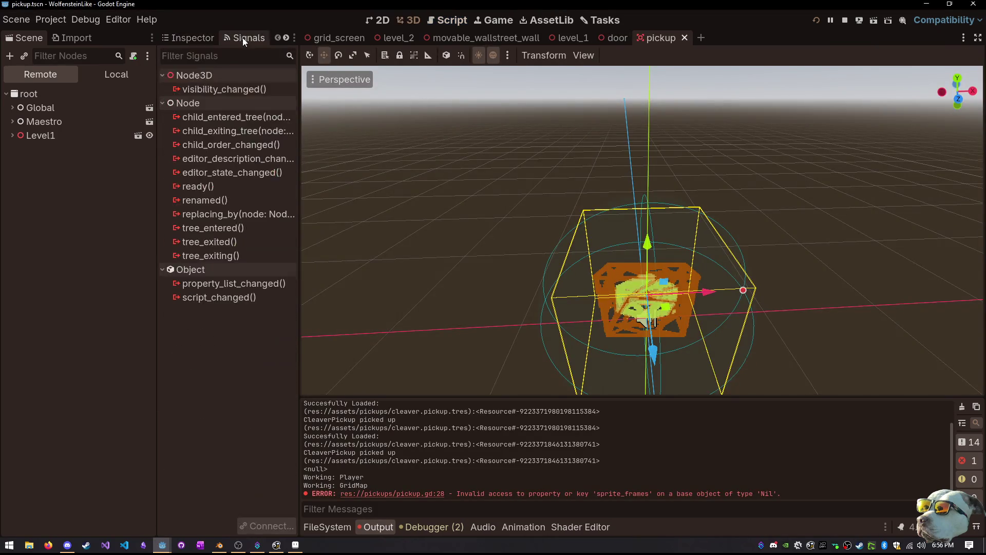
# Check the pickup's Groups and Signals panels, then return to the pickup.gd script
pyautogui.click(285, 38)
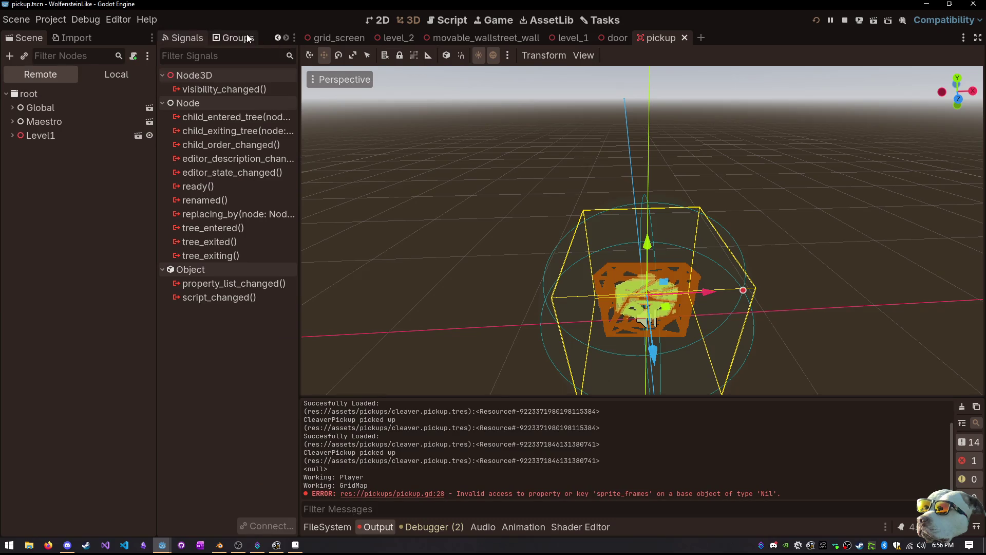
pyautogui.click(245, 38)
pyautogui.click(190, 38)
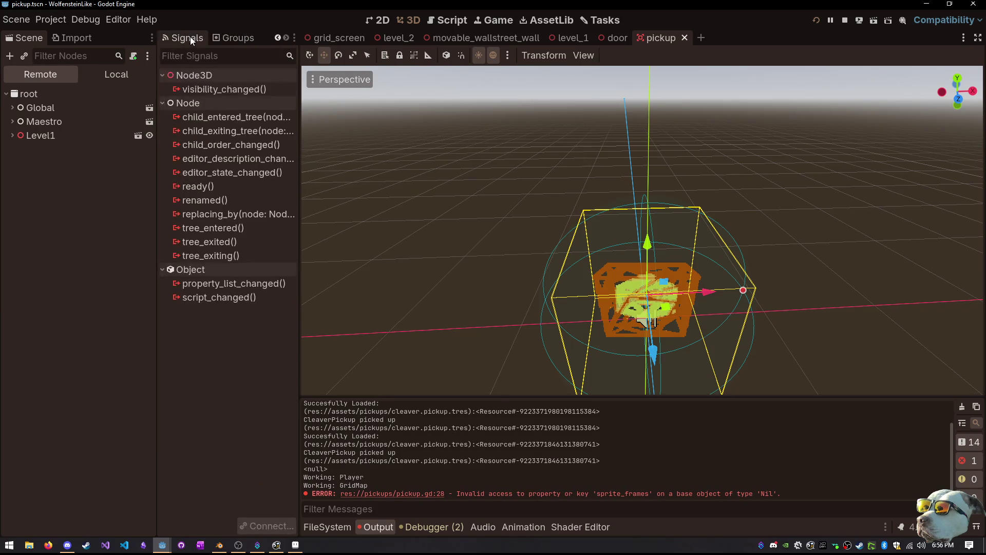
pyautogui.click(446, 20)
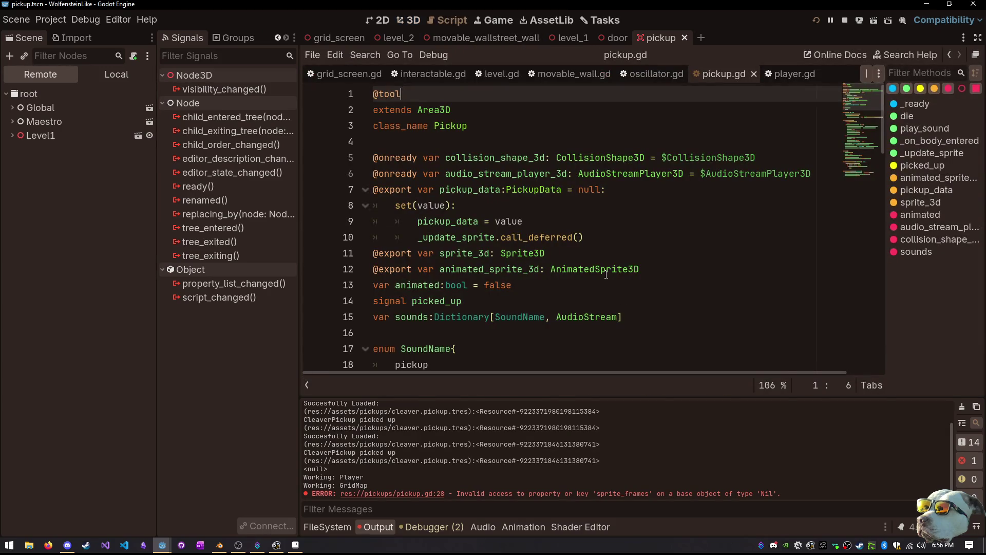
# Compare interactable.gd, then go to player.gd's tree_exiting connect line in the area-entered handler
pyautogui.moveTo(606, 274)
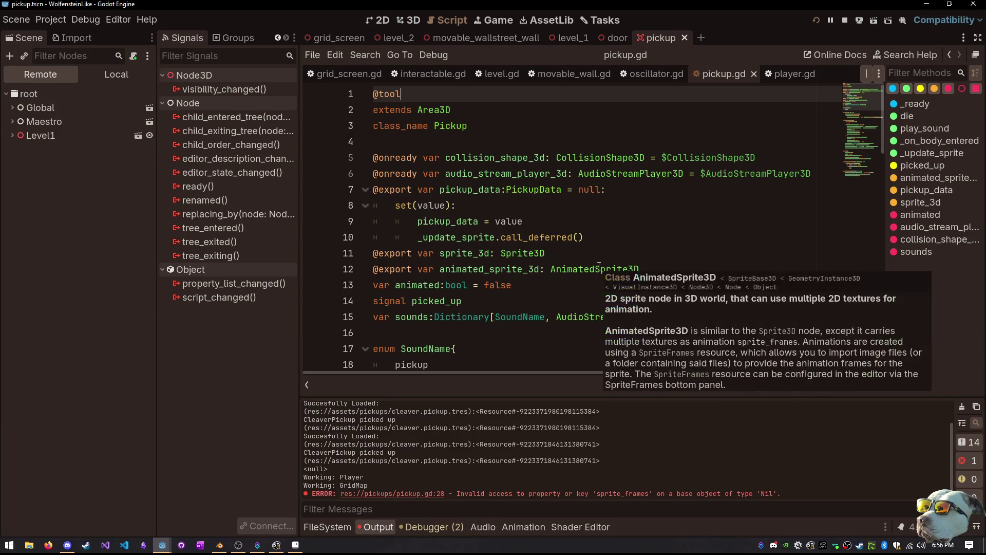
pyautogui.scroll(-1, 586, 208)
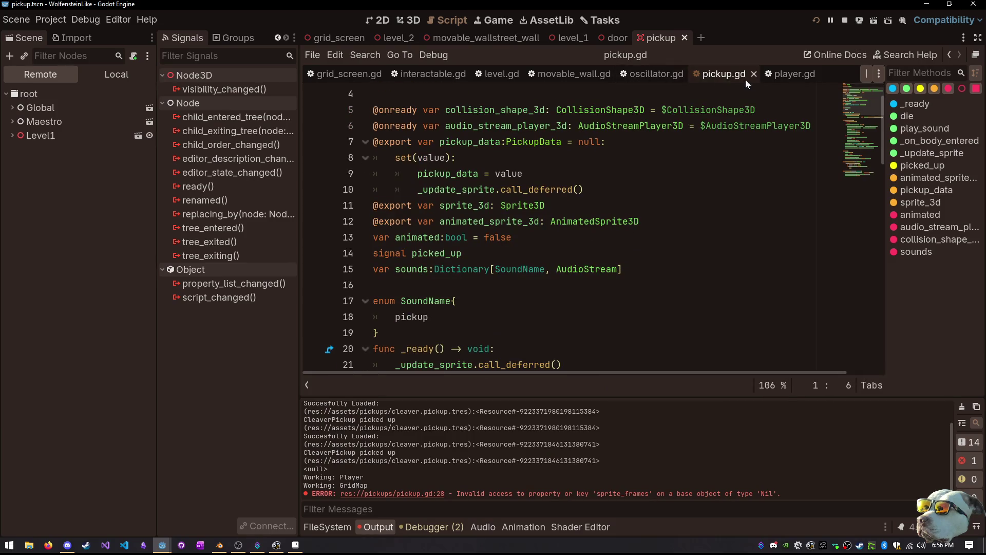
pyautogui.click(414, 75)
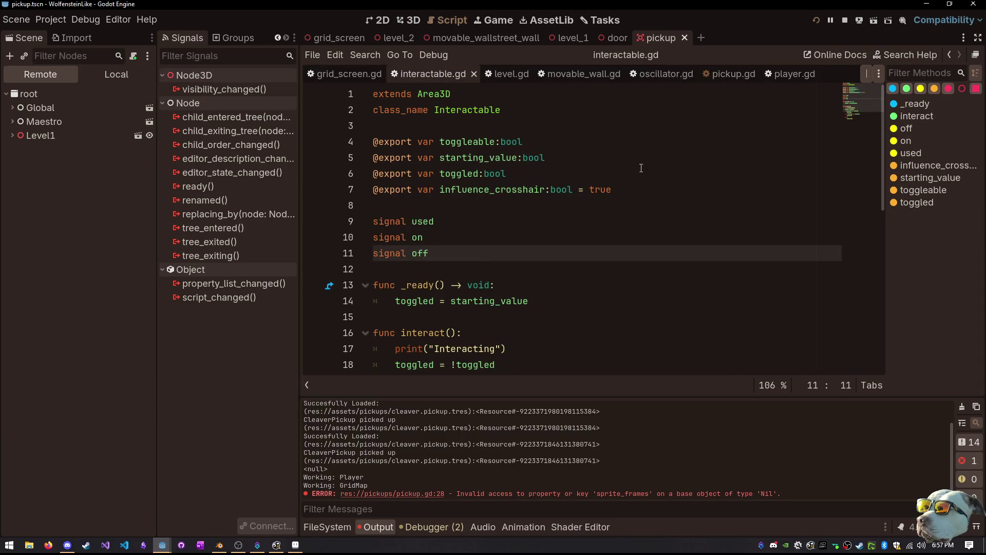
pyautogui.click(787, 74)
pyautogui.click(700, 231)
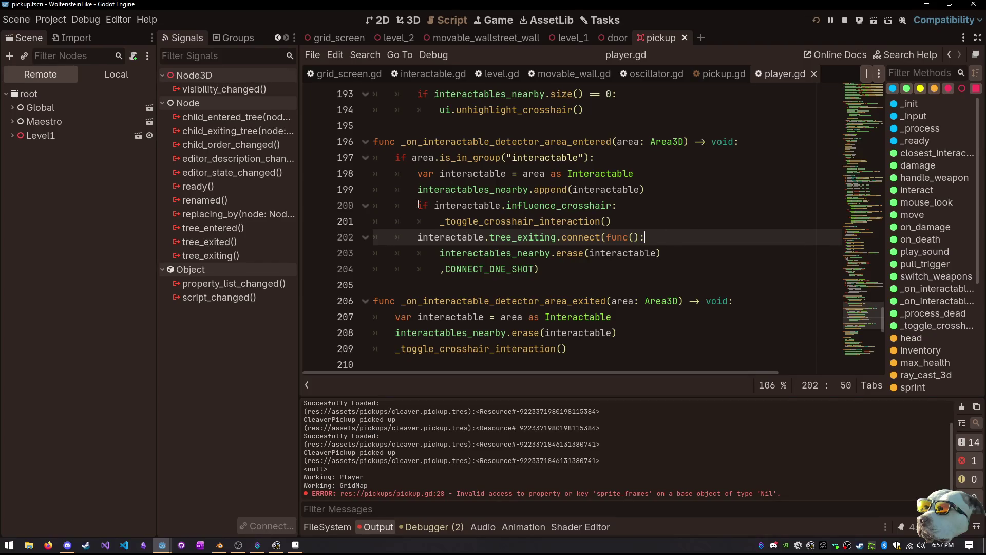
# Add a line printing area.name after the interactable group check and save
pyautogui.click(444, 204)
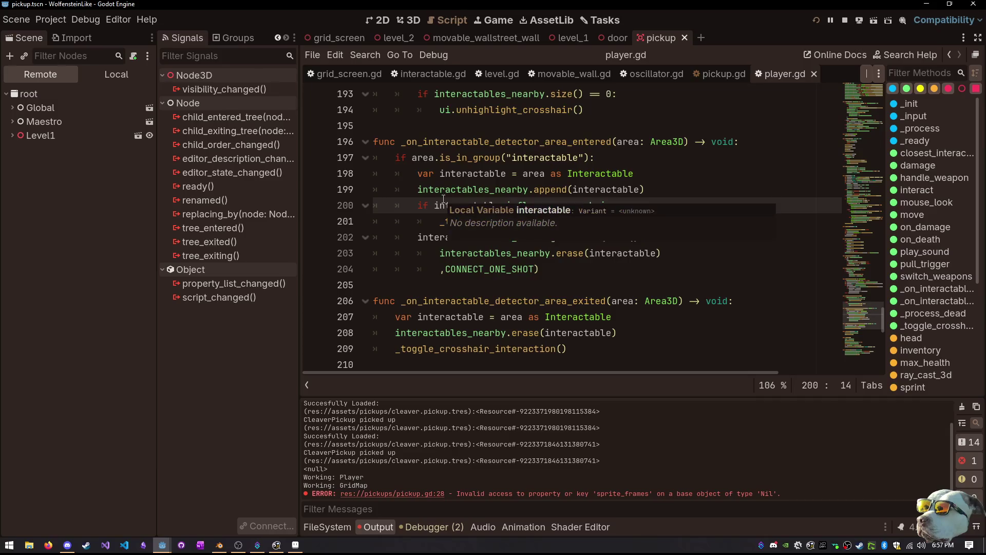
pyautogui.scroll(2, 618, 179)
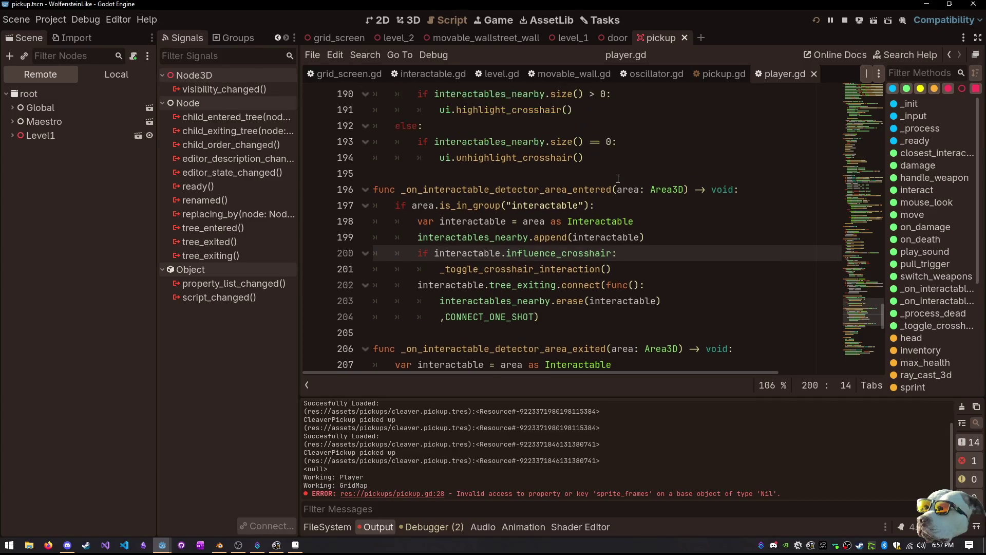
pyautogui.scroll(-1, 618, 179)
pyautogui.click(652, 205)
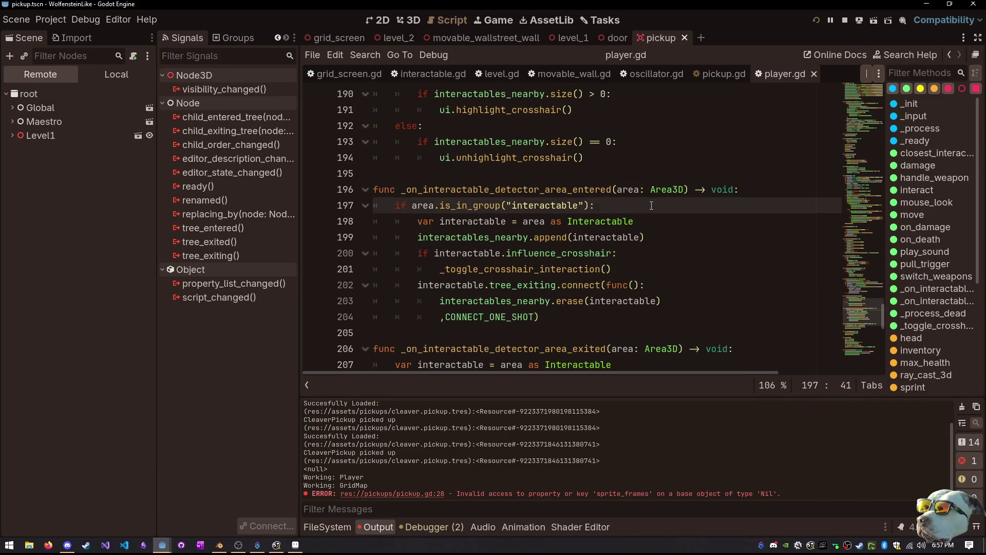
pyautogui.press('Return')
pyautogui.write('print area.name')
pyautogui.hotkey('ctrl', 's')
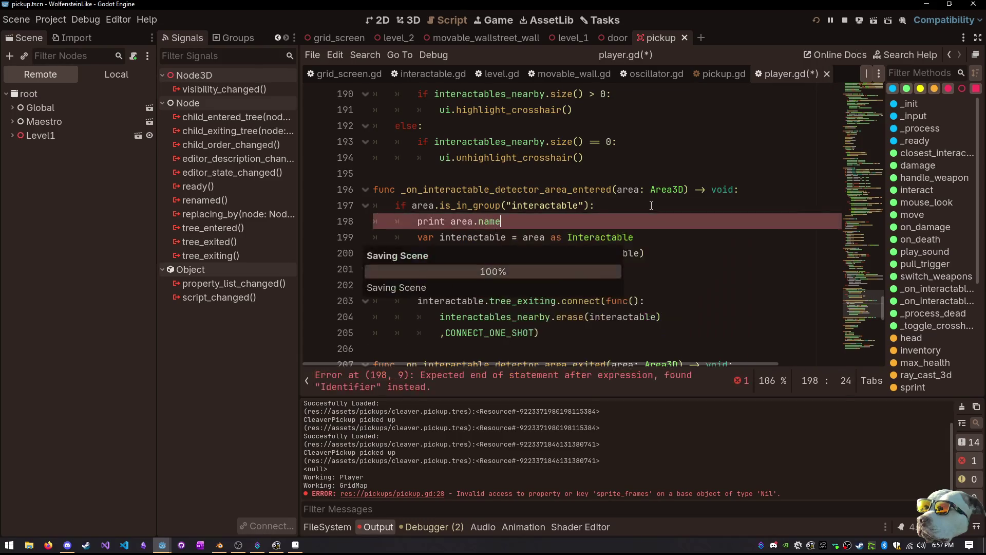
# Fix the call to print(area.name), save player.gd, and run the game
pyautogui.hotkey('ctrl', 'shift', 'Left')
pyautogui.hotkey('ctrl', 'shift', 'Left')
pyautogui.hotkey('ctrl', 'shift', 'Left')
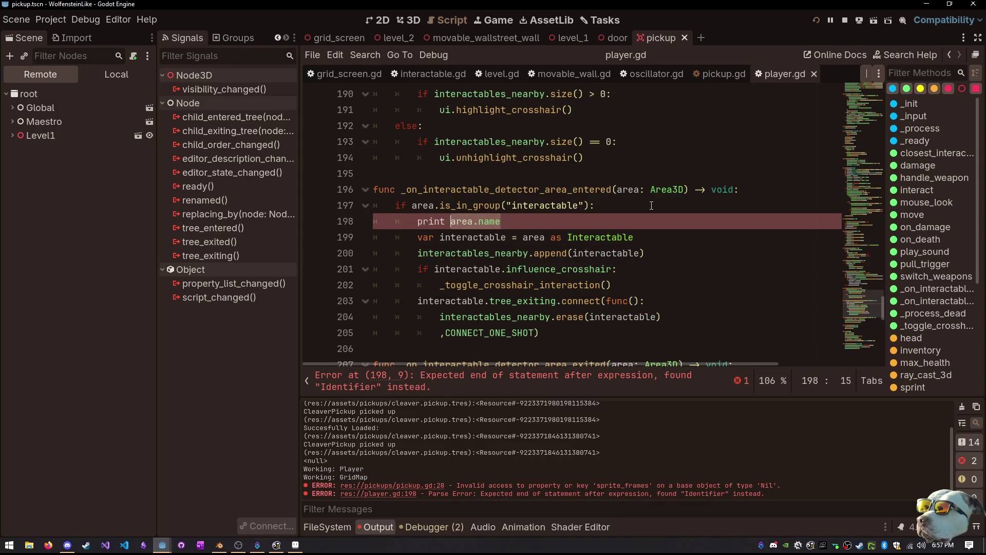
pyautogui.write('(')
pyautogui.hotkey('ctrl', 's')
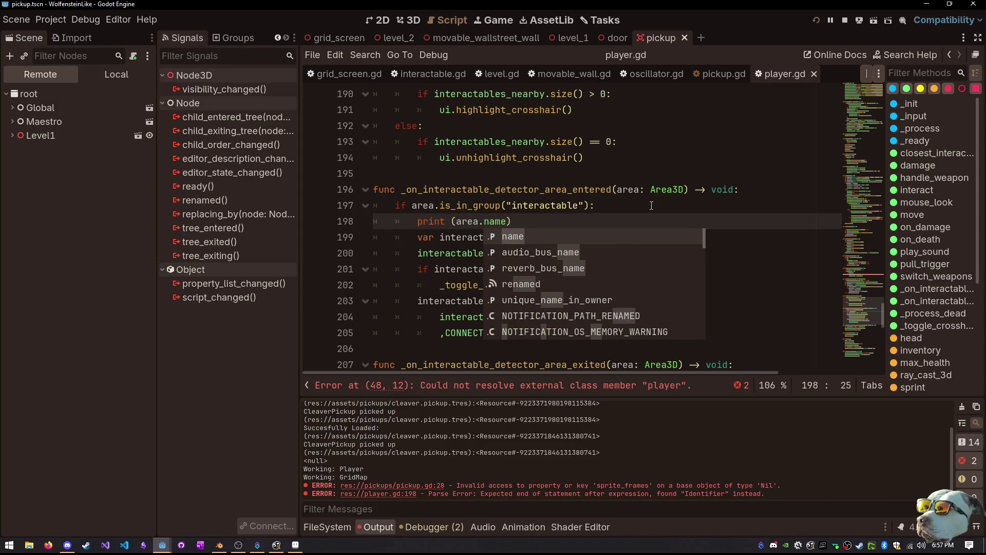
pyautogui.press('Left')
pyautogui.press('Left')
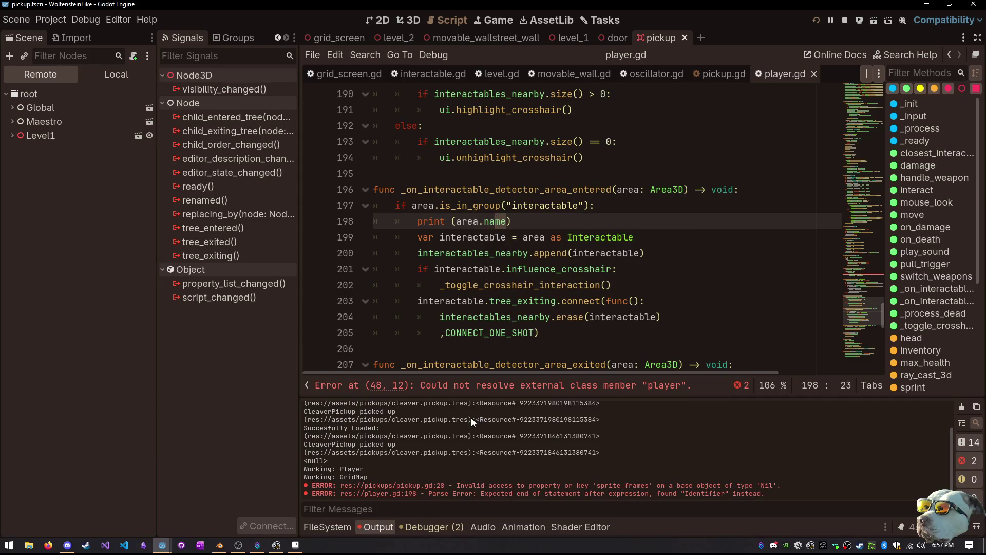
pyautogui.press('F5')
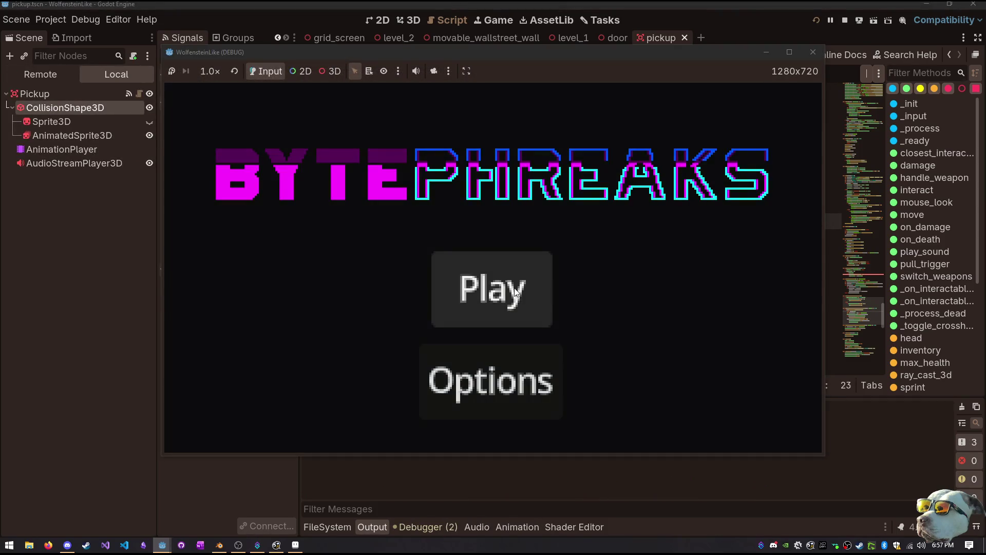
# Start the game and fire at the orange door bars while approaching and backing away
pyautogui.click(515, 290)
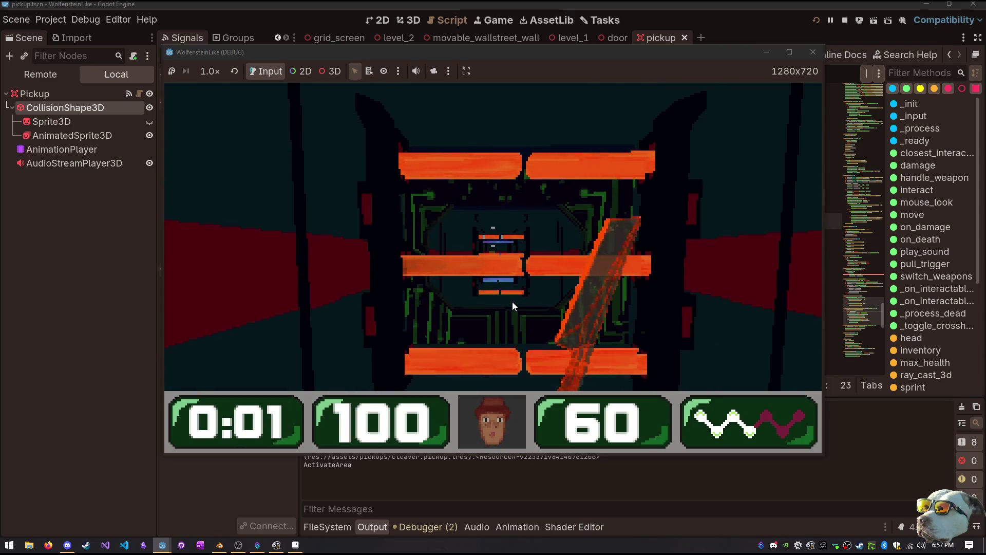
pyautogui.press('space')
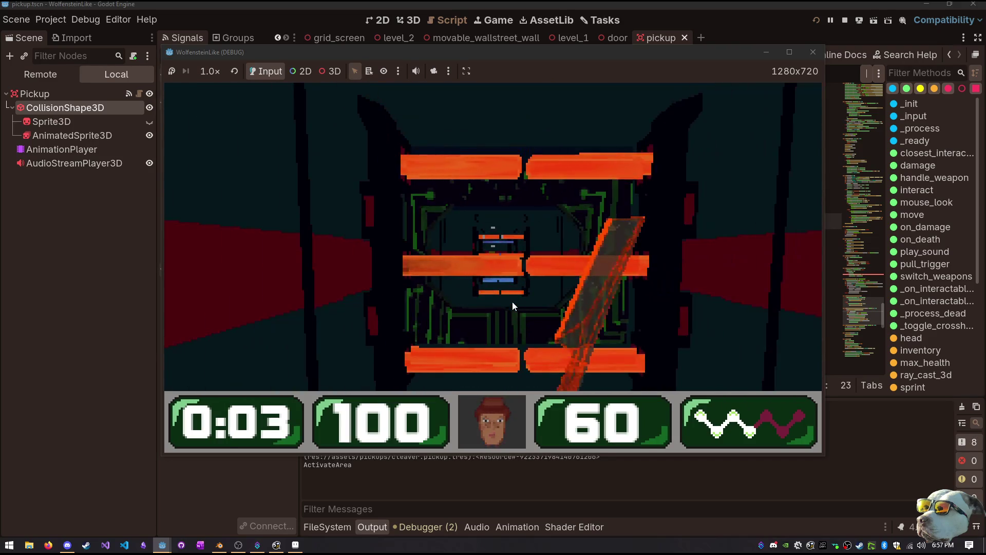
pyautogui.click(513, 301)
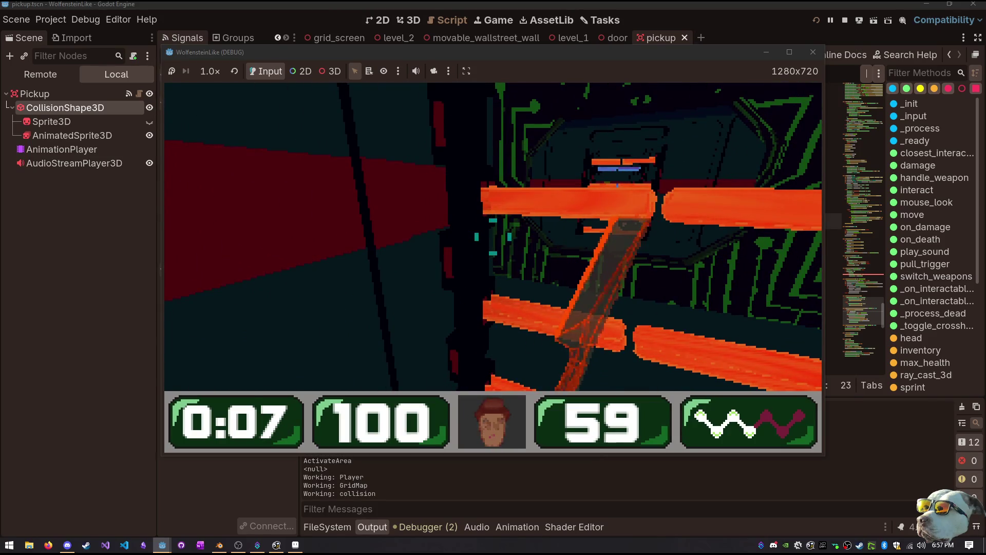
pyautogui.press('s')
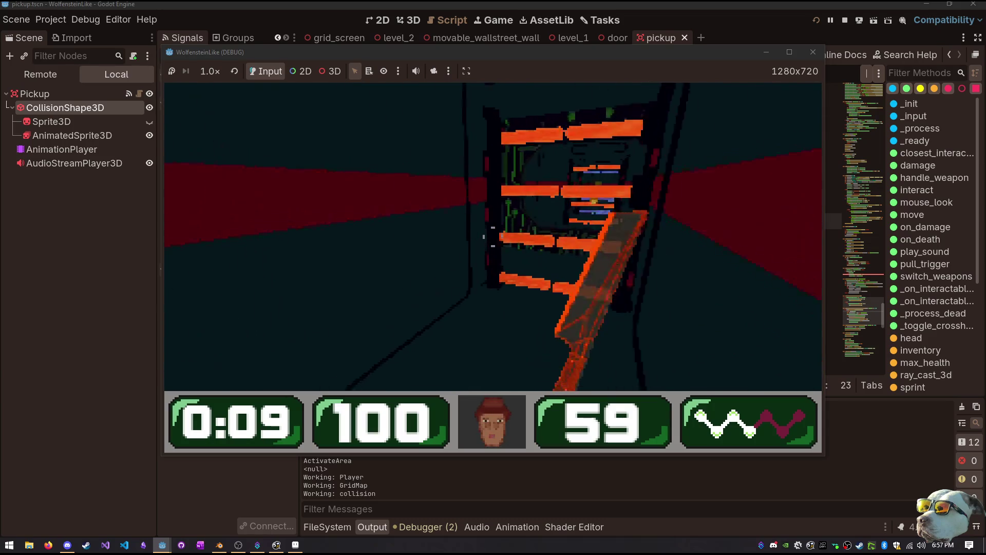
pyautogui.press('w')
pyautogui.press('s')
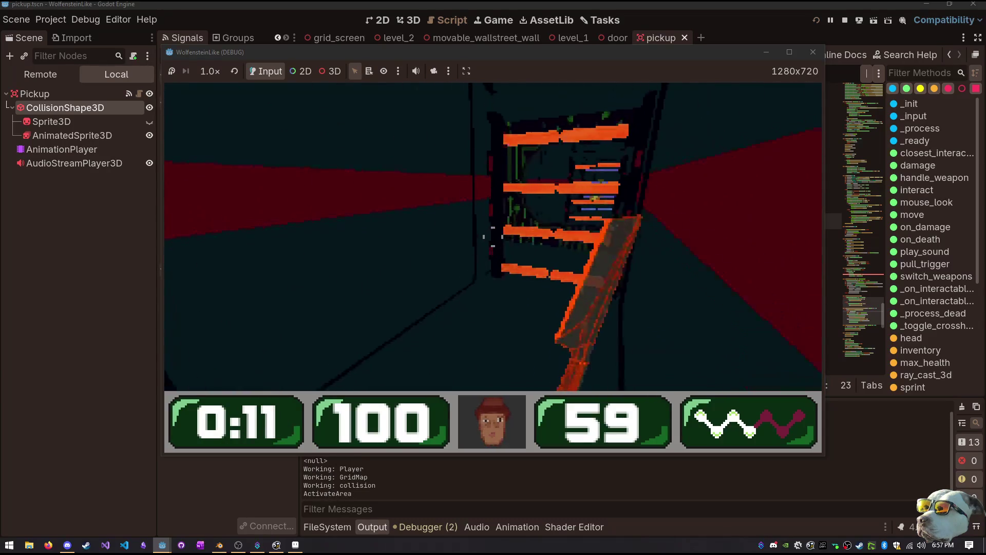
pyautogui.press('w')
pyautogui.click(493, 237)
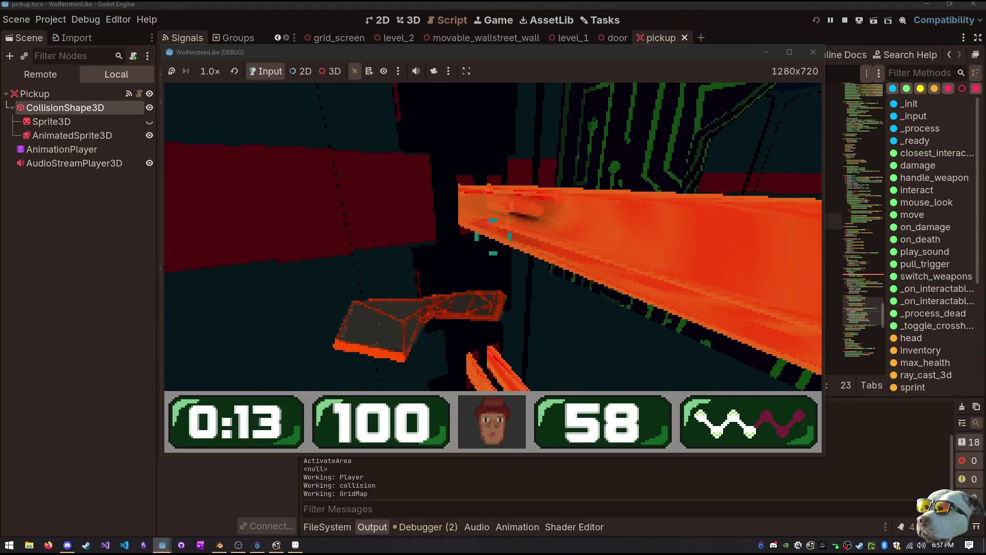
pyautogui.press('s')
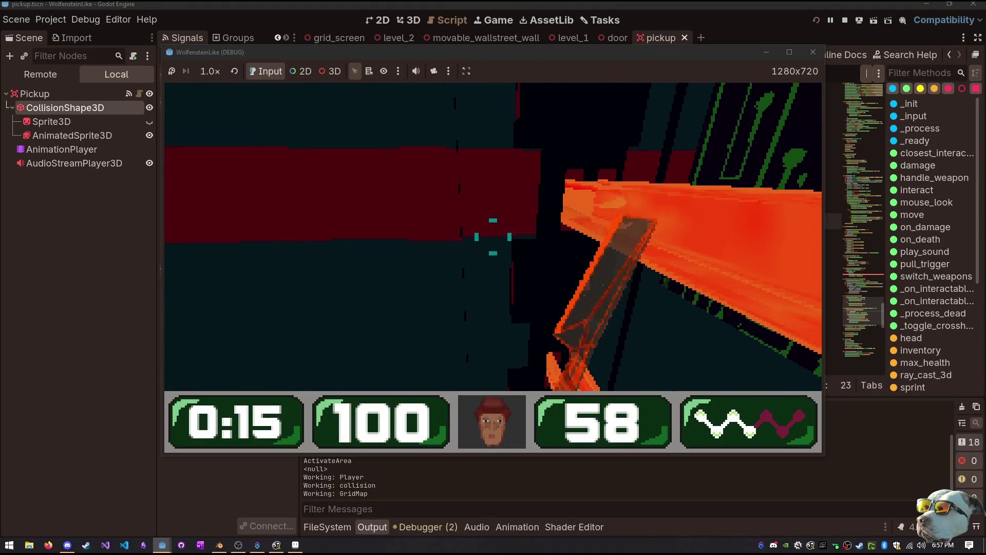
pyautogui.click(493, 236)
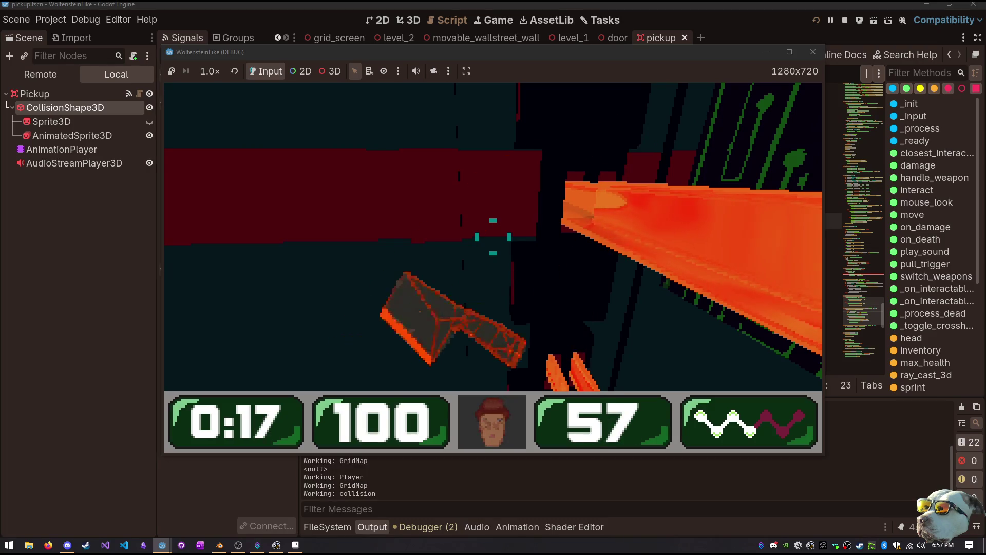
pyautogui.click(493, 236)
pyautogui.click(494, 237)
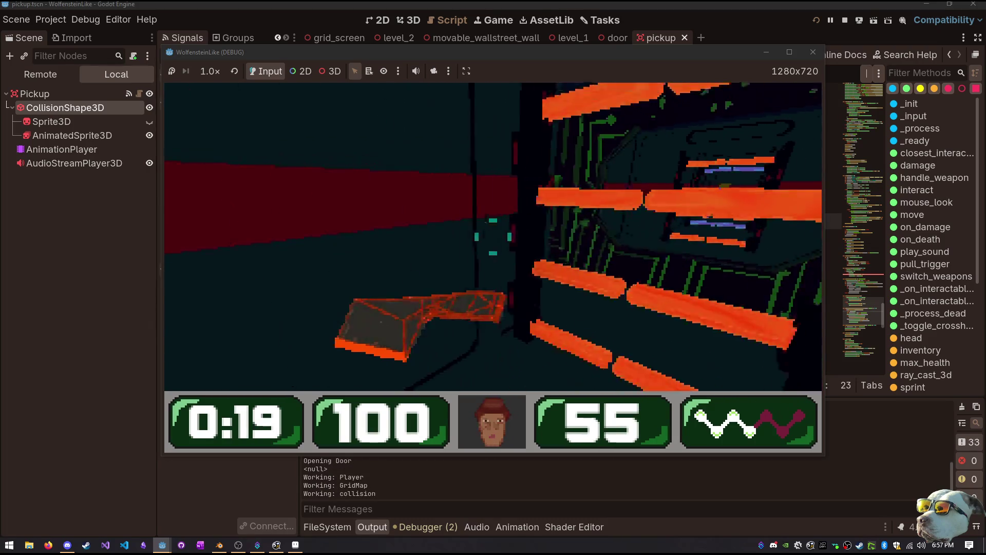
# Interact with the door, recheck crosshair highlighting, then pause and drag Music volume to zero
pyautogui.press('w')
pyautogui.press('e')
pyautogui.press('e')
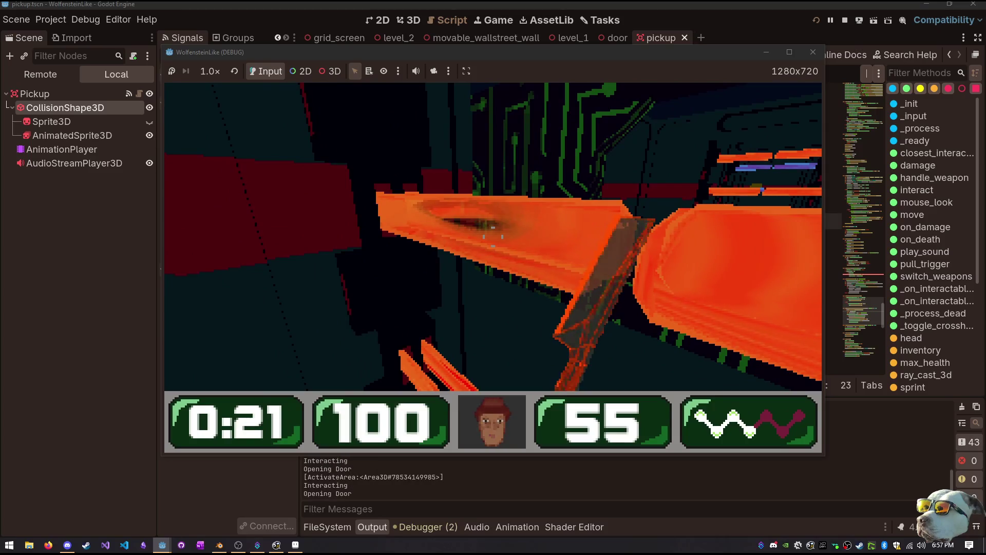
pyautogui.click(493, 236)
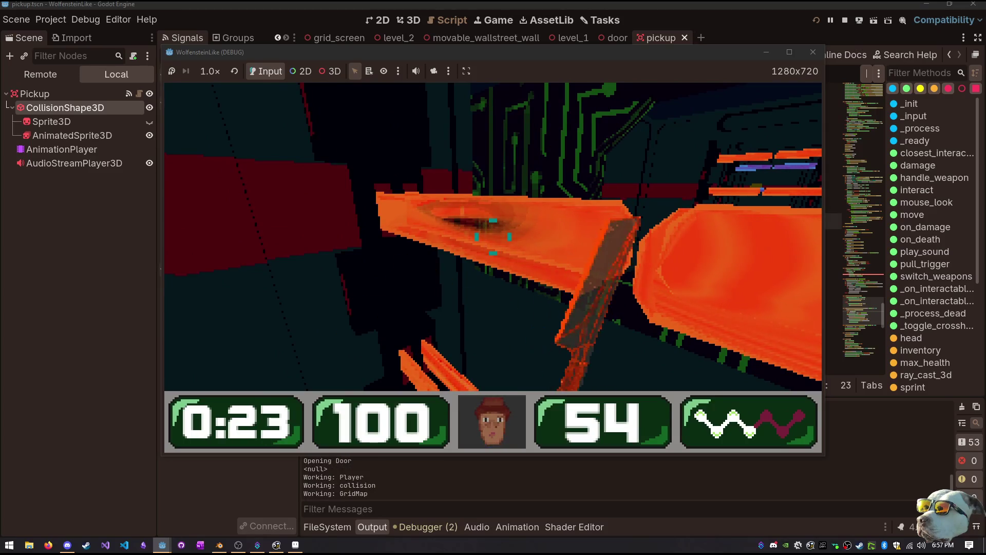
pyautogui.press('s')
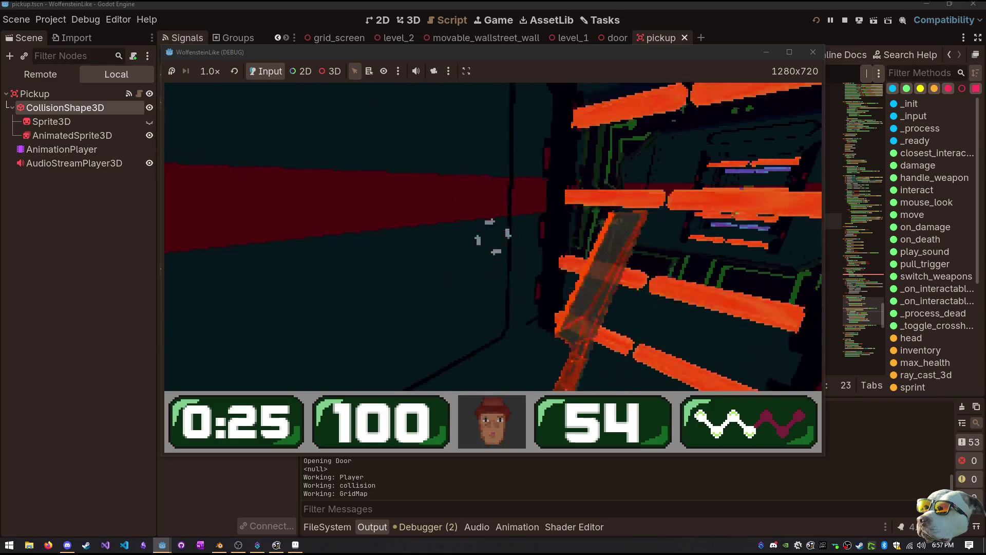
pyautogui.press('w')
pyautogui.click(493, 236)
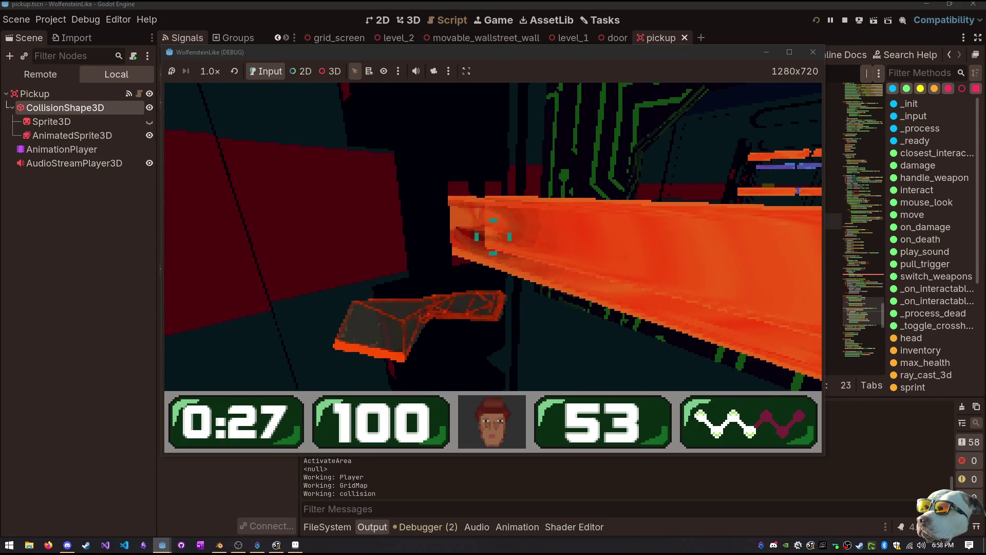
pyautogui.press('s')
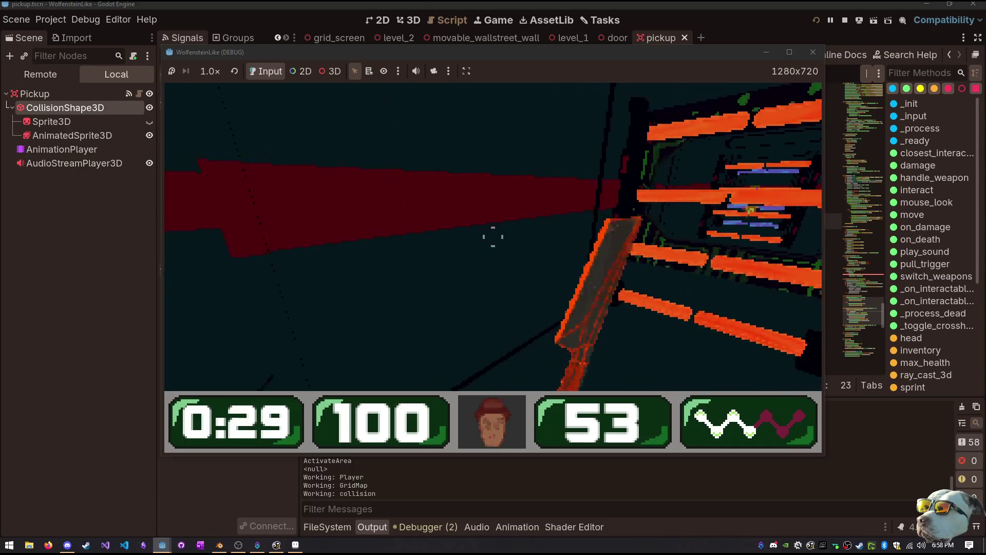
pyautogui.press('w')
pyautogui.click(493, 236)
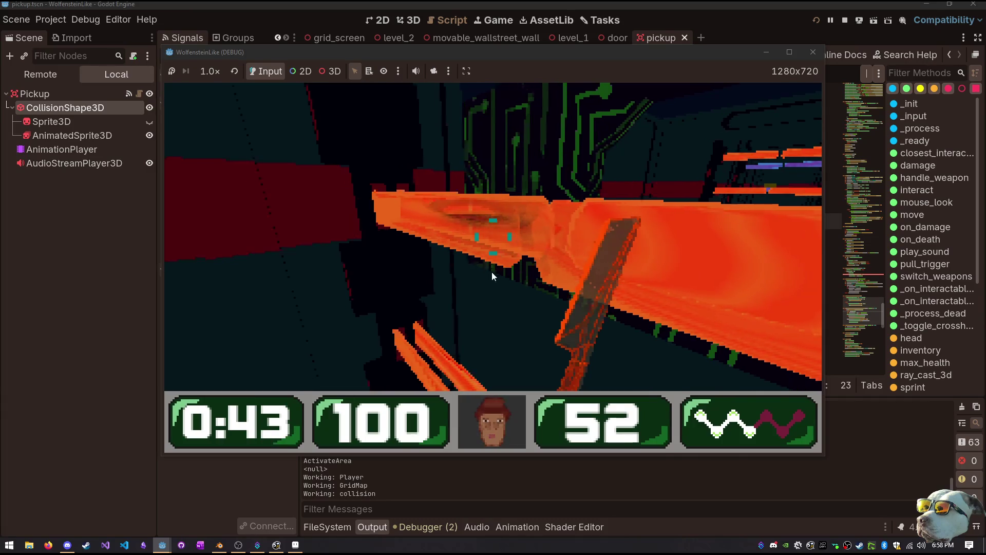
pyautogui.press('Escape')
pyautogui.moveTo(278, 164); pyautogui.dragTo(100, 144)
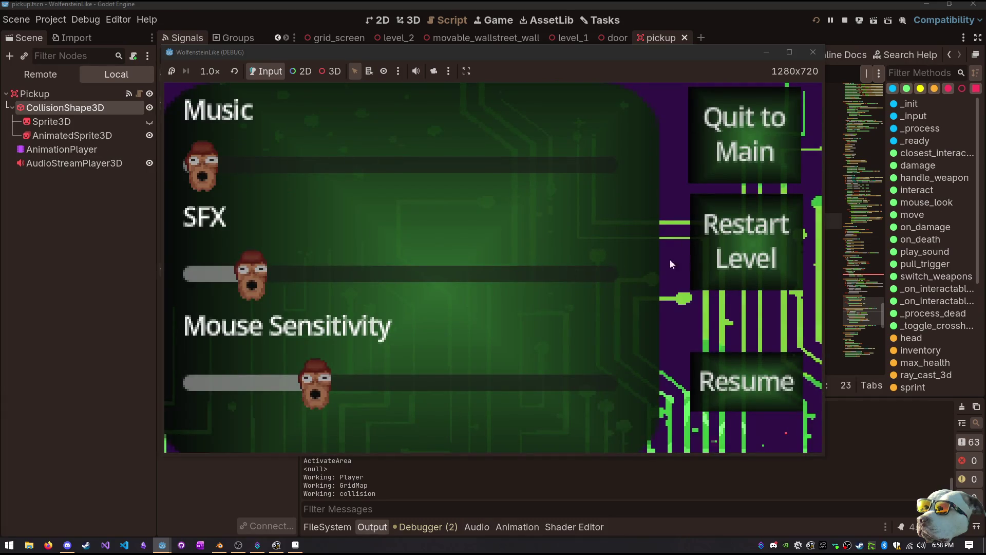
# Undo the last edit to the print line in player.gd and save the script
pyautogui.click(745, 242)
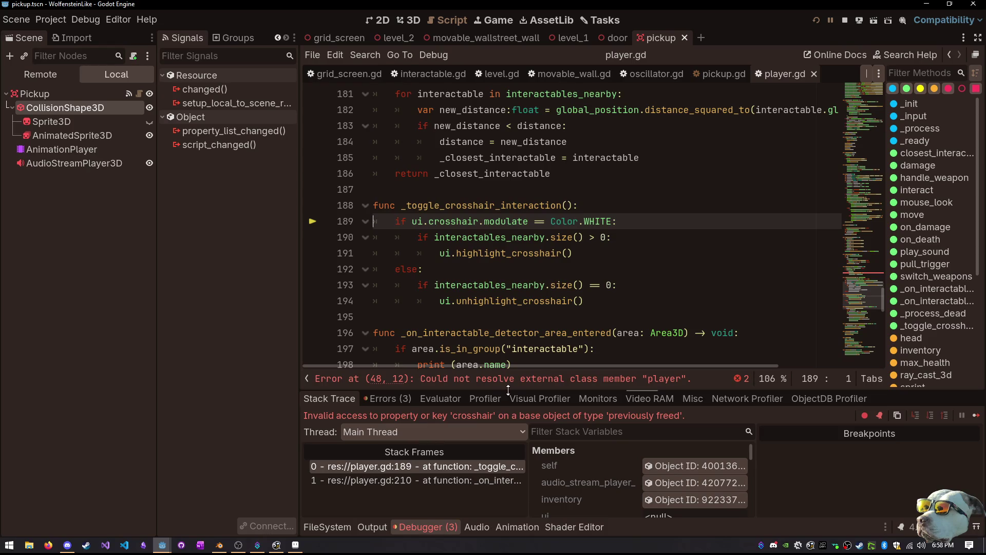
pyautogui.scroll(2, 476, 281)
pyautogui.scroll(2, 476, 281)
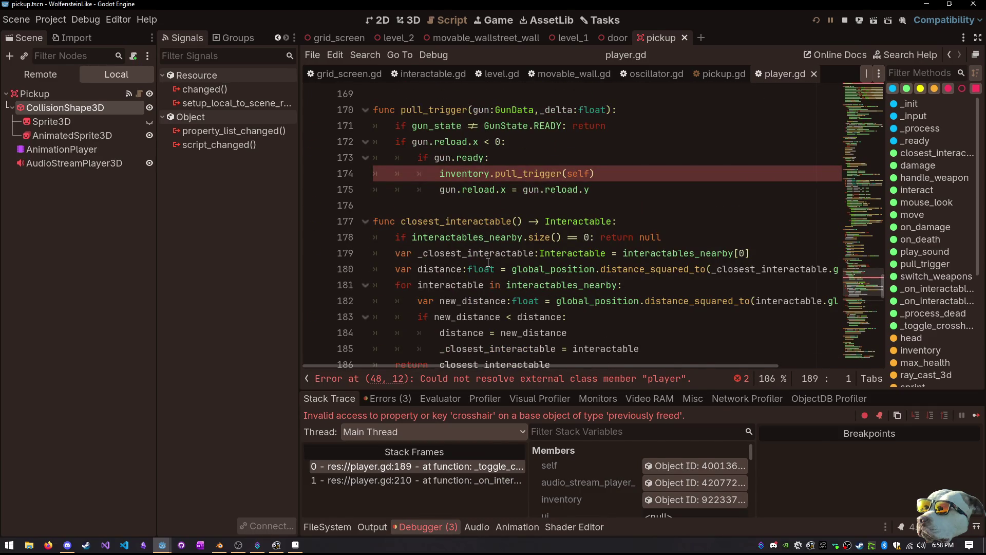
pyautogui.moveTo(488, 263)
pyautogui.hotkey('ctrl', 'z')
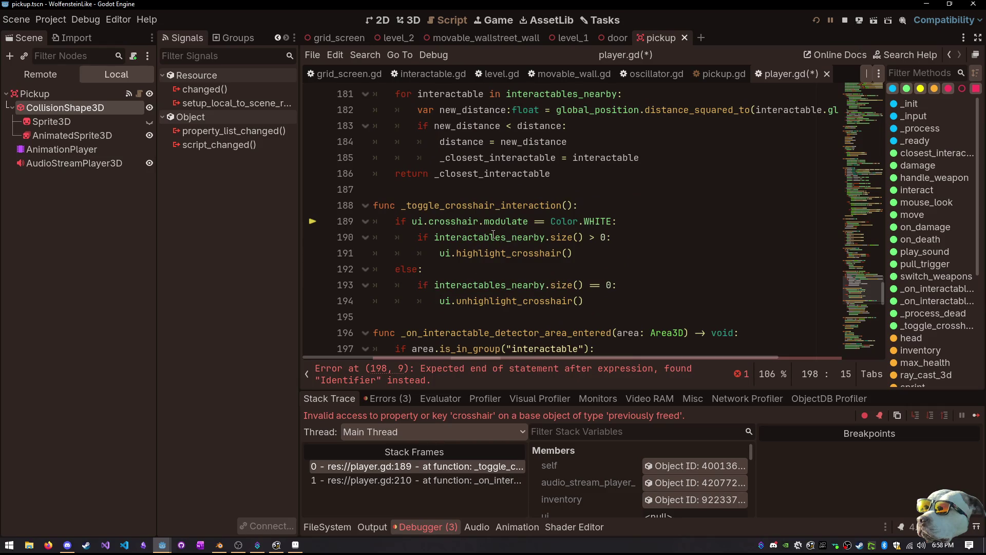
pyautogui.hotkey('ctrl', 's')
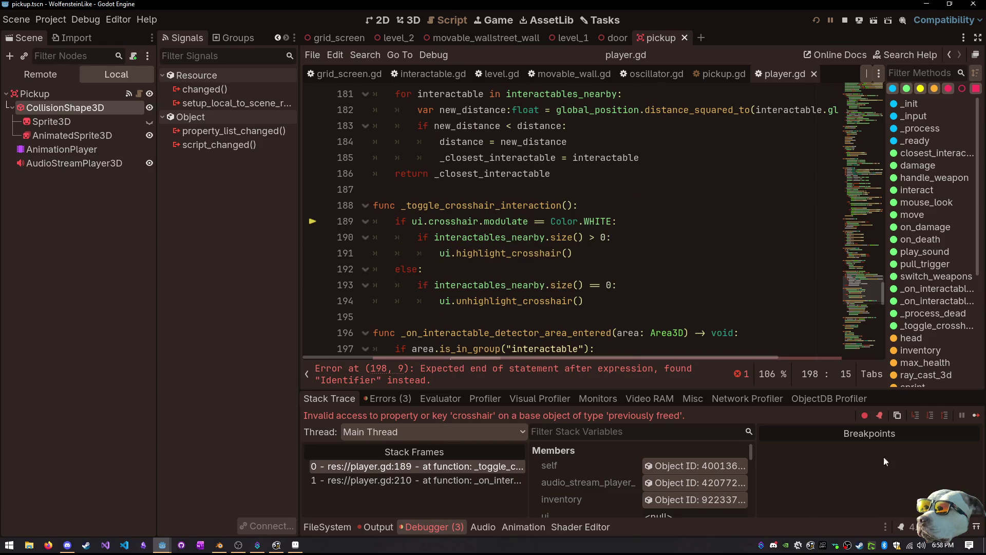
# Resume the game from the breakpoint, walk toward the door, fire once, and stop it with F8
pyautogui.click(978, 419)
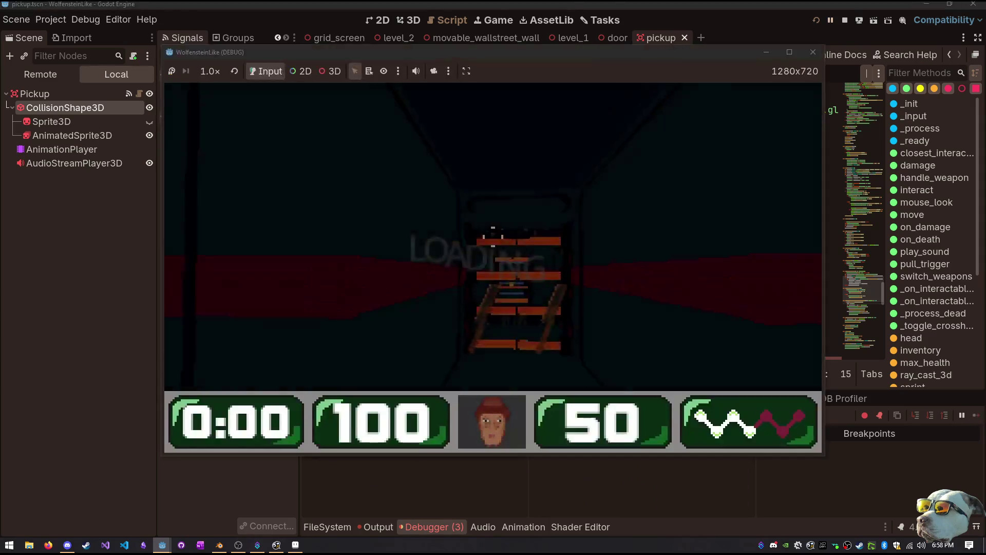
pyautogui.press('w')
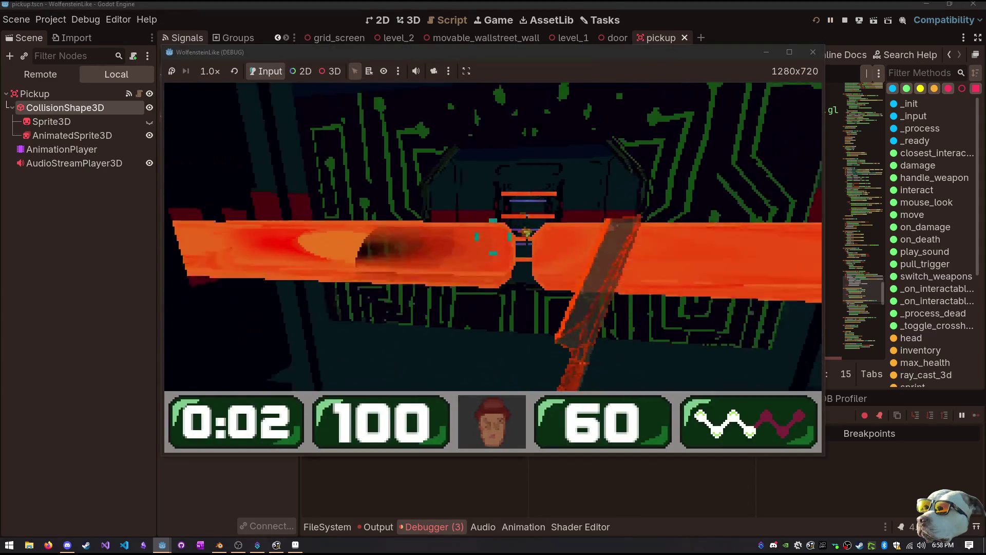
pyautogui.click(492, 237)
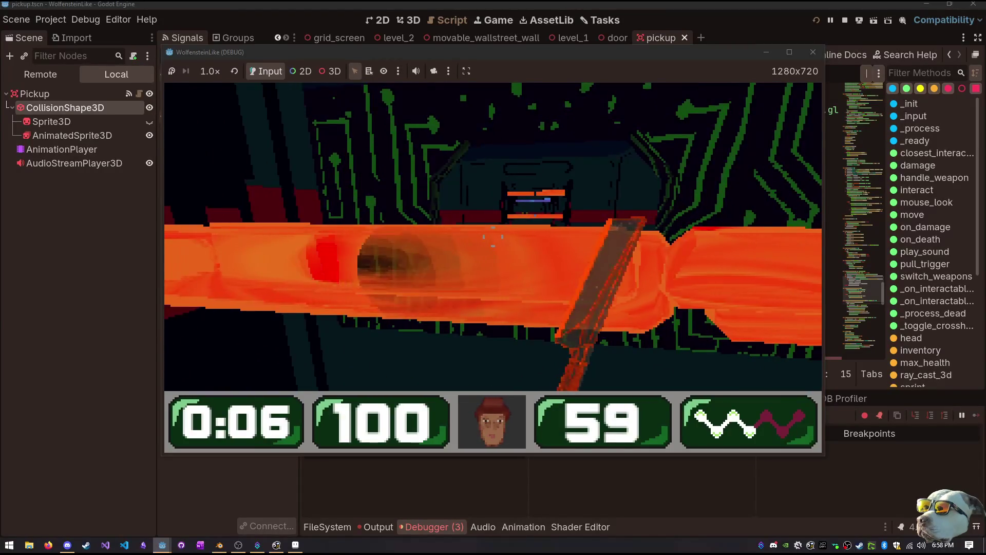
pyautogui.press('F8')
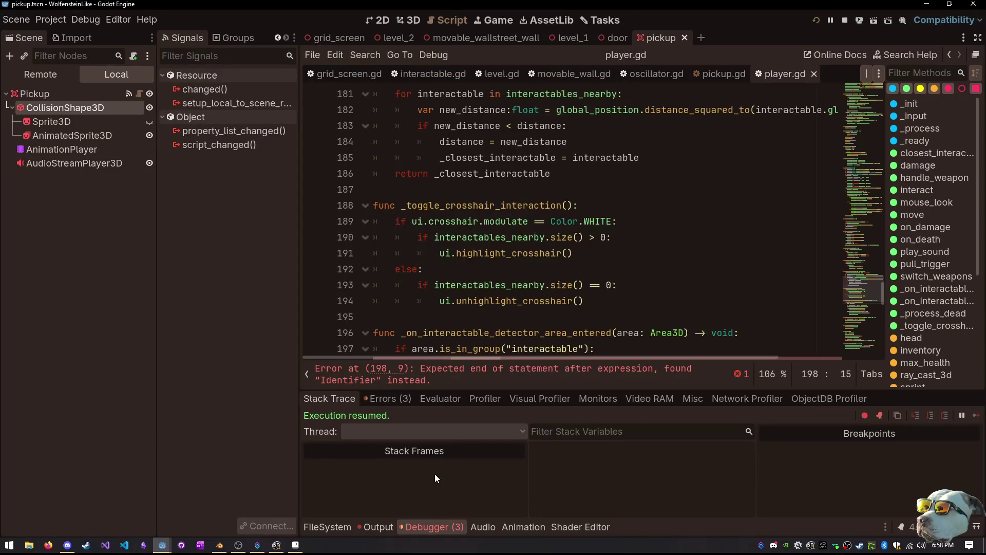
# Change line 198 of player.gd to print(area.name) and save the script
pyautogui.click(423, 526)
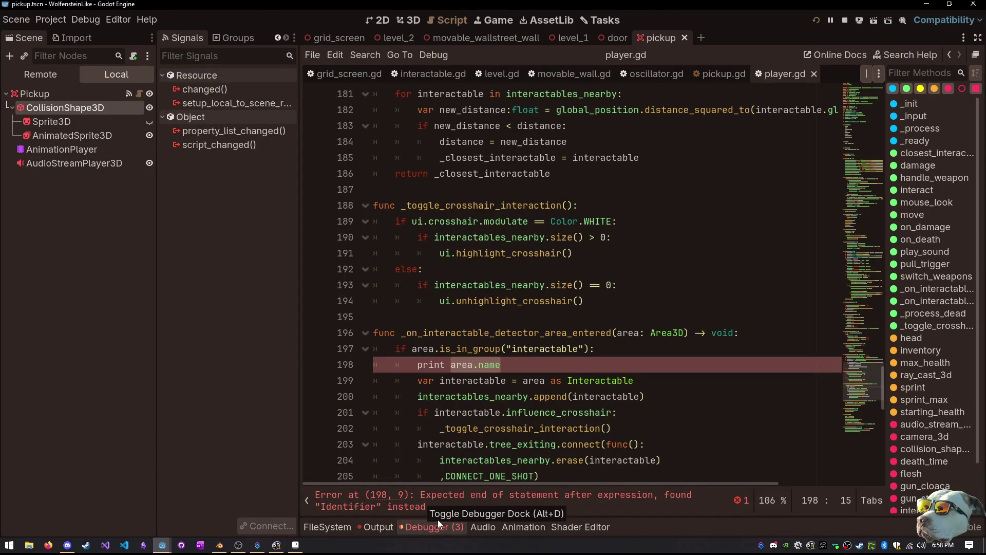
pyautogui.click(466, 512)
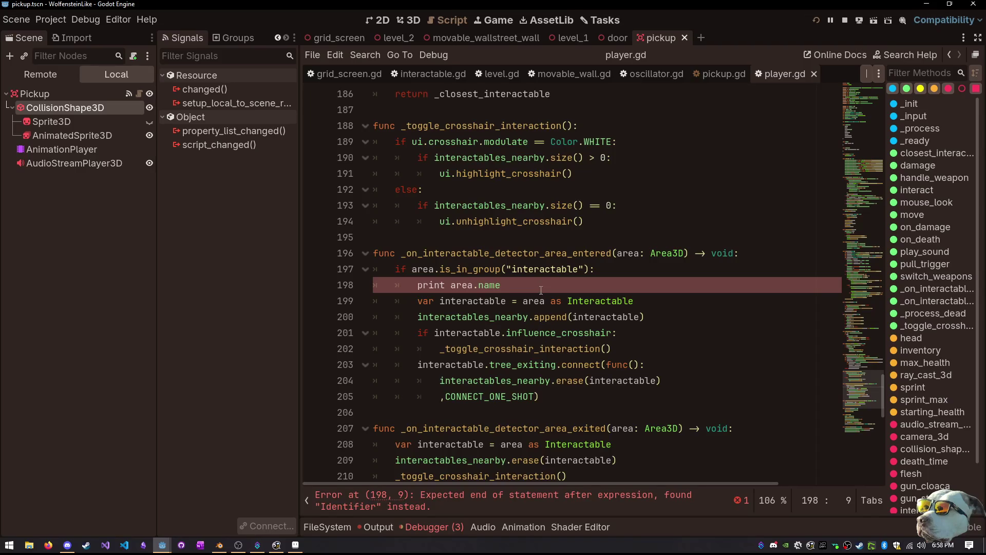
pyautogui.click(451, 285)
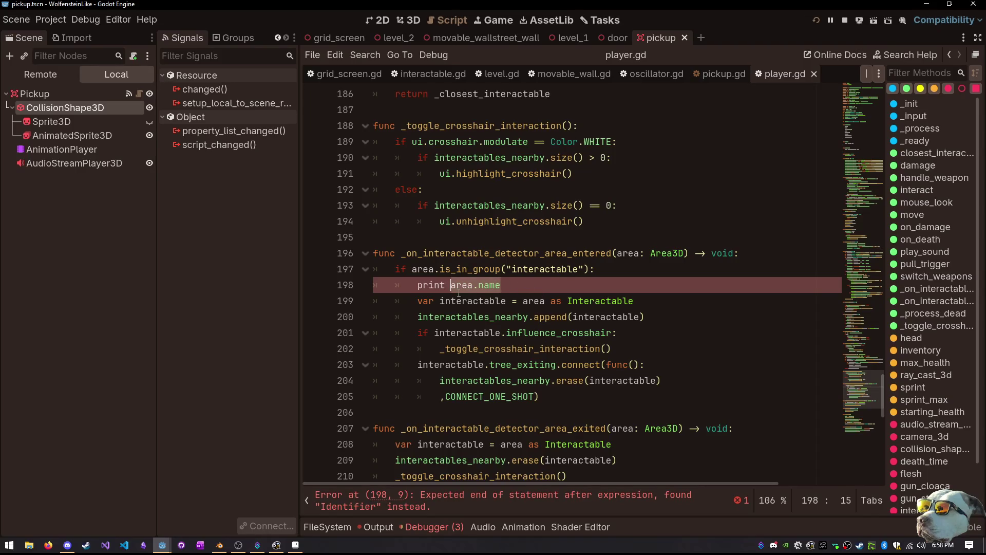
pyautogui.write('(')
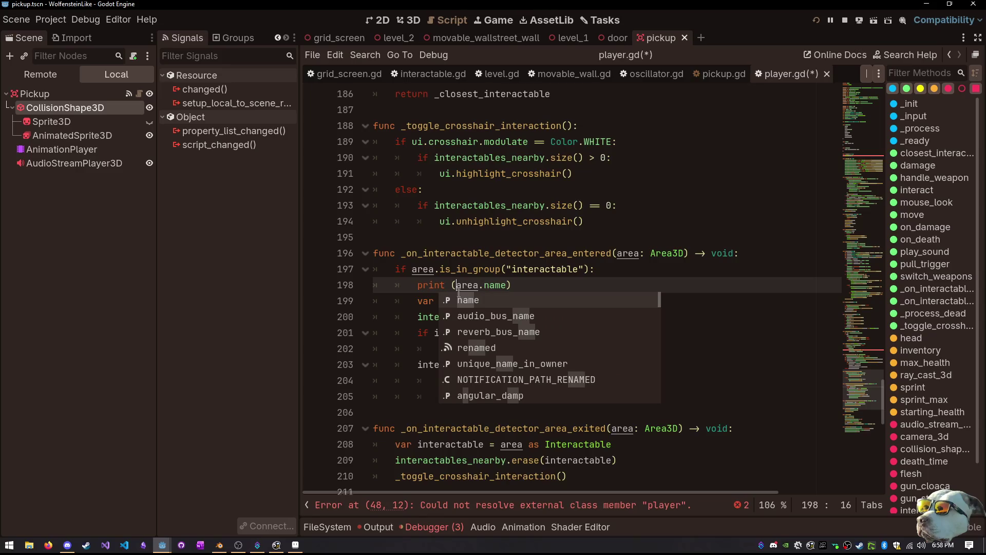
pyautogui.press('BackSpace')
pyautogui.hotkey('ctrl', 's')
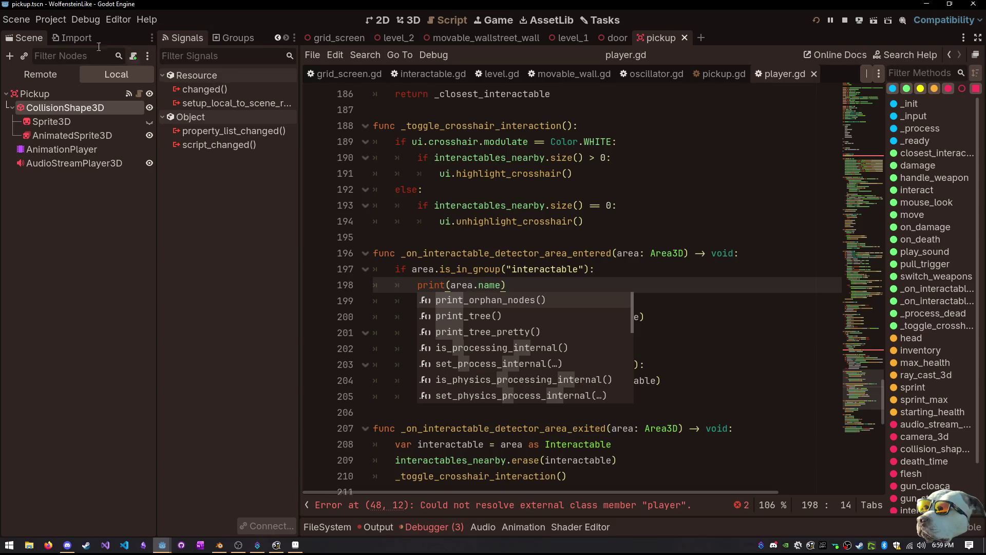
# Reload the current project via Project > Reload Current Project with Stop & Reload
pyautogui.click(51, 19)
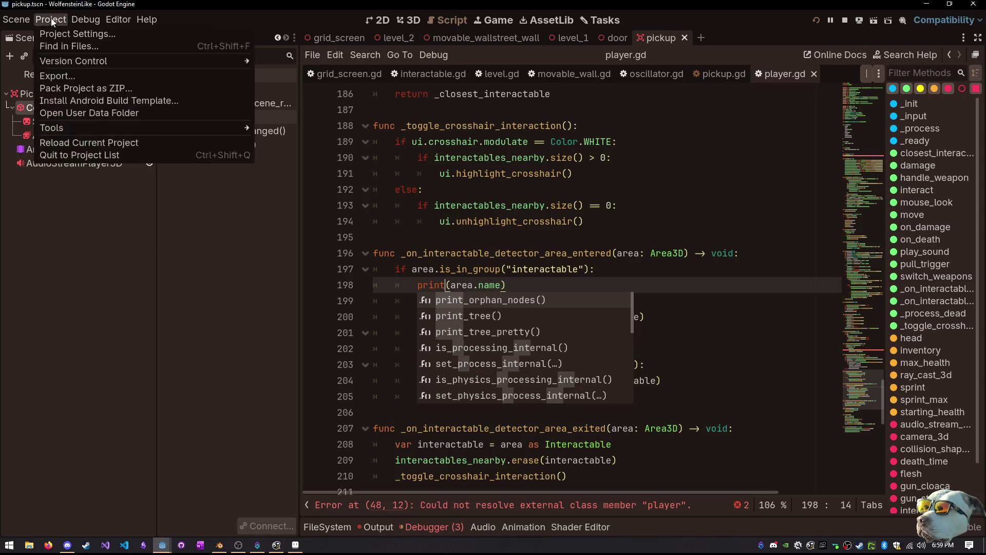
pyautogui.click(103, 144)
pyautogui.click(447, 285)
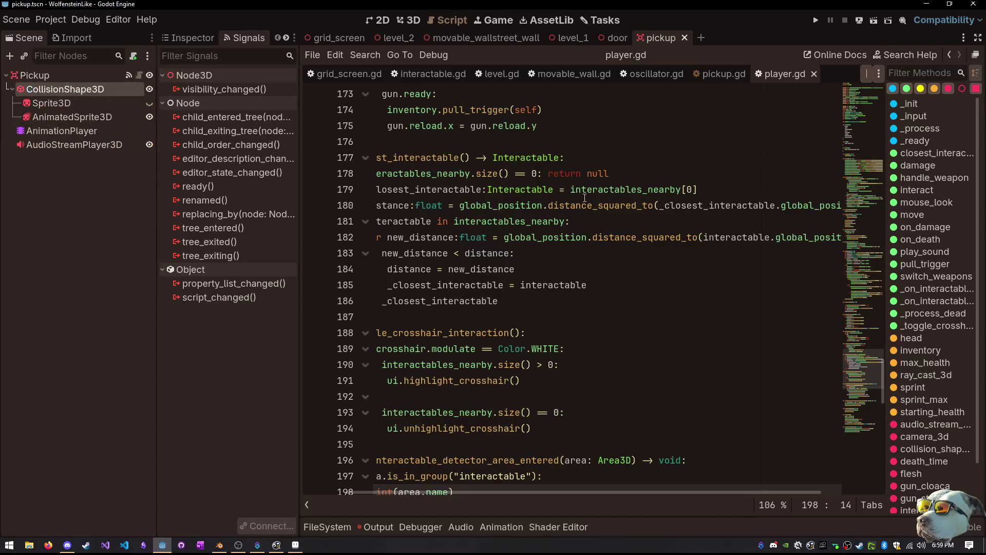
# Run the game, walk onto the cleaver pickup, pause, drag Music fully down, then stop
pyautogui.press('F5')
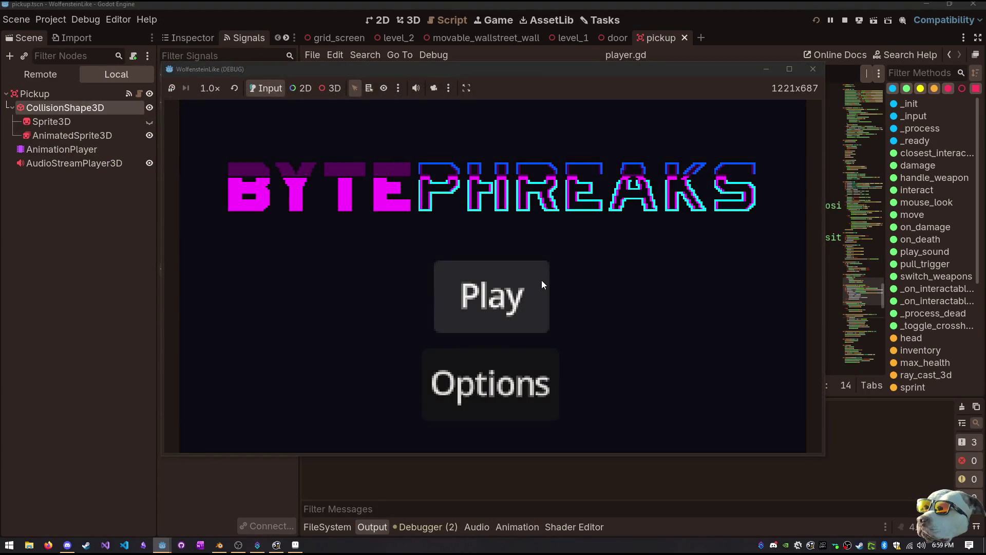
pyautogui.click(541, 280)
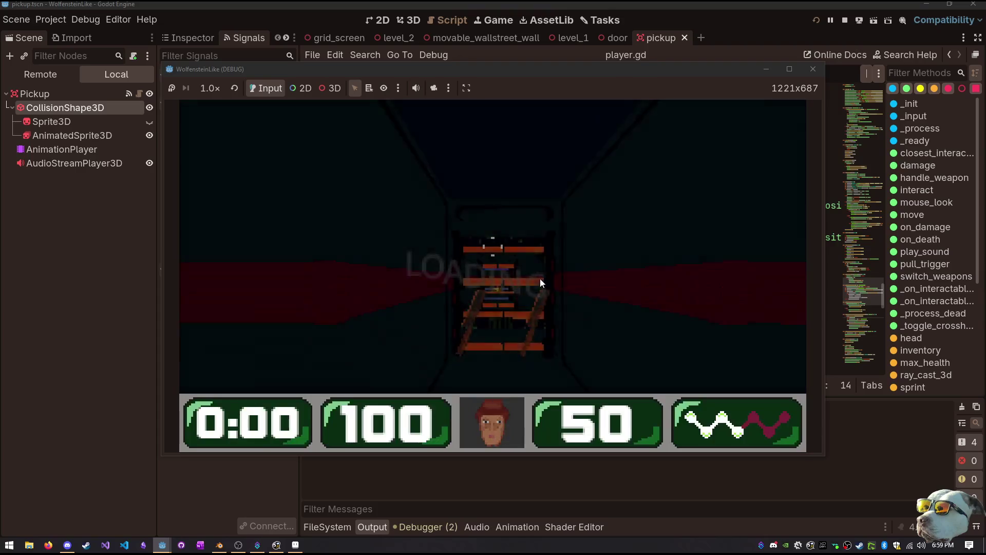
pyautogui.press('w')
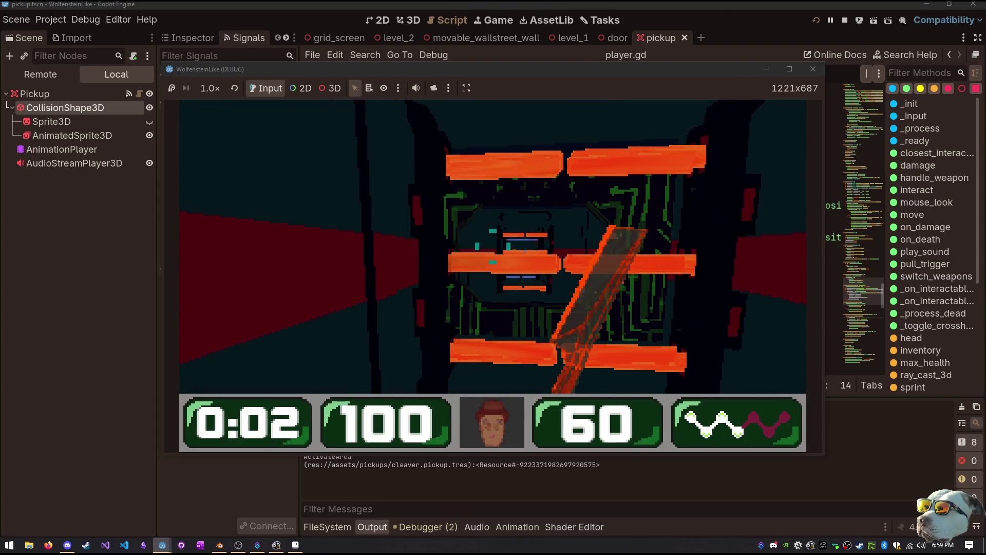
pyautogui.hotkey('alt', 'Tab')
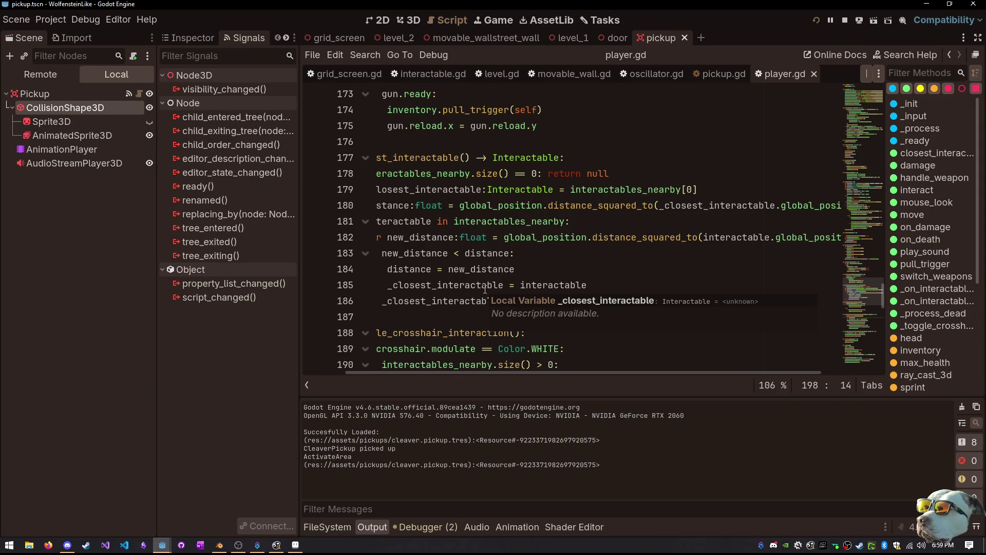
pyautogui.press('Escape')
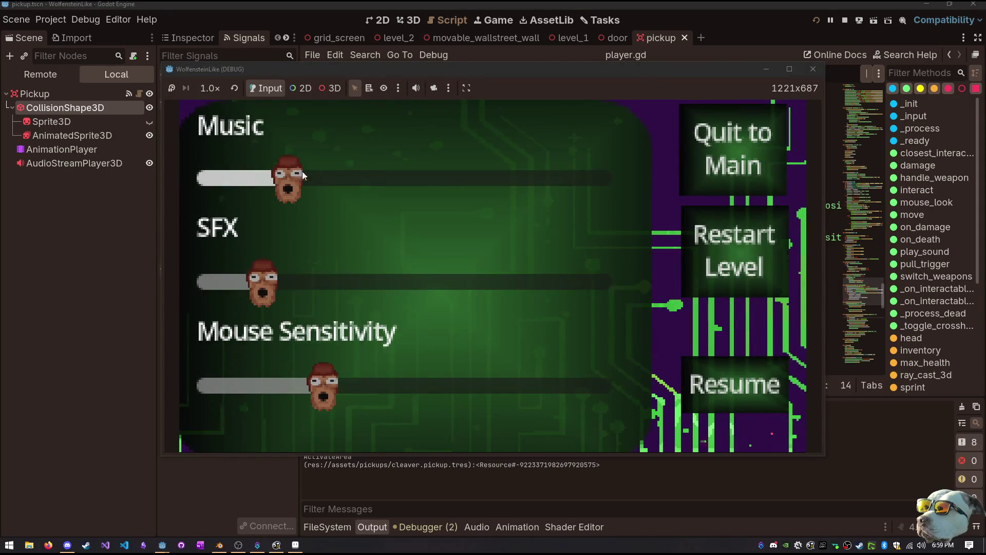
pyautogui.moveTo(276, 189); pyautogui.dragTo(204, 198)
pyautogui.press('F8')
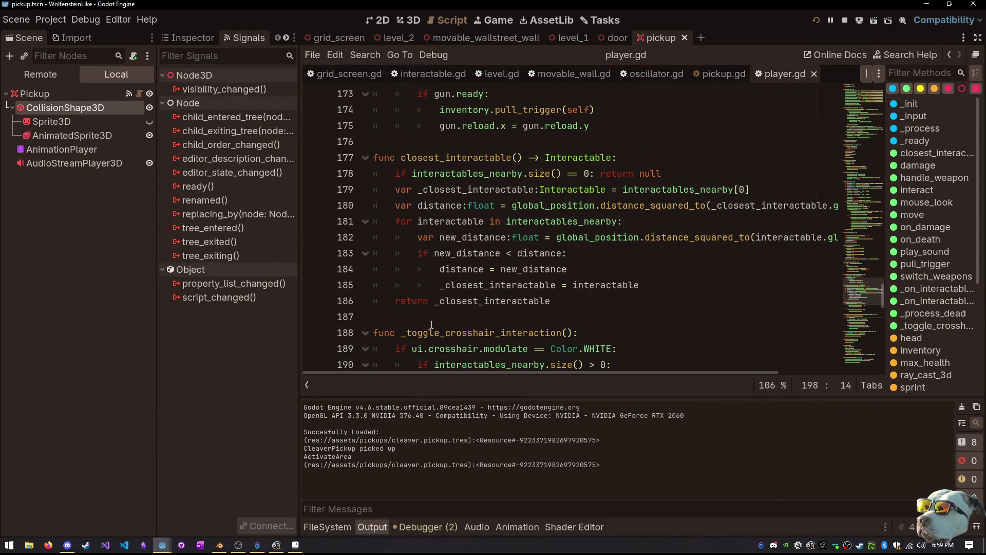
# Review player.gd's interactable detector and influence_crosshair code around line 200, then bring up Quick Open
pyautogui.scroll(-5, 432, 323)
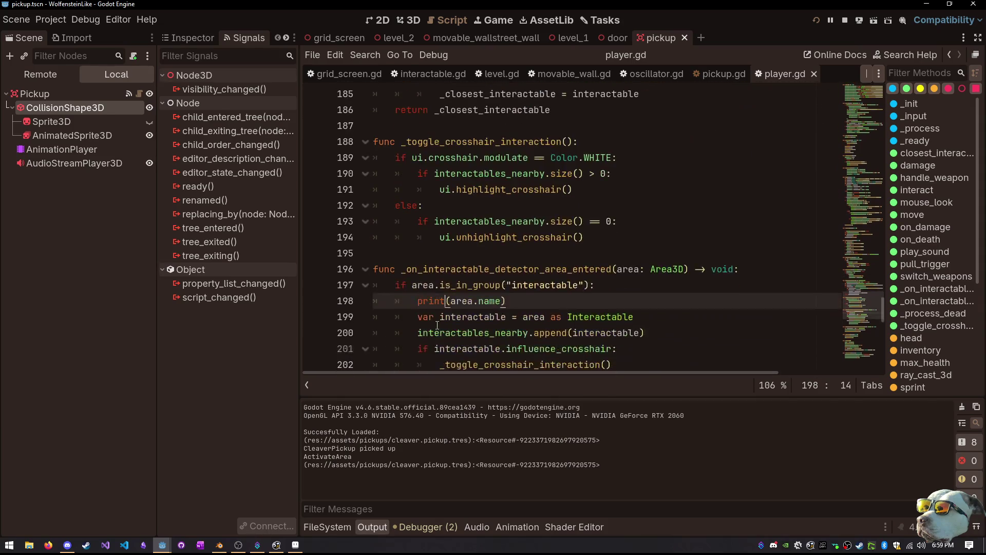
pyautogui.scroll(-1, 437, 327)
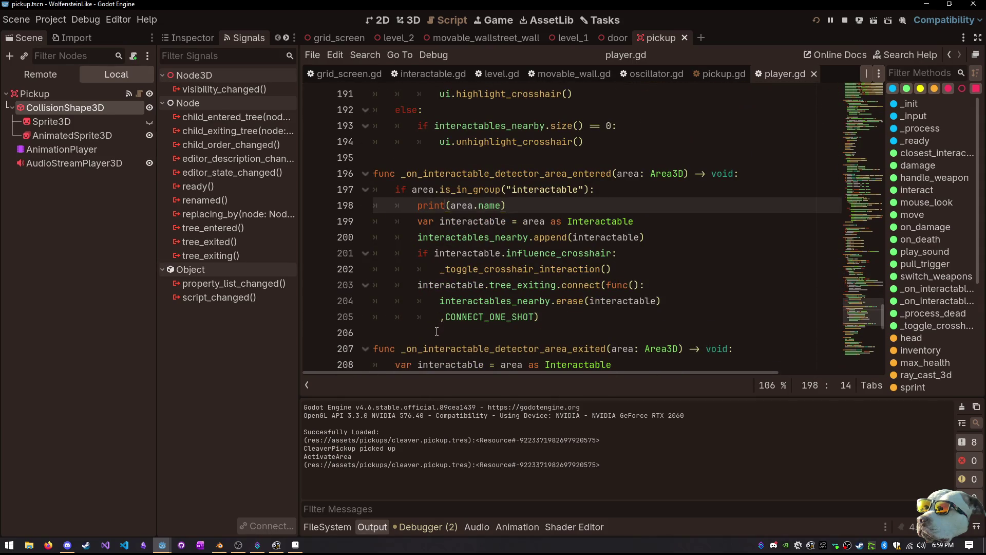
pyautogui.scroll(2, 437, 331)
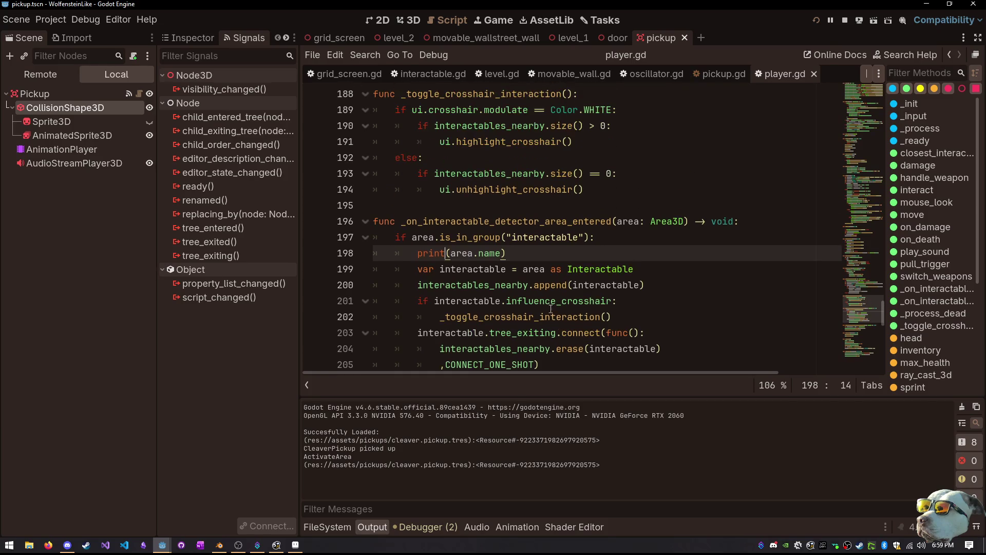
pyautogui.scroll(-2, 546, 302)
pyautogui.click(737, 239)
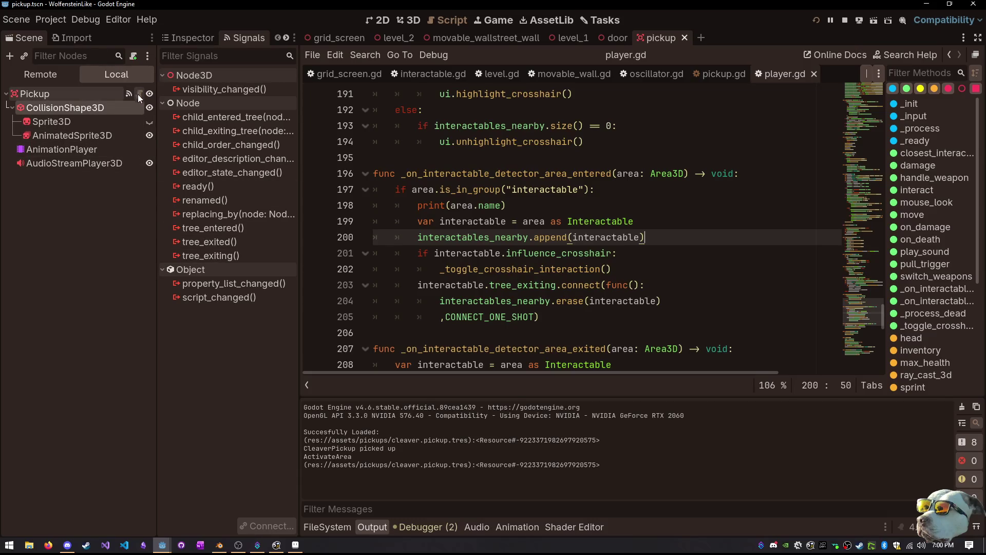
pyautogui.moveTo(534, 254)
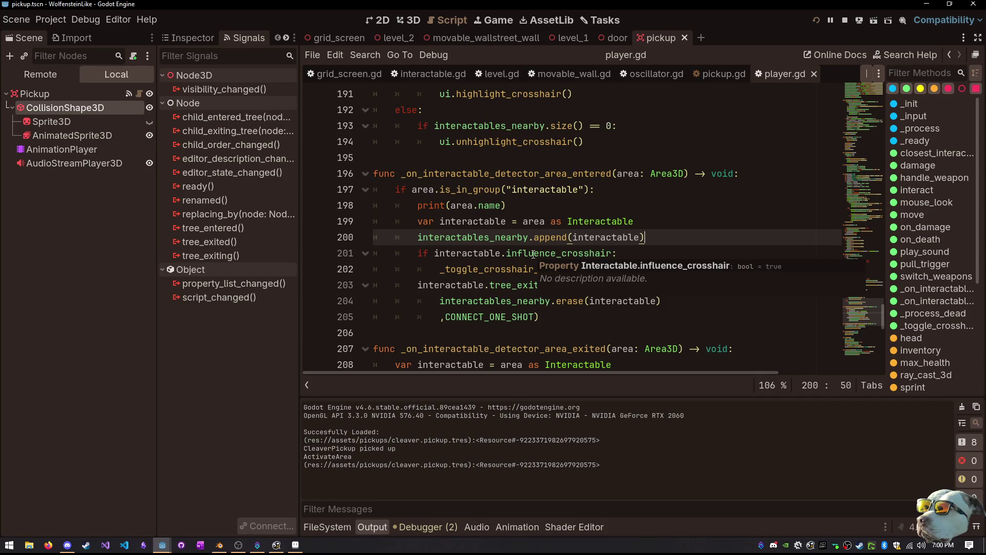
pyautogui.hotkey('shift', 'alt', 'o')
# Search 'cleaver' in Quick Open and open the cleaver_projectile scene
pyautogui.write('cleaver')
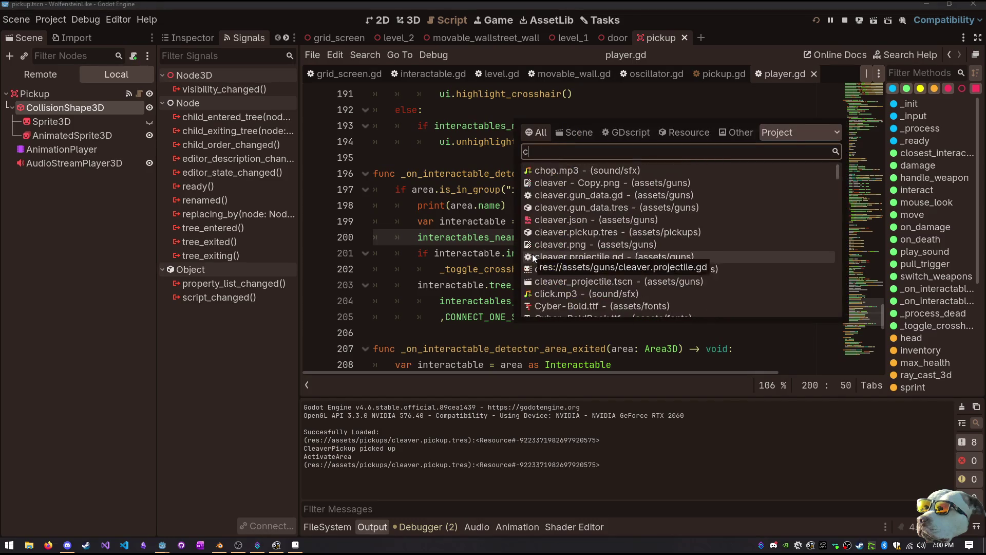
pyautogui.press('Down')
pyautogui.press('Down')
pyautogui.press('Down')
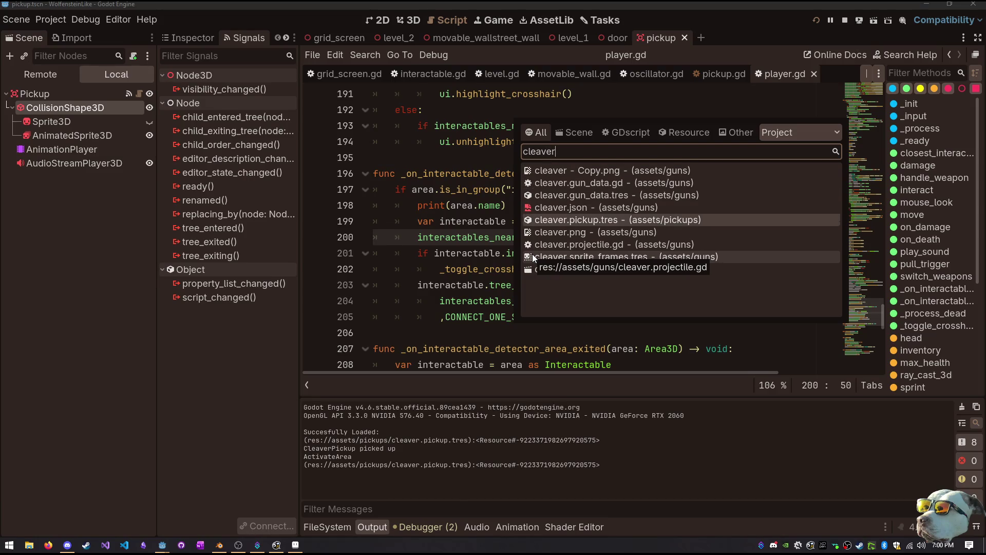
pyautogui.press('Down')
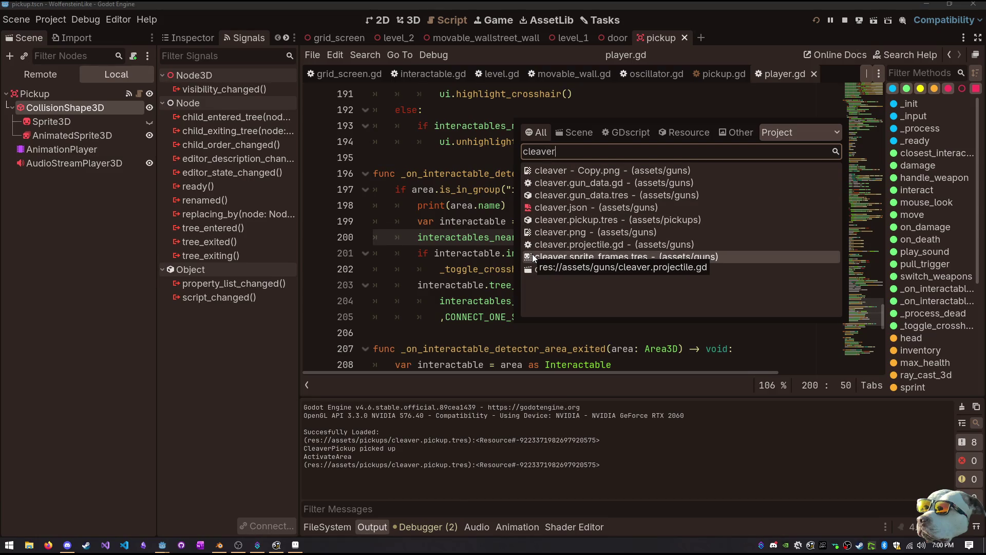
pyautogui.doubleClick(566, 270)
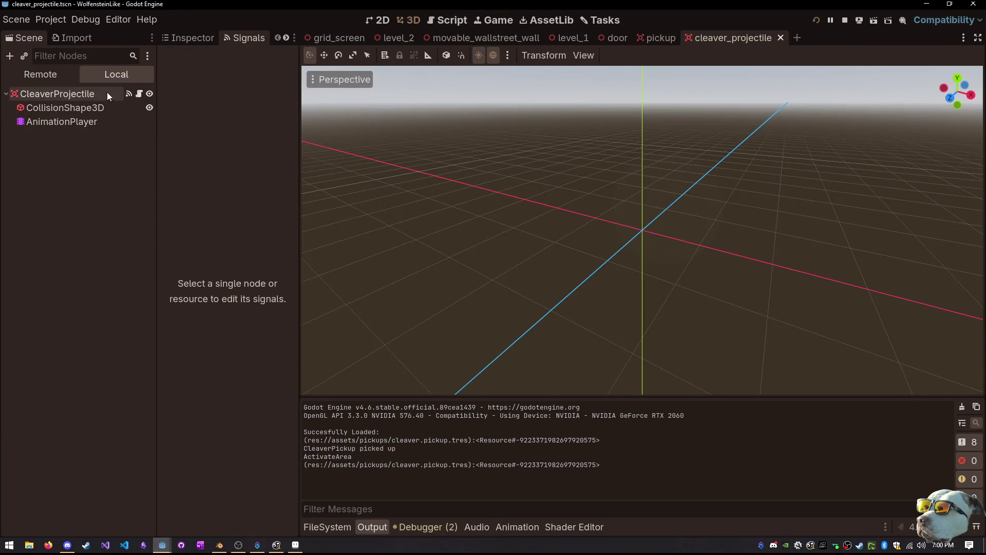
# Show the docks, select the AnimationPlayer node, and switch to cleaver.projectile.gd in the Script workspace
pyautogui.click(287, 39)
pyautogui.click(230, 37)
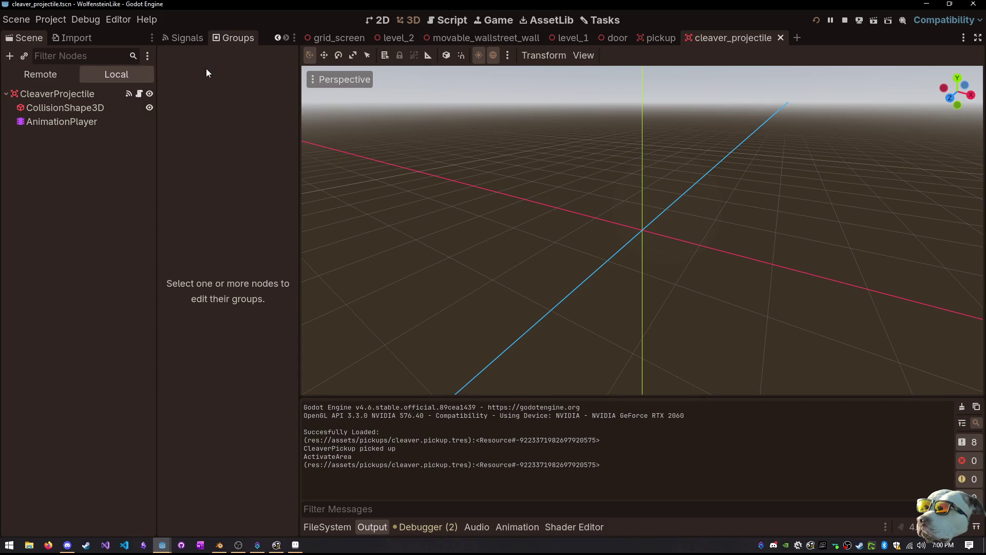
pyautogui.click(72, 96)
pyautogui.click(72, 109)
pyautogui.click(75, 120)
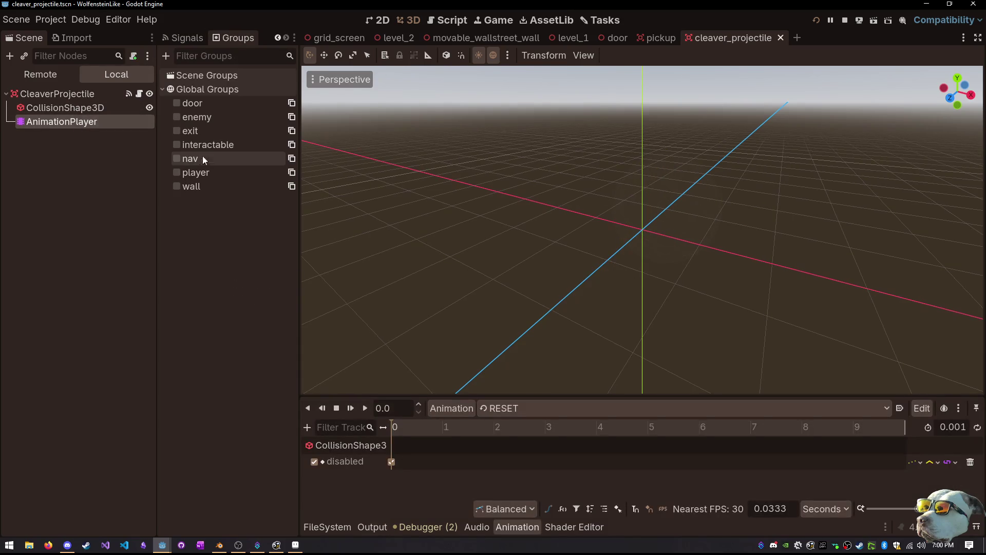
pyautogui.click(447, 20)
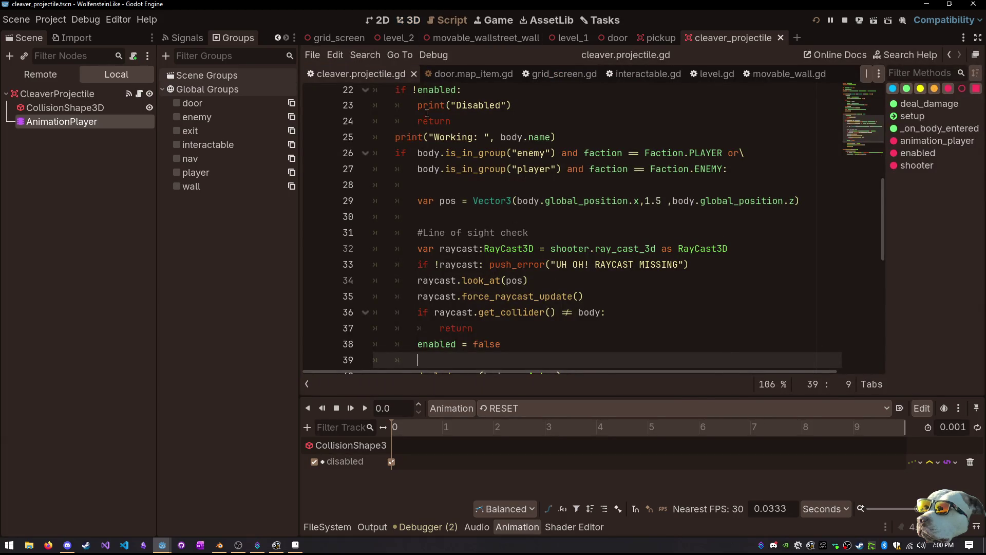
# Close cleaver.projectile.gd and select the _toggle_crosshair_interaction call on line 202
pyautogui.middleClick(363, 78)
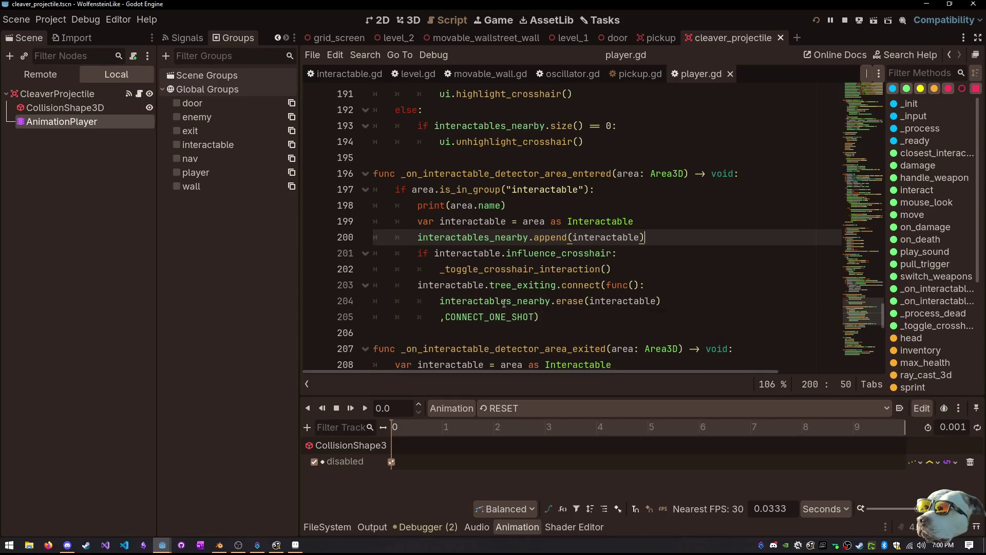
pyautogui.click(539, 269)
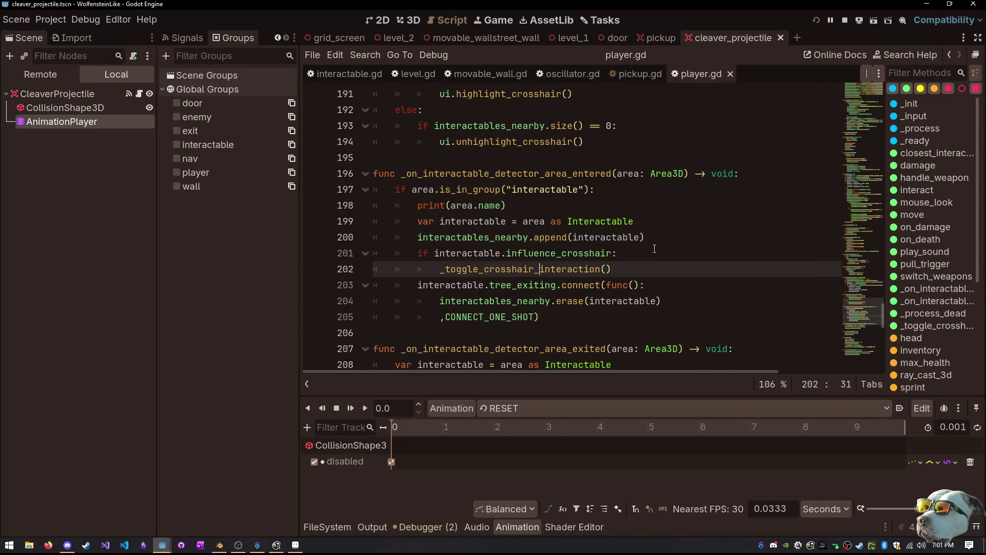
pyautogui.doubleClick(570, 269)
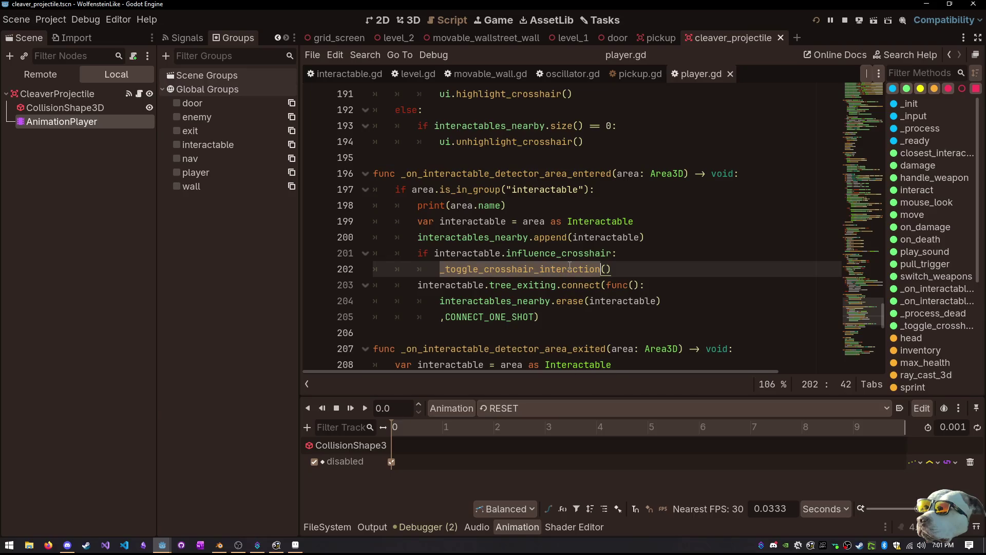
# Jump to the _toggle_crosshair_interaction definition and inspect its highlight_crosshair call near line 191
pyautogui.scroll(1, 569, 270)
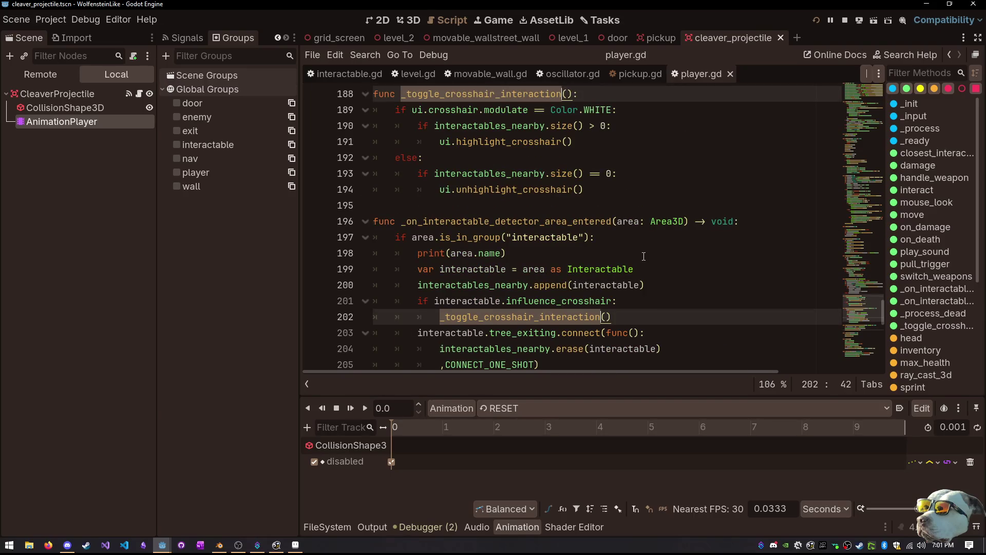
pyautogui.scroll(3, 643, 256)
pyautogui.click(645, 254)
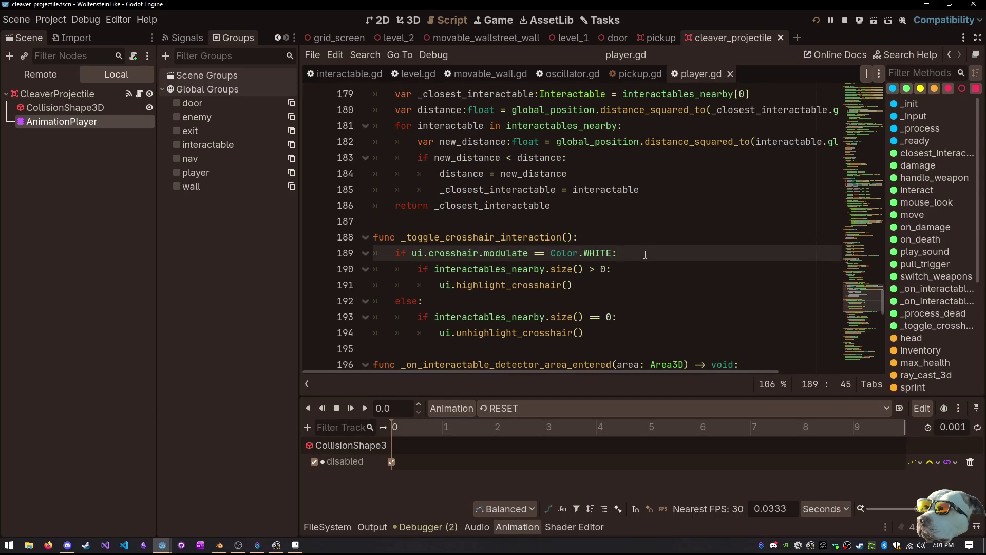
pyautogui.click(562, 286)
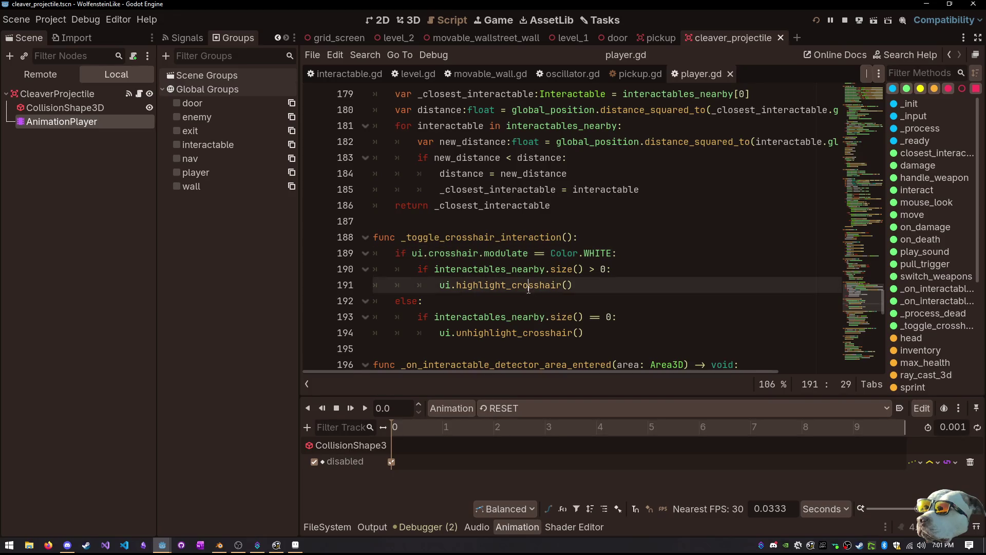
pyautogui.click(660, 283)
# Set a breakpoint on line 189, run the game, and inspect the calling frame at line 210
pyautogui.click(317, 257)
pyautogui.press('F5')
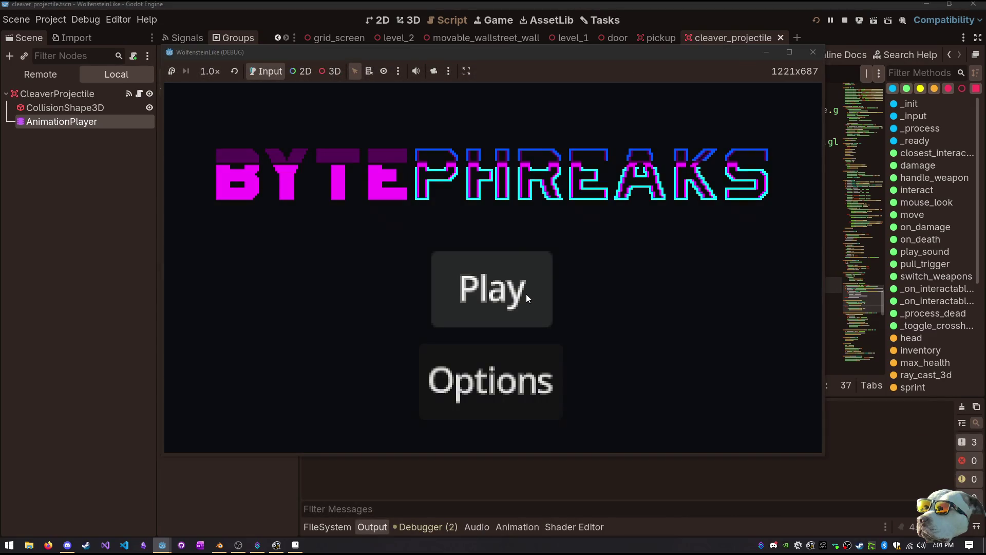
pyautogui.click(526, 294)
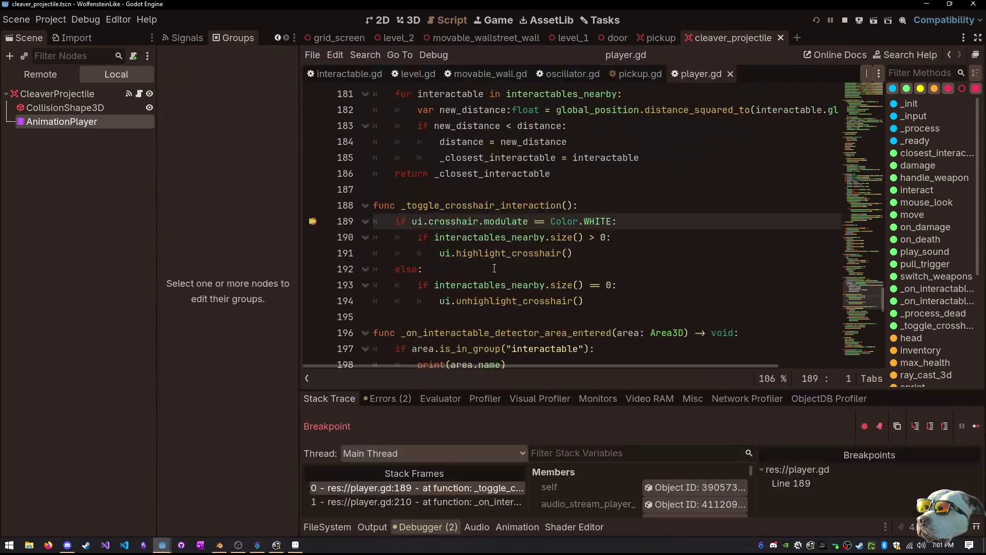
pyautogui.moveTo(494, 269)
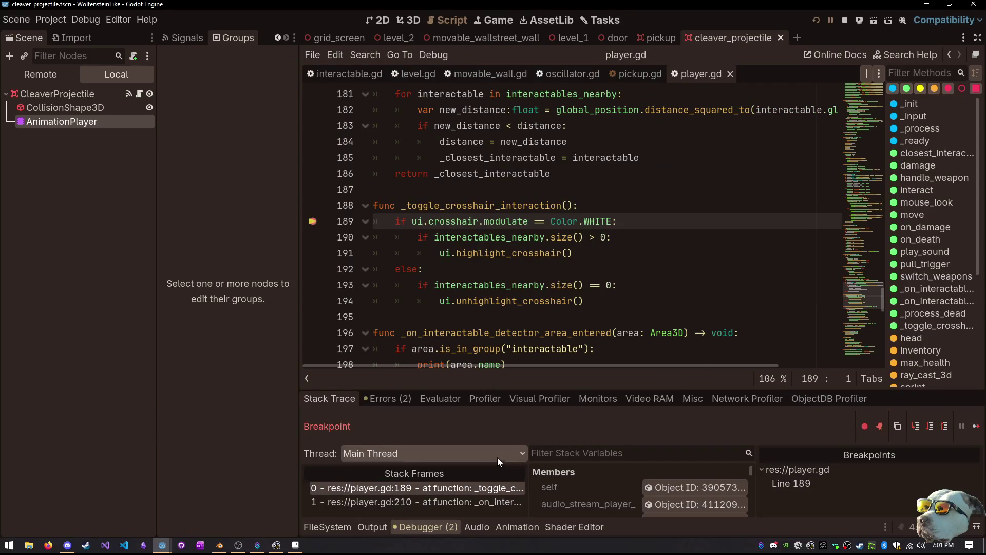
pyautogui.click(486, 500)
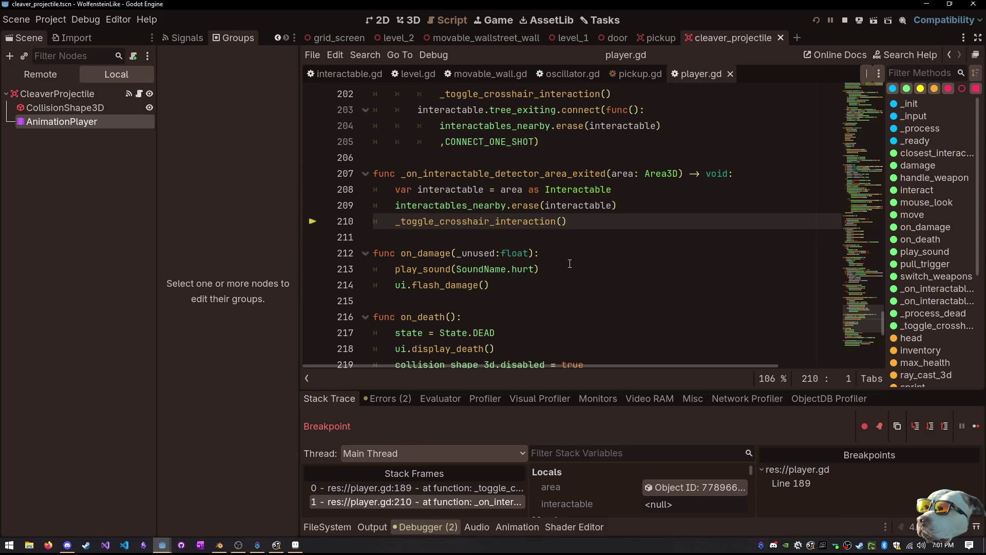
# Wrap line 210's crosshair toggle in an is_in_group("interactable") check, save, and rerun the game
pyautogui.scroll(3, 565, 252)
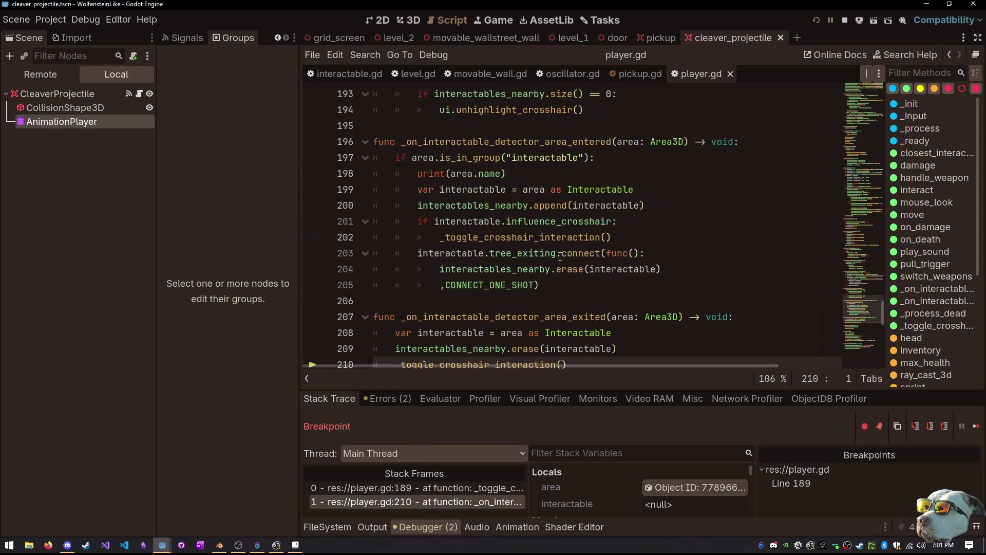
pyautogui.moveTo(595, 158); pyautogui.dragTo(396, 157)
pyautogui.hotkey('ctrl', 'c')
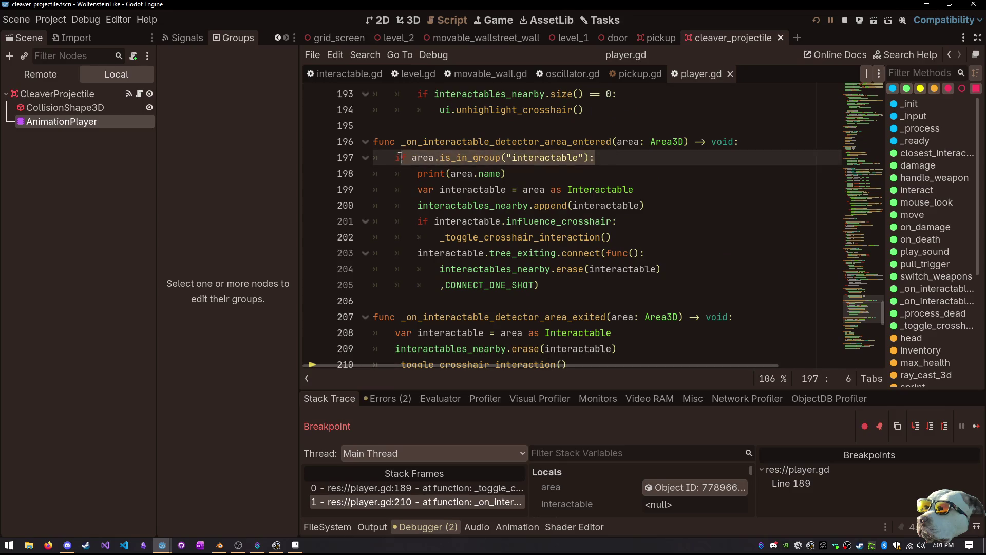
pyautogui.scroll(-3, 624, 290)
pyautogui.click(582, 225)
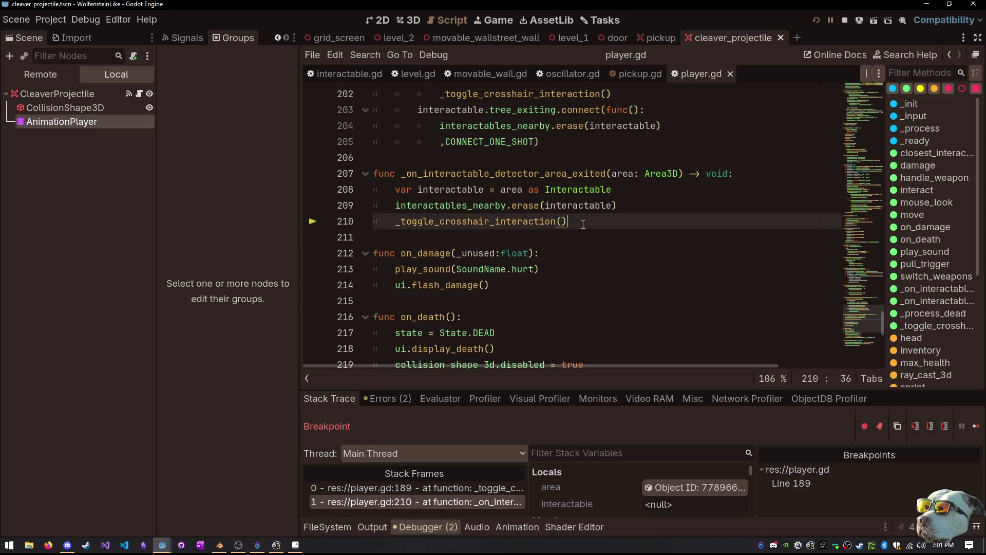
pyautogui.press('Home')
pyautogui.press('Return')
pyautogui.press('Up')
pyautogui.hotkey('ctrl', 'v')
pyautogui.press('Down')
pyautogui.press('Tab')
pyautogui.hotkey('ctrl', 's')
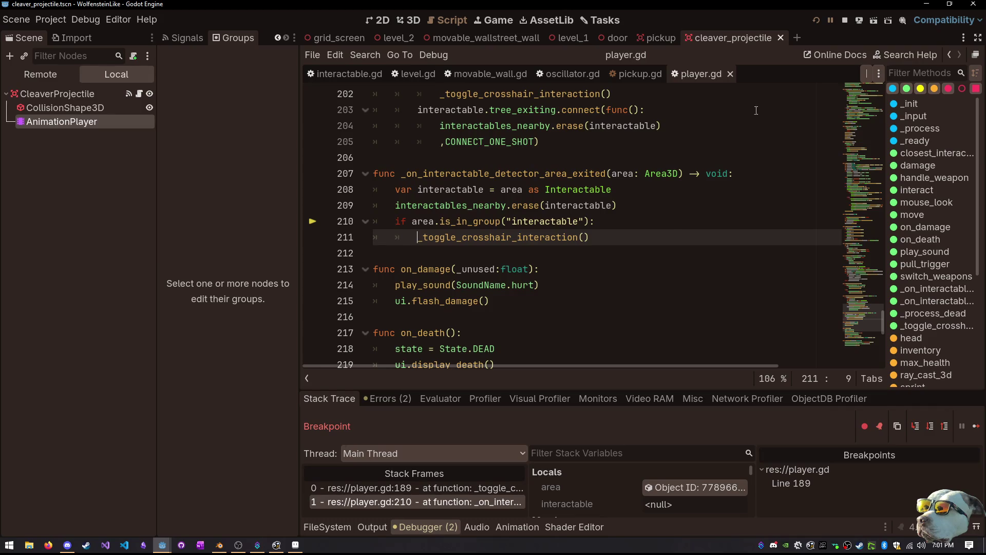
pyautogui.click(816, 21)
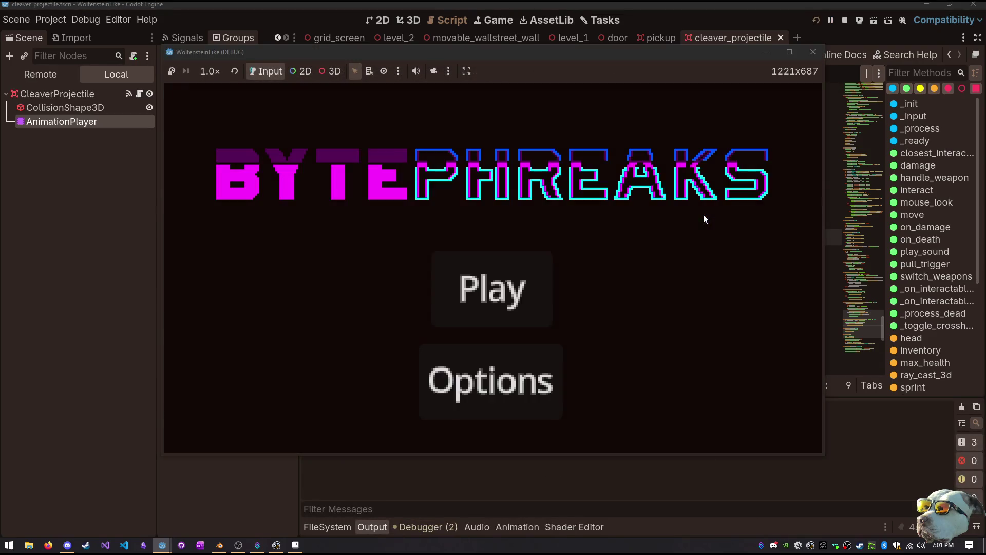
# Start play, delete the stray 'w', remove the line 189 breakpoint, and relaunch with F5
pyautogui.click(498, 272)
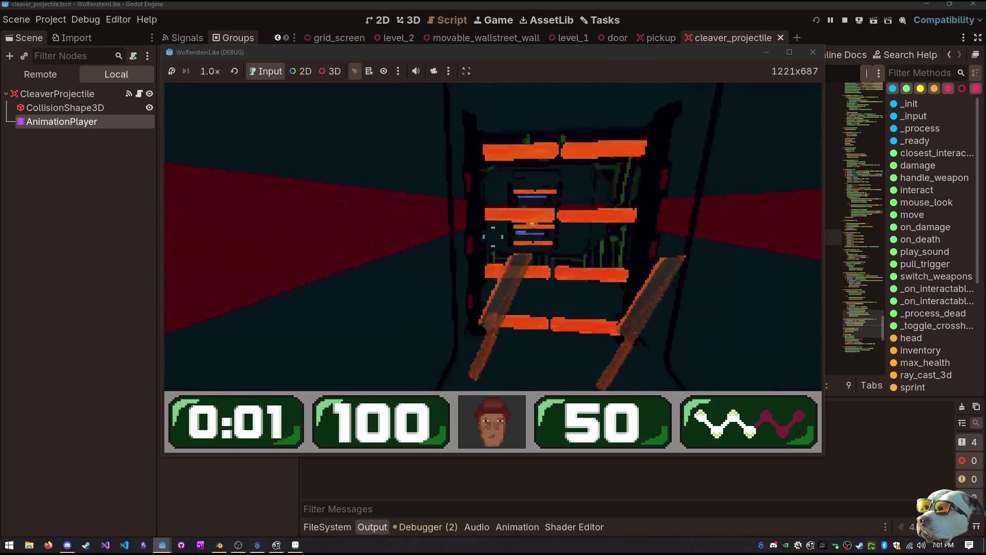
pyautogui.write('w')
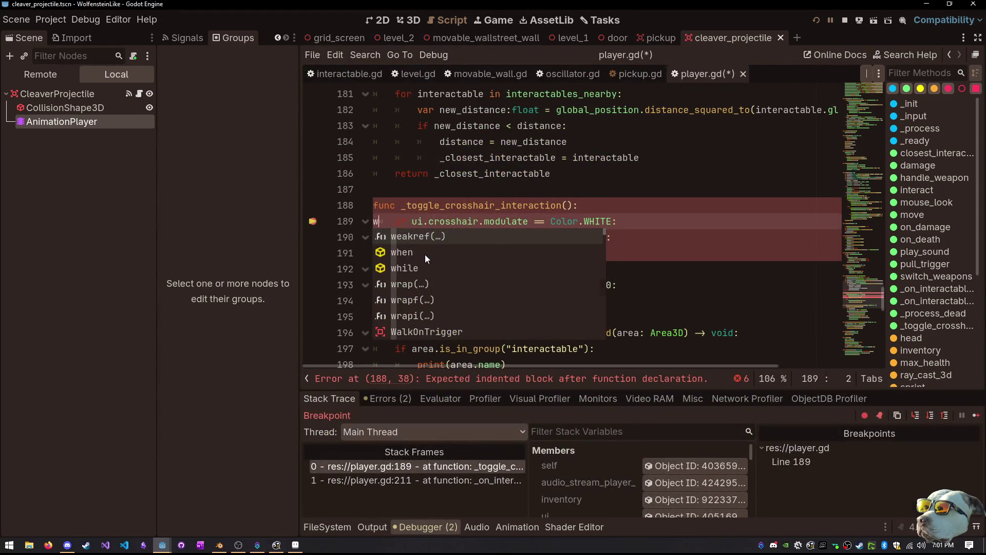
pyautogui.press('BackSpace')
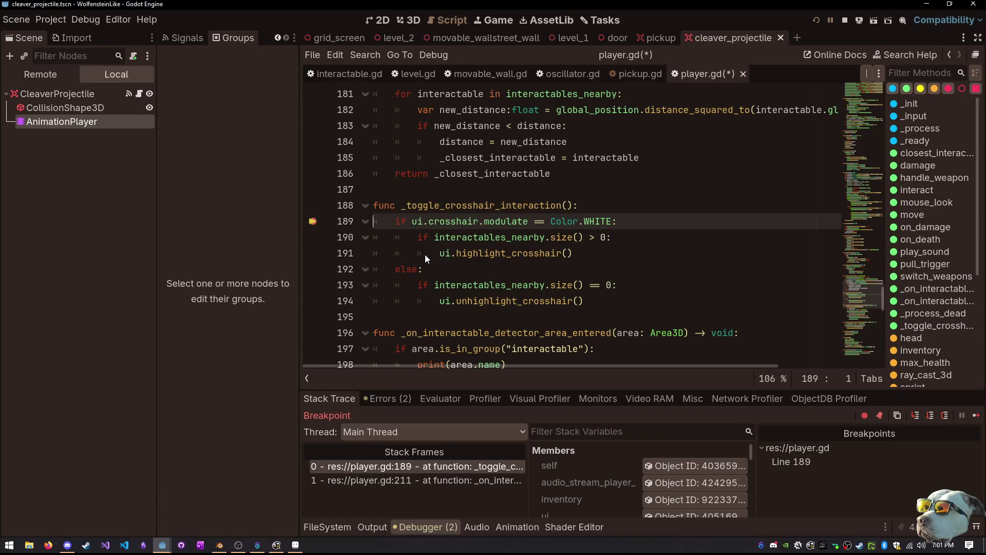
pyautogui.click(314, 223)
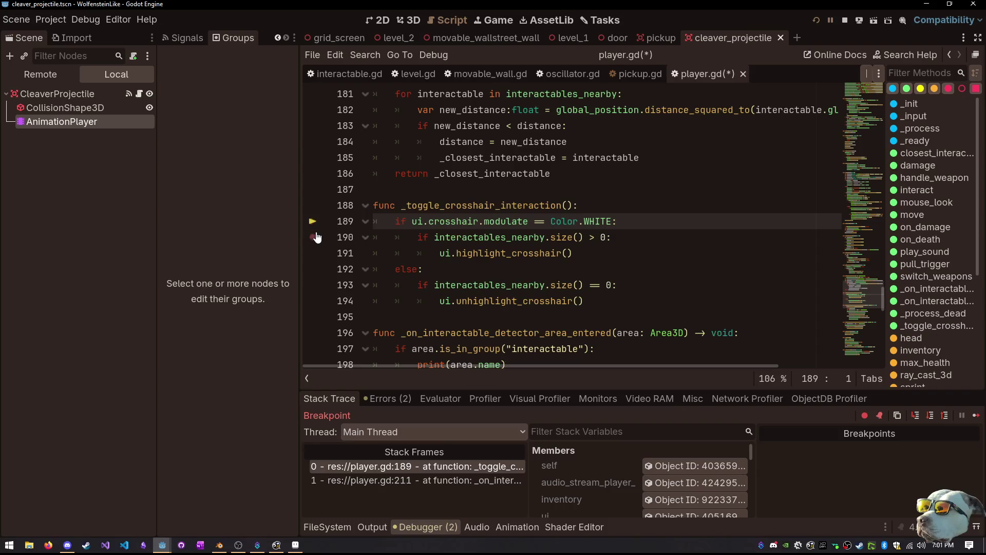
pyautogui.press('F5')
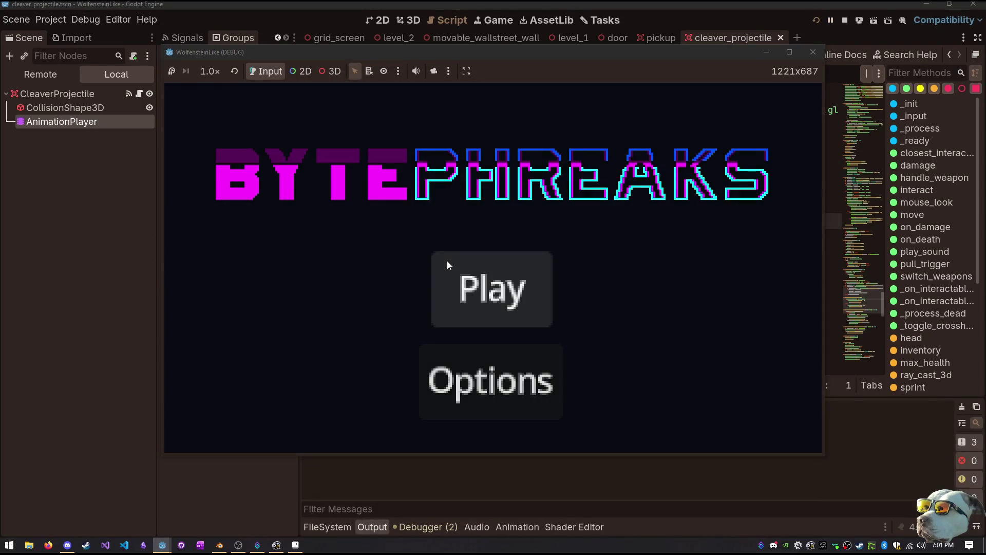
# Start play, walk the corridor collecting pickups, throw cleavers, and open the door with E
pyautogui.click(447, 260)
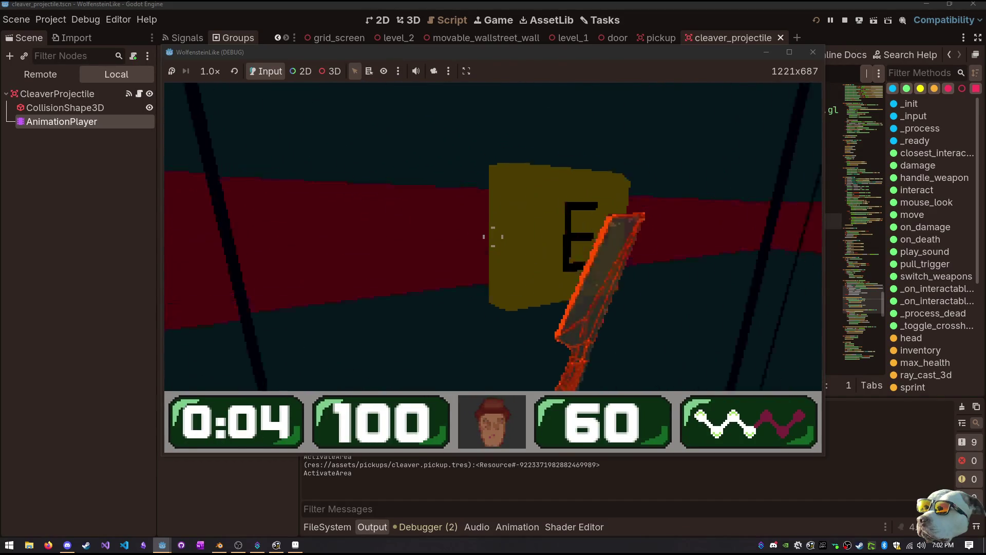
pyautogui.press('e')
pyautogui.press('w')
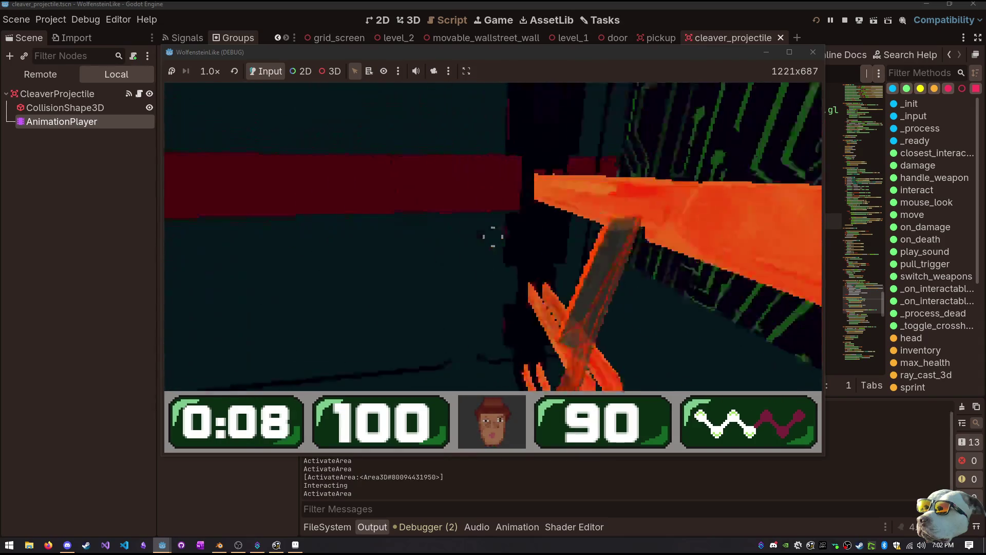
pyautogui.click(492, 237)
pyautogui.click(493, 236)
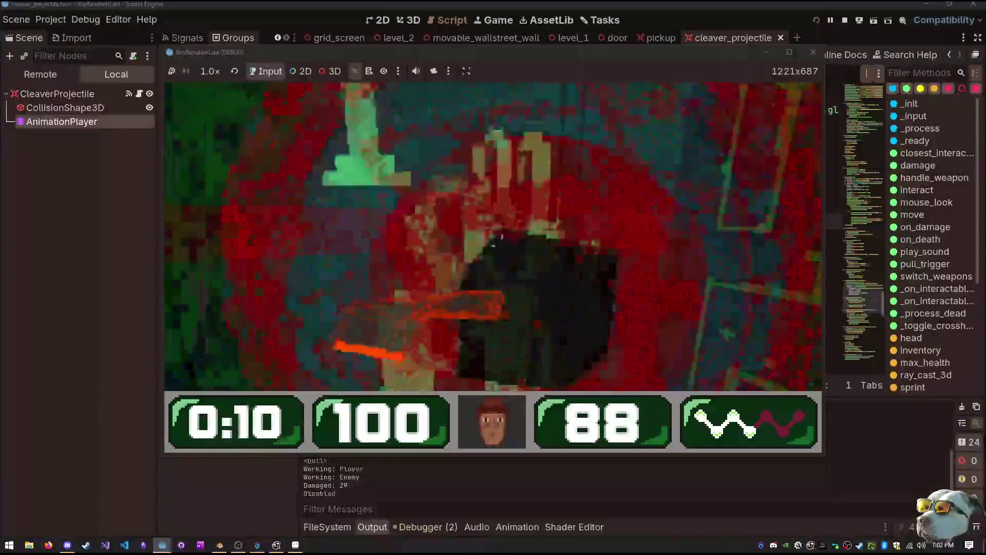
pyautogui.click(492, 236)
pyautogui.click(493, 236)
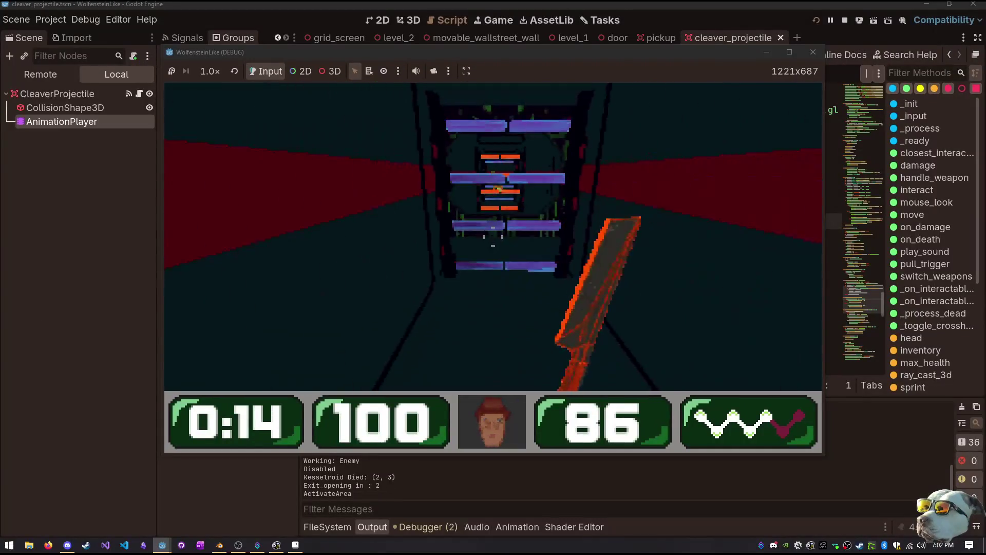
pyautogui.press('e')
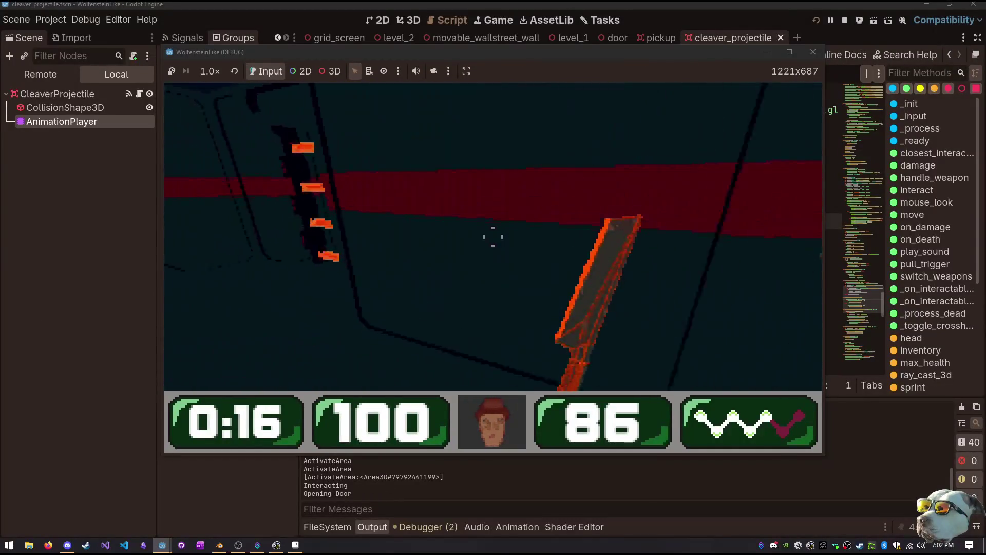
pyautogui.click(493, 236)
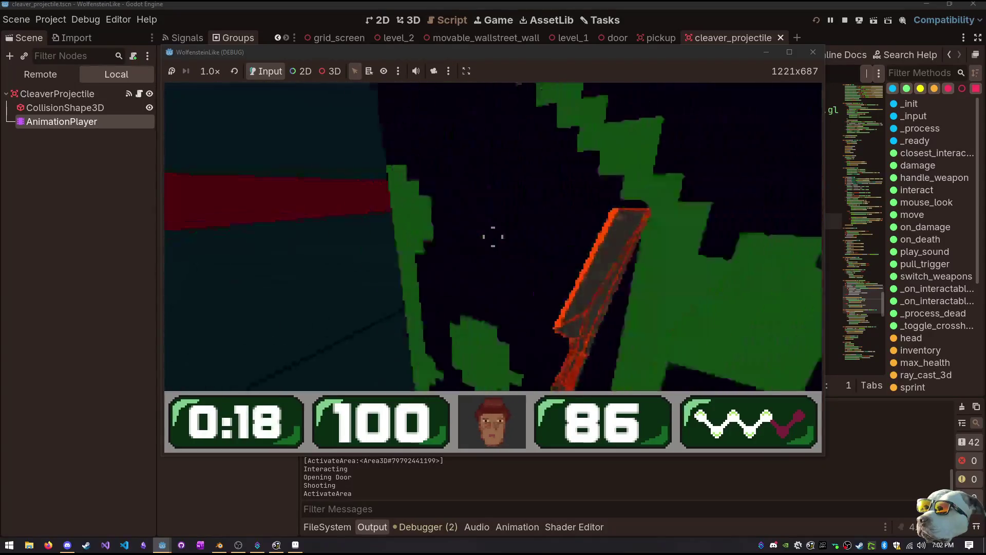
pyautogui.click(493, 236)
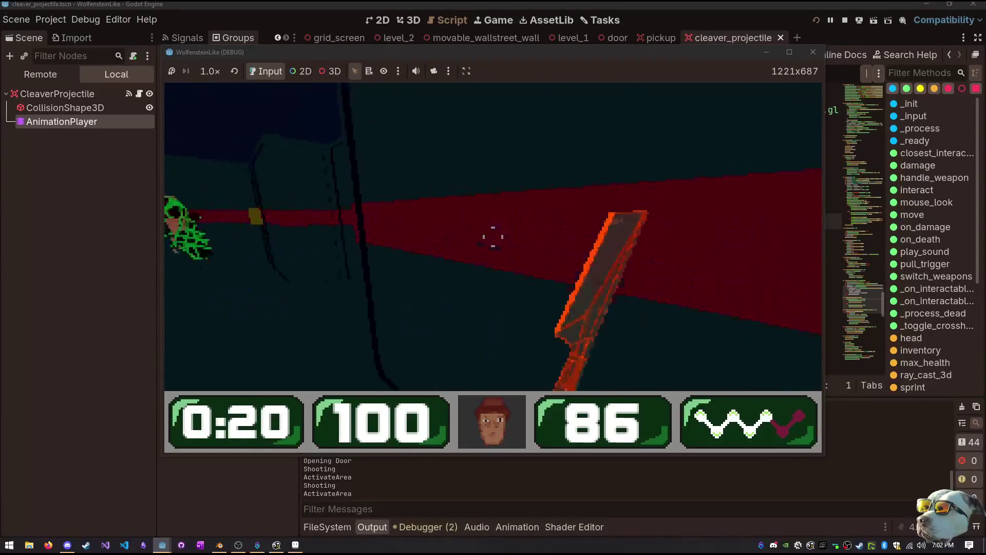
pyautogui.click(493, 236)
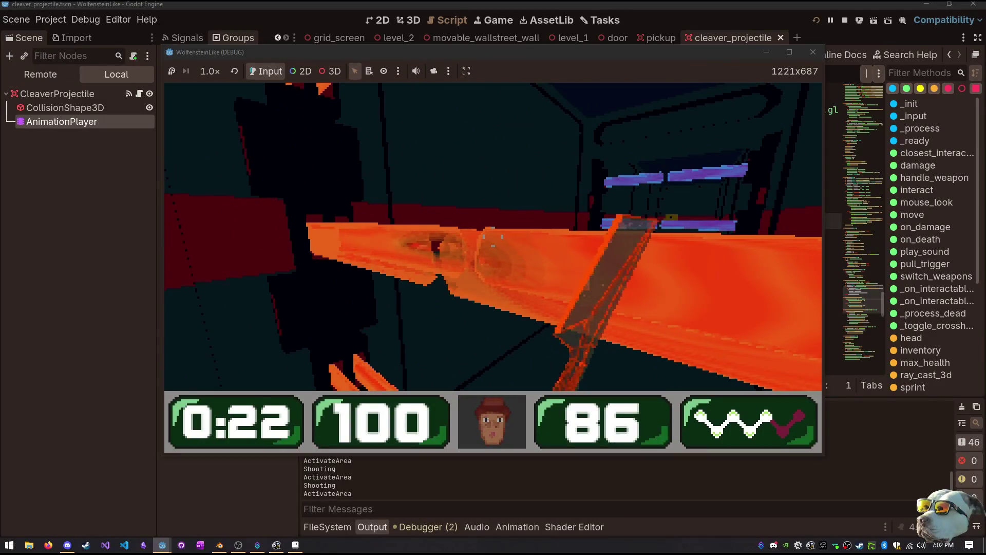
pyautogui.press('e')
# Pause, set Music volume to zero, resume, and fire at the enemy
pyautogui.press('Escape')
pyautogui.moveTo(275, 154)
pyautogui.mouseDown()
pyautogui.moveTo(269, 142)
pyautogui.moveTo(222, 202)
pyautogui.mouseUp()
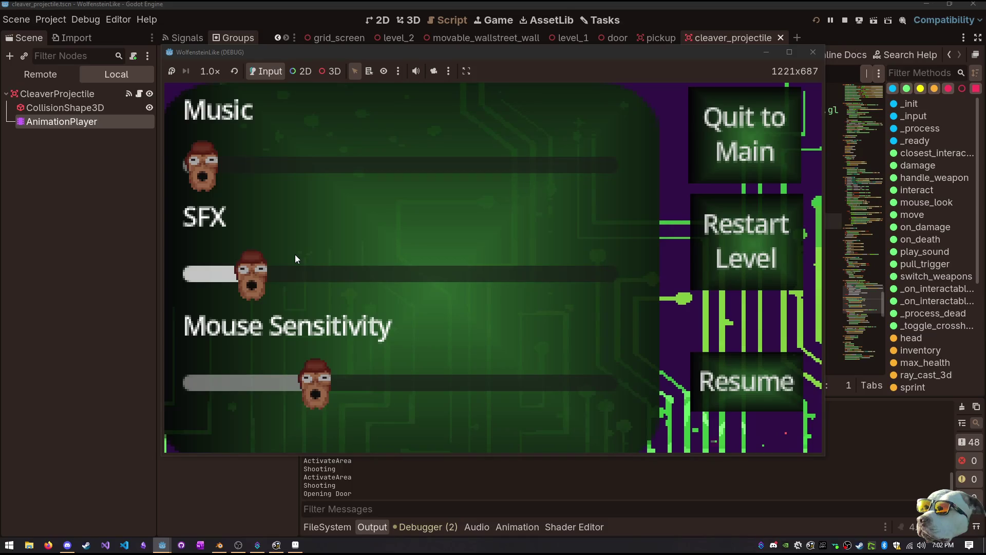
pyautogui.click(737, 406)
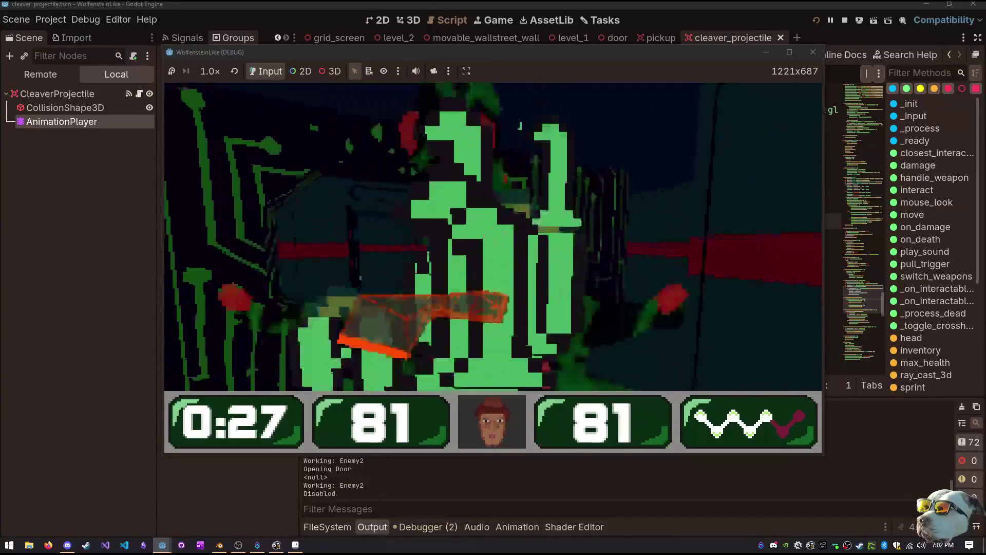
pyautogui.click(493, 236)
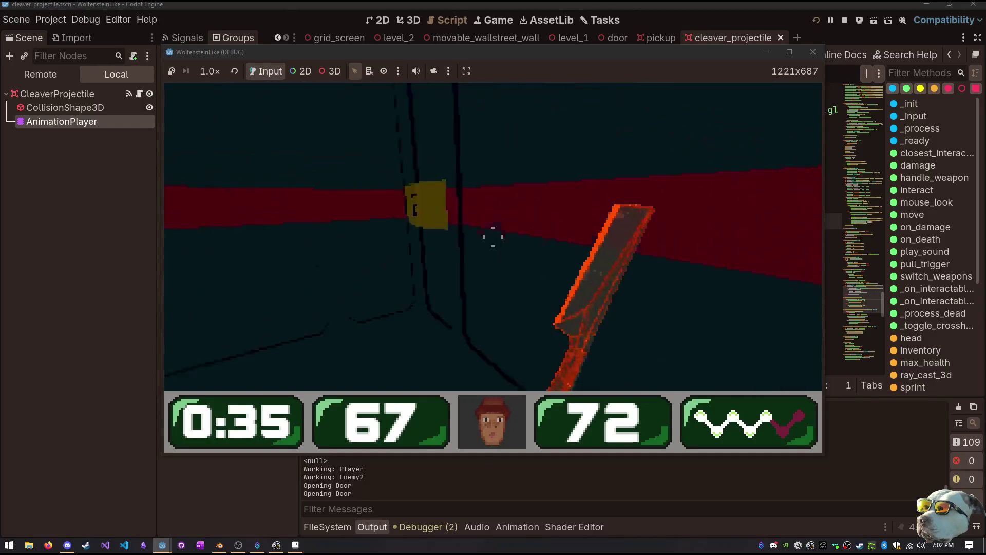
# Open the first door, walk through it, and close it behind the player
pyautogui.press('e')
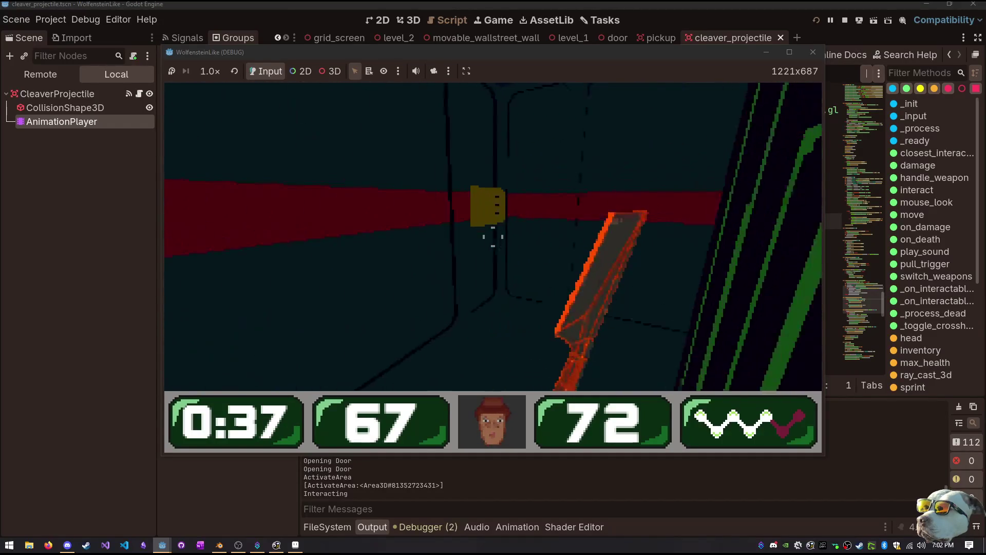
pyautogui.press('e')
pyautogui.press('w')
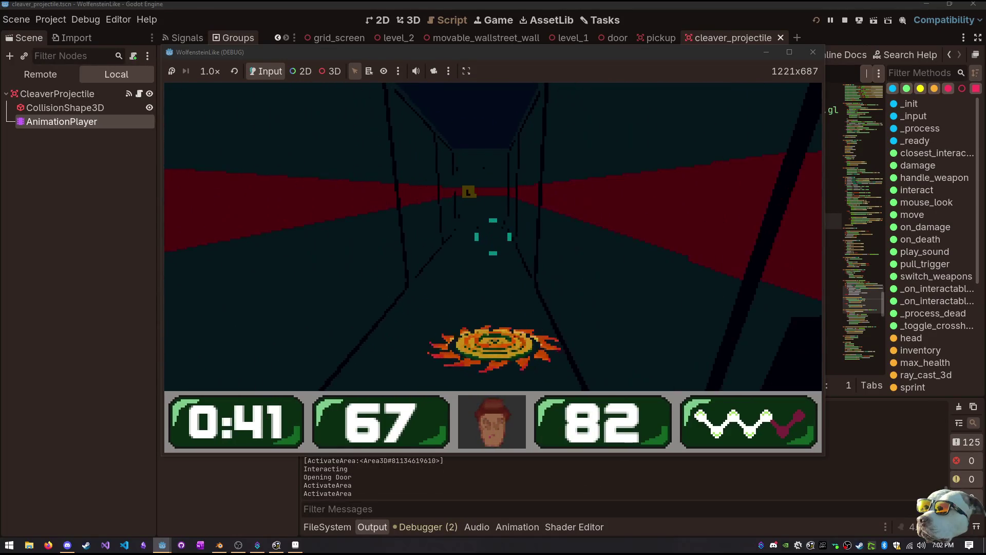
pyautogui.press('e')
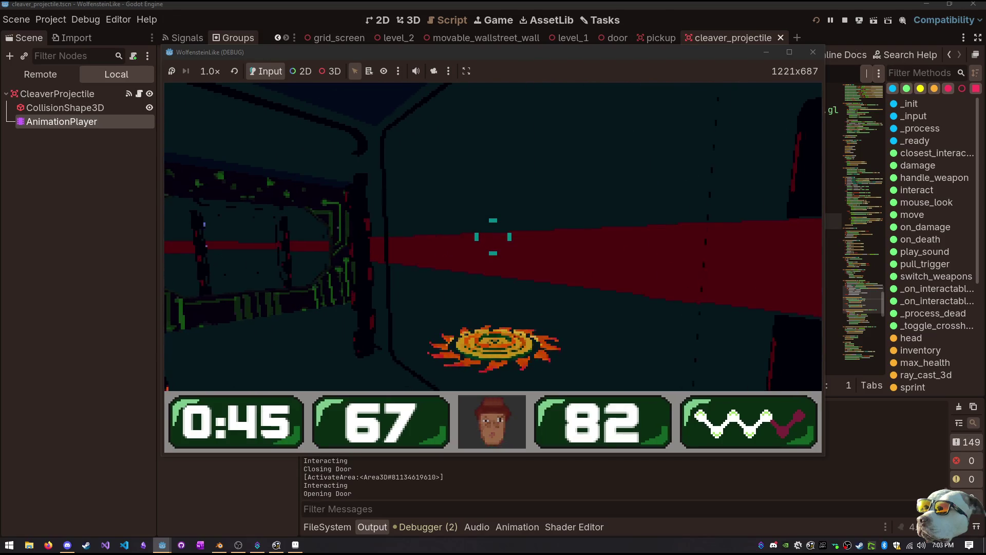
pyautogui.press('w')
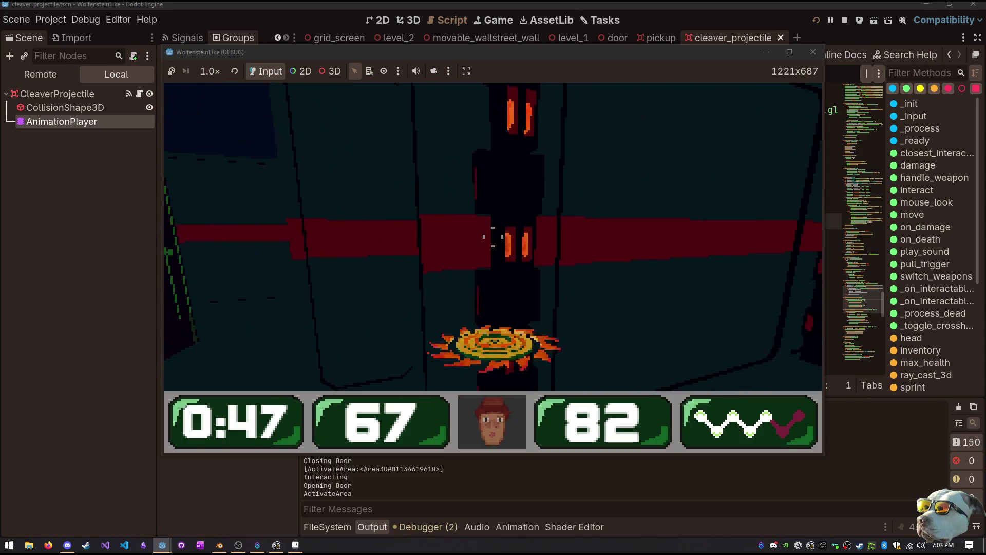
pyautogui.press('w')
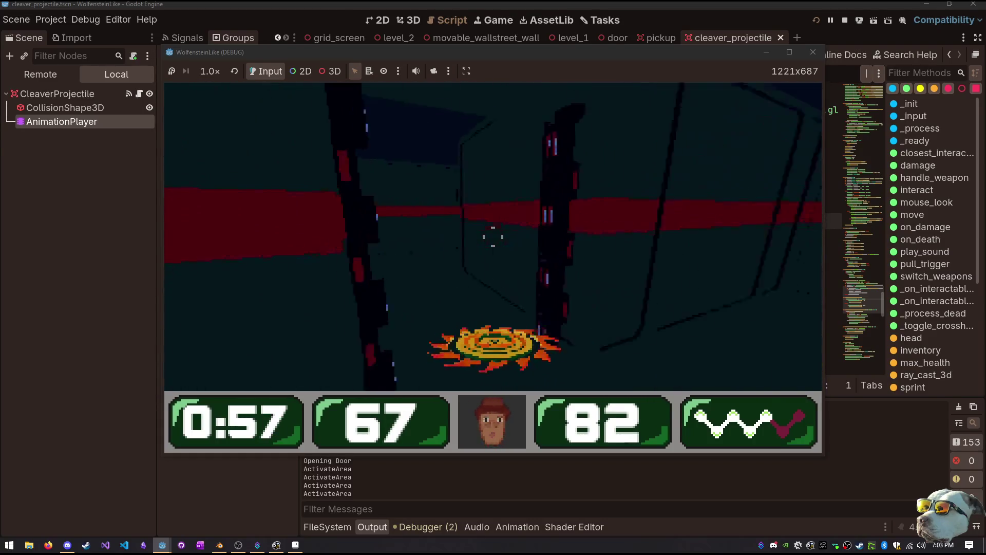
# Open and close the green-circuit and purple doors, explore the room, then pause and stop the game
pyautogui.press('e')
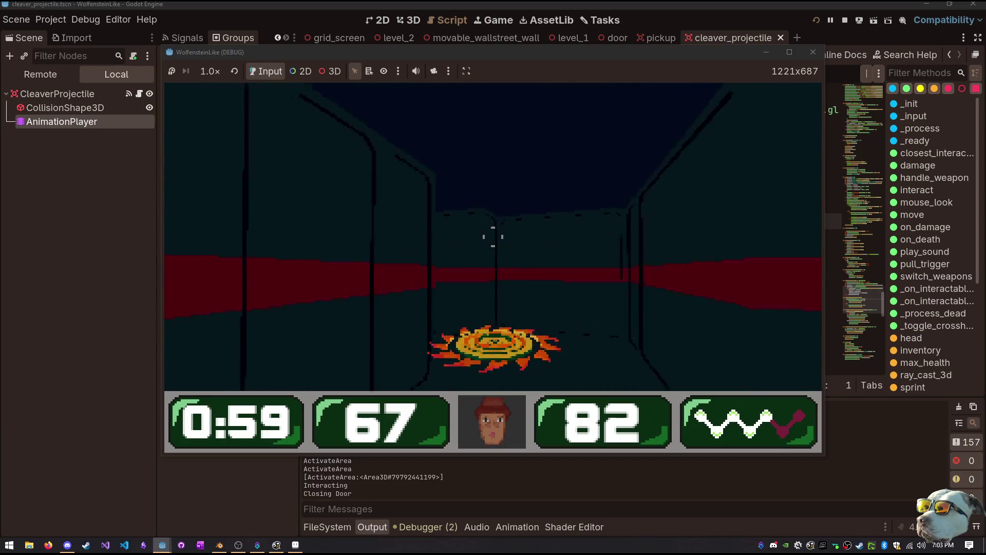
pyautogui.press('e')
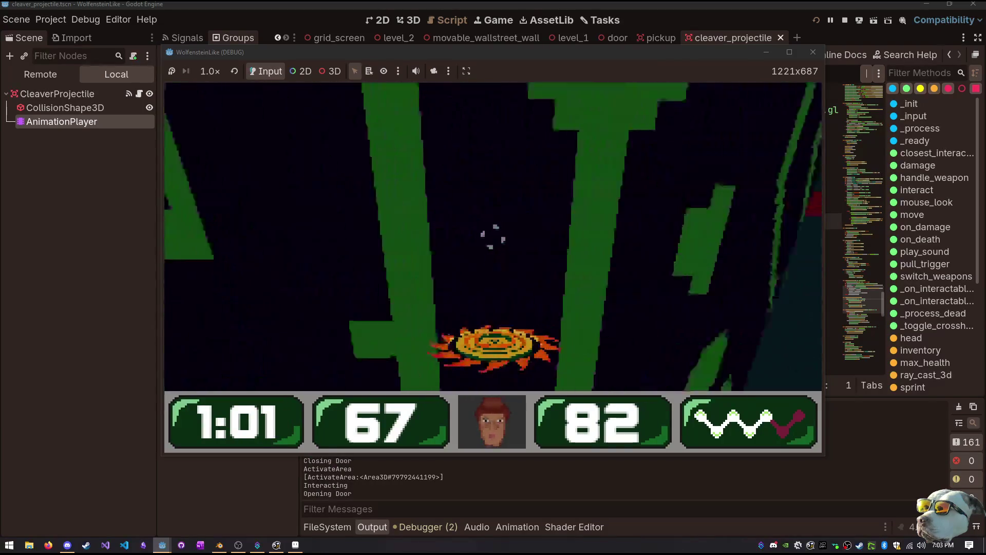
pyautogui.press('w')
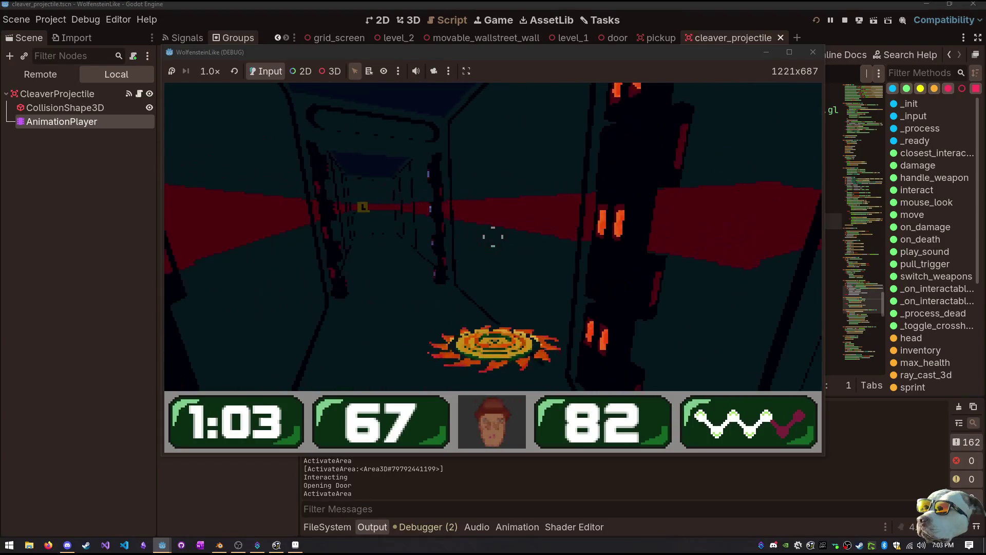
pyautogui.press('e')
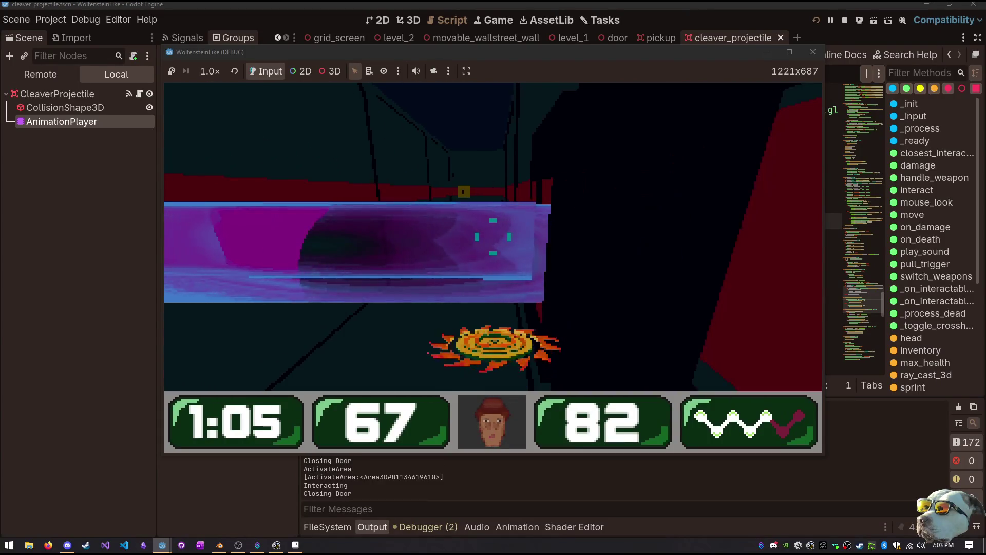
pyautogui.press('w')
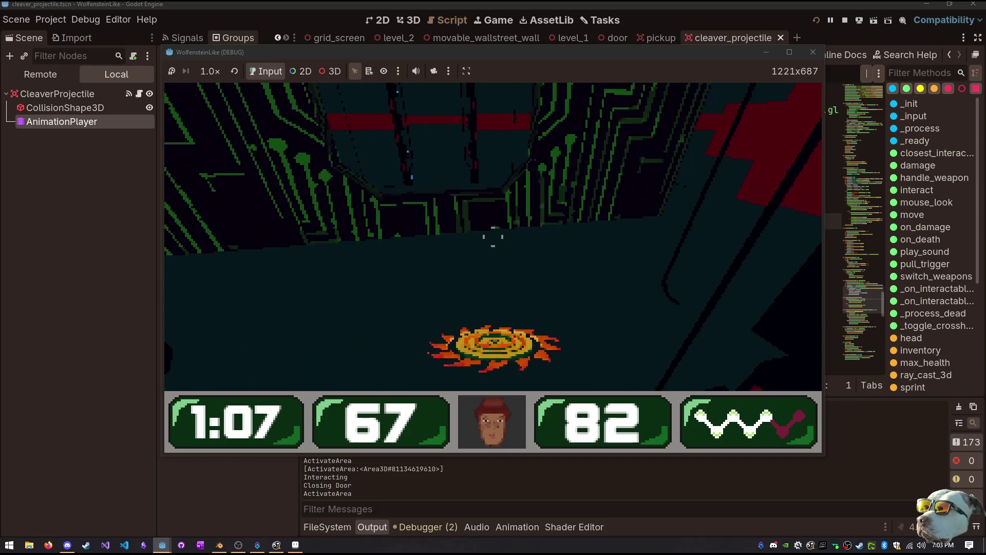
pyautogui.press('w')
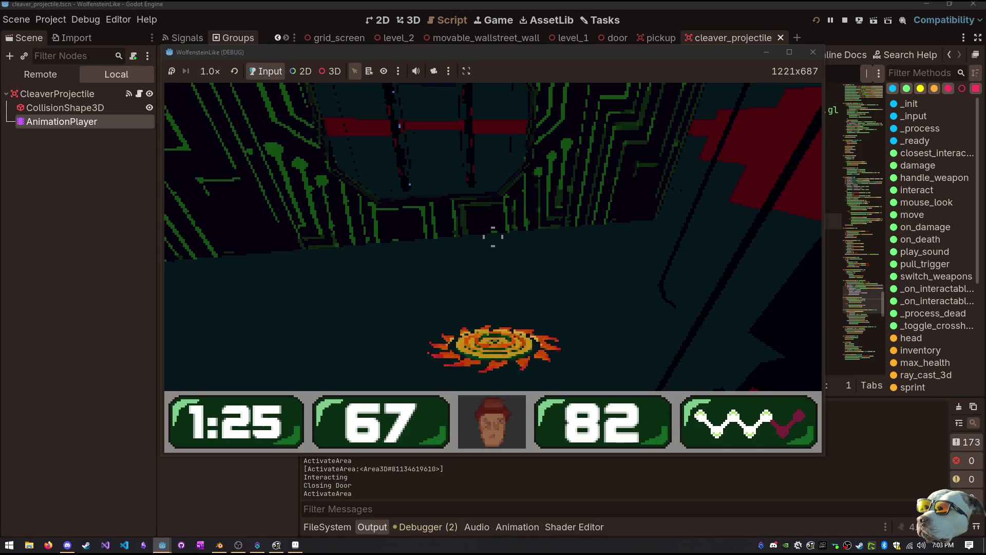
pyautogui.press('w')
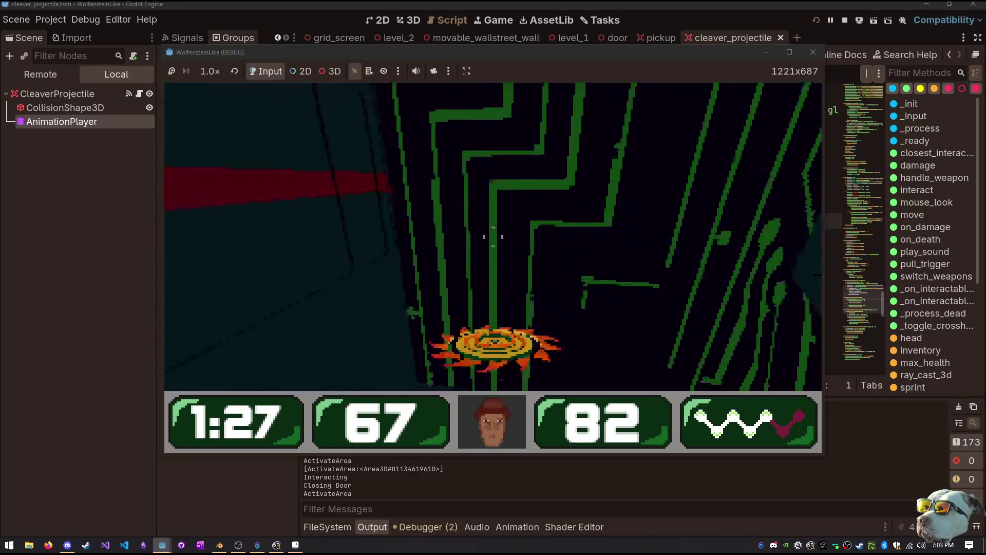
pyautogui.press('s')
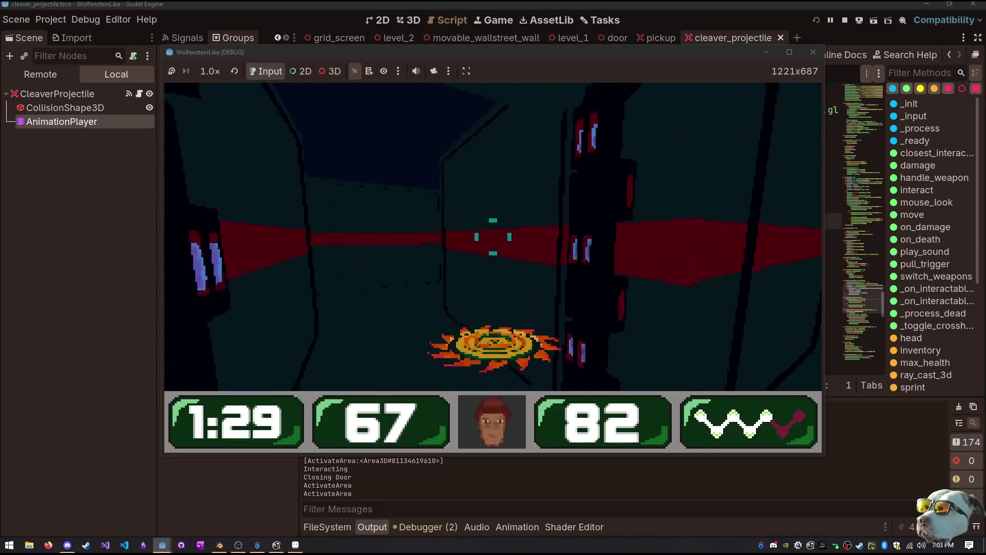
pyautogui.press('Escape')
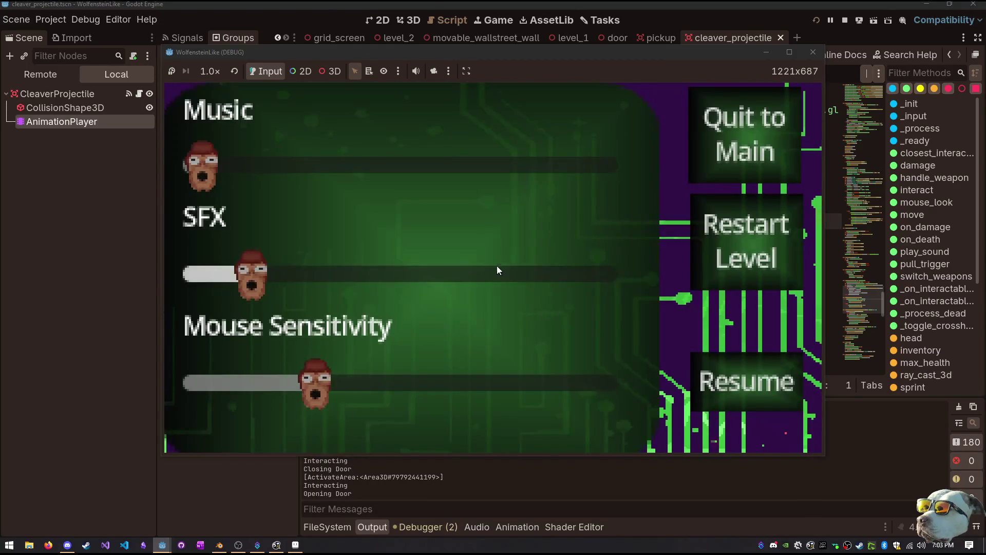
pyautogui.click(812, 53)
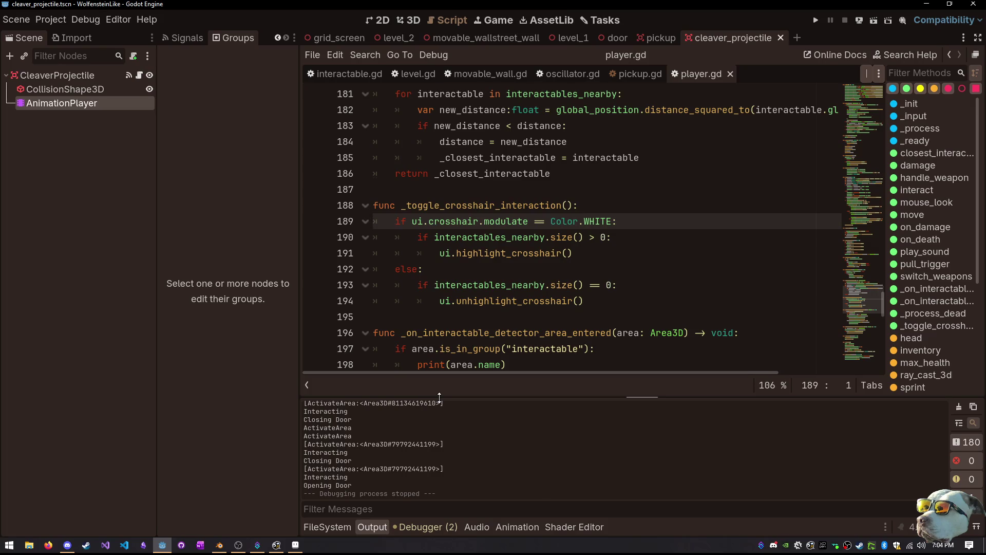
# Launch Audacity by searching 'audacity' in the Windows search
pyautogui.press('super')
pyautogui.write('audacity')
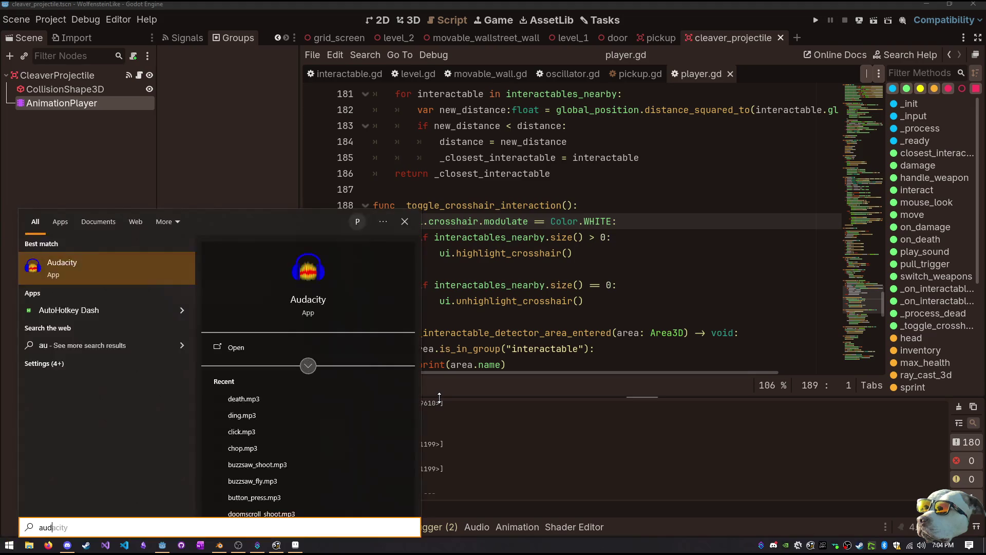
pyautogui.press('Return')
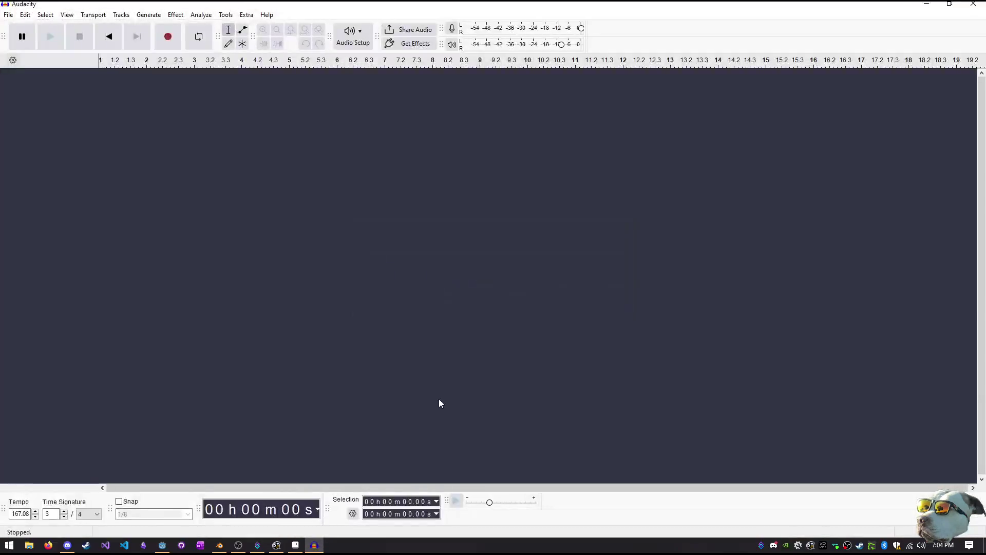
# Record a brief test take, play it back, and delete the track
pyautogui.click(168, 37)
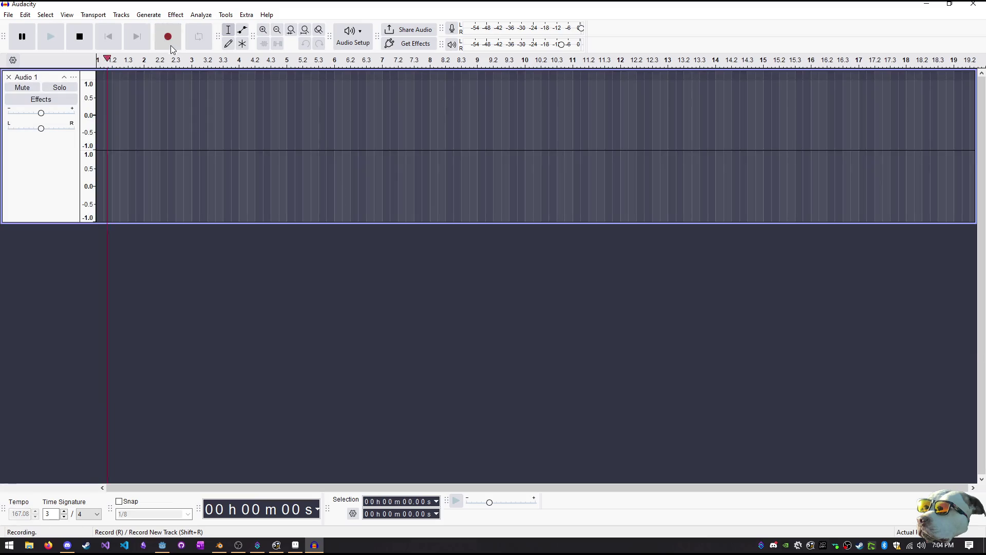
pyautogui.click(90, 45)
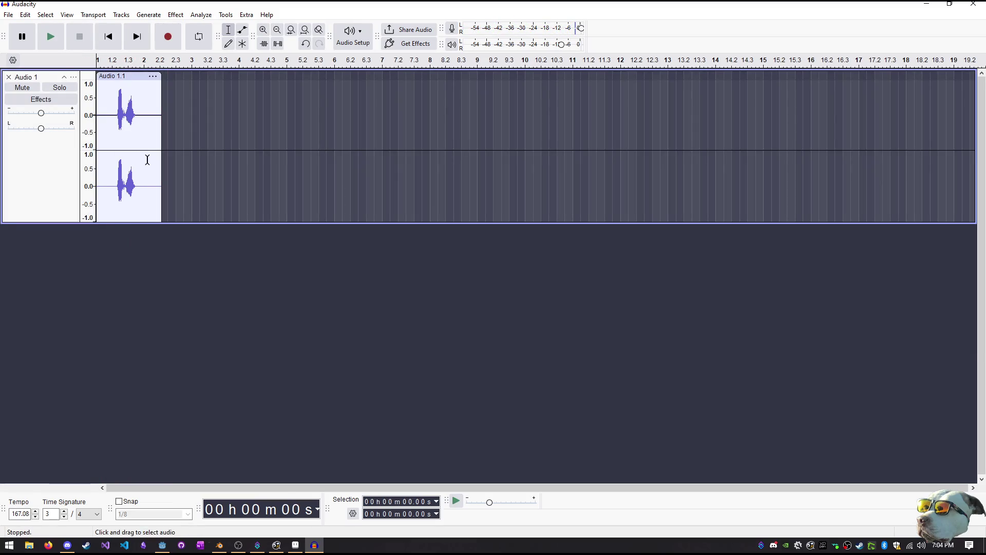
pyautogui.click(117, 124)
pyautogui.press('space')
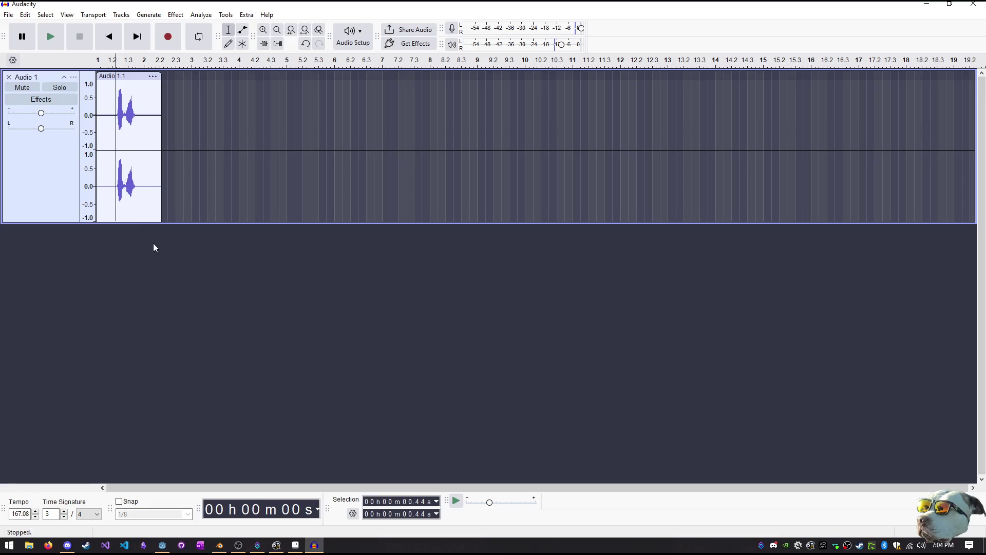
pyautogui.click(9, 77)
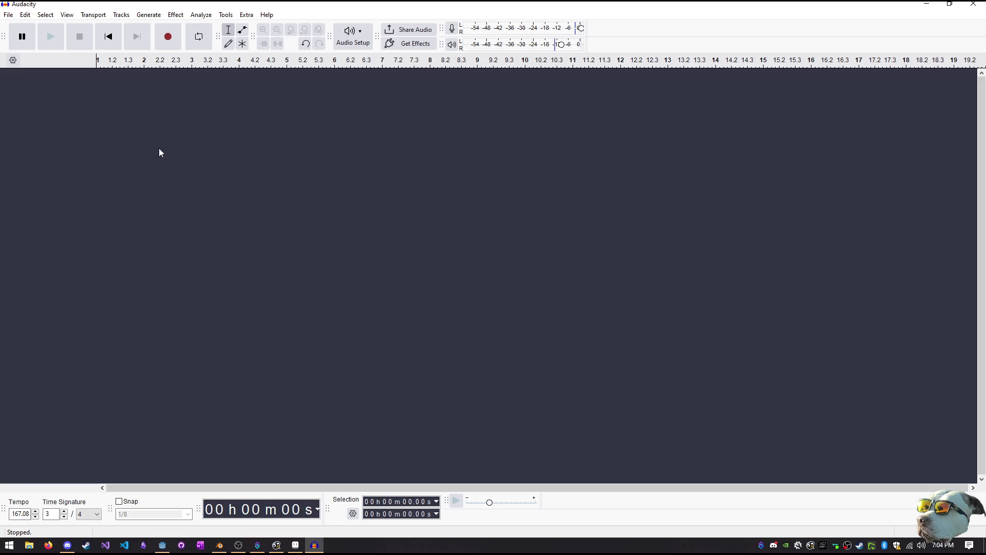
# Re-record the knocking take, play it back, and select the knock portion
pyautogui.click(168, 37)
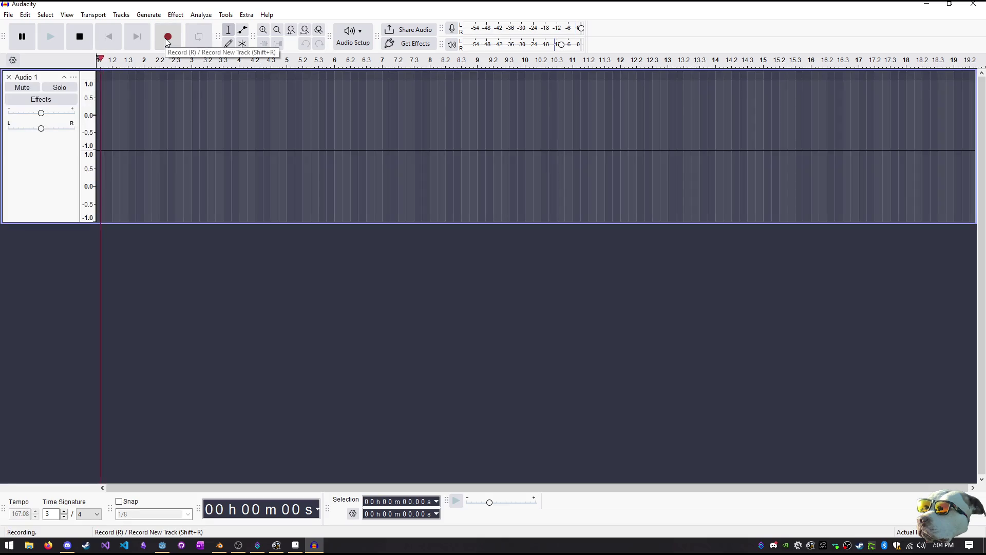
pyautogui.click(85, 46)
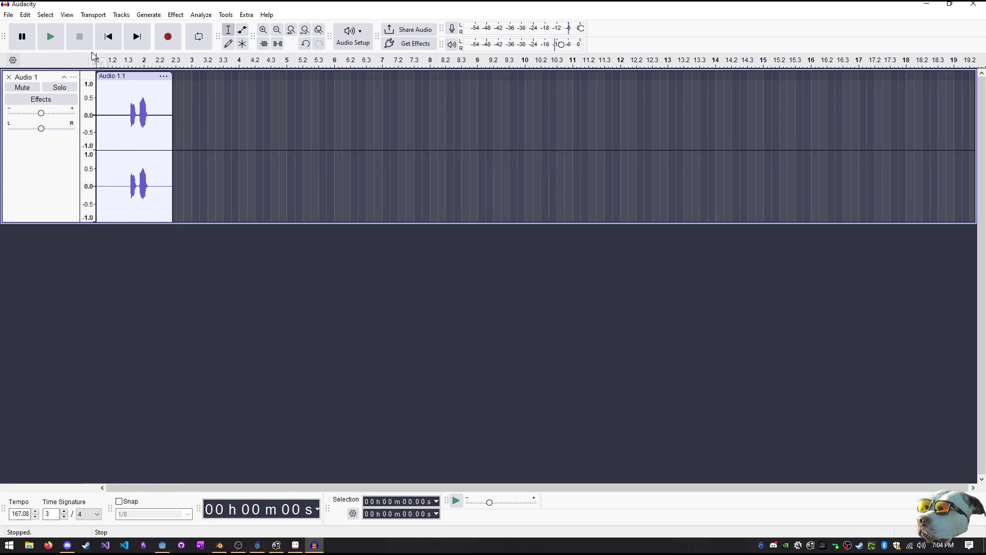
pyautogui.click(8, 76)
pyautogui.click(168, 37)
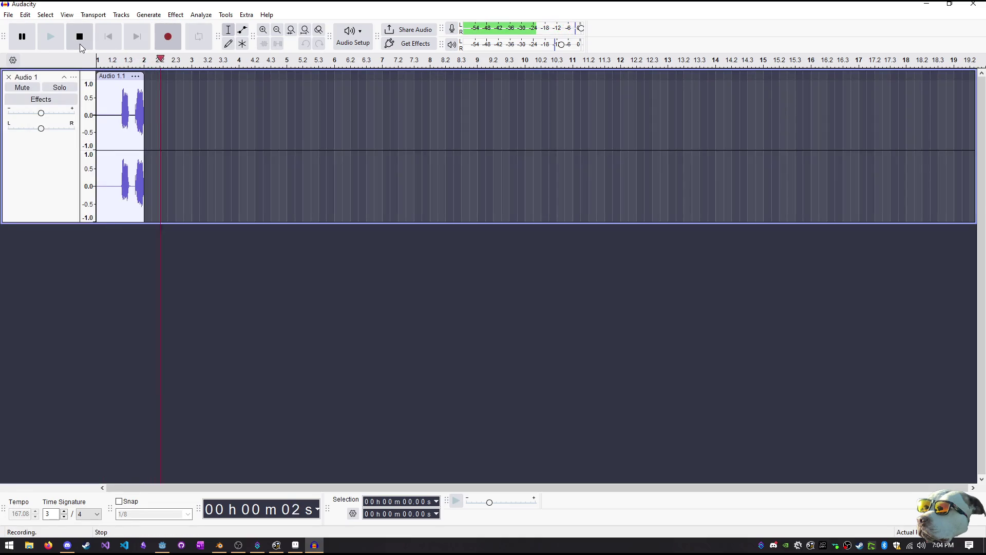
pyautogui.click(79, 45)
pyautogui.click(106, 195)
pyautogui.press('space')
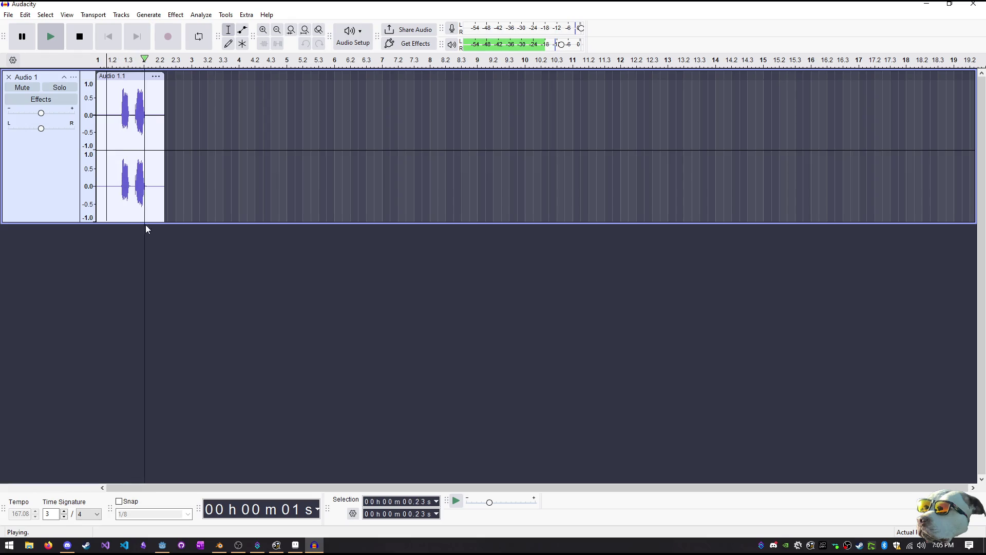
pyautogui.moveTo(114, 111)
pyautogui.mouseDown()
pyautogui.moveTo(160, 109)
pyautogui.moveTo(152, 109)
pyautogui.mouseUp()
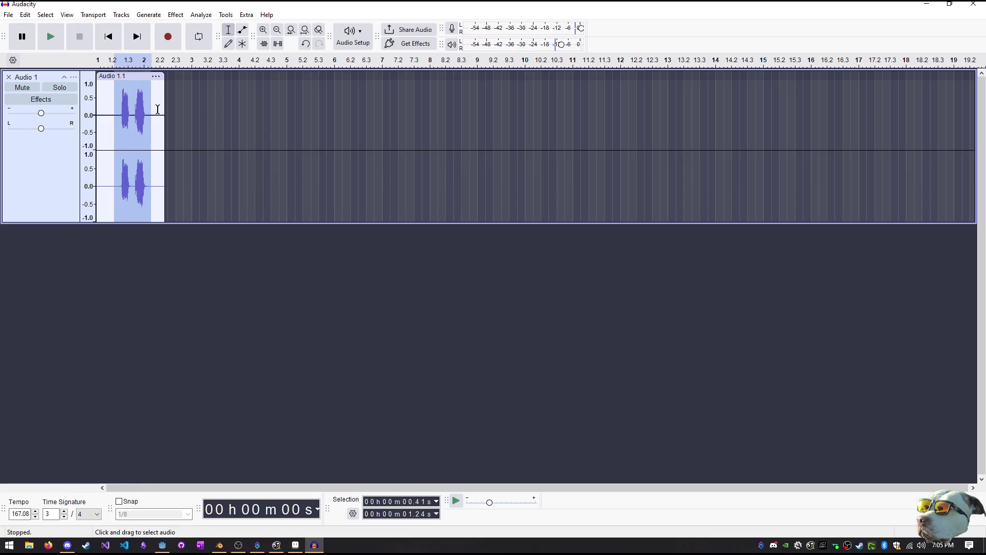
# Lower the selected knocks' pitch by -55 percent with Change Pitch, previewing before applying
pyautogui.click(176, 14)
pyautogui.moveTo(290, 111)
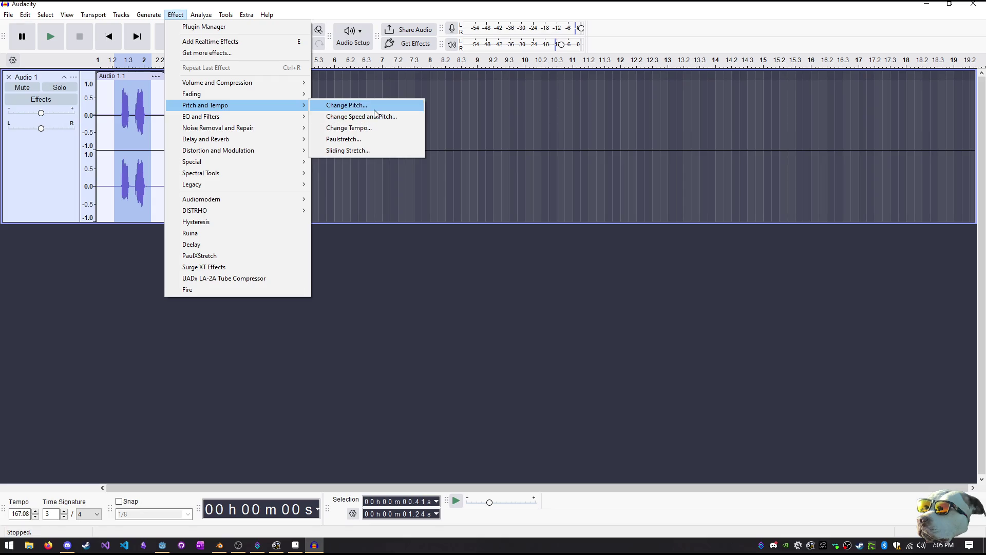
pyautogui.click(375, 106)
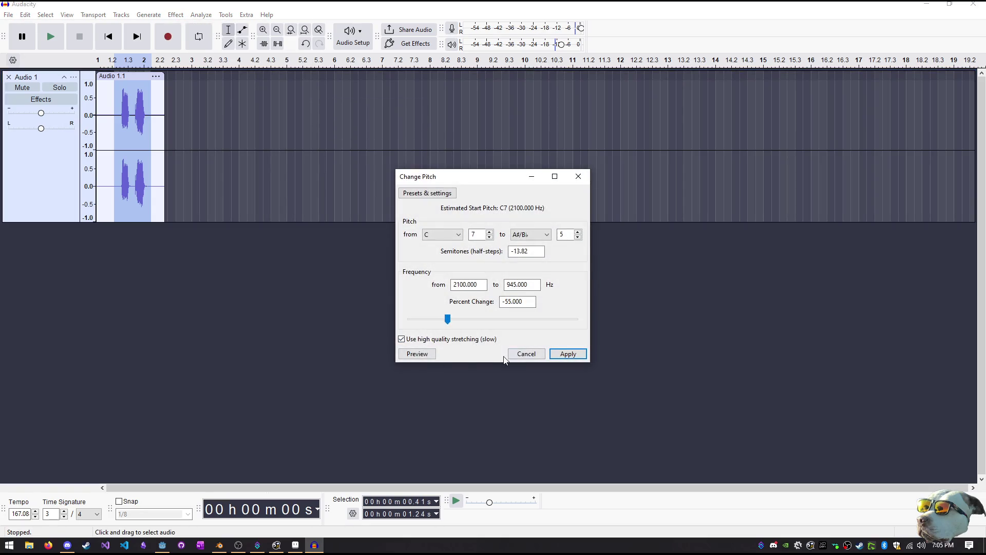
pyautogui.click(425, 355)
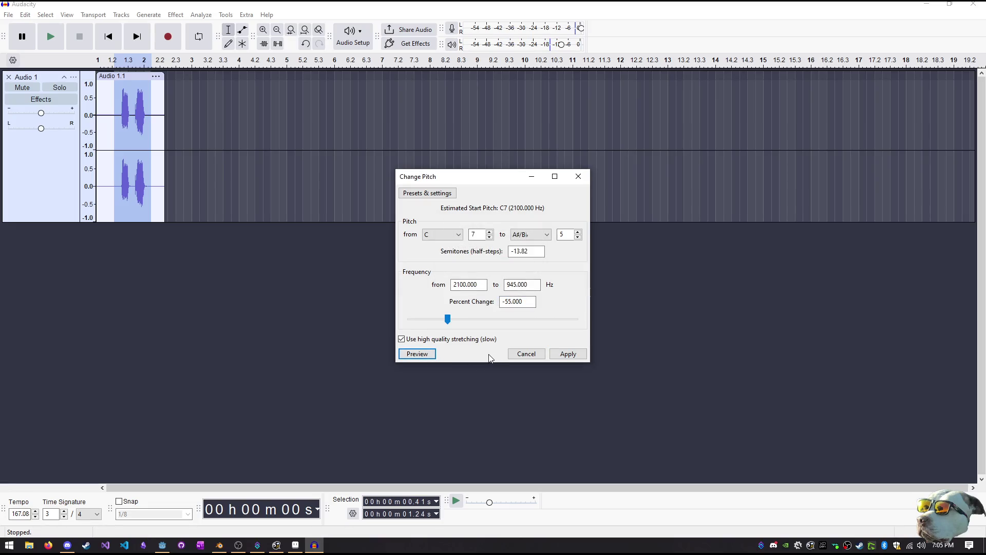
pyautogui.click(568, 354)
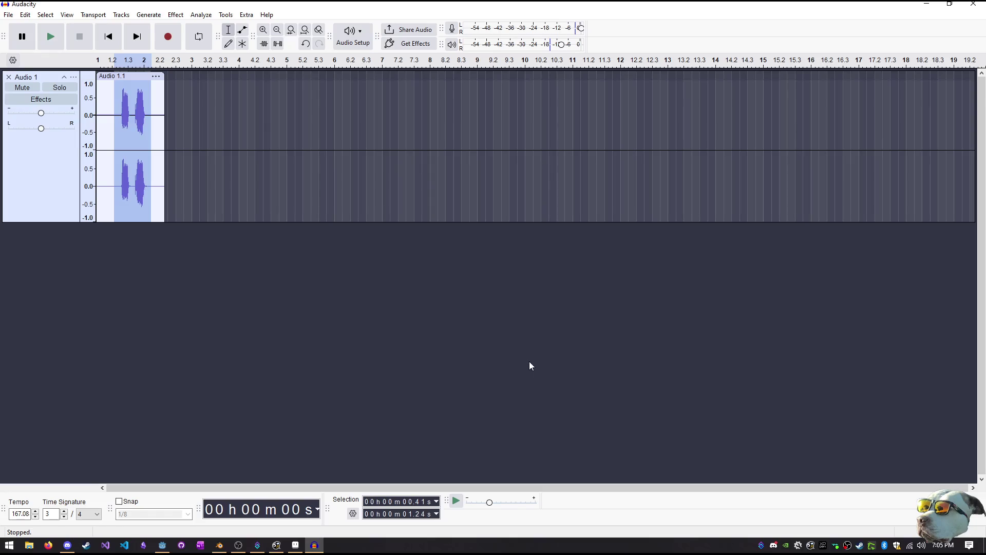
# Split a knock burst into its own clip and delete the original long clip
pyautogui.scroll(2, 168, 114)
pyautogui.hscroll(-3, 312, 129)
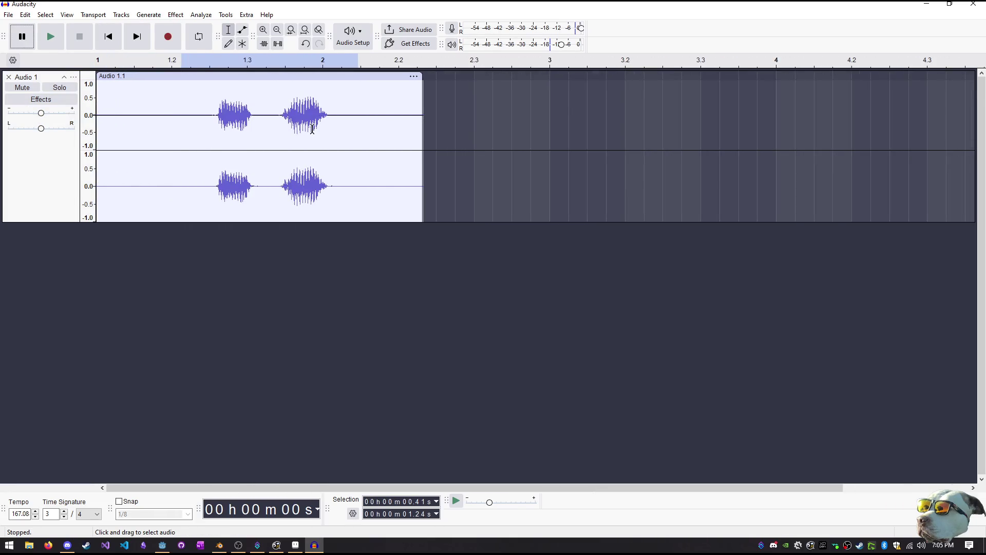
pyautogui.moveTo(212, 121)
pyautogui.mouseDown()
pyautogui.moveTo(259, 128)
pyautogui.moveTo(252, 131)
pyautogui.mouseUp()
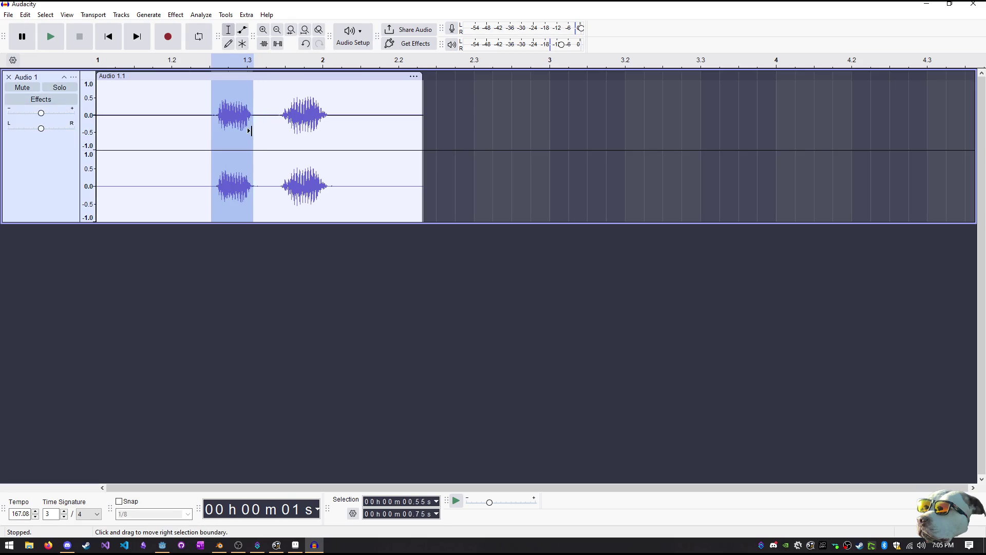
pyautogui.hotkey('ctrl', 'x')
pyautogui.hotkey('ctrl', 'v')
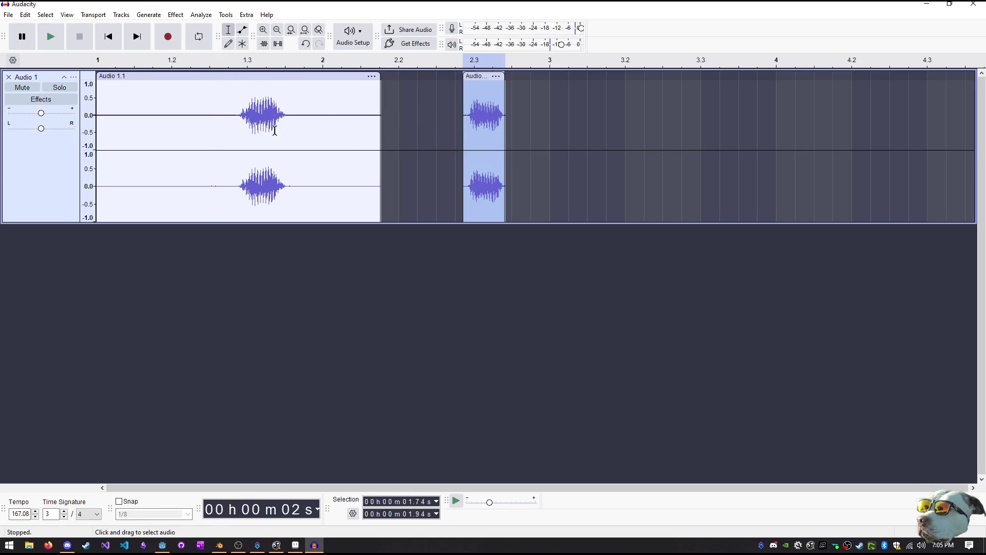
pyautogui.moveTo(232, 122); pyautogui.dragTo(298, 133)
pyautogui.press('Delete')
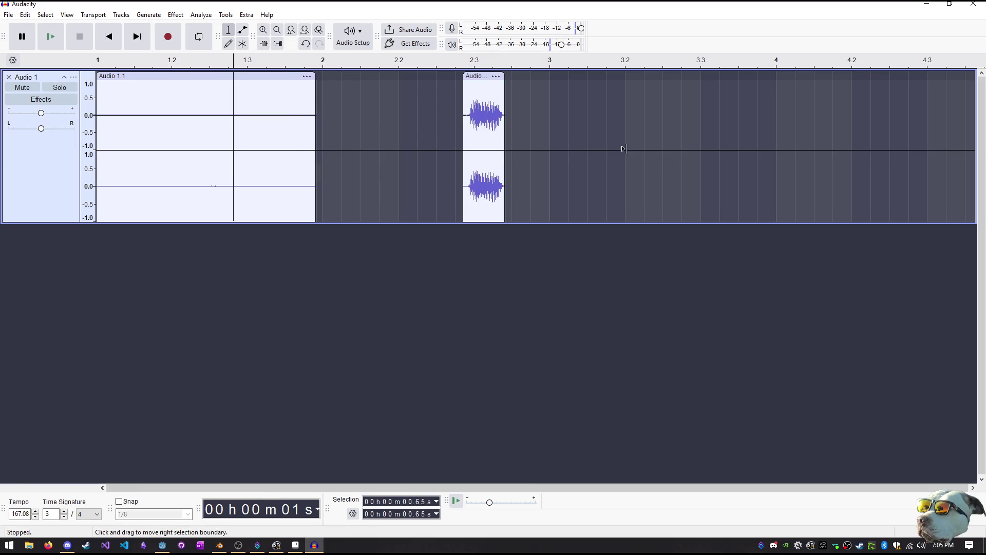
pyautogui.hotkey('ctrl', 'z')
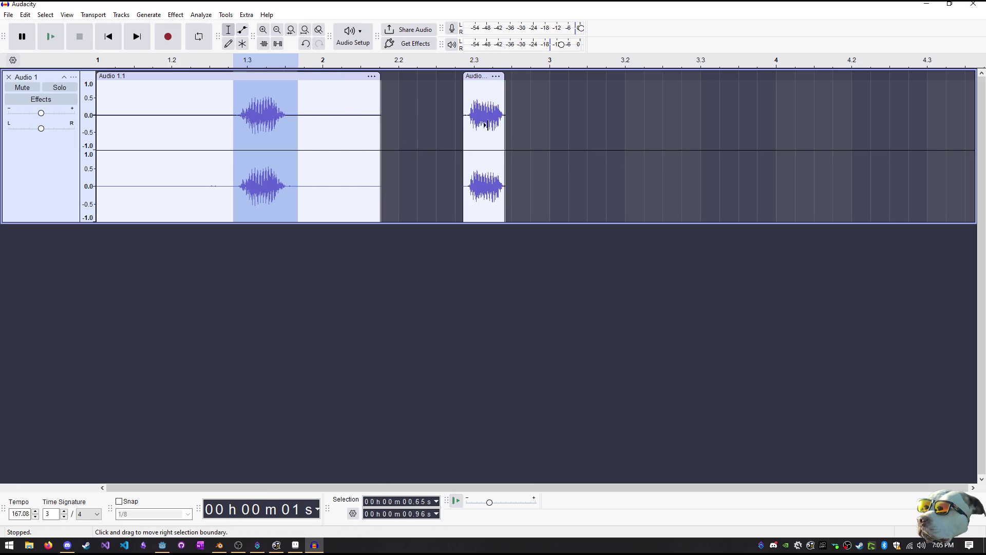
pyautogui.hotkey('ctrl', 'c')
pyautogui.click(535, 138)
pyautogui.hotkey('ctrl', 'v')
pyautogui.click(352, 77)
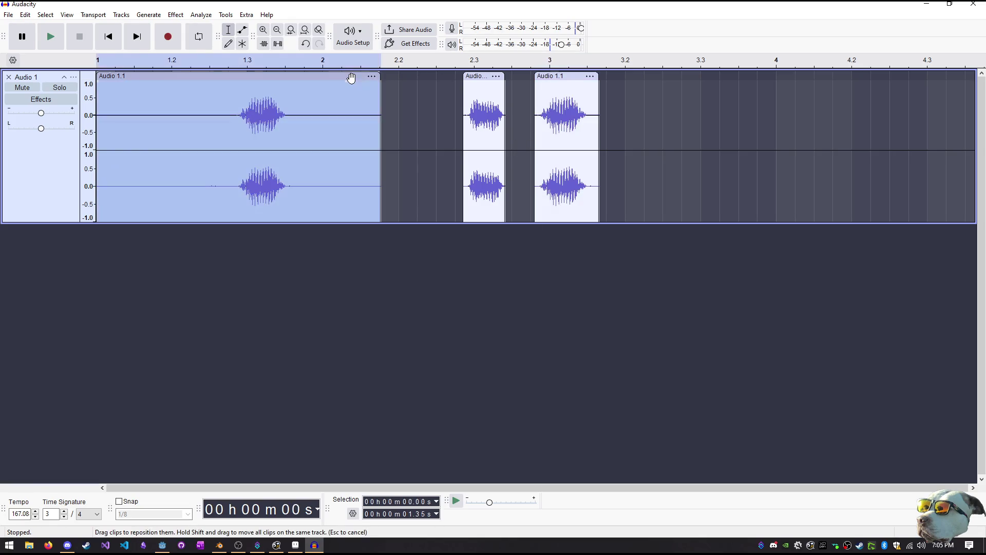
pyautogui.press('Delete')
# Move the knock clips to the track start, play them, and shift Audio 1.1 right
pyautogui.moveTo(484, 77); pyautogui.dragTo(118, 77)
pyautogui.moveTo(572, 78); pyautogui.dragTo(181, 77)
pyautogui.press('space')
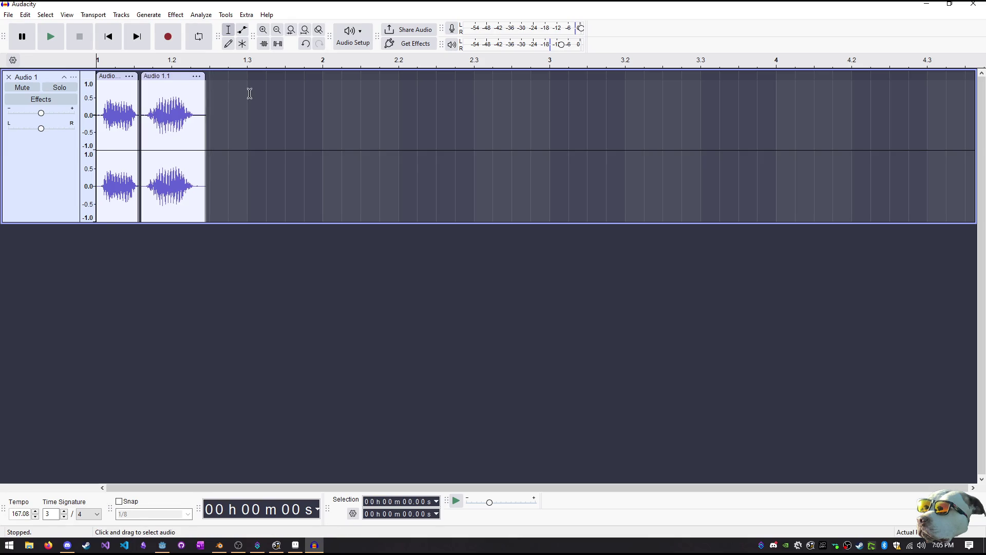
pyautogui.press('space')
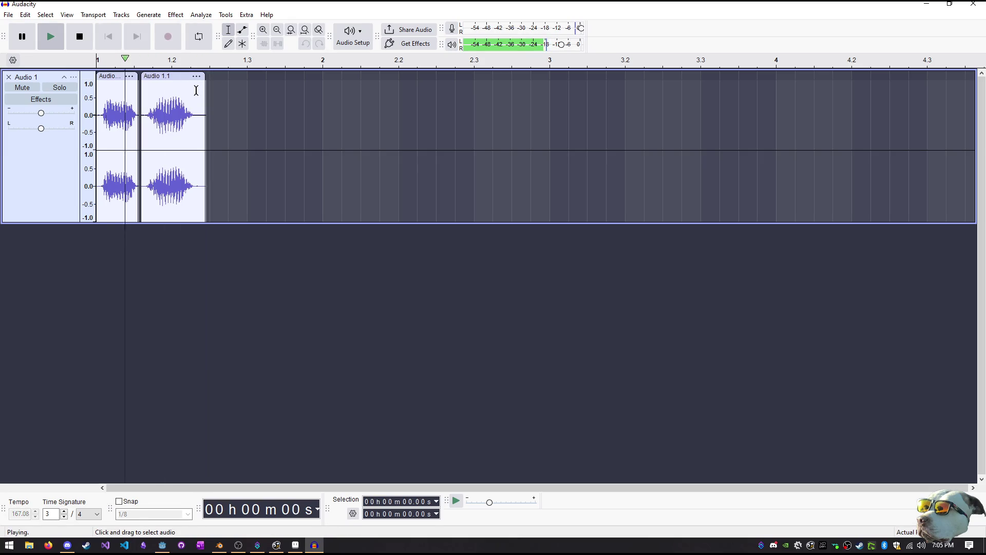
pyautogui.moveTo(178, 76); pyautogui.dragTo(376, 77)
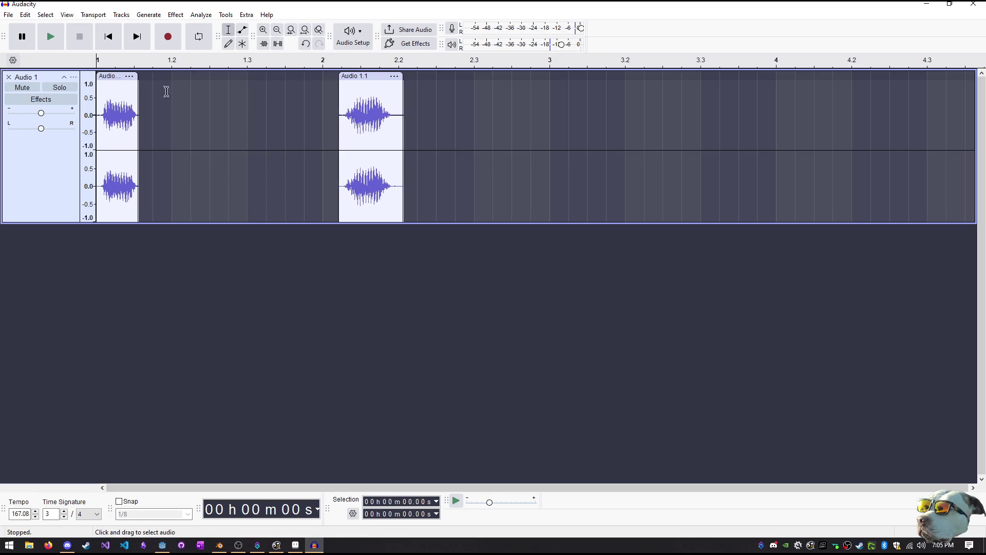
# Paste a copy of the first knock directly after it and play it back
pyautogui.click(108, 77)
pyautogui.hotkey('ctrl', 'c')
pyautogui.click(176, 91)
pyautogui.hotkey('ctrl', 'v')
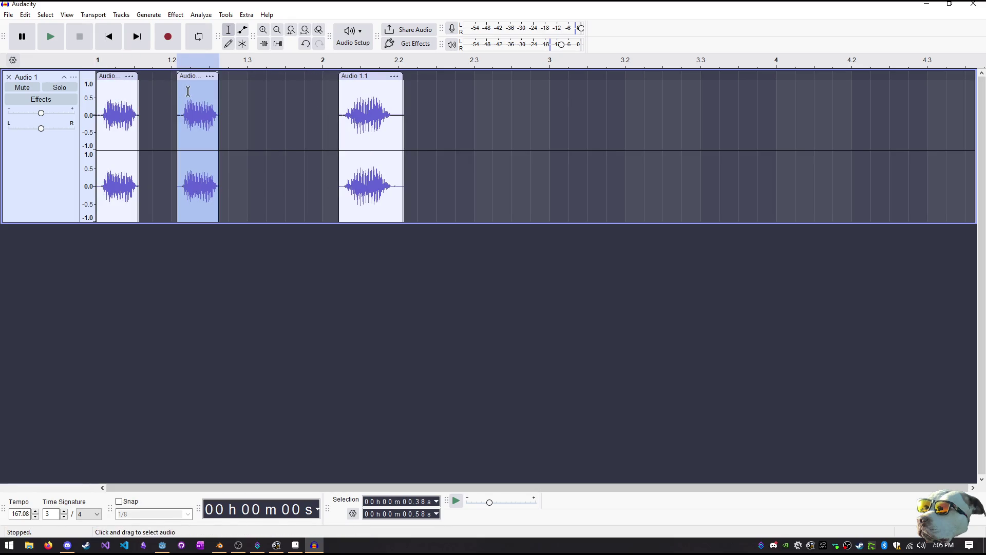
pyautogui.moveTo(183, 77); pyautogui.dragTo(146, 78)
pyautogui.press('space')
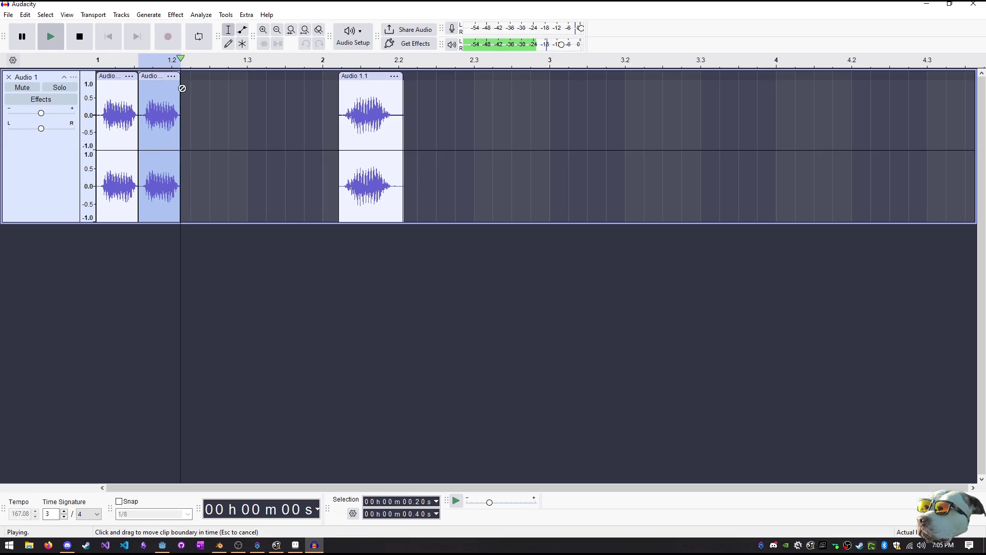
pyautogui.moveTo(212, 84); pyautogui.dragTo(216, 85)
pyautogui.click(261, 103)
pyautogui.press('space')
pyautogui.press('space')
pyautogui.click(110, 75)
pyautogui.press('space')
# Play the two knocks from the start and delete the leftover Audio 1.1 clip
pyautogui.click(130, 93)
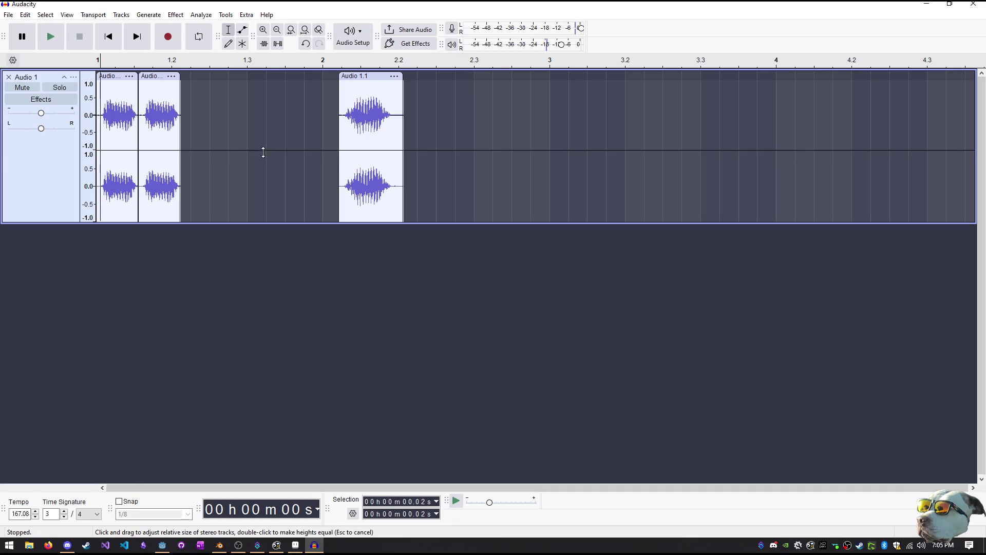
pyautogui.press('Home')
pyautogui.press('space')
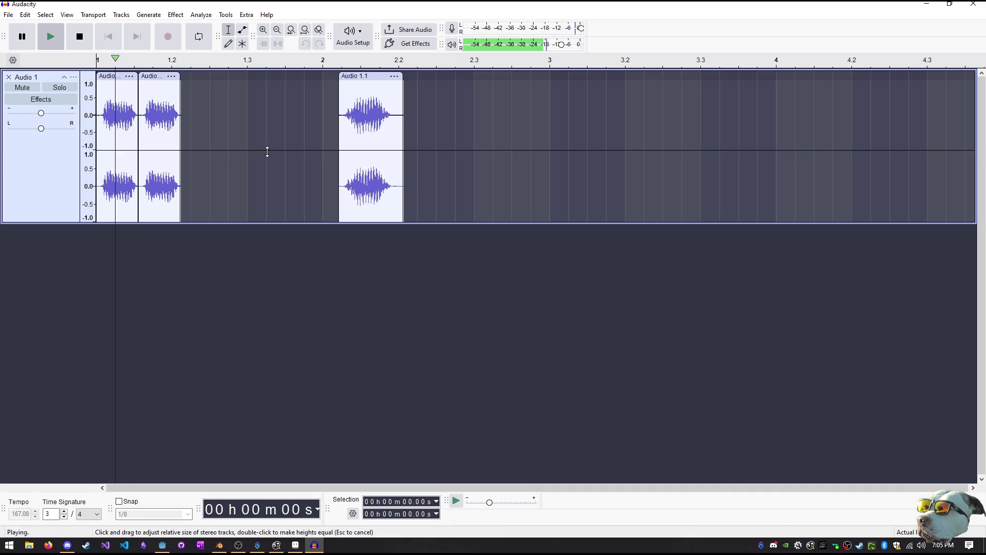
pyautogui.press('space')
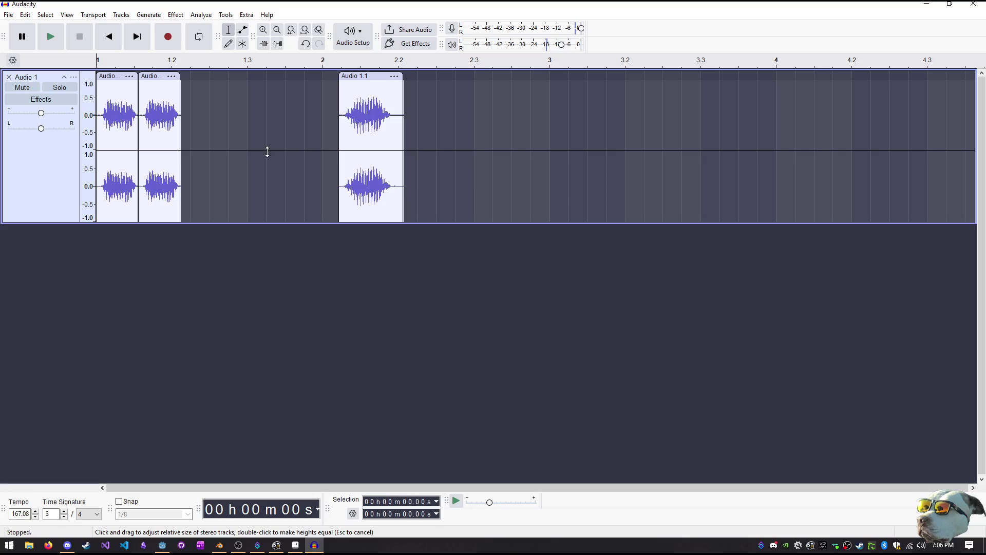
pyautogui.press('space')
pyautogui.click(358, 78)
pyautogui.press('Delete')
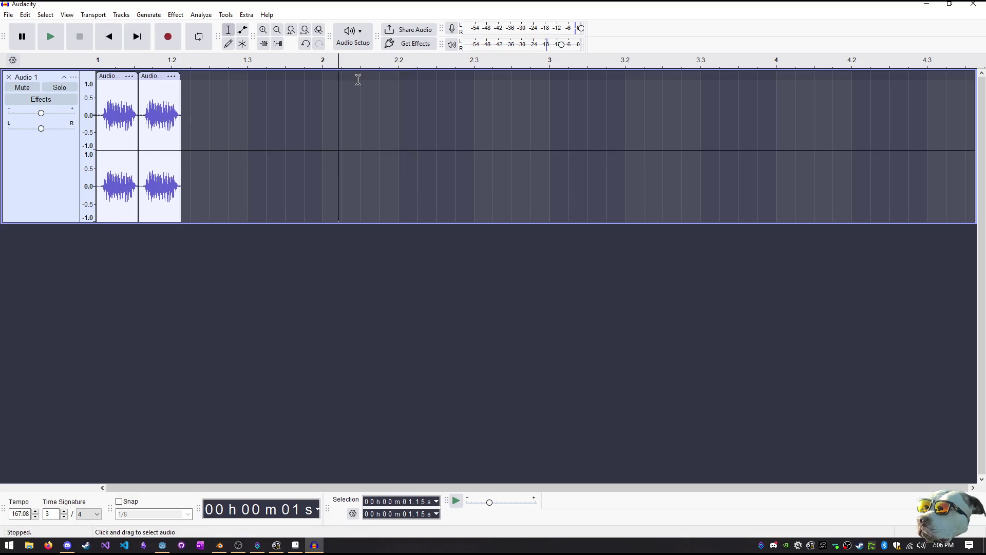
pyautogui.click(302, 120)
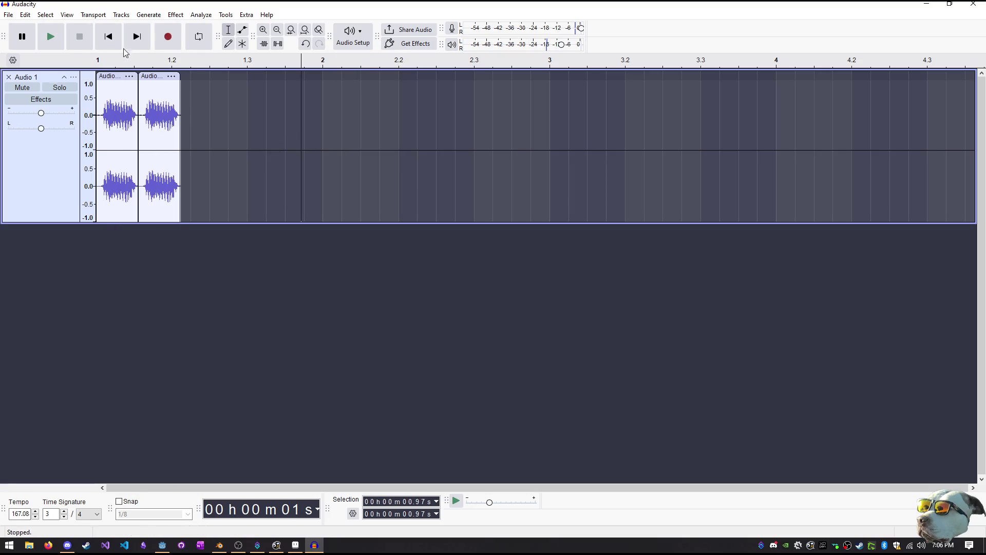
# Amplify both knock clips to a -1 dB peak, then open the Export Audio dialog
pyautogui.hotkey('ctrl', 'a')
pyautogui.click(176, 14)
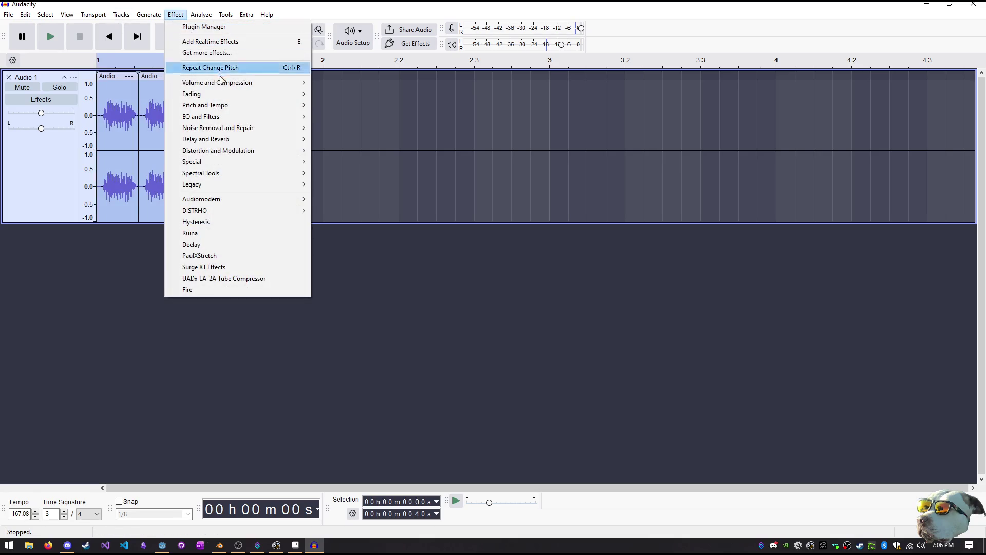
pyautogui.moveTo(221, 82)
pyautogui.click(331, 84)
pyautogui.press('Tab')
pyautogui.press('Tab')
pyautogui.write('-')
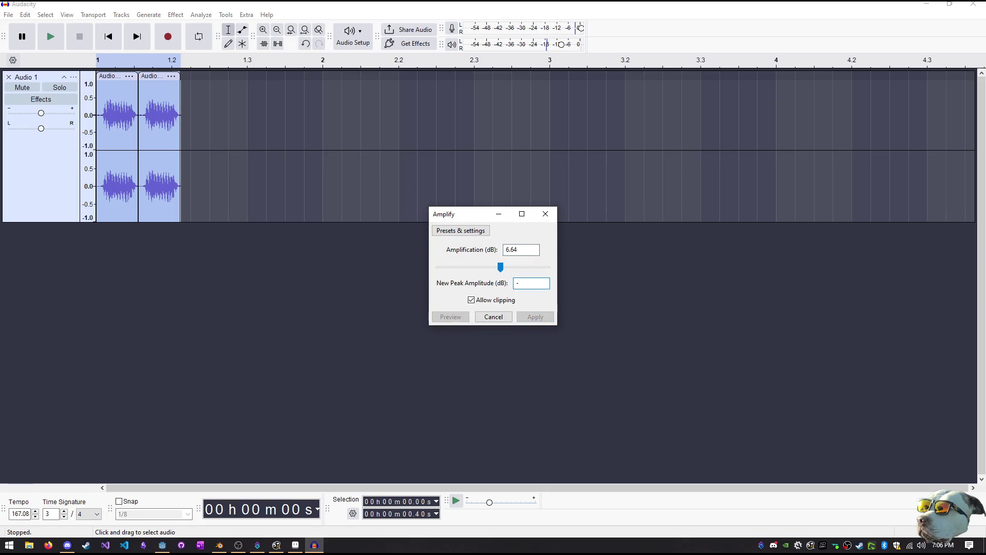
pyautogui.write('1')
pyautogui.press('Return')
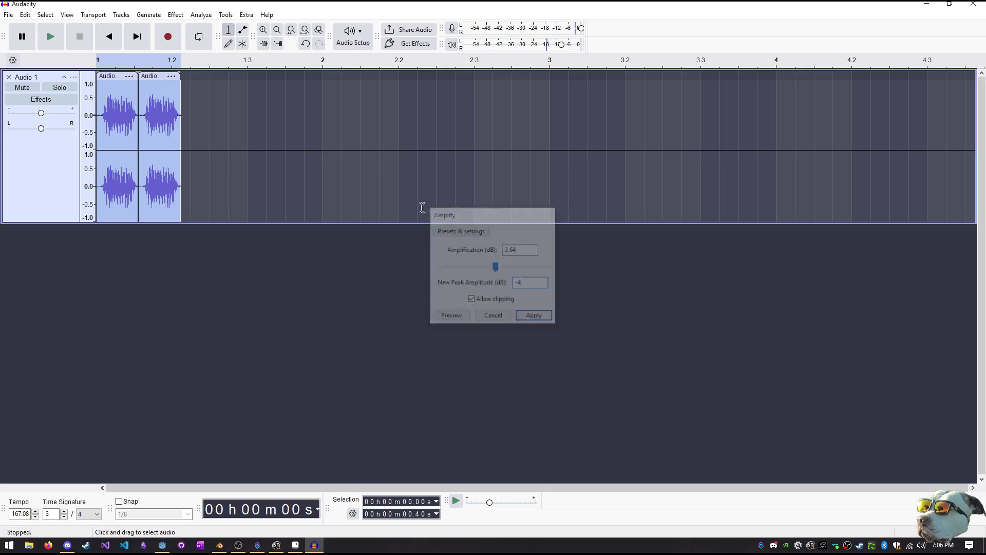
pyautogui.hotkey('ctrl', 'shift', 'e')
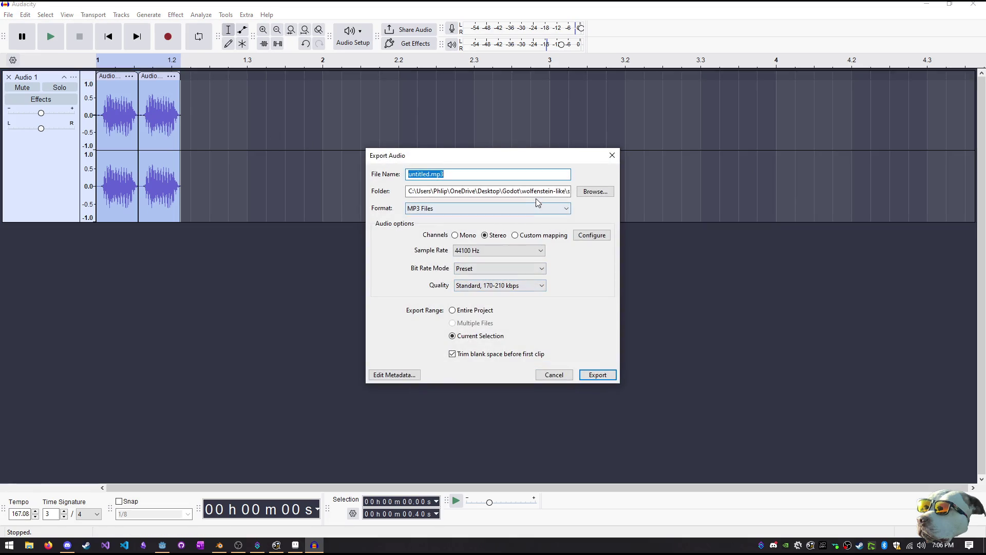
# Rename the export file to door_locked.mp3 and export the knocks
pyautogui.press('Home')
pyautogui.hotkey('shift', 'End')
pyautogui.hotkey('shift', 'Left')
pyautogui.hotkey('shift', 'Left')
pyautogui.hotkey('shift', 'Left')
pyautogui.hotkey('shift', 'Right')
pyautogui.write('door_locked')
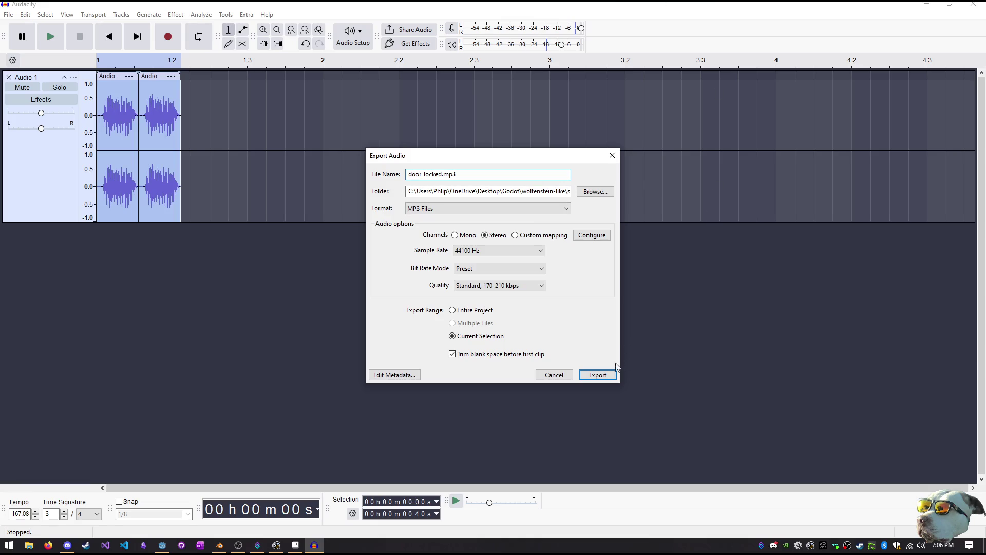
pyautogui.click(600, 380)
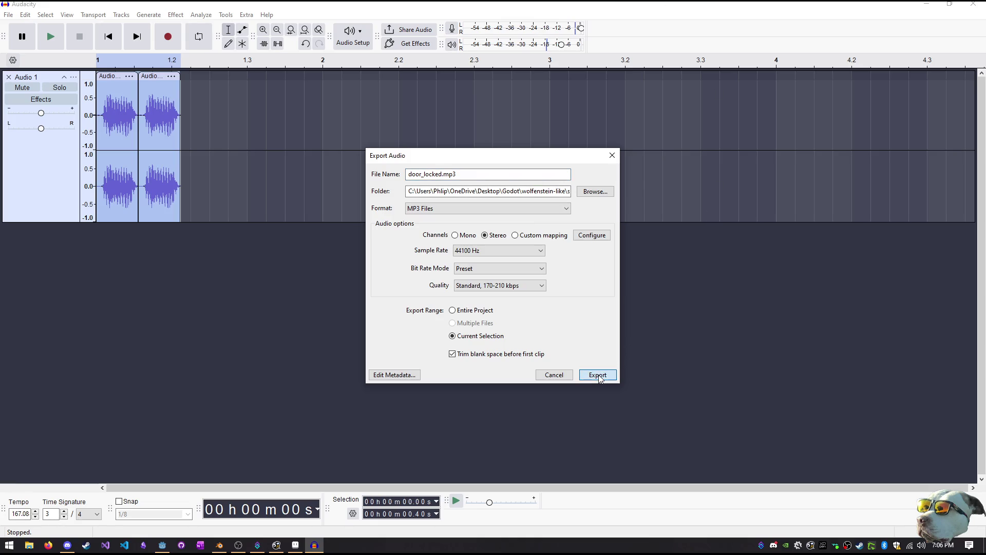